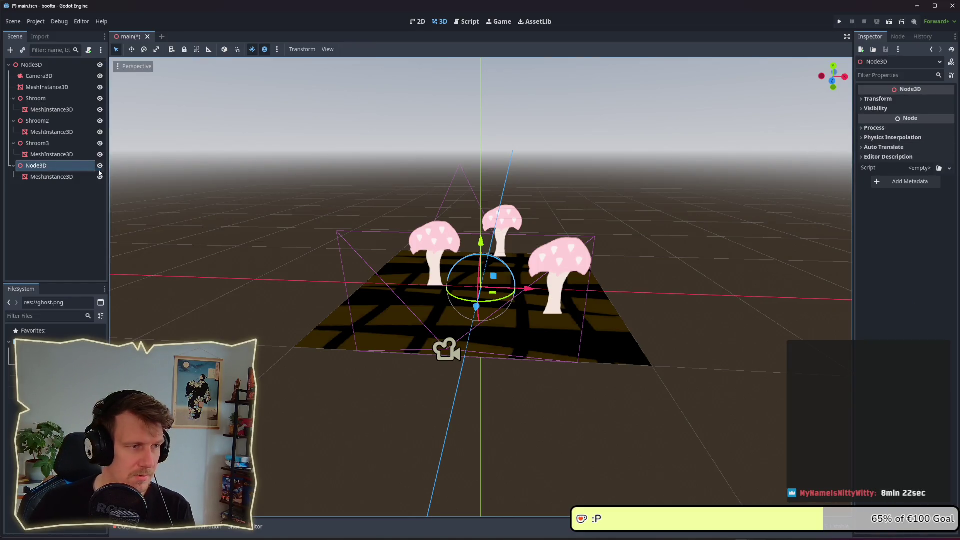
Step: Give the mesh node under Node3D a new QuadMesh with height shrunk to 0.335
key("Down")
left_click(944, 101)
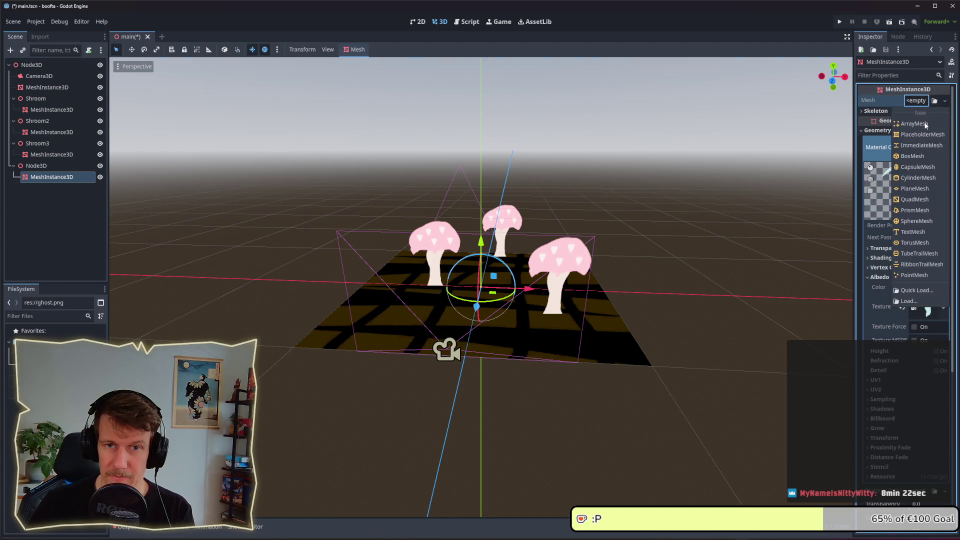
left_click(926, 204)
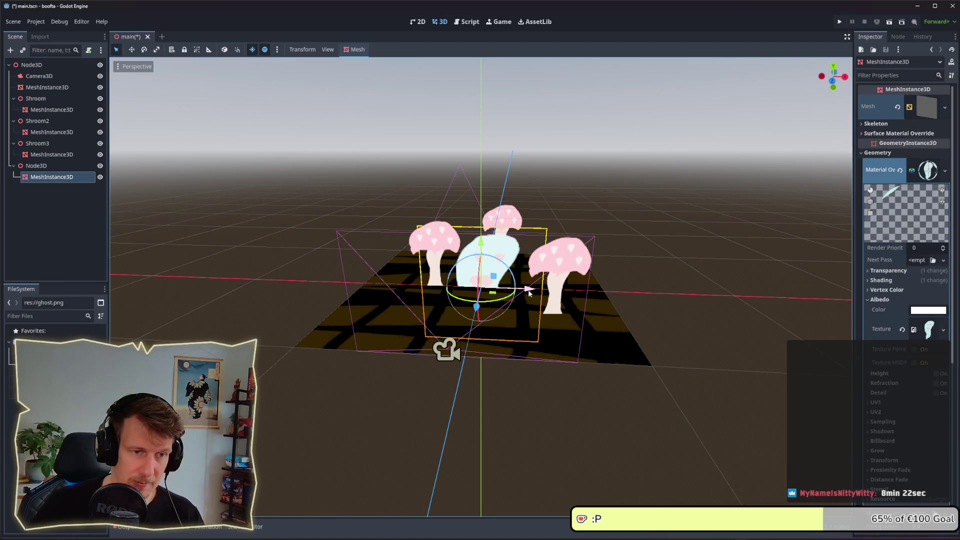
left_click(925, 107)
mouse_move(923, 198)
left_mouse_down()
mouse_move(895, 198)
mouse_move(895, 184)
left_mouse_up()
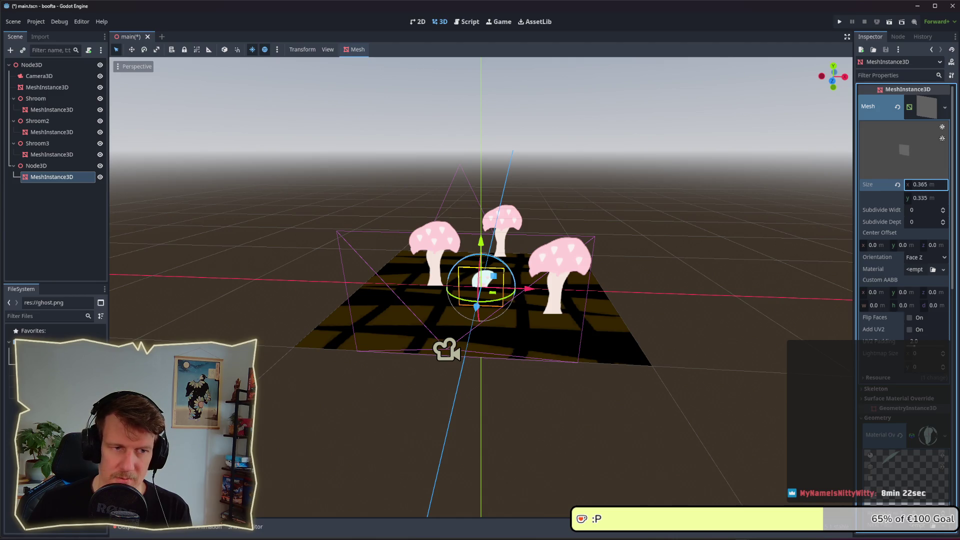
Step: Raise the ghost quad above the ground, then duplicate it twice and place the copies among the mushrooms
left_click_drag(481, 241, 479, 215)
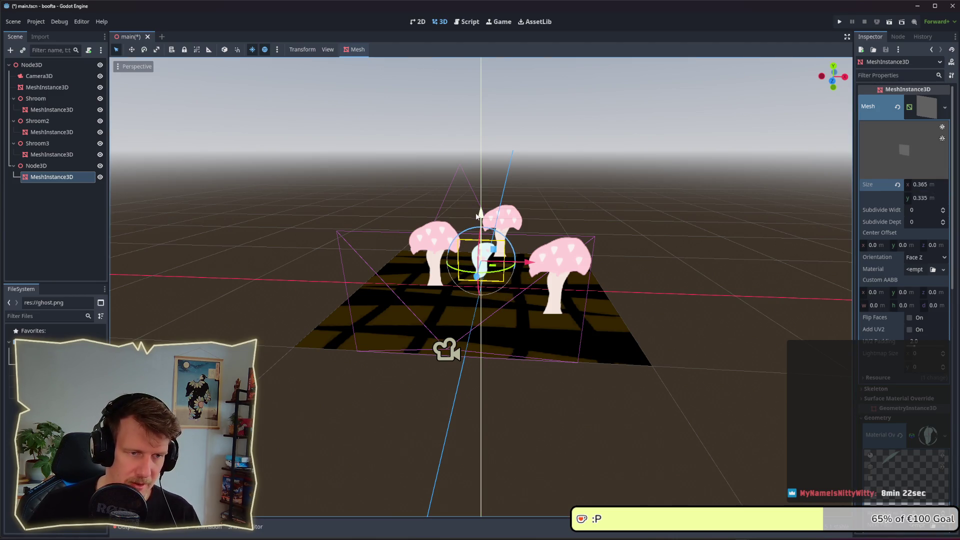
mouse_move(493, 274)
left_mouse_down()
mouse_move(498, 281)
mouse_move(415, 316)
left_mouse_up()
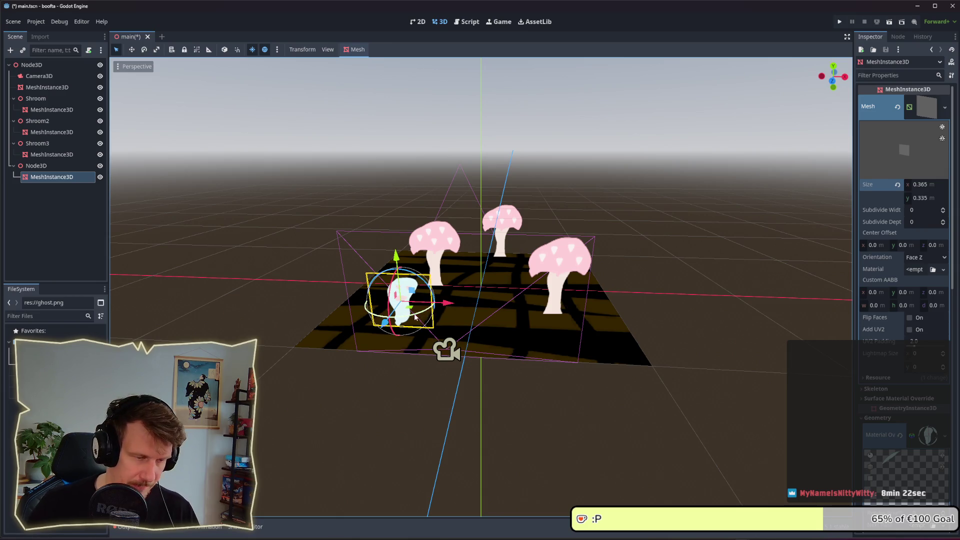
key("ctrl+d")
mouse_move(415, 316)
left_mouse_down()
mouse_move(477, 268)
mouse_move(550, 255)
mouse_move(640, 282)
left_mouse_up()
key("ctrl+d")
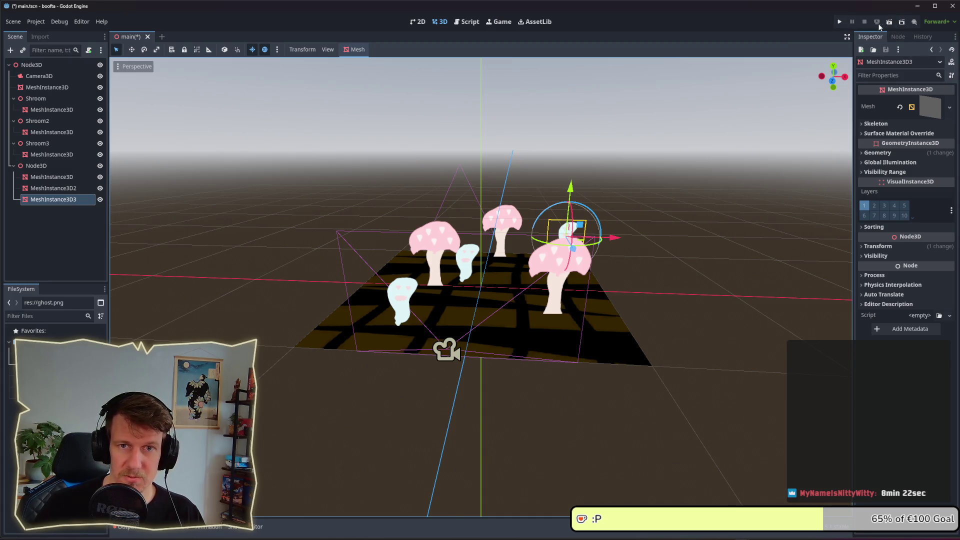
Step: Run the game with the current scene as main scene and shift its window left
left_click(840, 22)
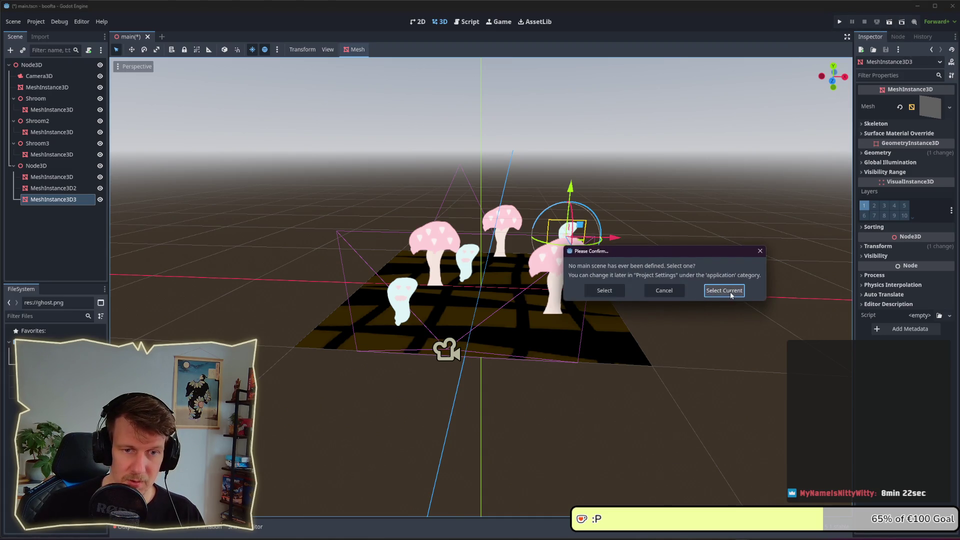
left_click(724, 290)
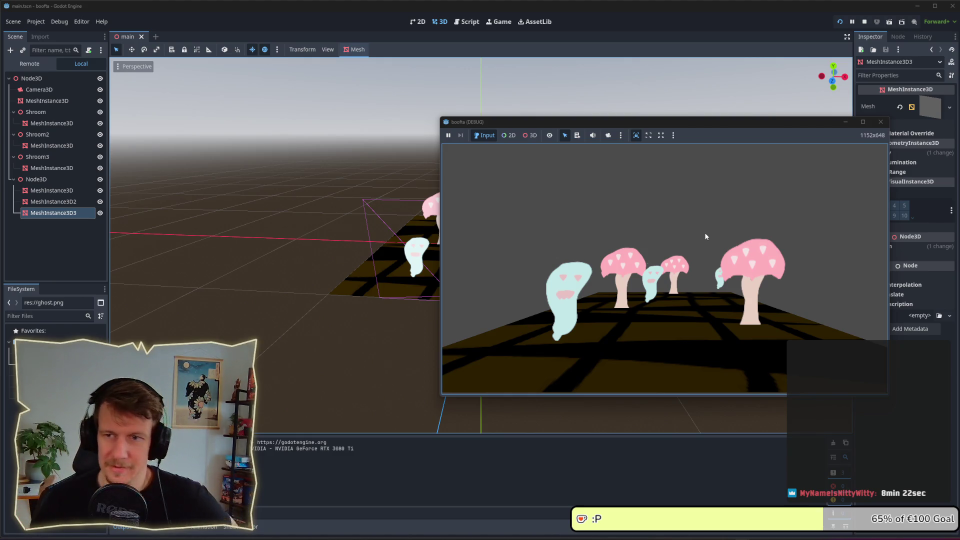
left_click_drag(688, 123, 513, 97)
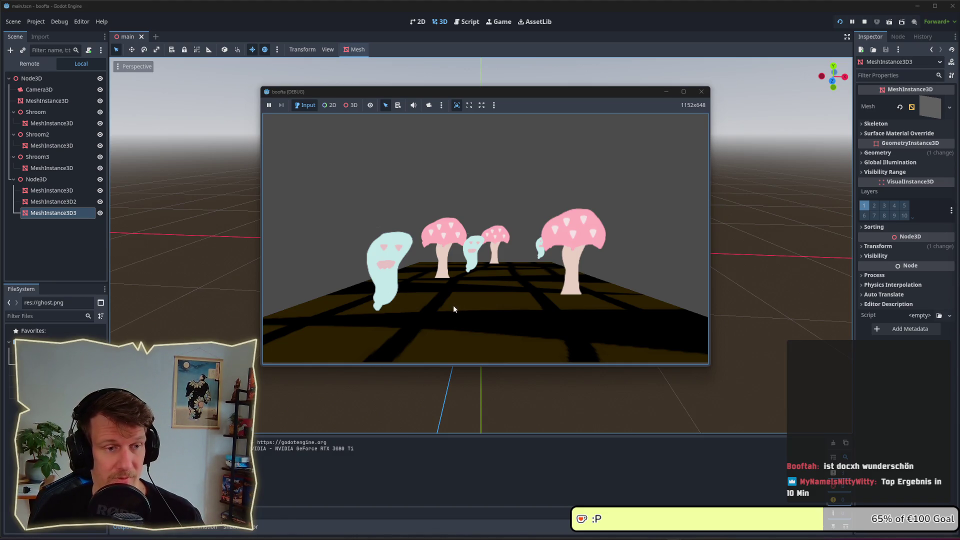
key("alt+Tab")
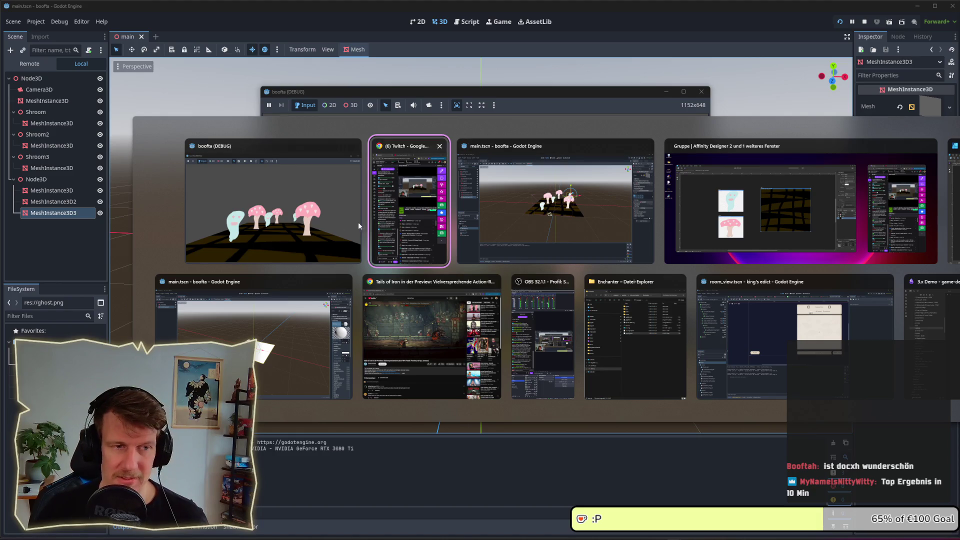
Step: Bring the running game window forward, then close it to stop the game
left_click(358, 226)
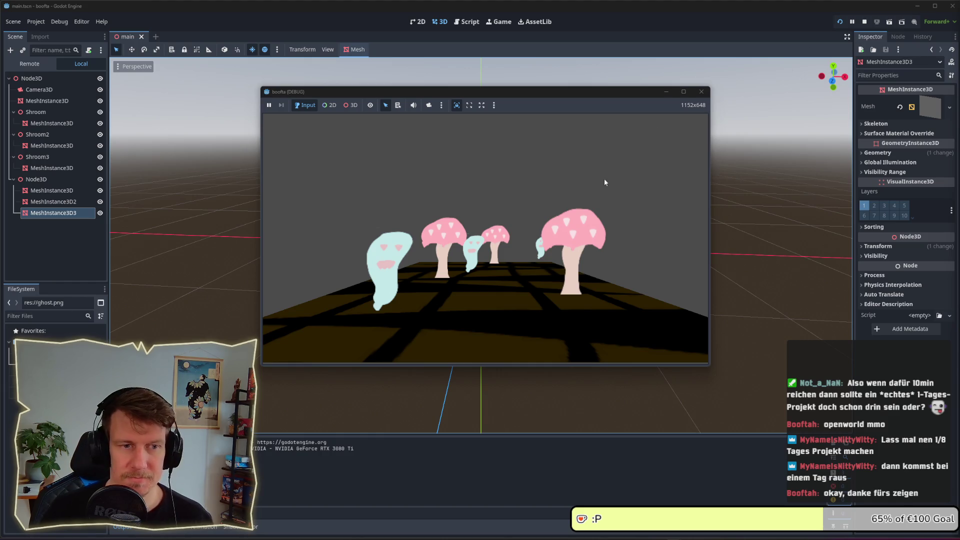
left_click(501, 250)
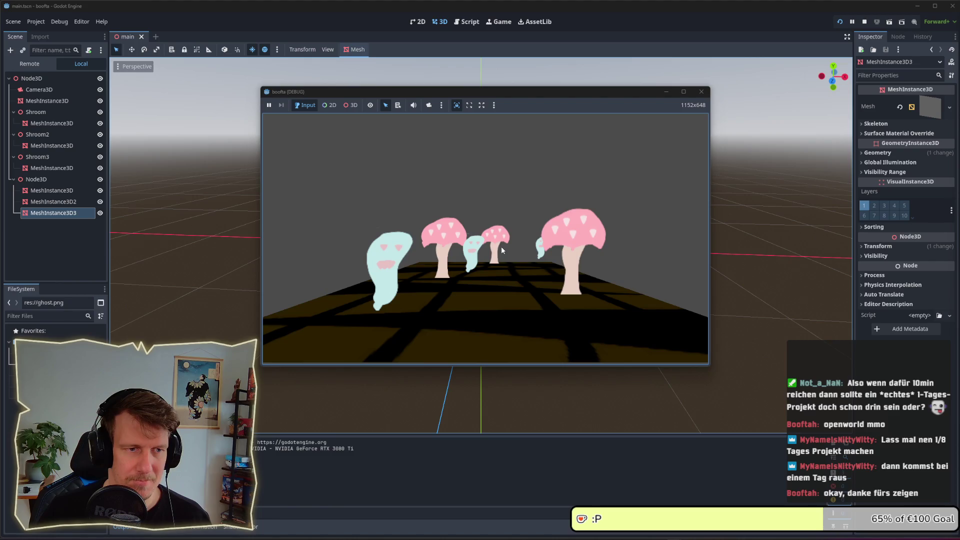
left_click(702, 92)
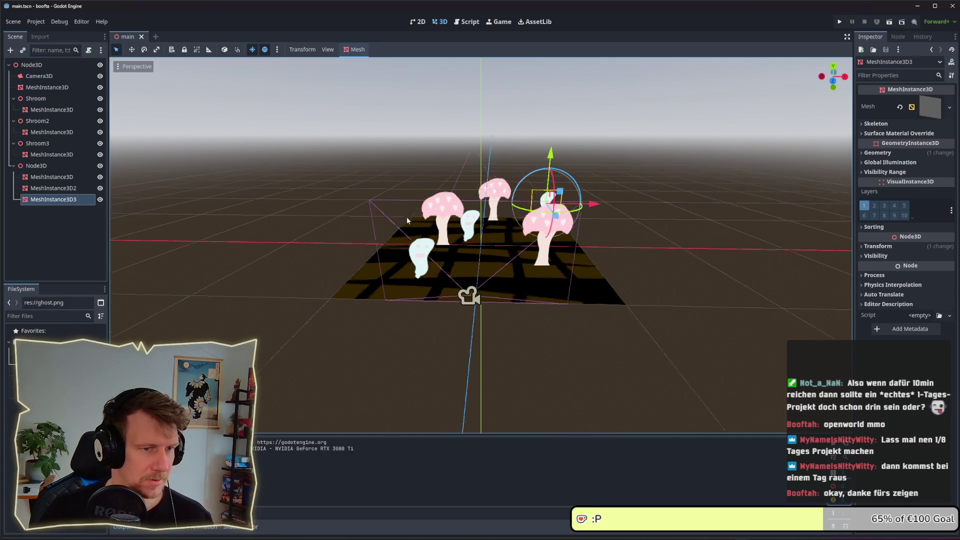
Step: Select the ghosts and their parent Node3D, then duplicate Node3D with its three ghosts
mouse_move(406, 217)
left_mouse_down()
mouse_move(489, 210)
mouse_move(406, 204)
left_mouse_up()
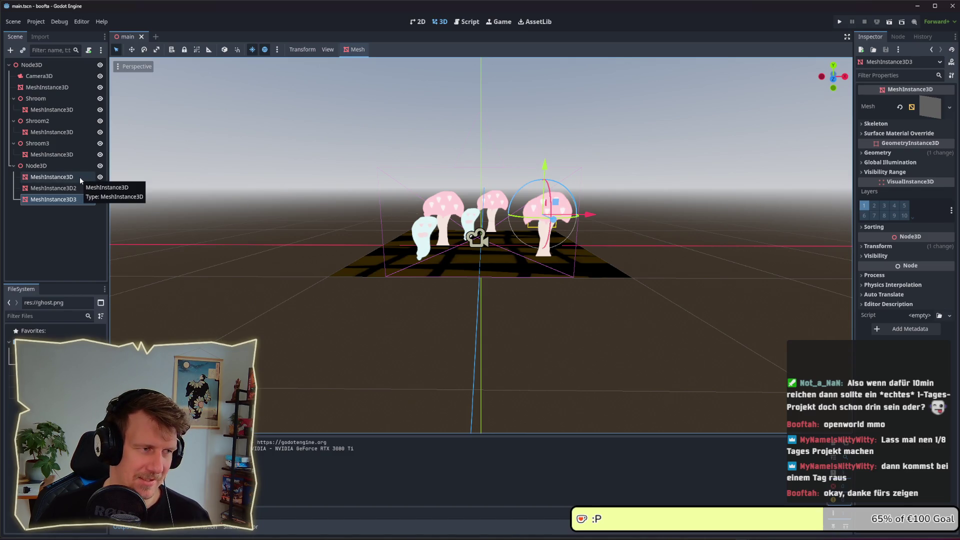
left_click_drag(442, 220, 442, 225)
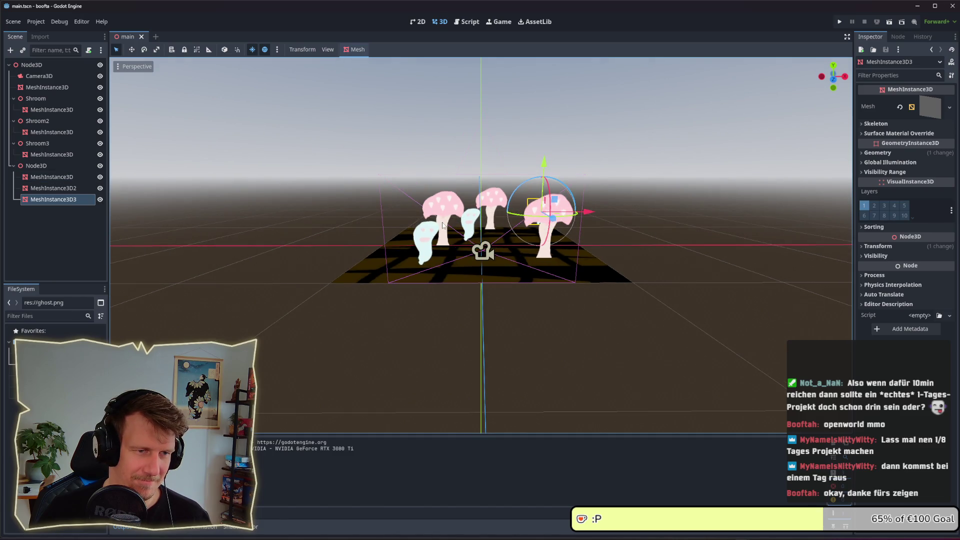
left_click(50, 177)
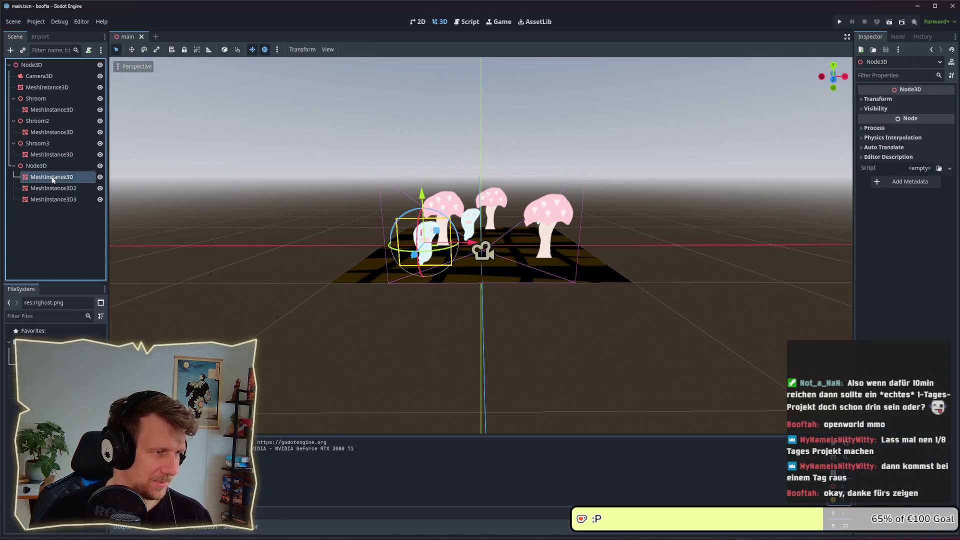
left_click(52, 190)
left_click(52, 179)
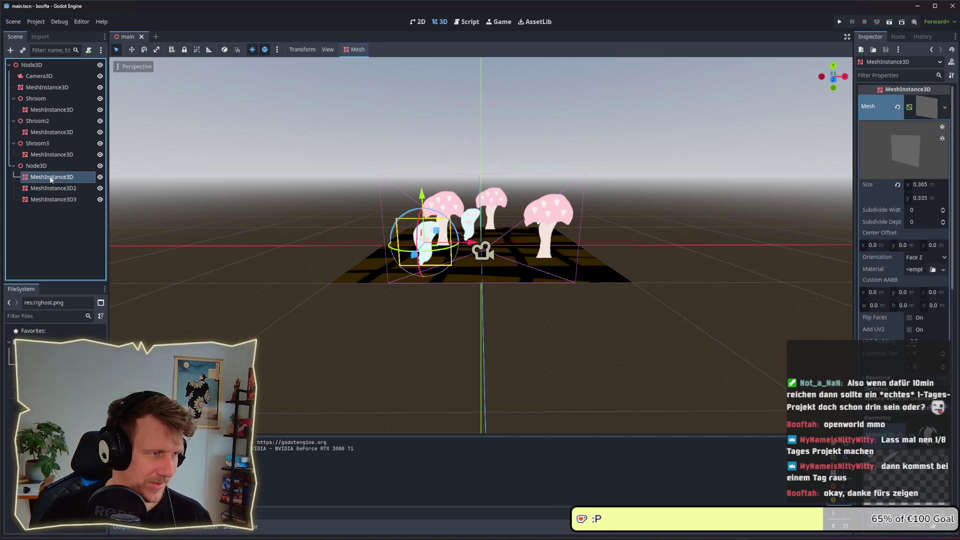
left_click(52, 202)
left_click(36, 166)
left_click(52, 177)
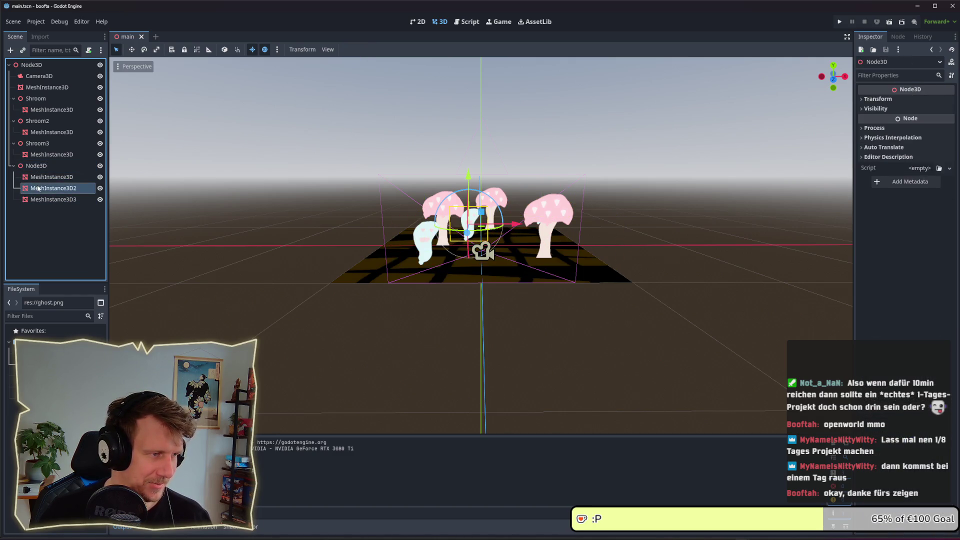
left_click(36, 165)
key("ctrl+d")
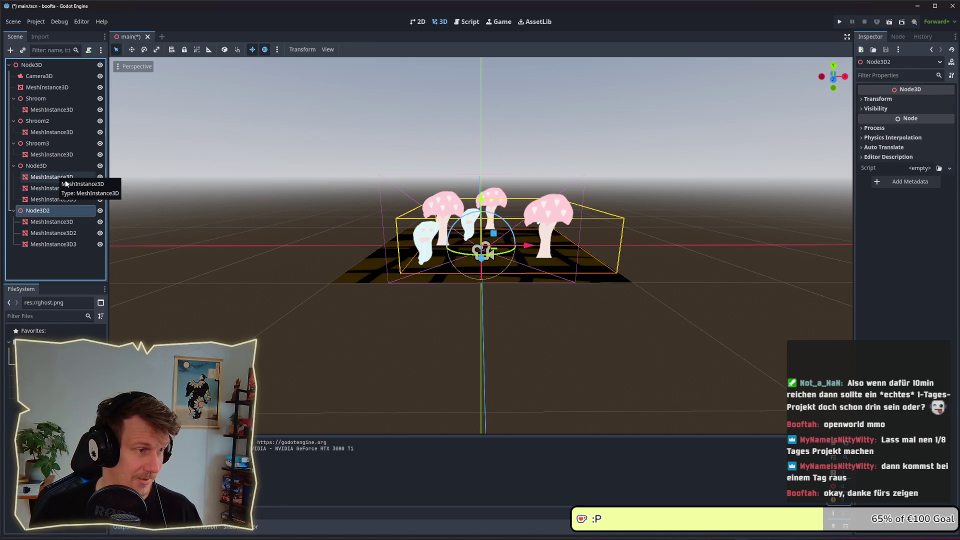
Step: Delete MeshInstance3D3 and MeshInstance3D2 from under Node3D
left_click(61, 232)
left_click(55, 199)
key("Delete")
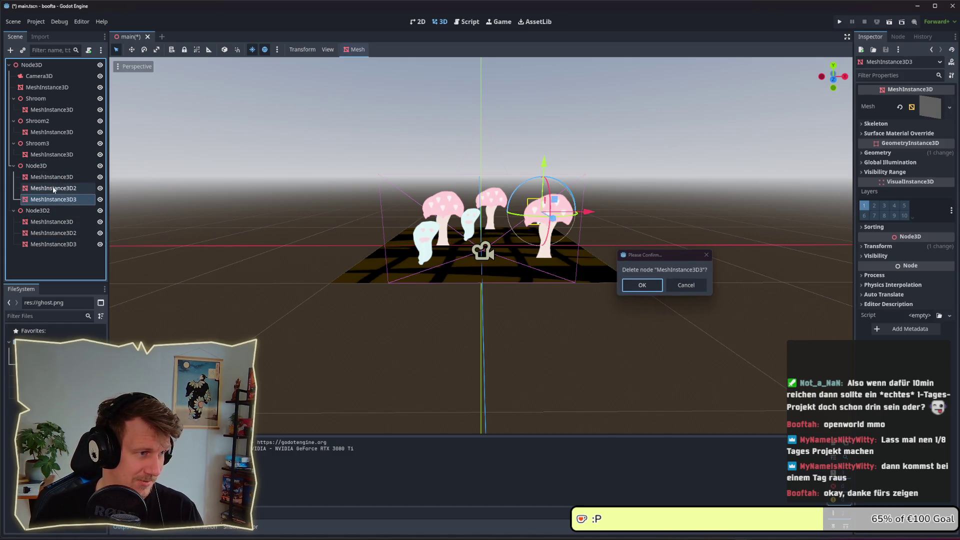
key("Return")
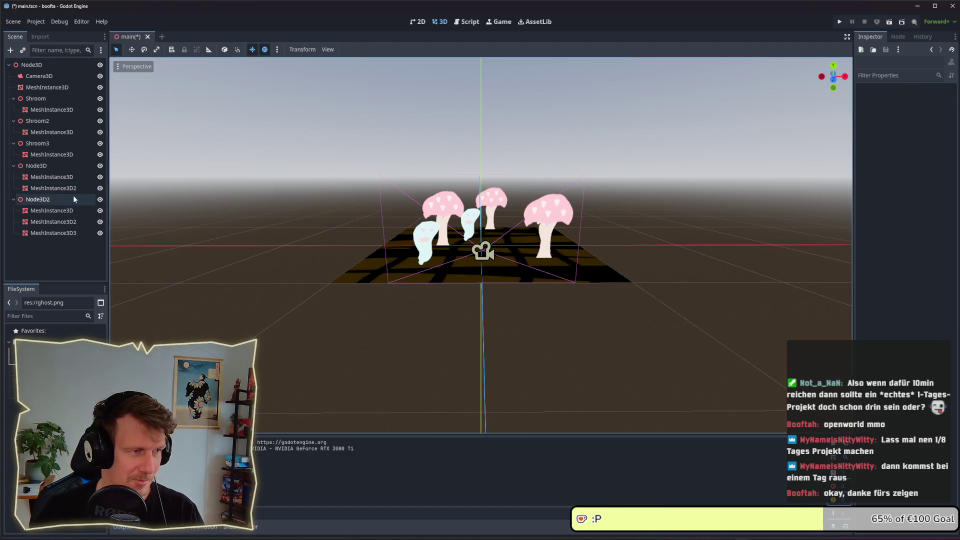
key("Delete")
key("Return")
Step: Delete the duplicated Node3D2 group with its children, leaving Node3D selected
left_click(70, 211)
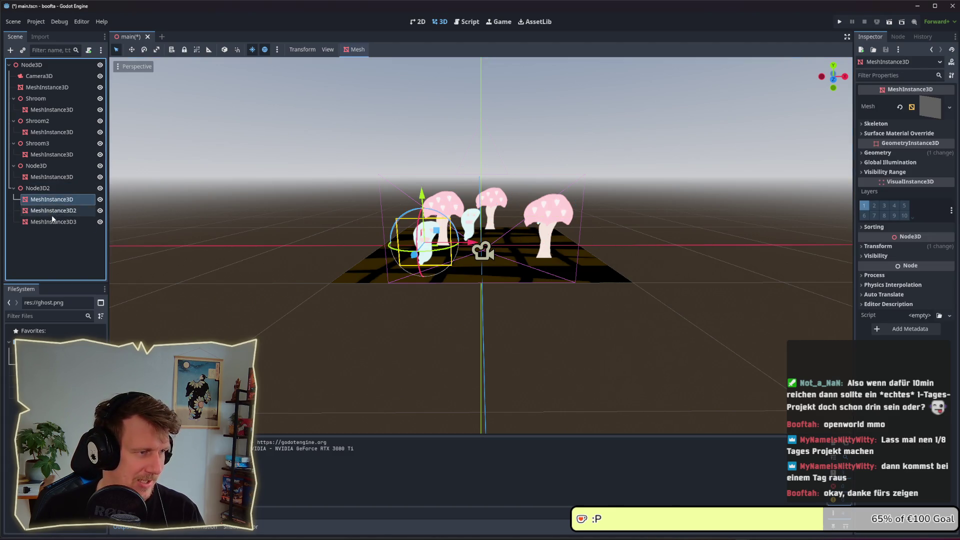
left_click(40, 188)
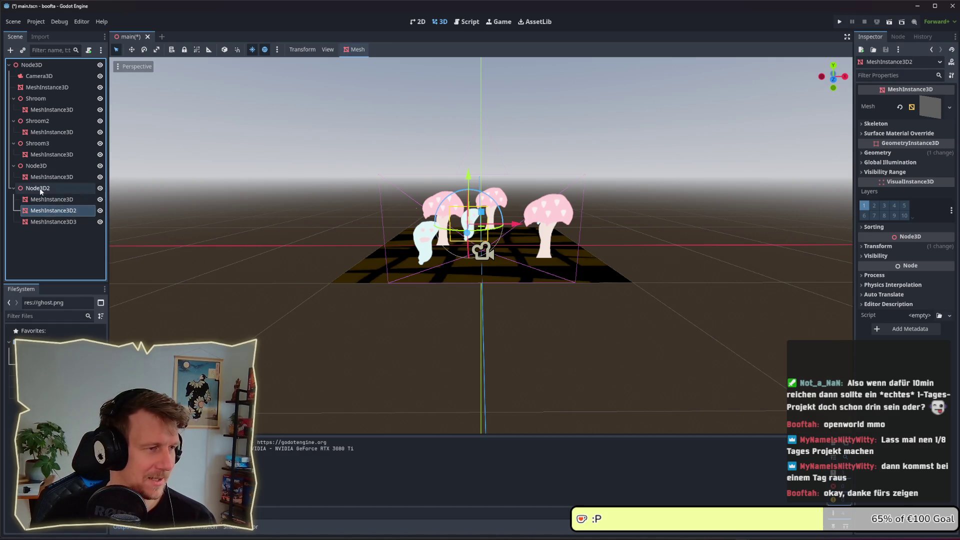
key("Delete")
key("Return")
left_click(44, 166)
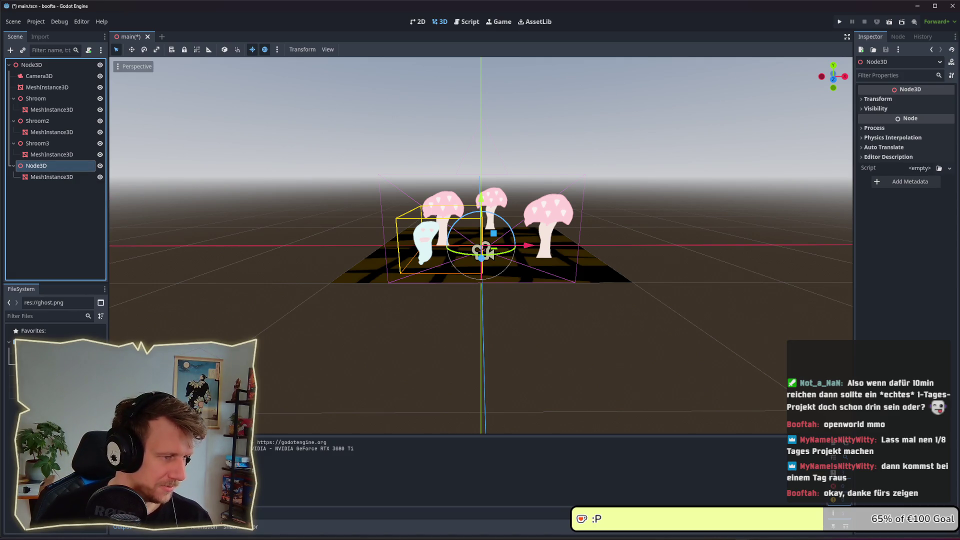
right_click(37, 167)
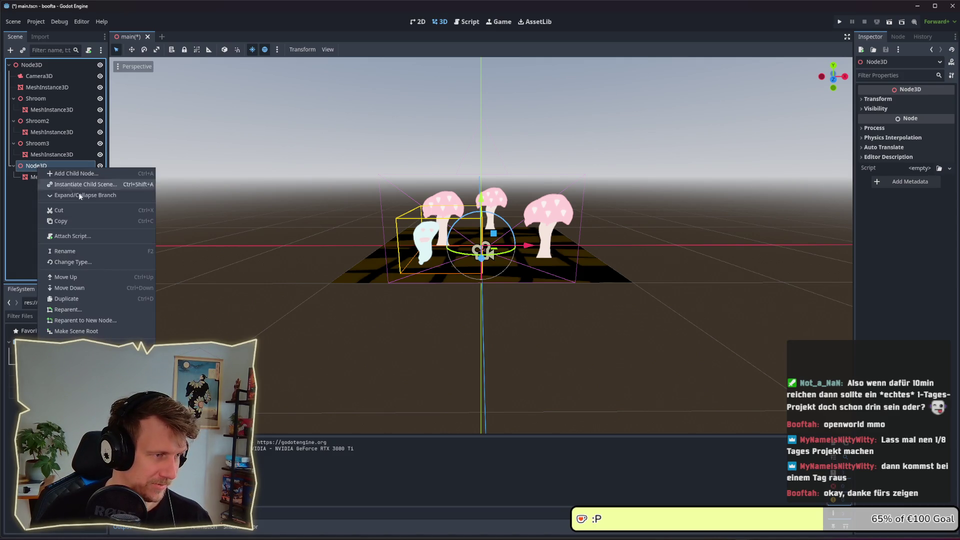
Step: Attach a new script named ghost.gd to Node3D and enlarge the script editor text
left_click(89, 240)
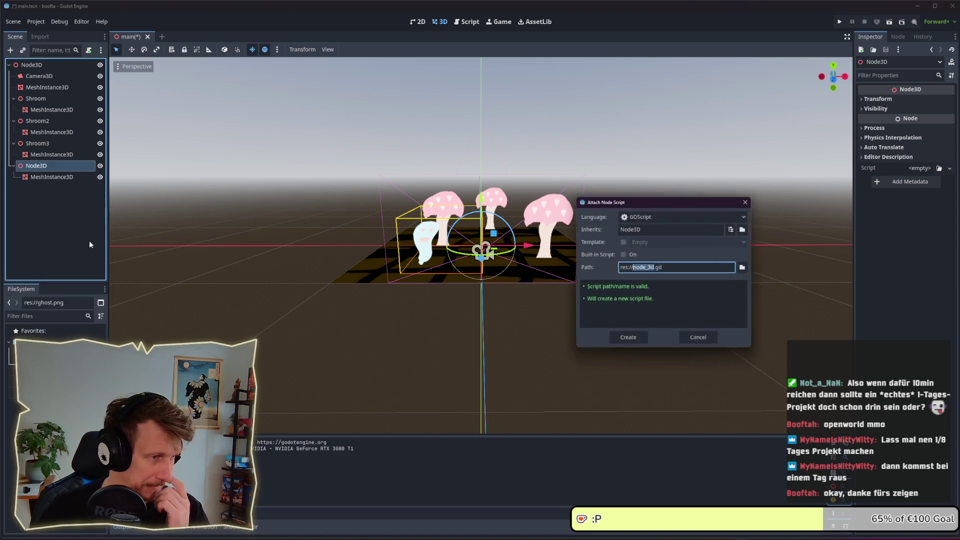
left_click(631, 341)
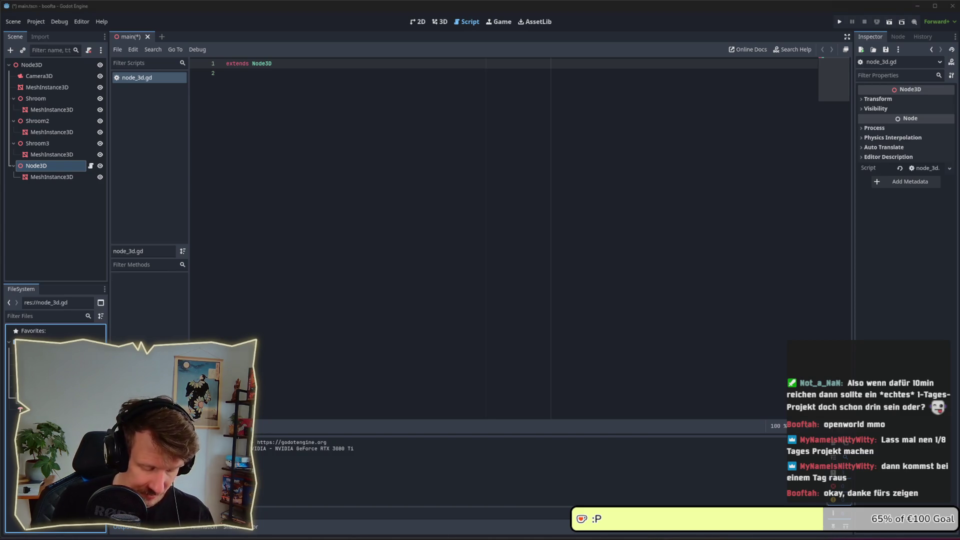
key("Return")
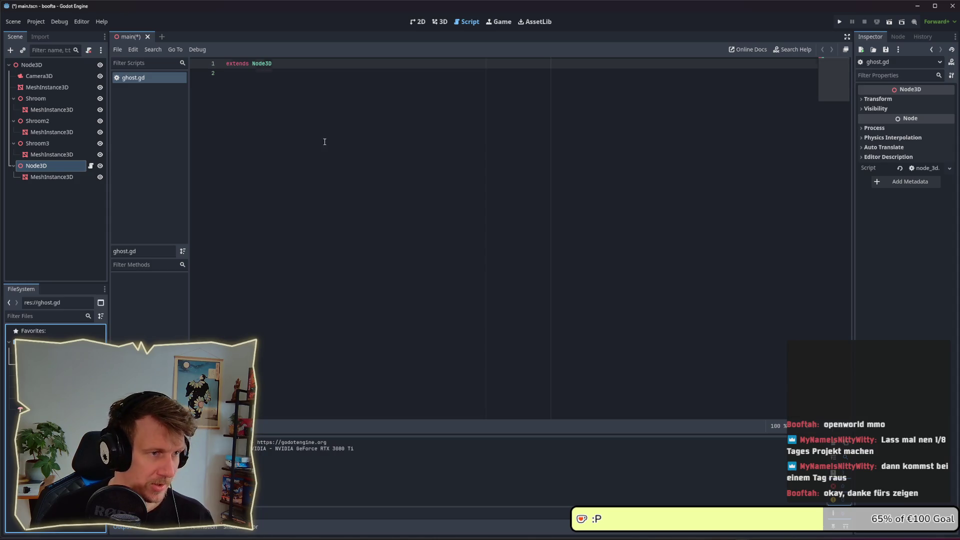
left_click(325, 142)
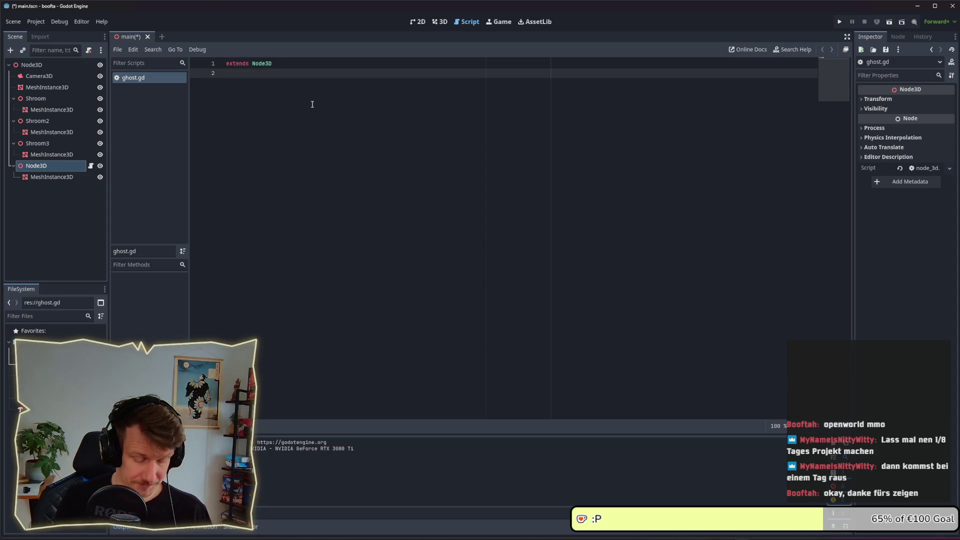
key("Return")
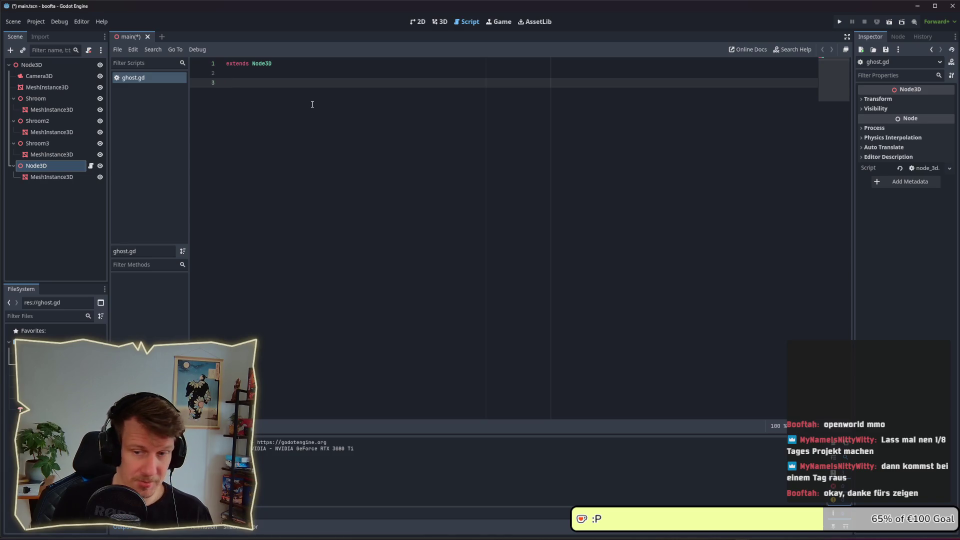
key("ctrl+space")
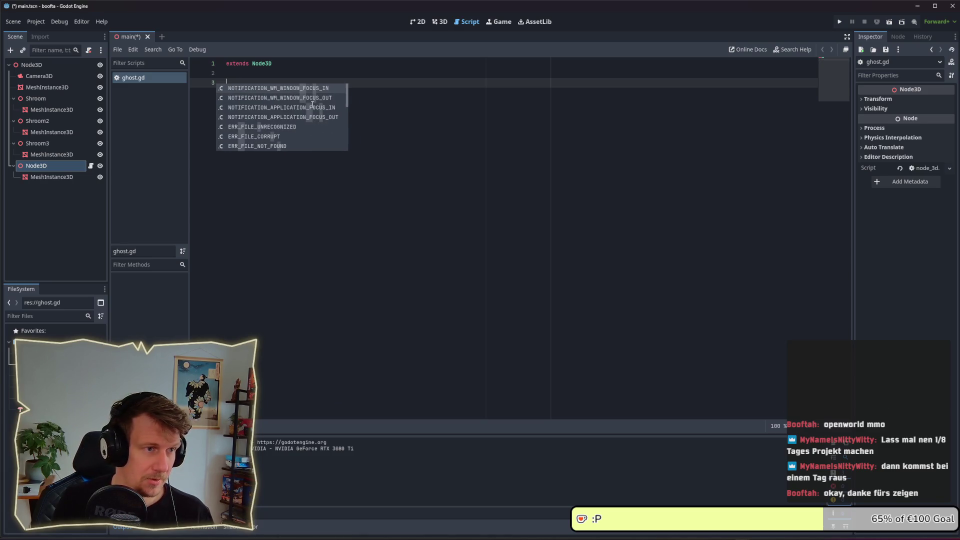
key("BackSpace")
key("Return")
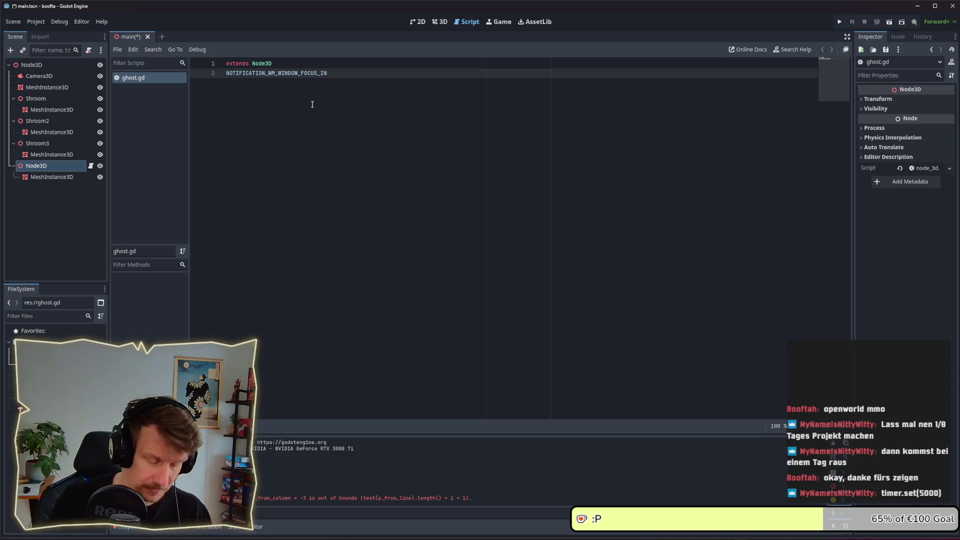
key("ctrl+z")
key("ctrl+equal")
key("Return")
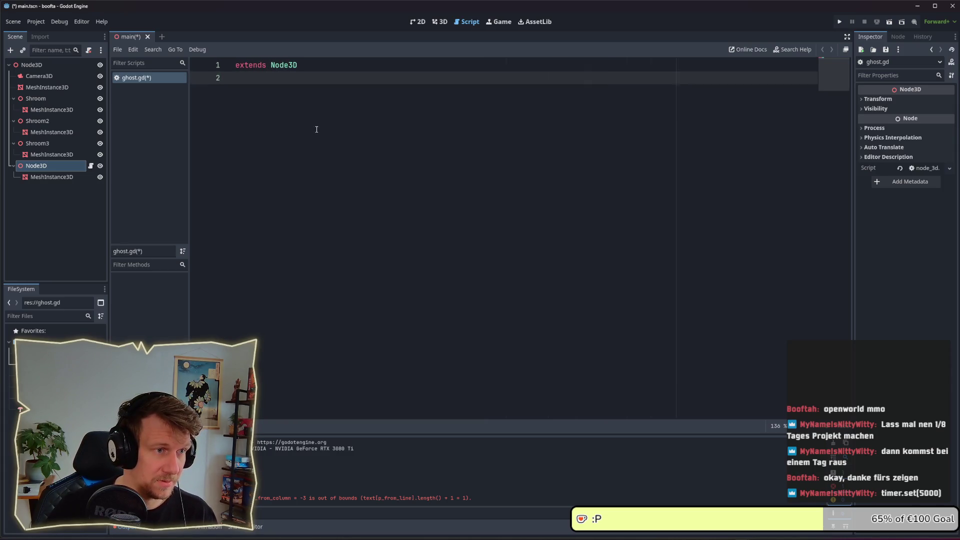
key("ctrl+equal")
key("ctrl+equal")
key("ctrl+equal")
key("ctrl+equal")
key("ctrl+equal")
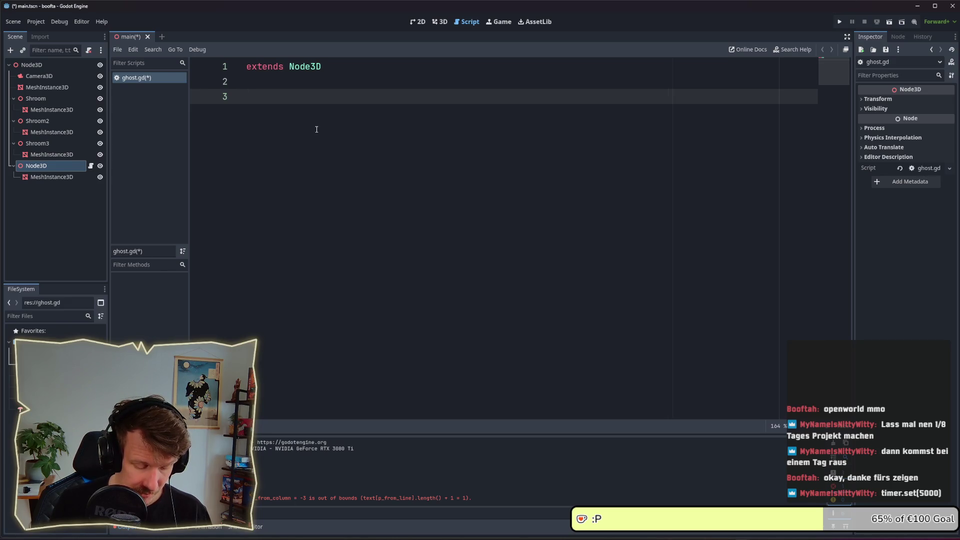
type("@")
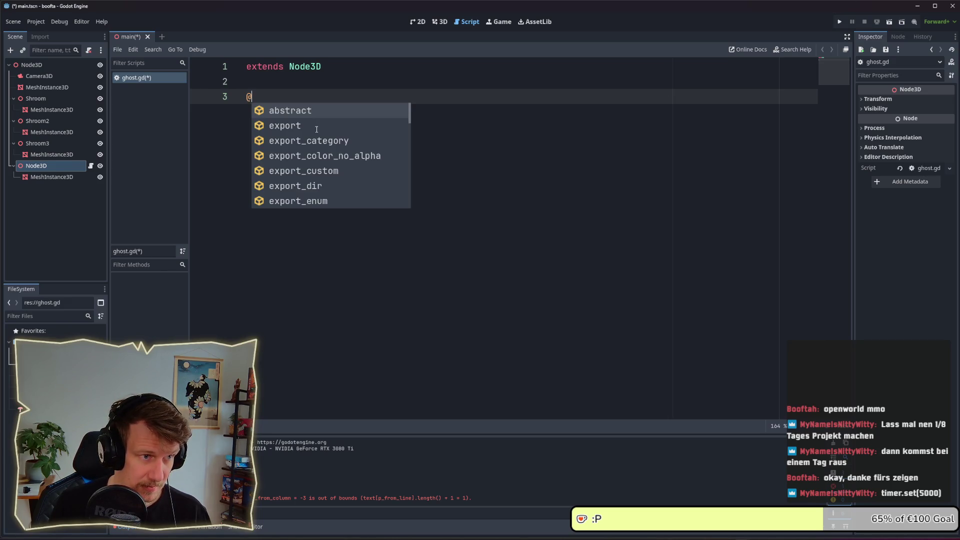
type("e")
key("Return")
type("va")
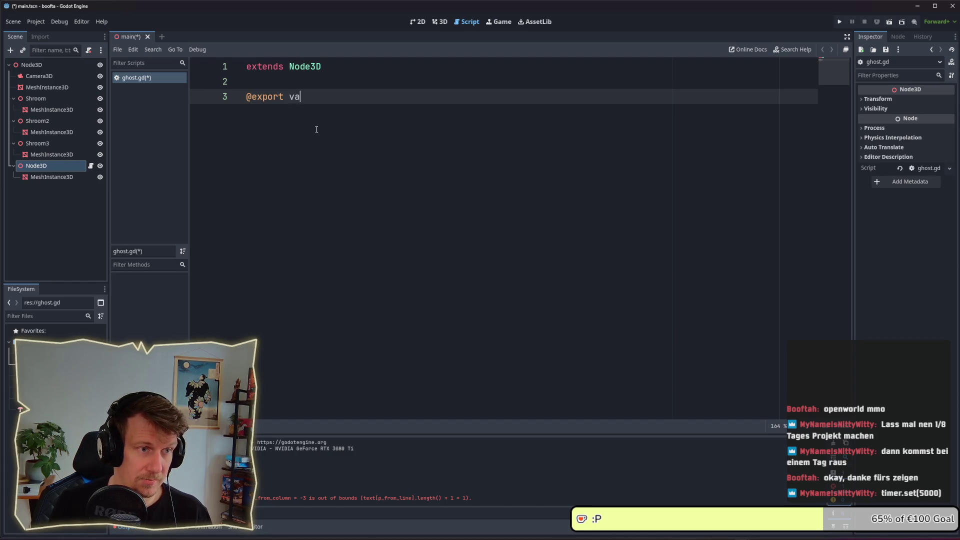
type("r left")
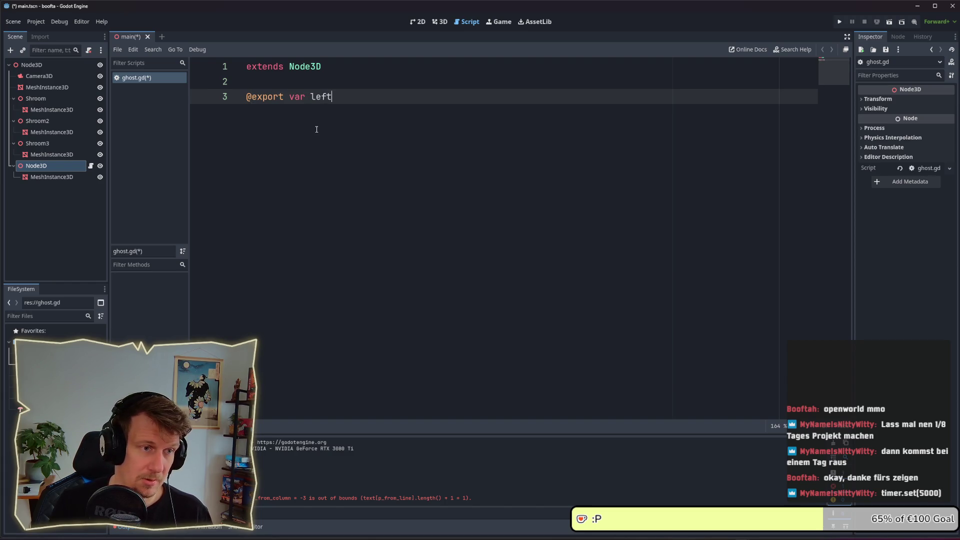
type(" : float = ")
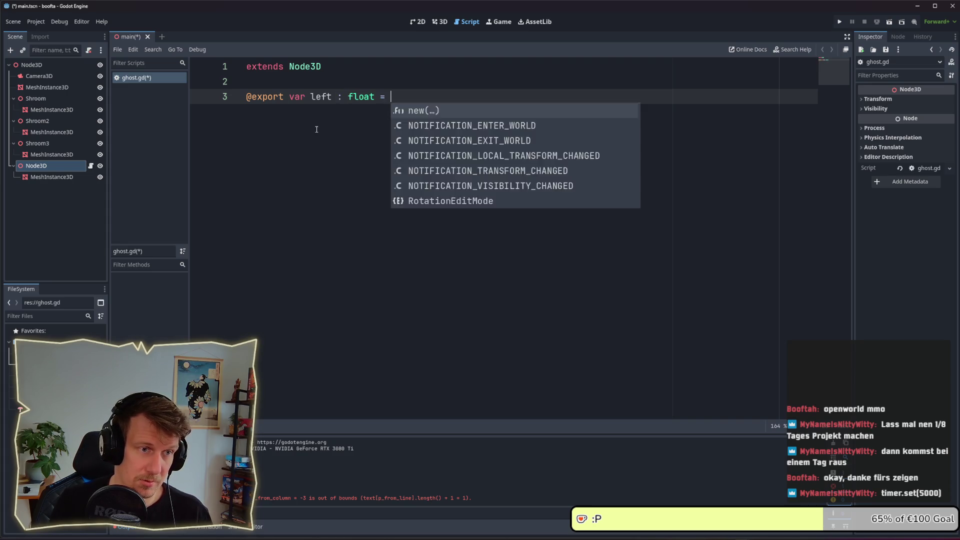
type("1")
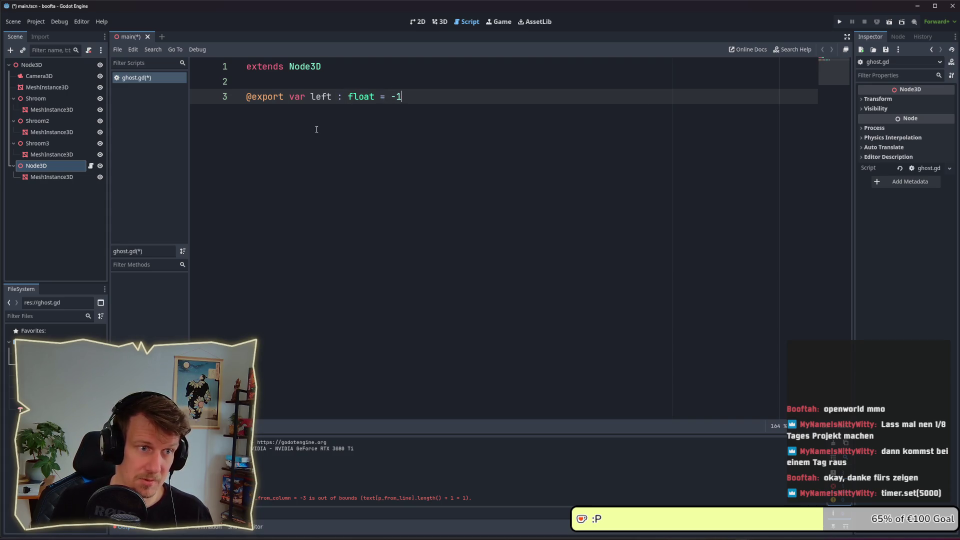
key("Return")
type("@€x")
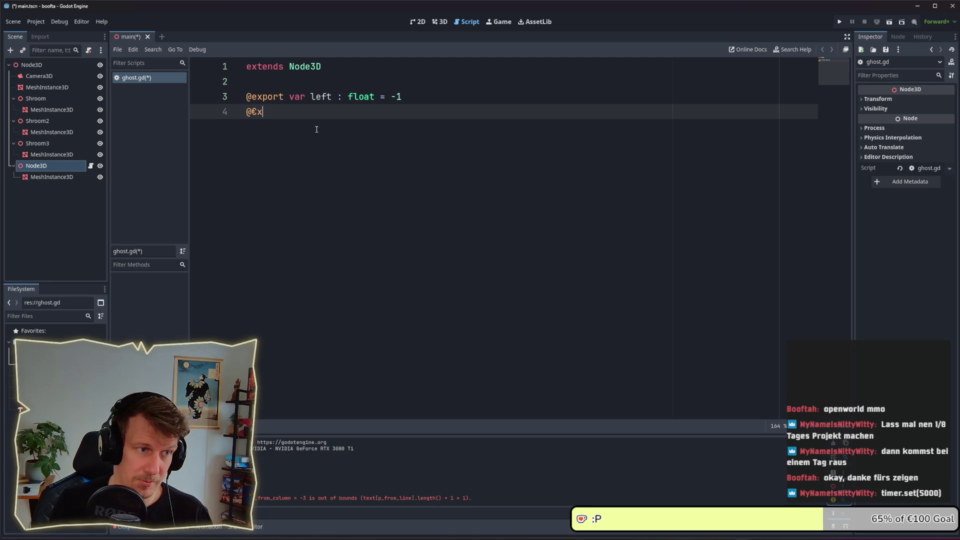
key("BackSpace")
key("BackSpace")
type("expor")
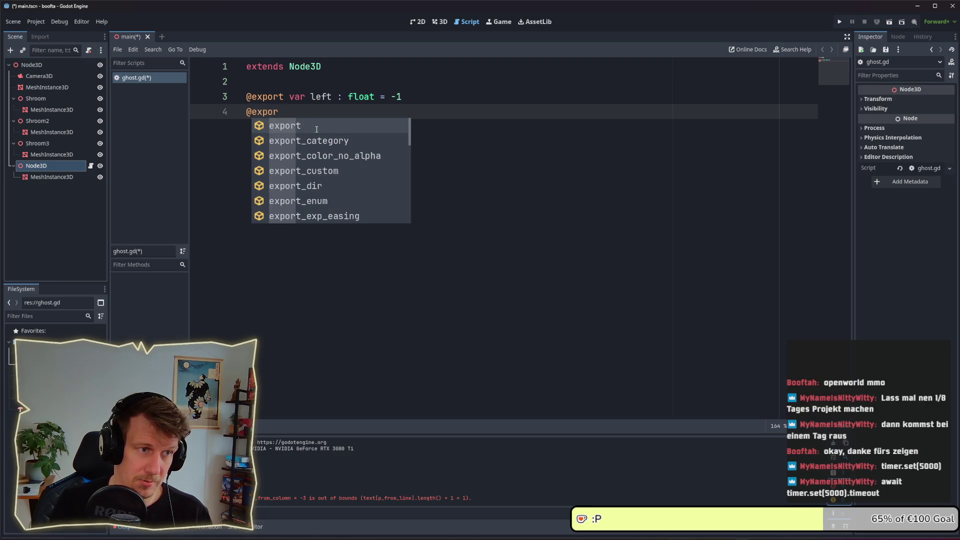
type("t ri")
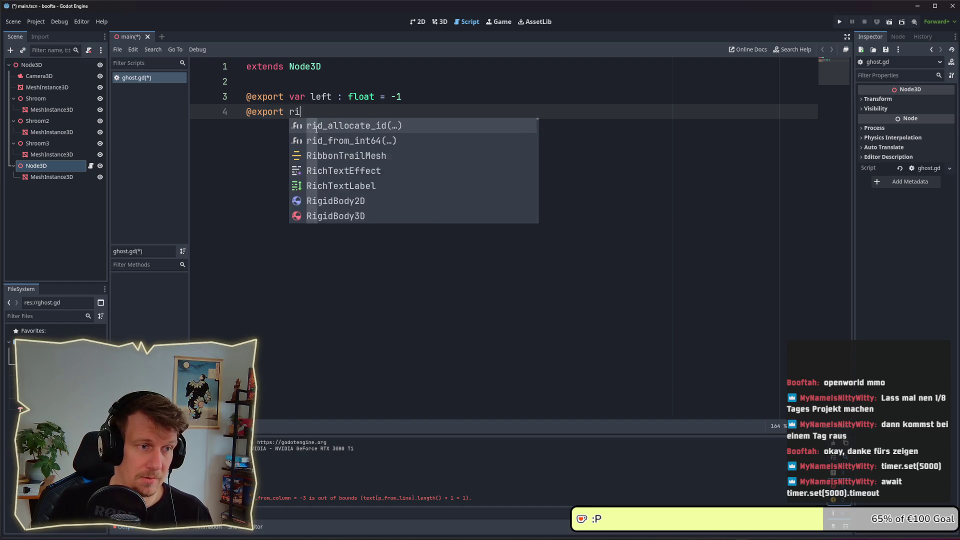
key("BackSpace")
key("BackSpace")
type("var ti")
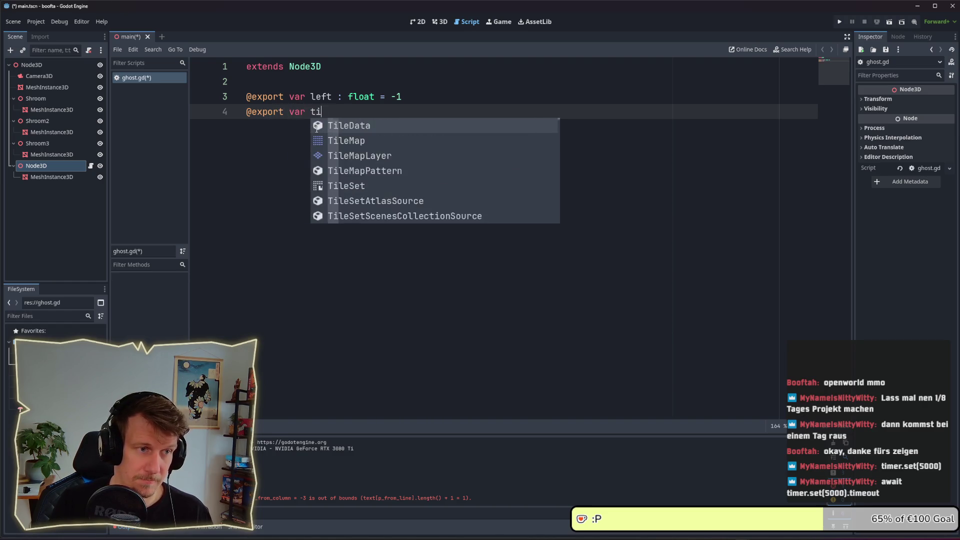
key("BackSpace")
key("BackSpace")
type("right : f")
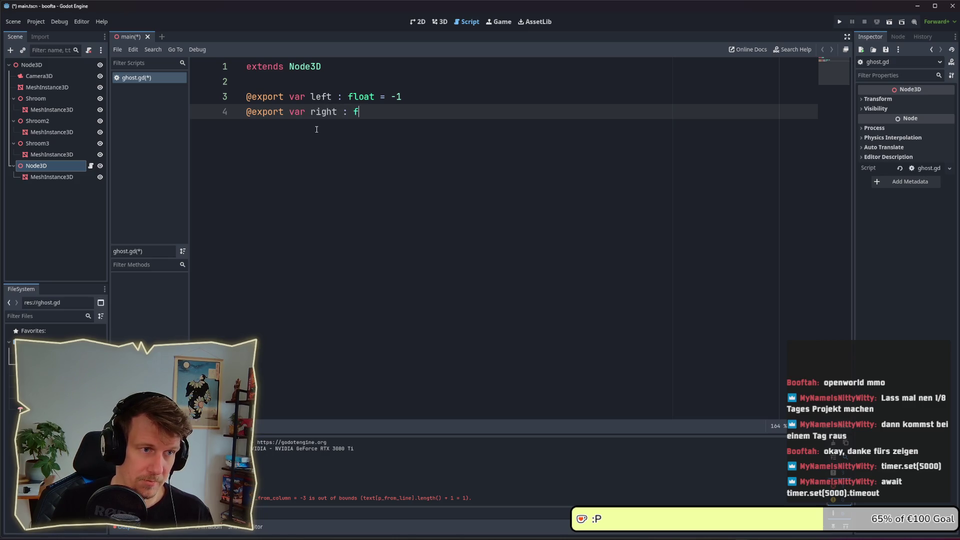
type("loat = .")
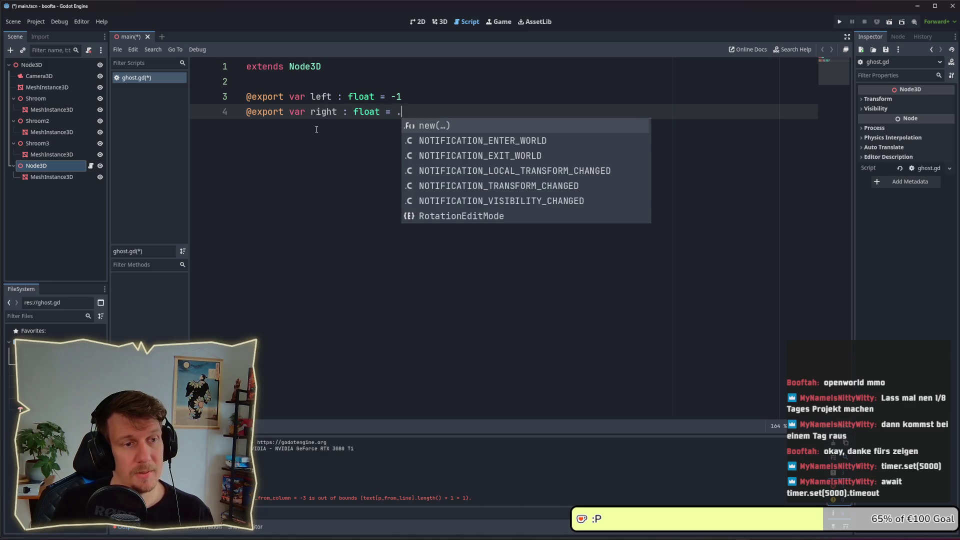
key("Escape")
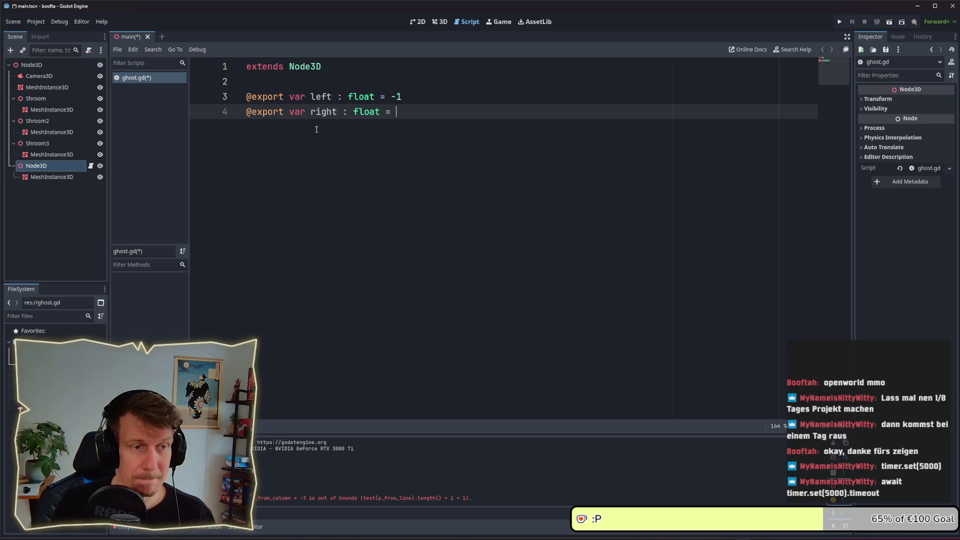
type("1")
key("ctrl+s")
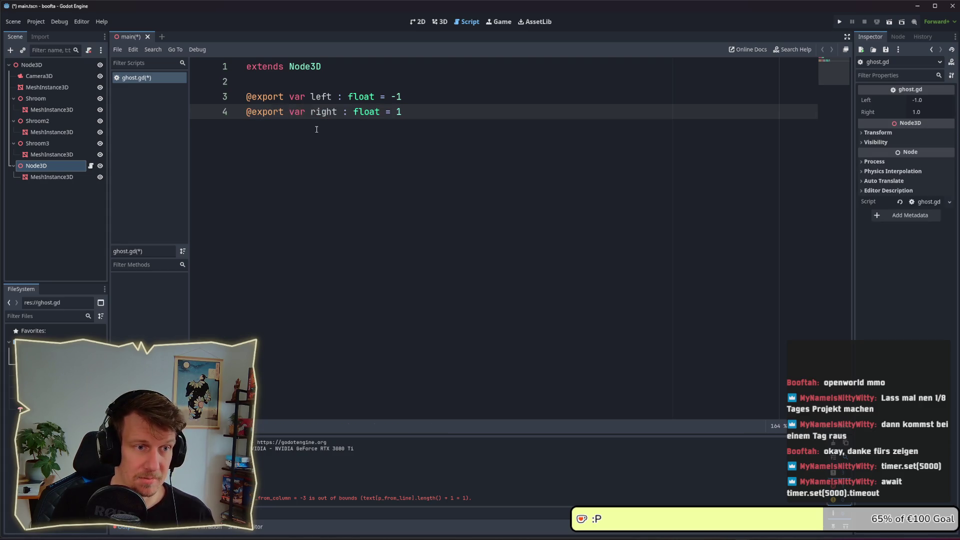
key("Return")
key("Return")
key("Return")
type("@")
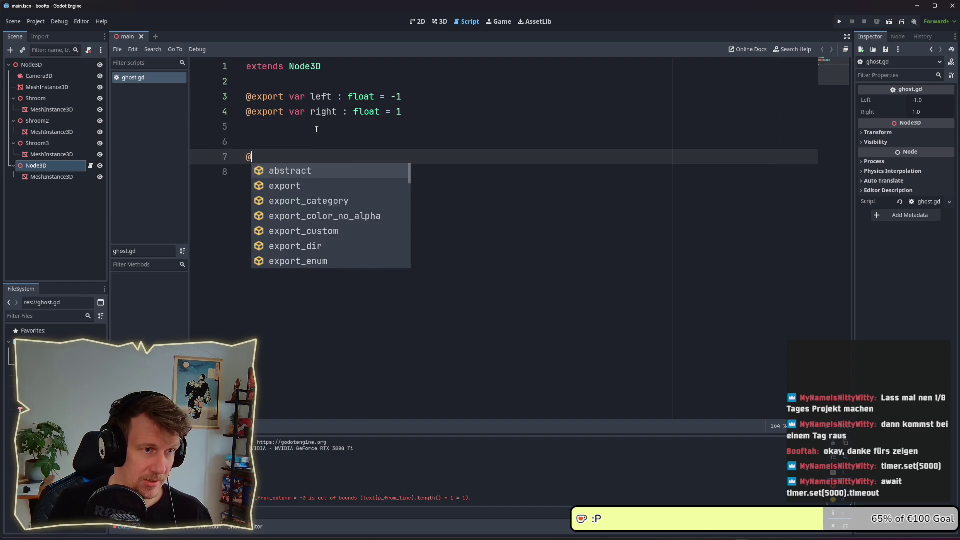
type("ex")
key("BackSpace")
key("BackSpace")
key("BackSpace")
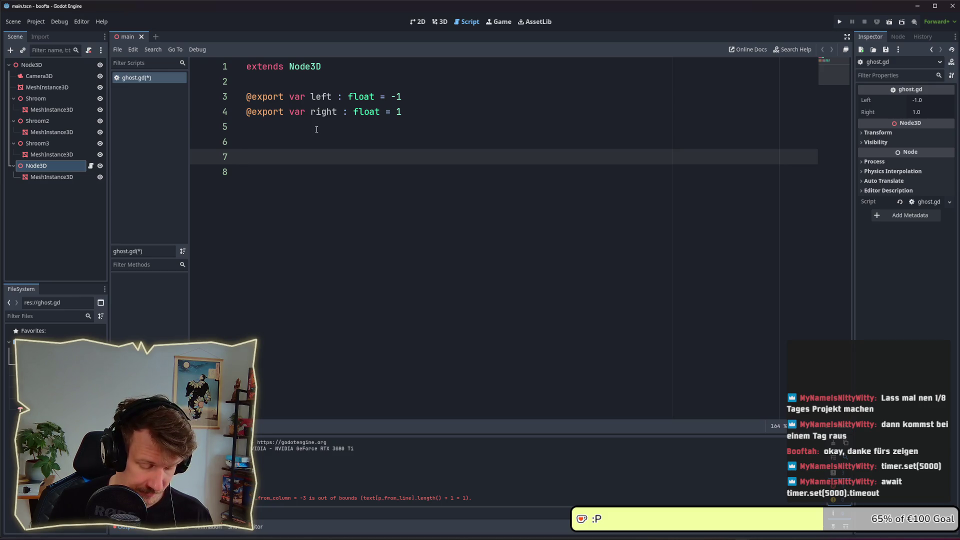
Step: Add an empty 'func _ready() -> void:' with blank lines above it
type("func ")
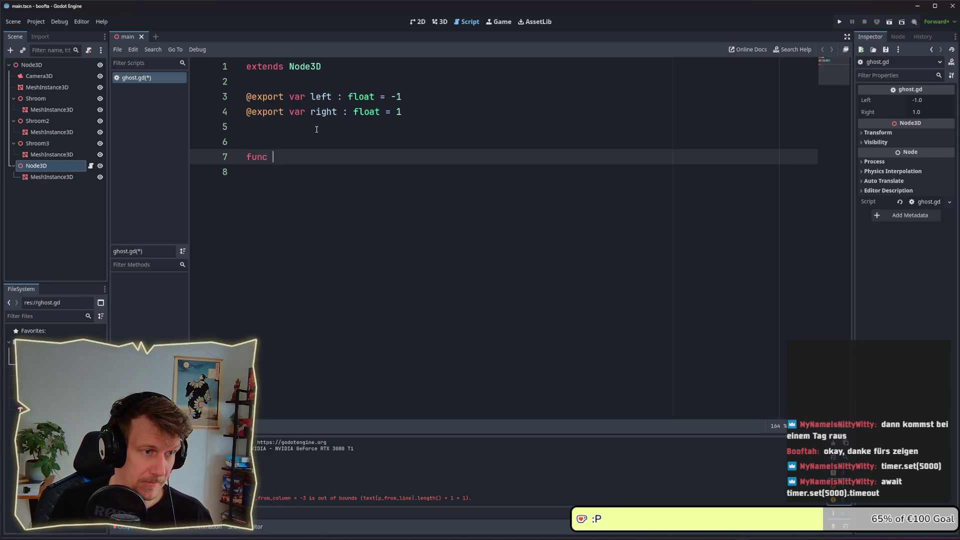
type("_ready")
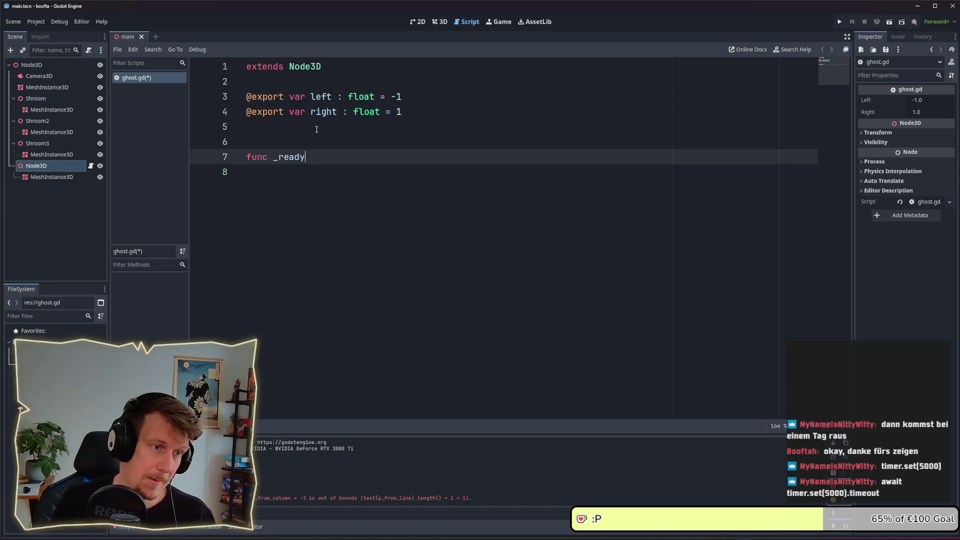
type("() ->")
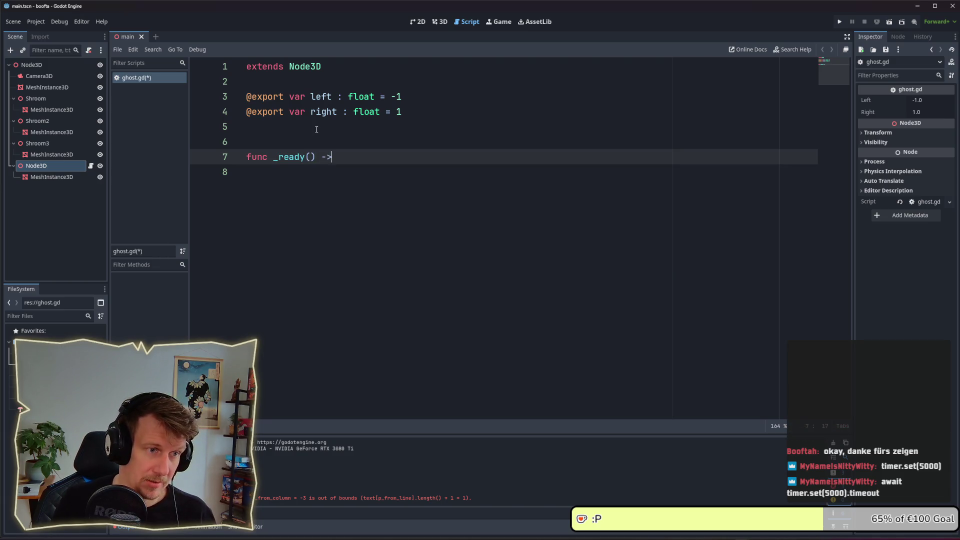
type(" void:")
key("Return")
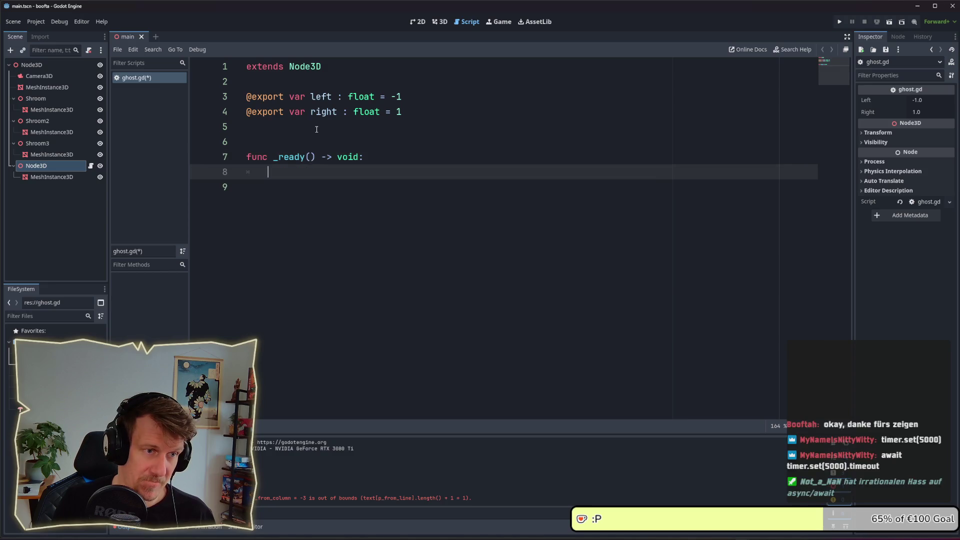
key("Up")
key("Up")
key("Return")
key("Return")
key("Up")
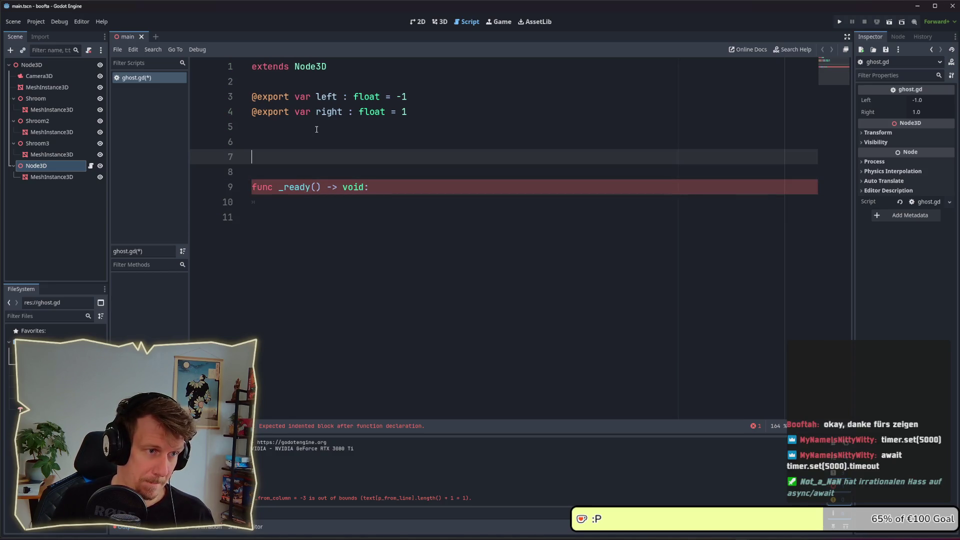
key("Up")
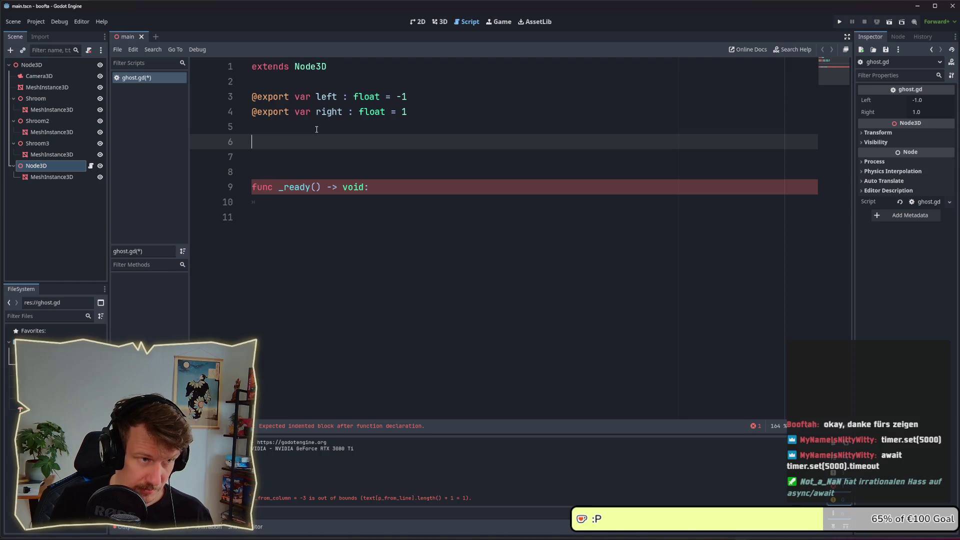
type("@")
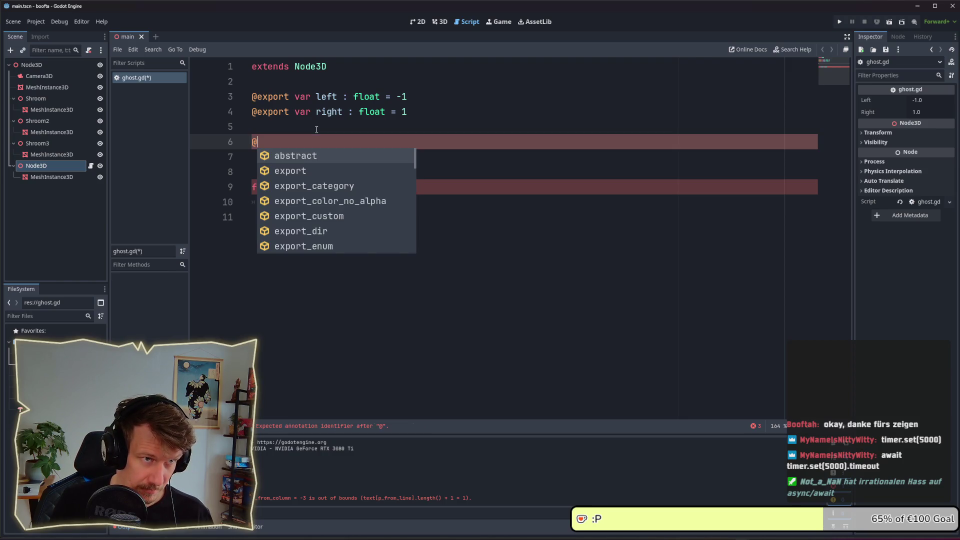
type("xp")
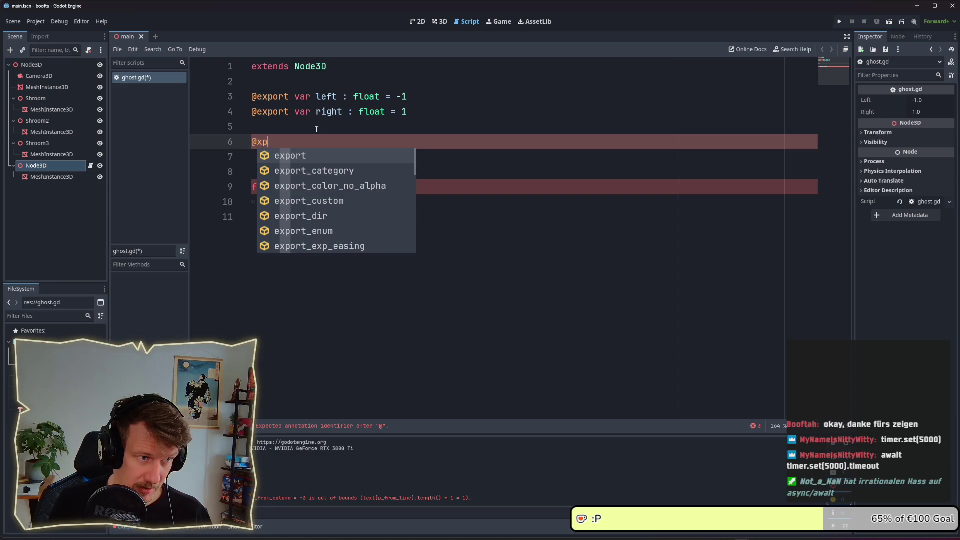
type("o")
key("BackSpace")
key("BackSpace")
type("po")
key("Return")
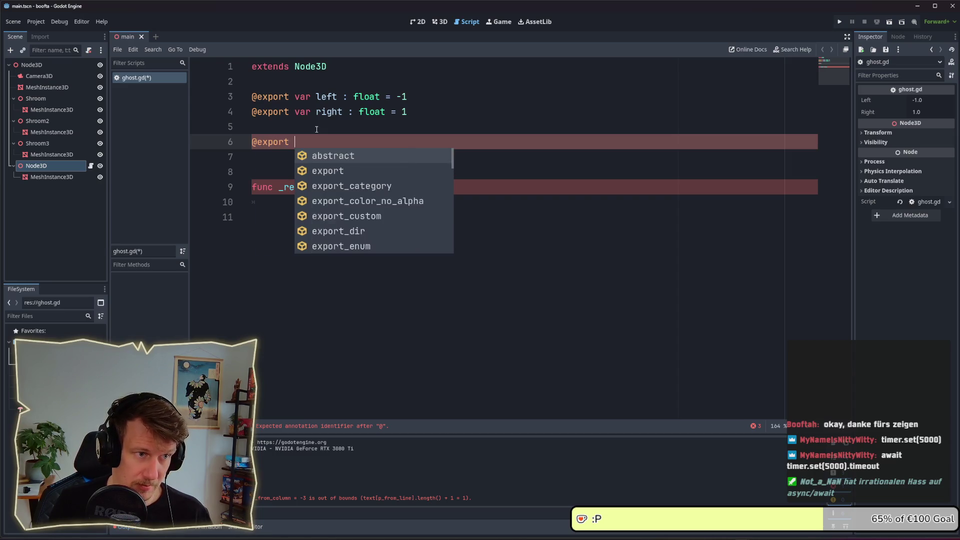
type("var du")
key("BackSpace")
type("ir")
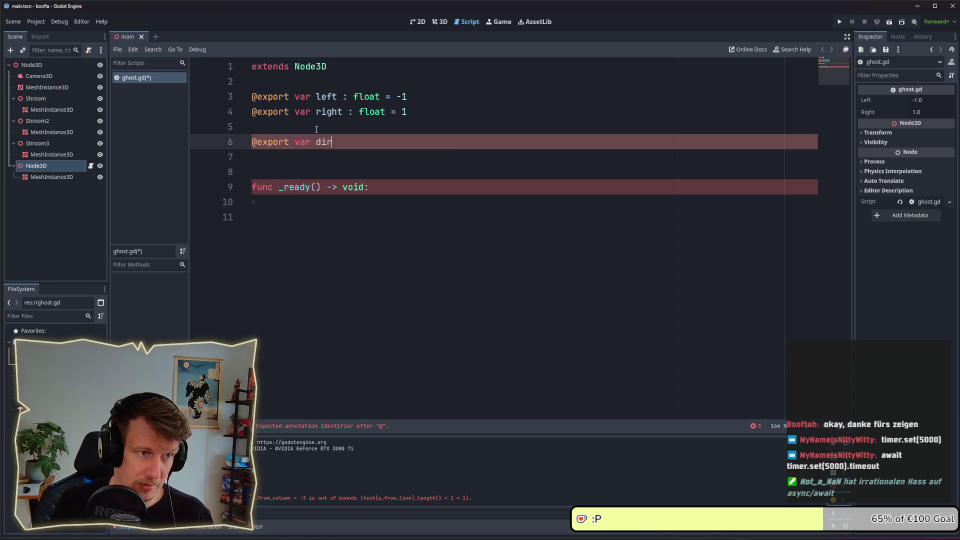
type("cetion")
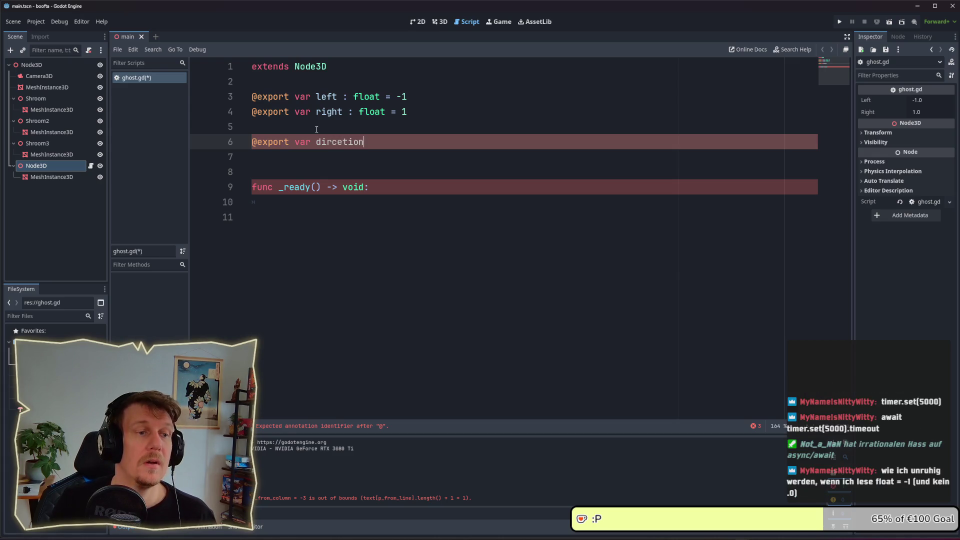
key("BackSpace")
key("BackSpace")
key("BackSpace")
key("BackSpace")
key("BackSpace")
key("BackSpace")
type("e")
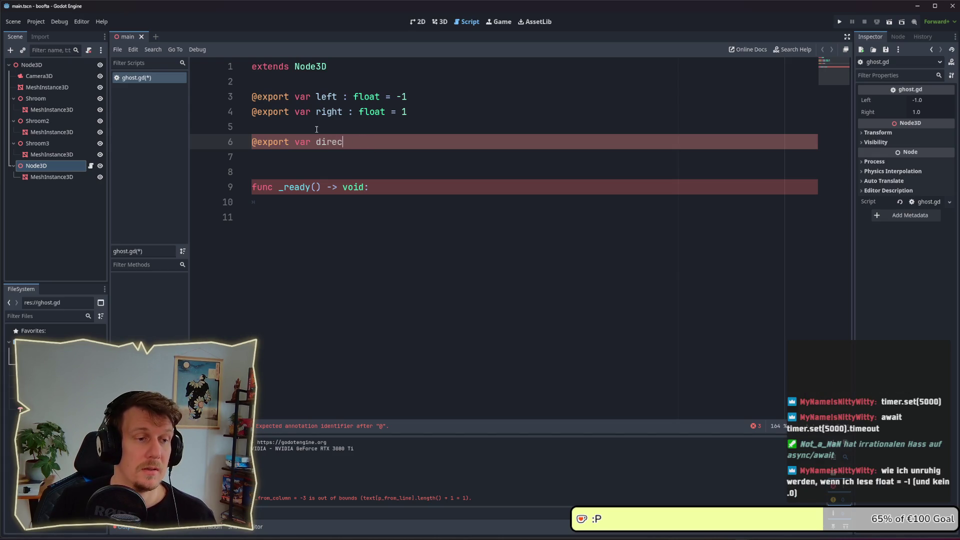
type("tion : f")
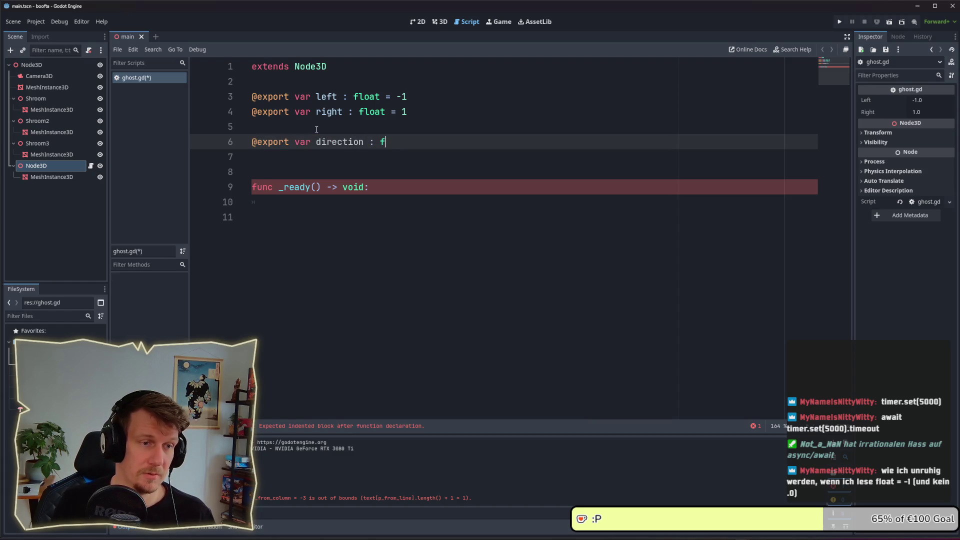
type("loat =")
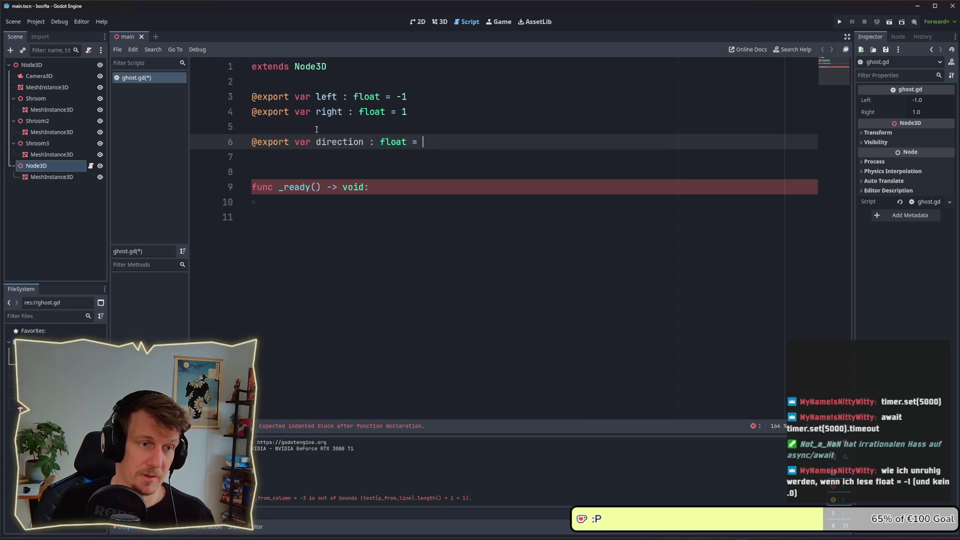
key("Down")
key("Down")
key("Down")
key("Down")
key("ctrl+s")
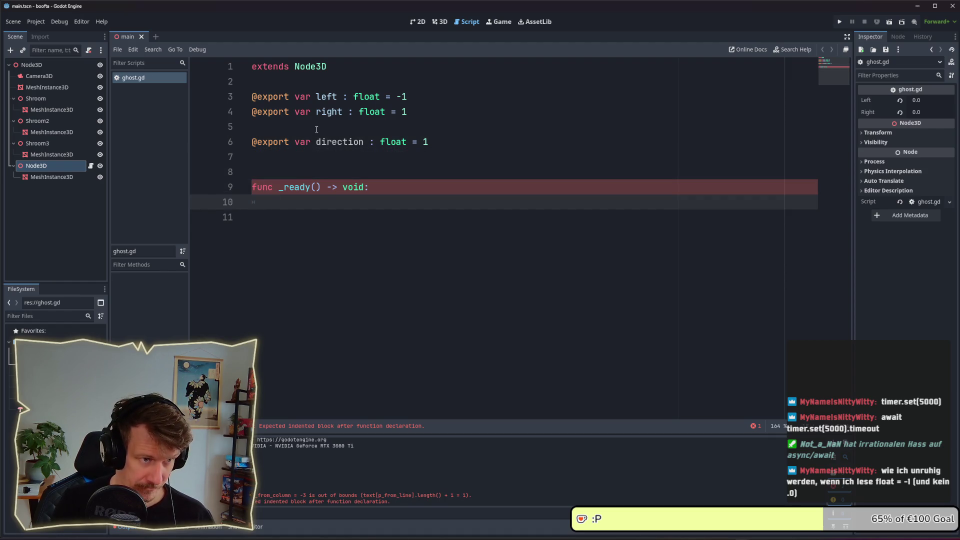
Step: Declare 'var tween : Tween' on a new line above _ready
key("Up")
key("Up")
key("Return")
key("Up")
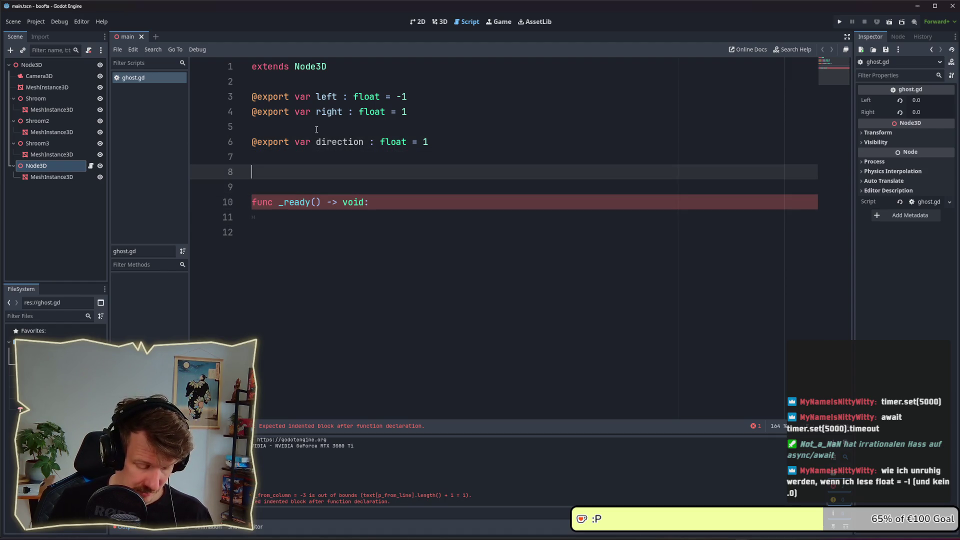
type("ar twre")
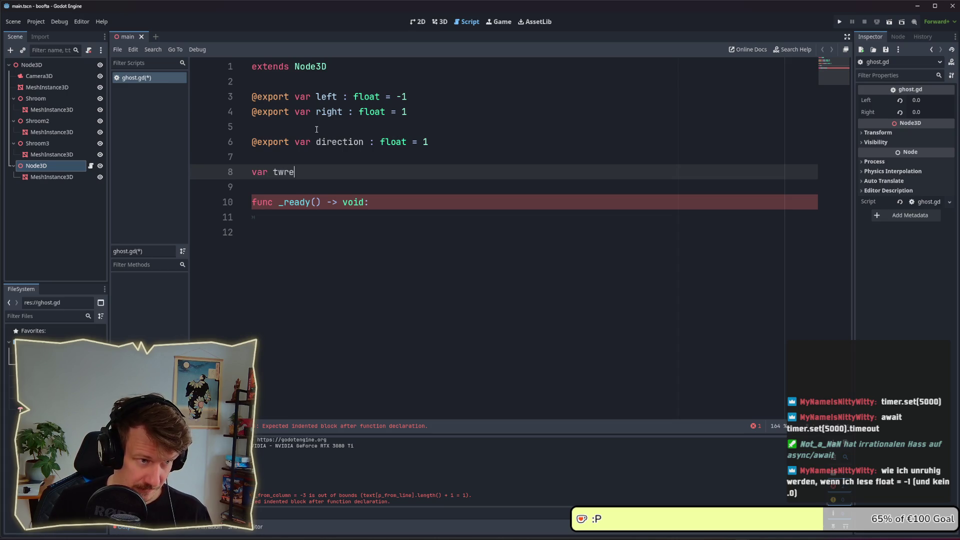
key("BackSpace")
type("en : tw")
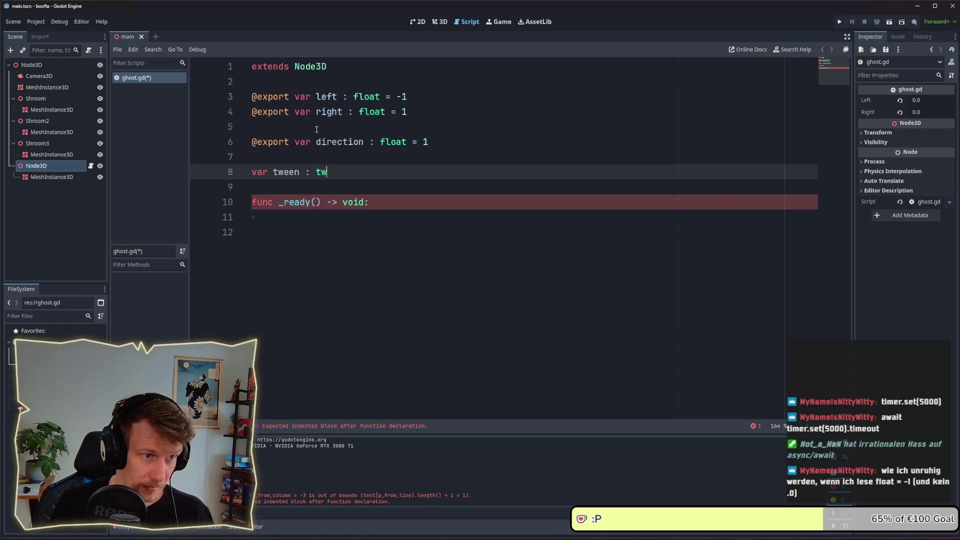
key("BackSpace")
key("BackSpace")
type("Tween")
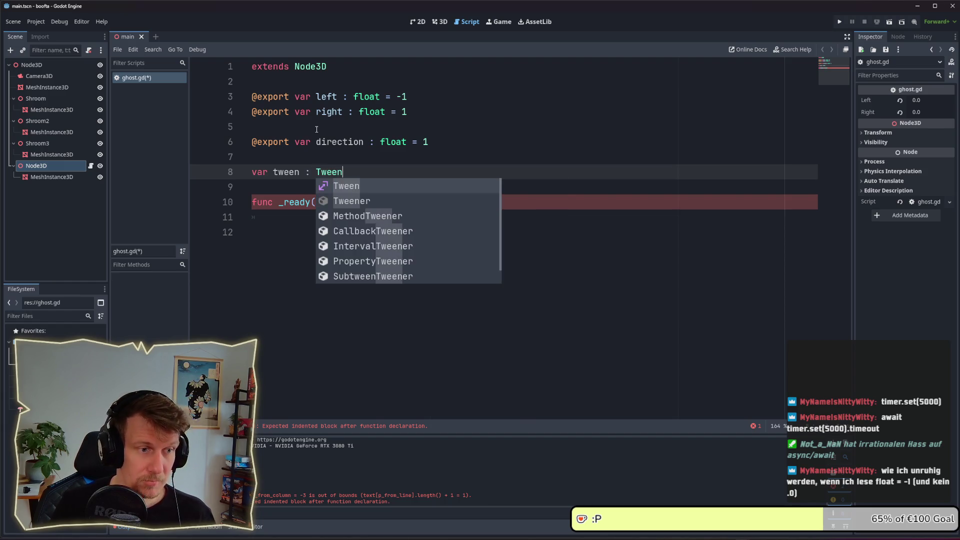
key("Escape")
key("Down")
key("Down")
key("Down")
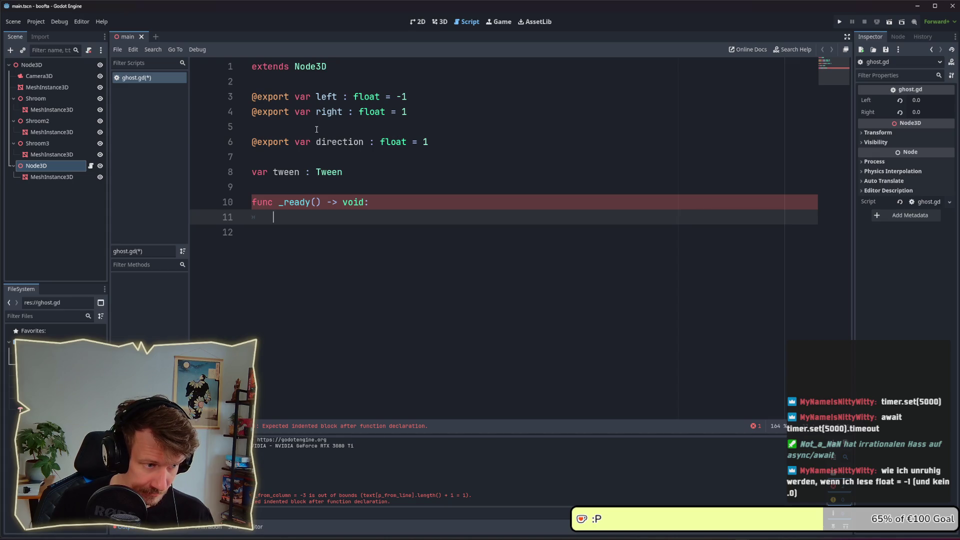
Step: Add an empty 'func _start_move() -> void:' below _ready
key("Return")
key("Return")
key("Up")
key("Up")
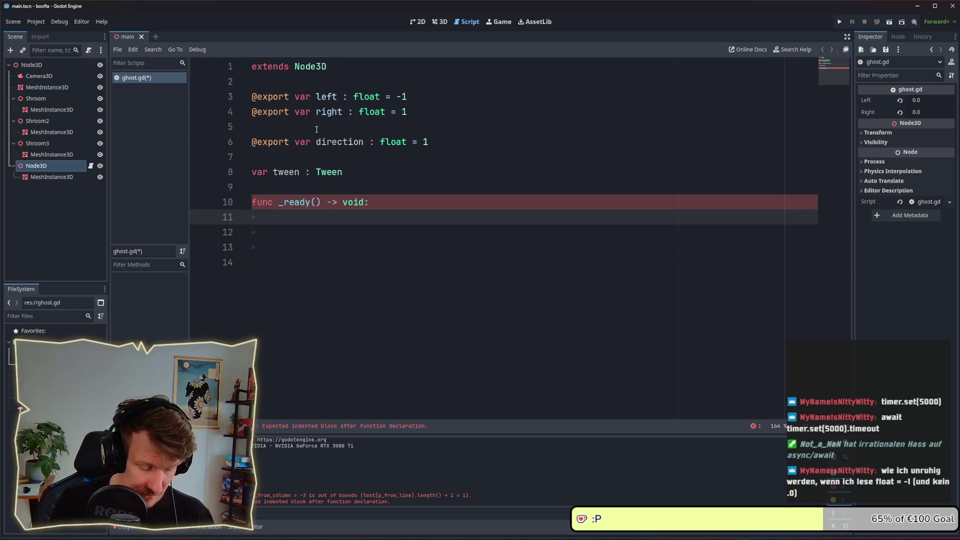
key("Return")
type("fun")
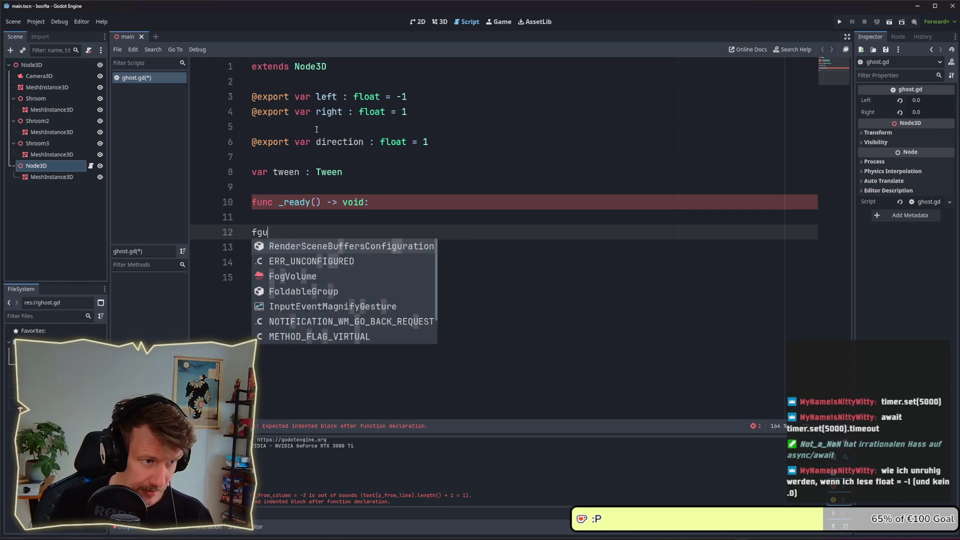
type("c _st")
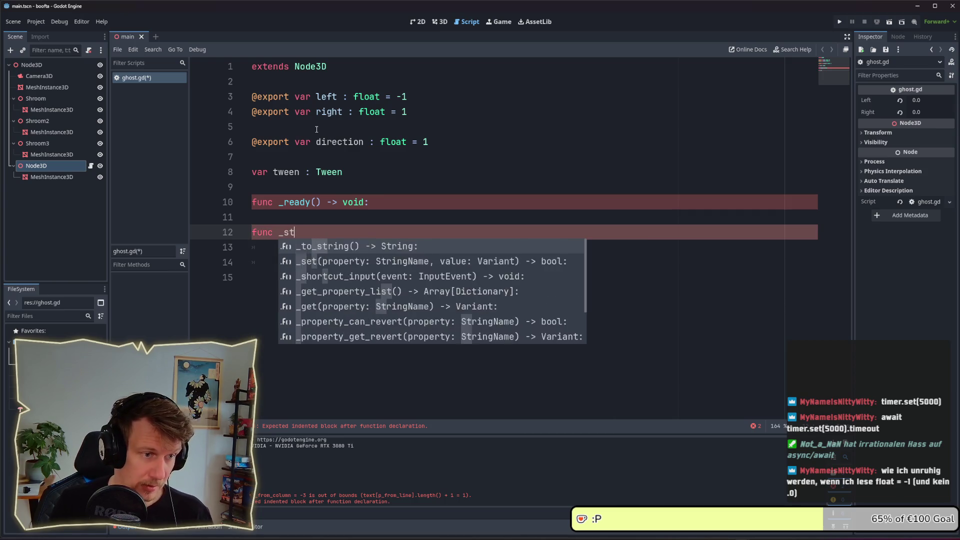
type("art_move")
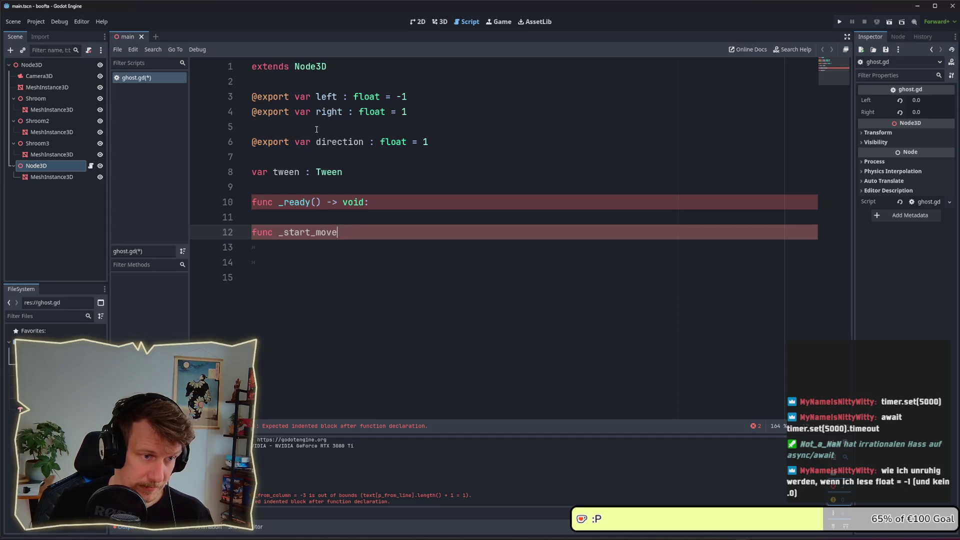
type("()")
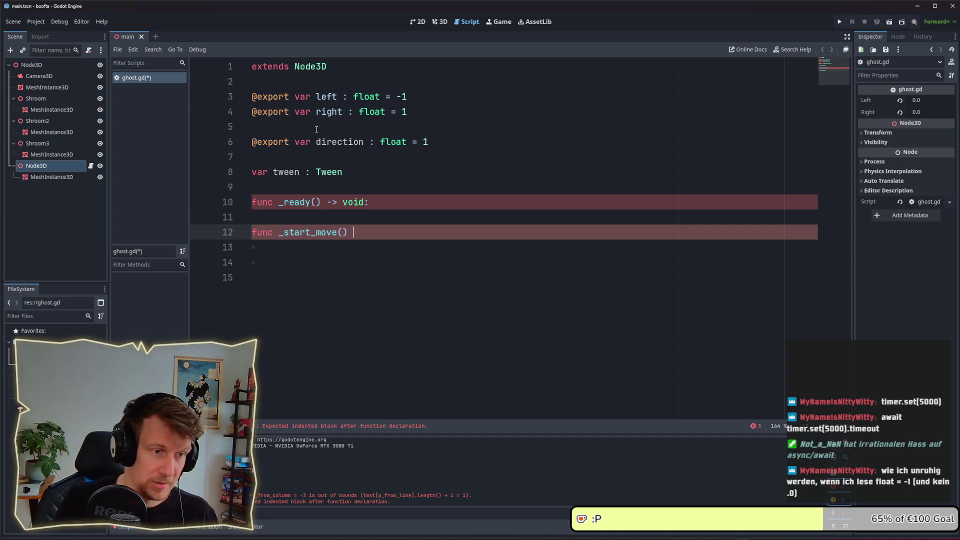
type(" -> vo")
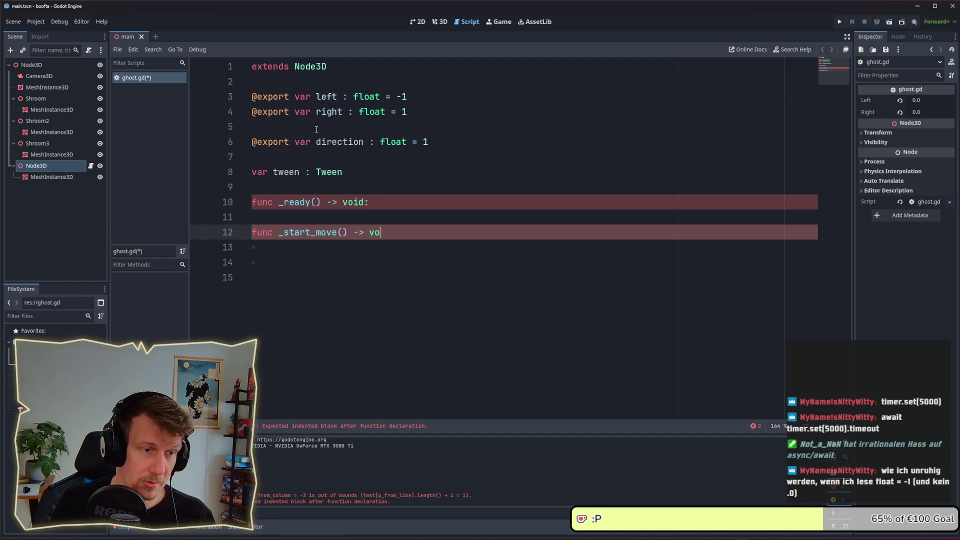
type("id:")
key("Return")
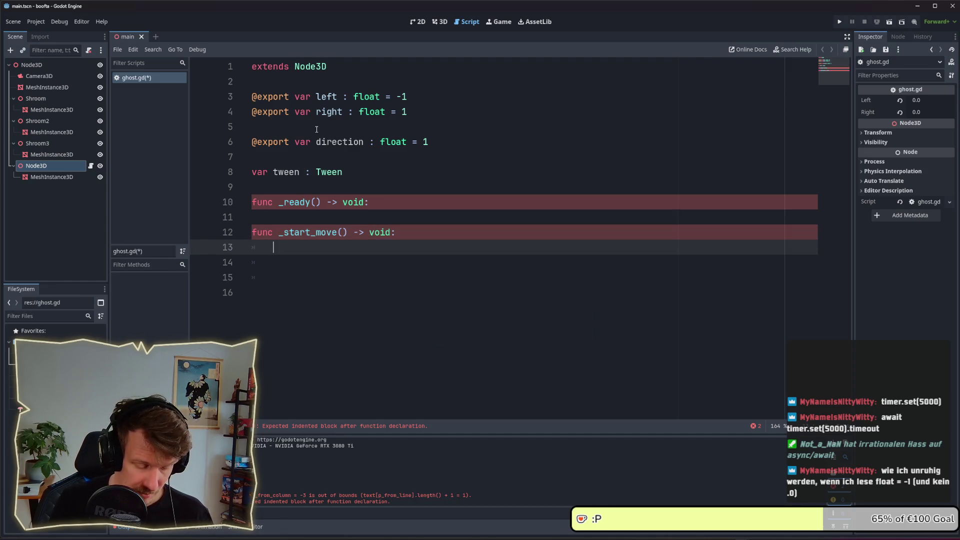
key("Up")
key("Up")
Step: In _ready, assign 'tween = create_tween()'
key("Return")
key("Return")
key("Up")
key("Up")
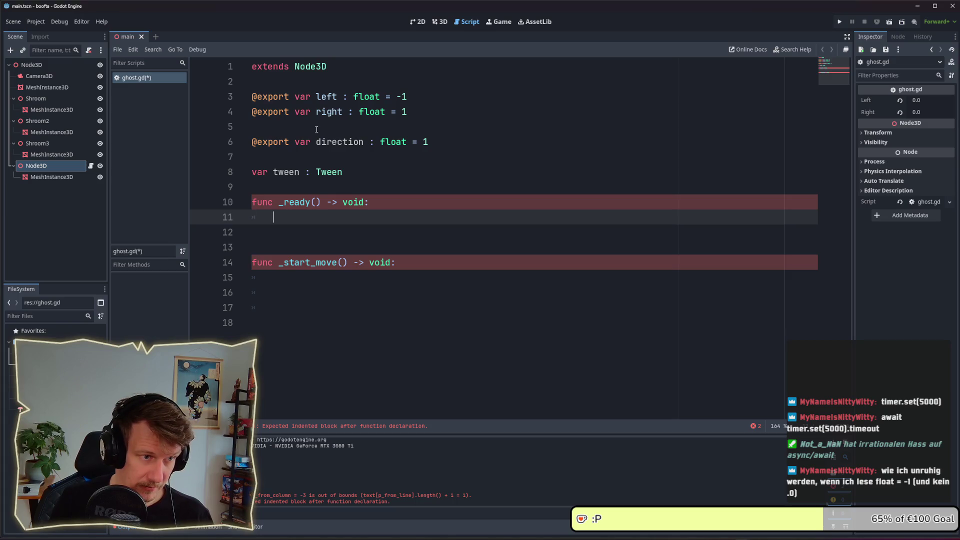
type("tw")
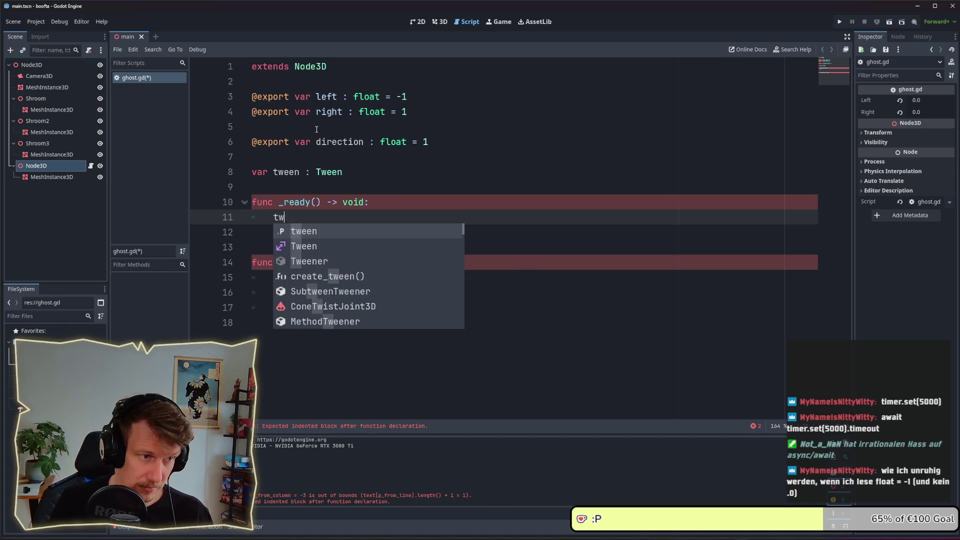
key("BackSpace")
key("BackSpace")
key("BackSpace")
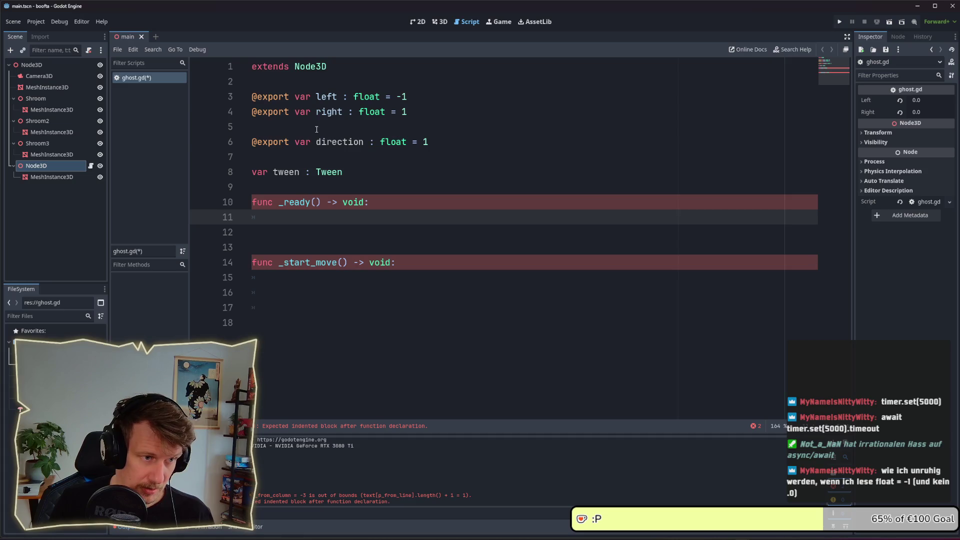
type("tween = ")
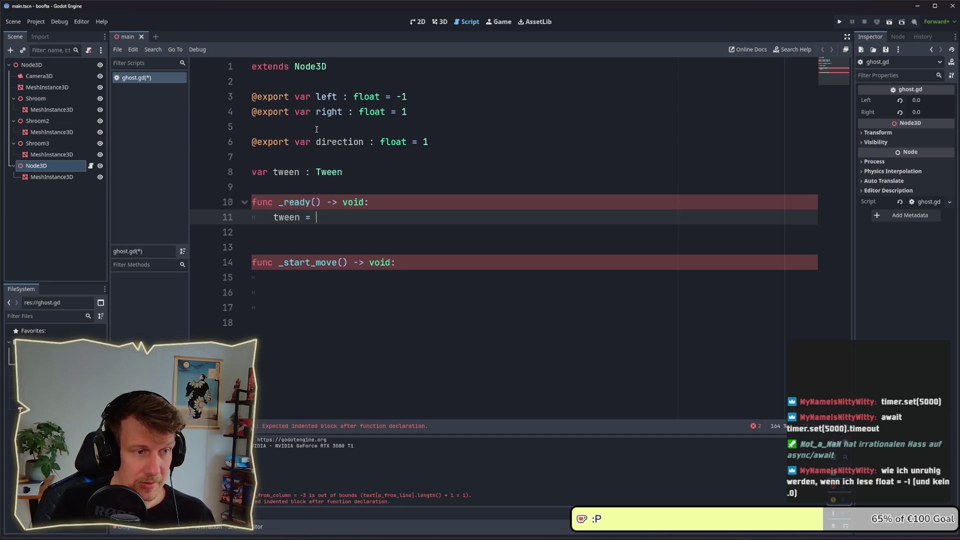
type("cre")
key("Return")
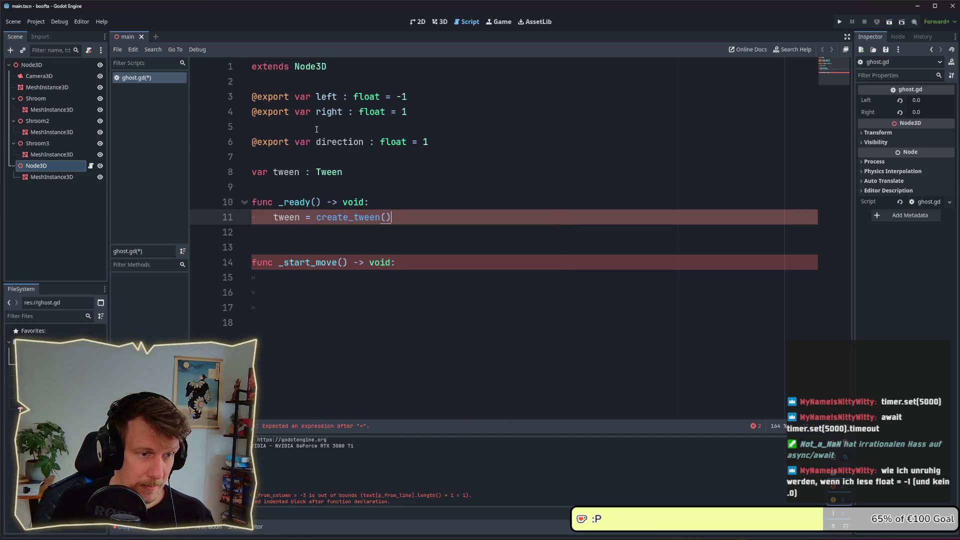
key("Return")
key("Return")
key("BackSpace")
Step: Connect the tween's finished signal to _start_move with 'tween.finished.connect(_start_move)'
type("twe")
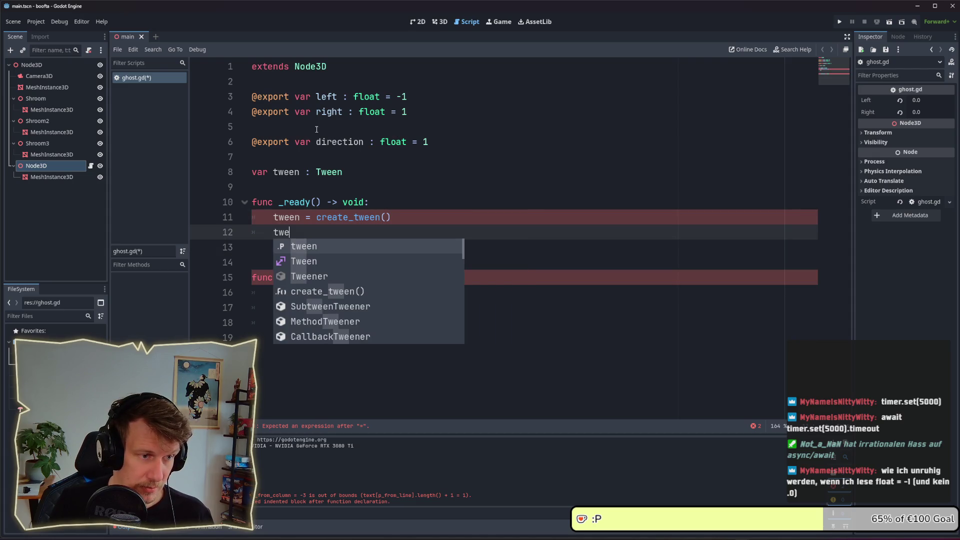
type("en.fin")
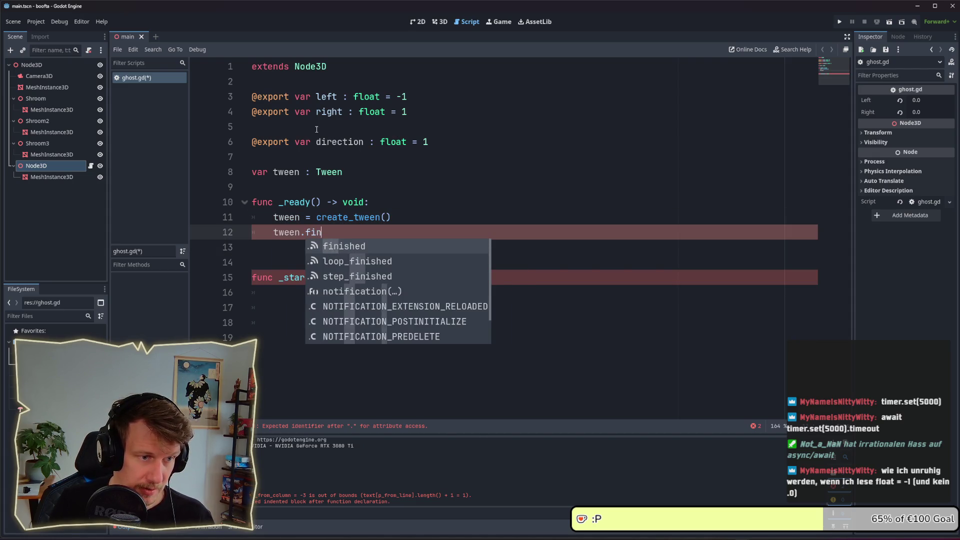
key("Return")
type(".co")
key("Return")
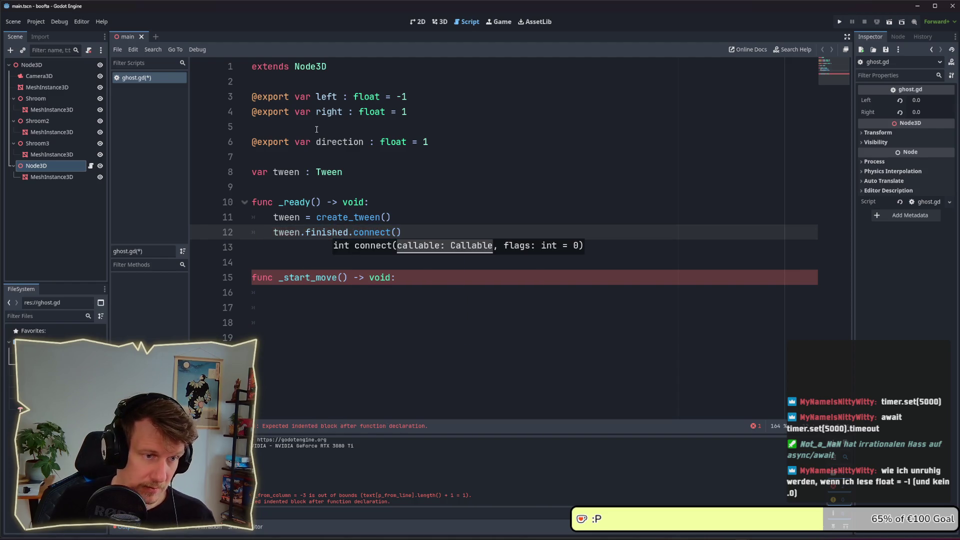
type("_start_")
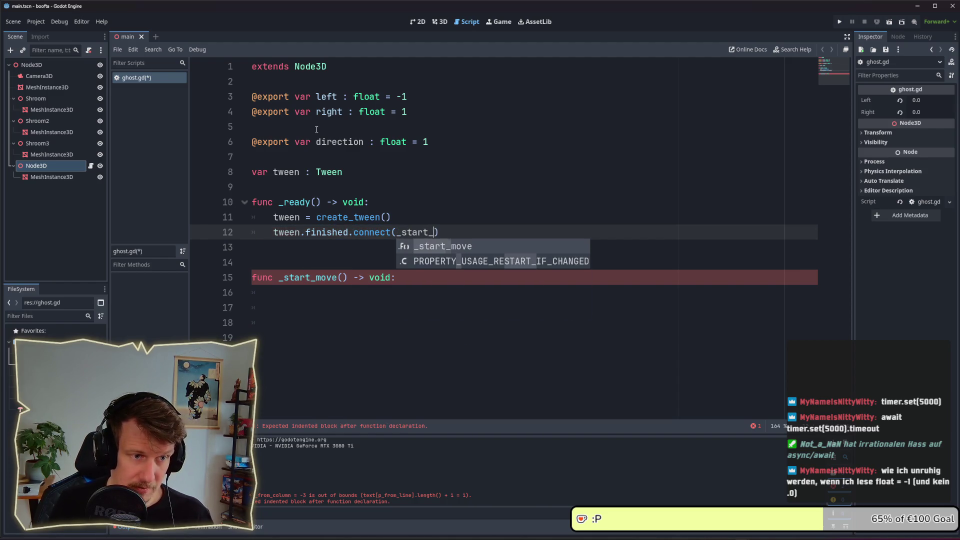
key("Return")
Step: Call '_start_move()' in _ready, then begin _start_move's body with 'tween.twe'
key("Down")
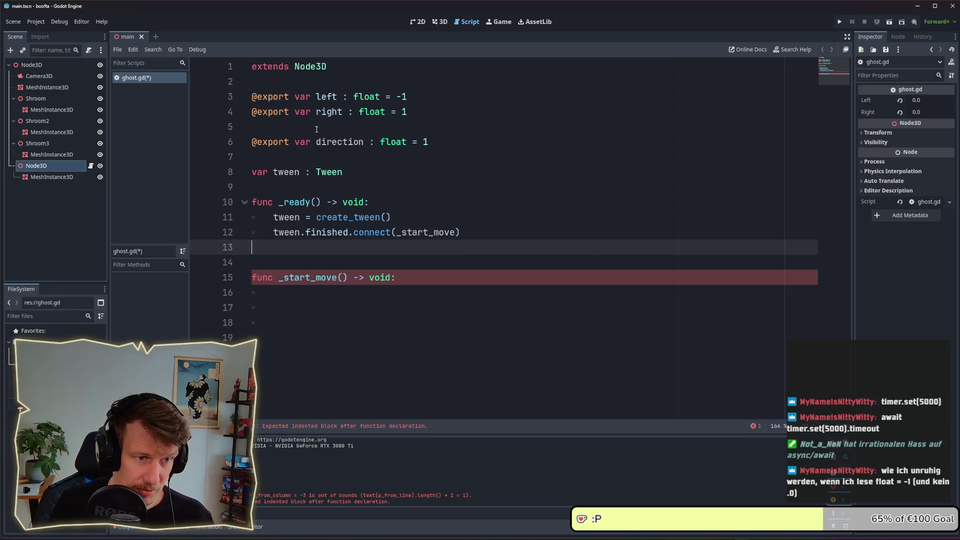
key("Down")
key("Down")
key("Down")
key("Up")
key("Up")
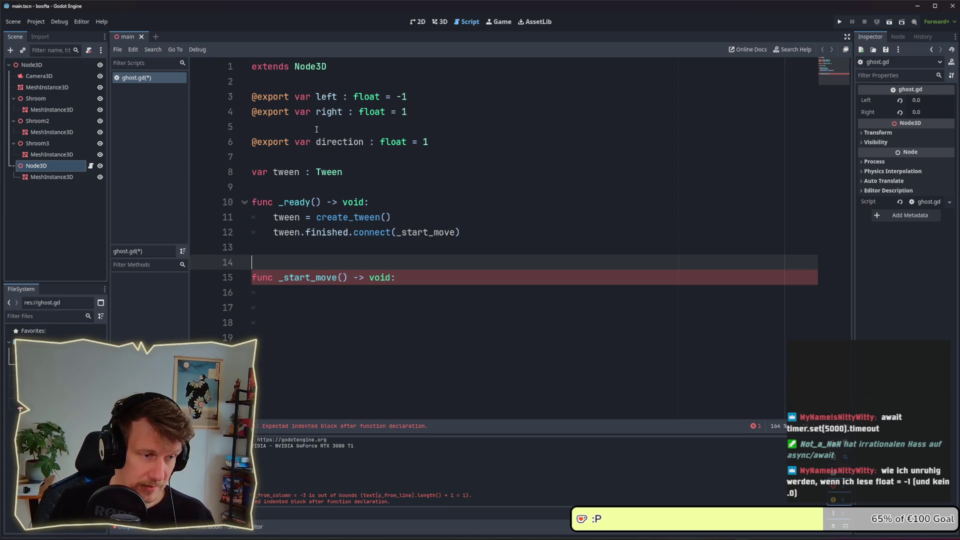
key("Up")
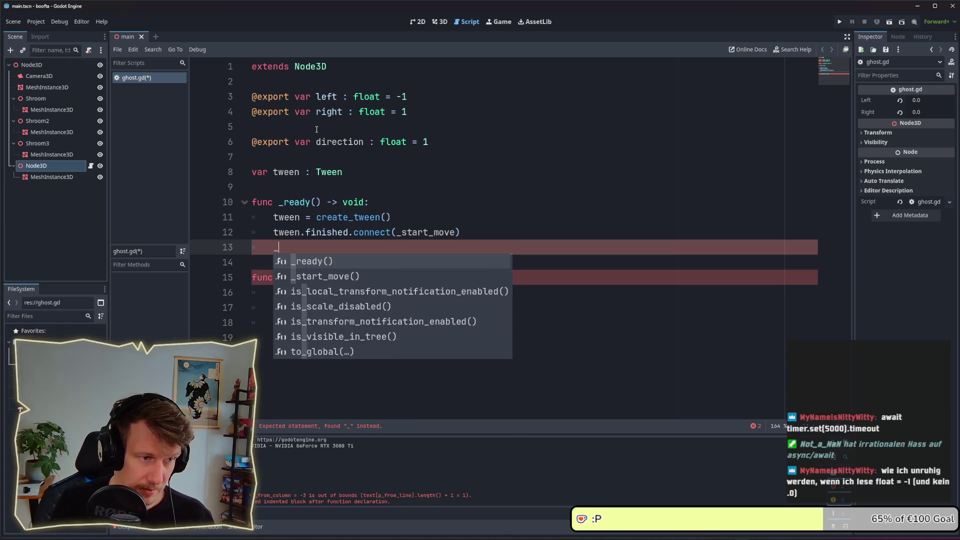
type("sta")
key("Return")
key("Down")
key("Down")
key("Down")
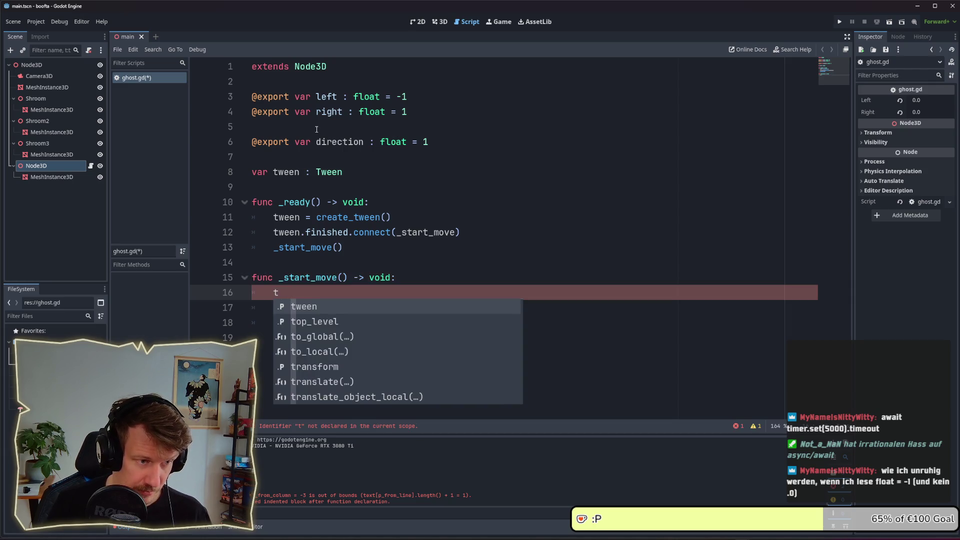
type("ween.twe")
key("Down")
key("Down")
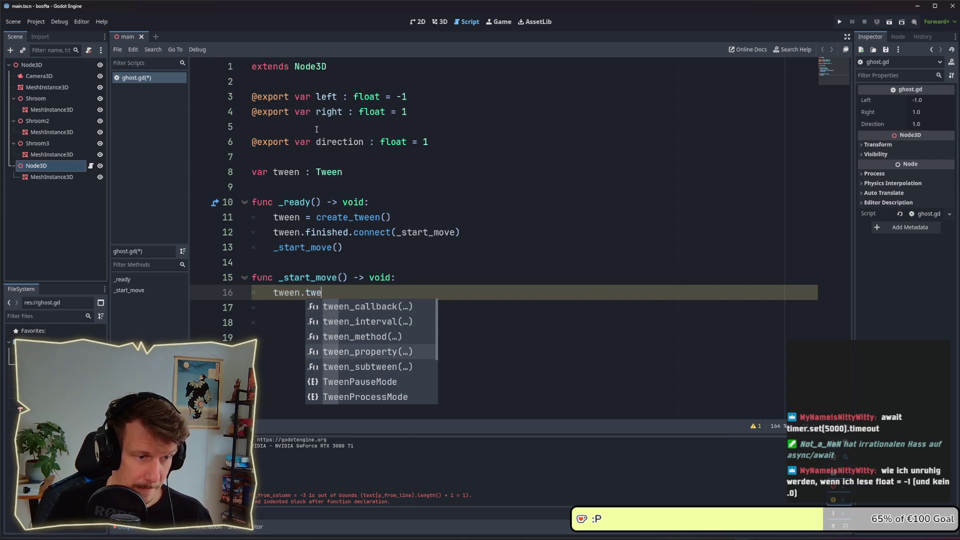
Step: On line 16, write tween.tween_property(self, "global_position" with autocomplete
key("Return")
type("s")
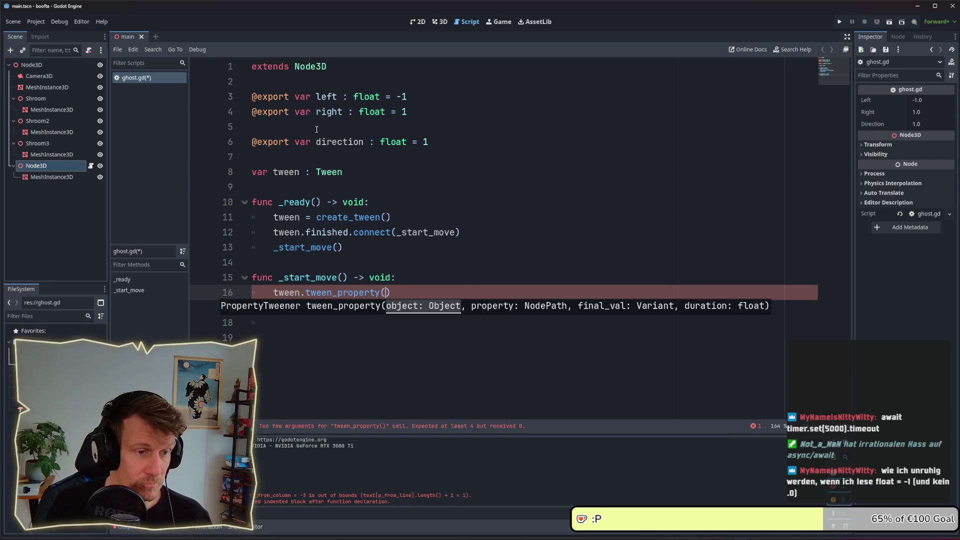
type("elf")
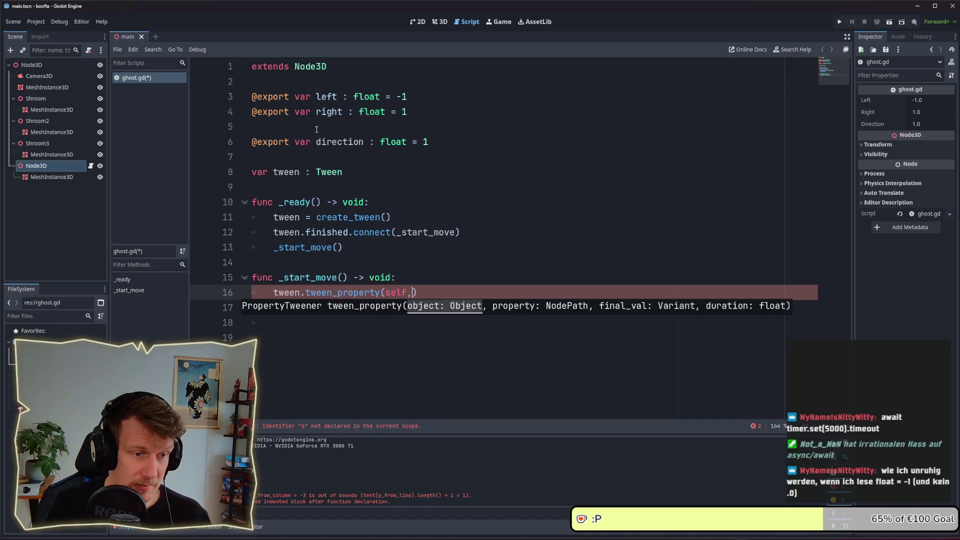
type(", ")
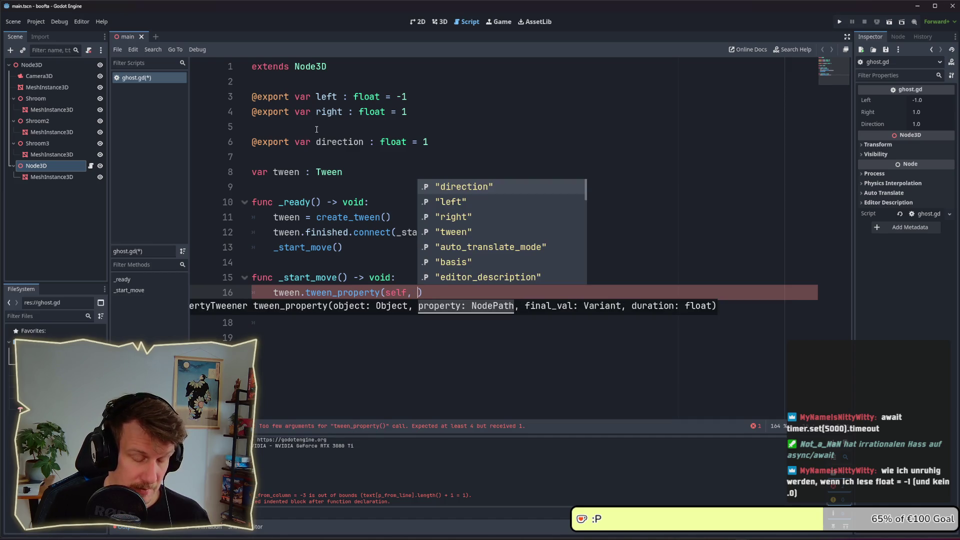
type("P")
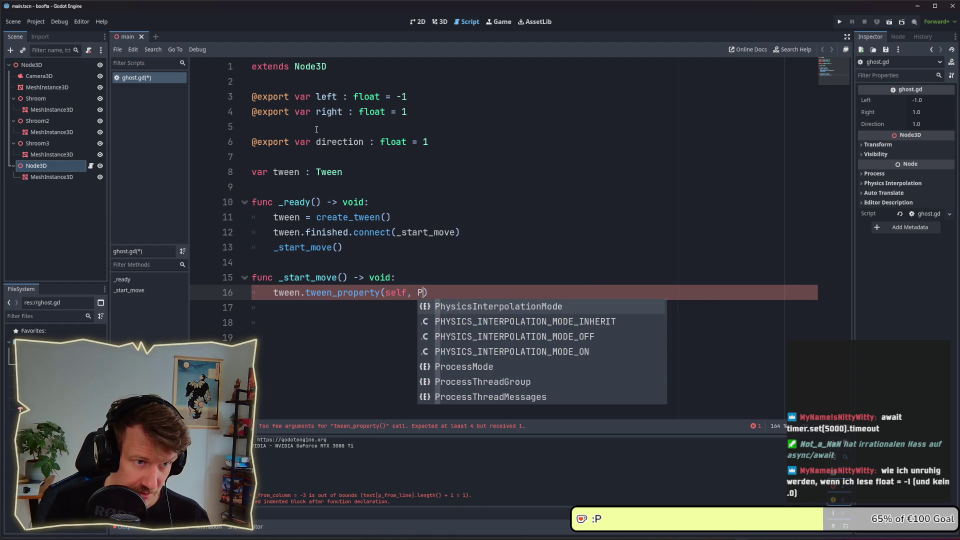
key("BackSpace")
type("p")
key("BackSpace")
type("\"")
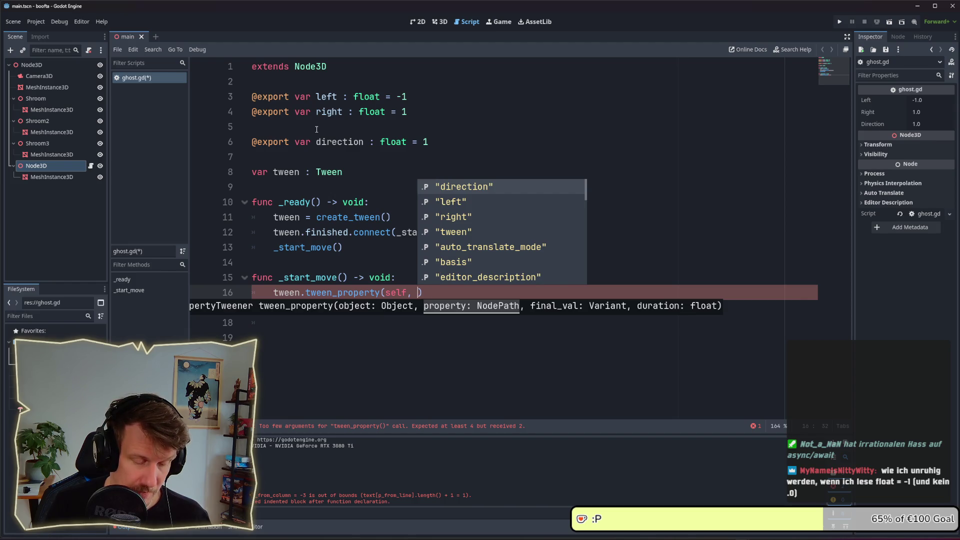
type("l")
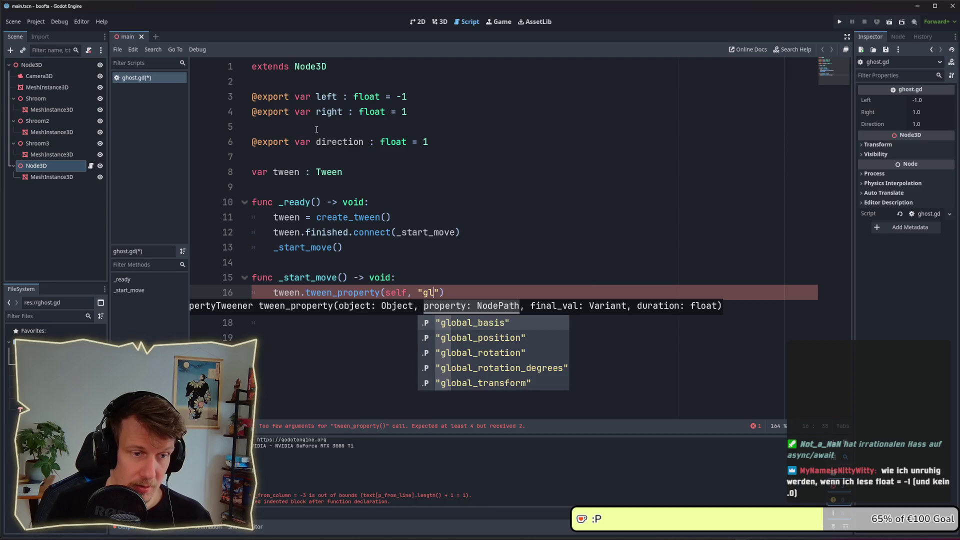
key("Down")
key("Return")
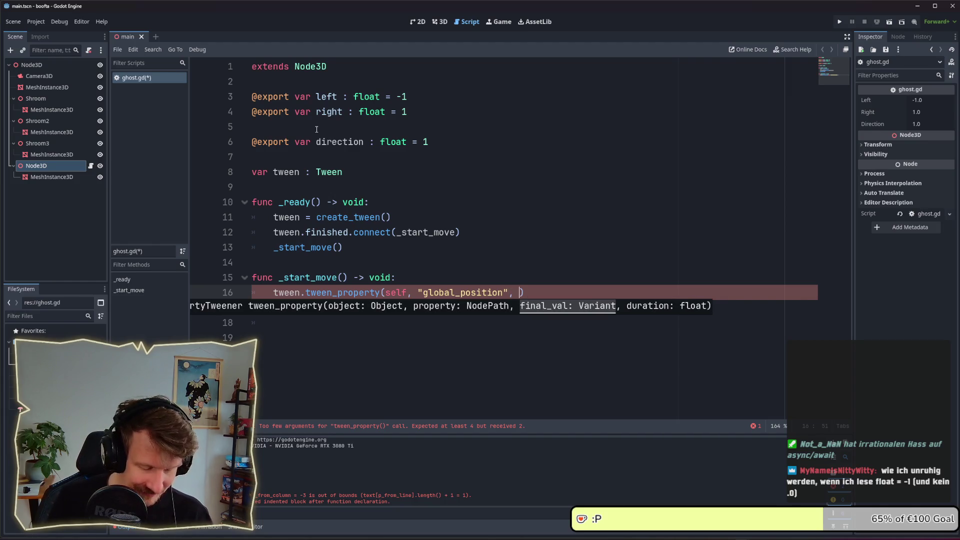
Step: Pass an empty Vector3() as the target value and open a blank line above the call
type("Vect")
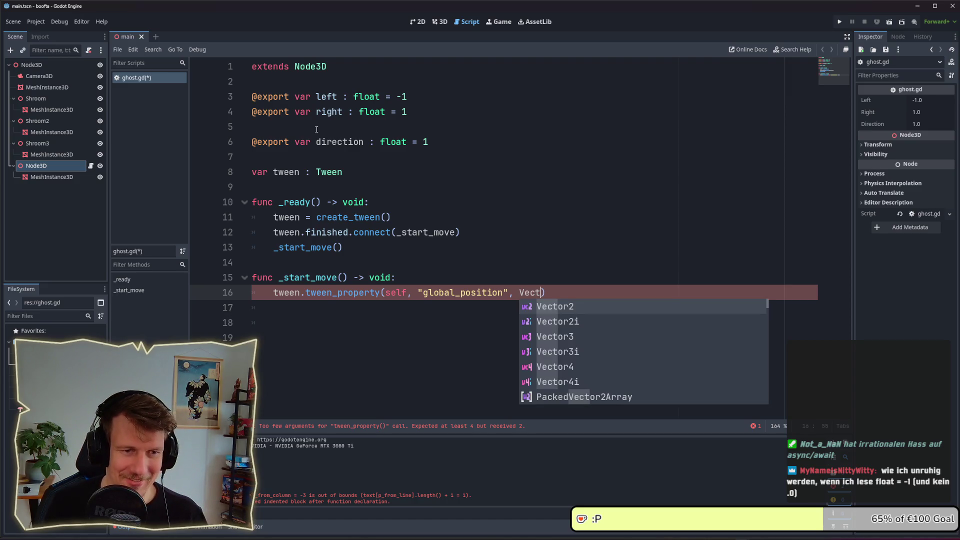
key("Down")
key("Down")
key("Return")
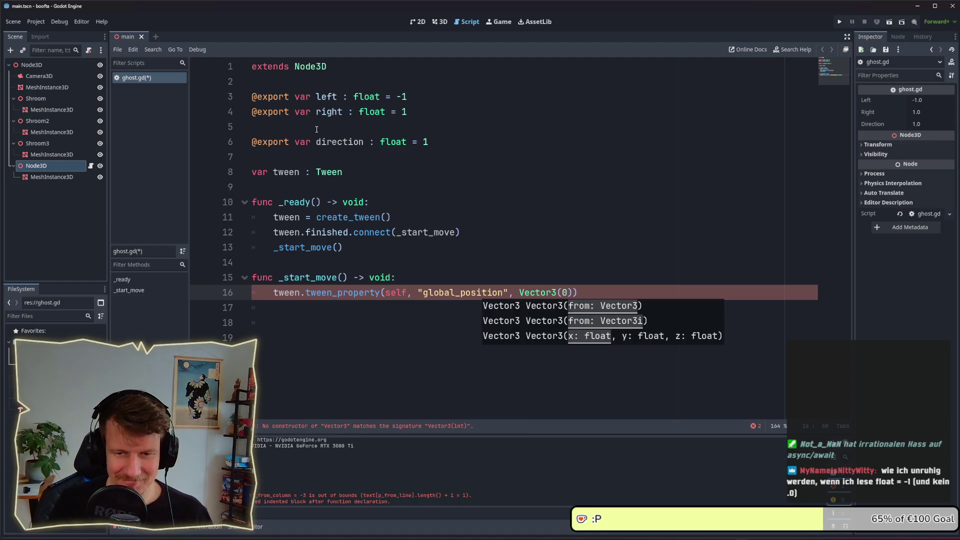
key("BackSpace")
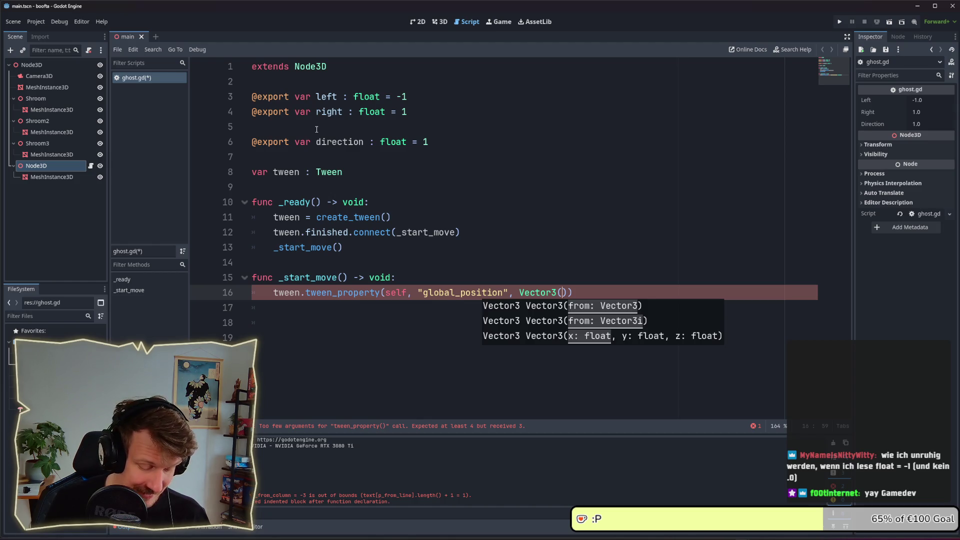
type("x")
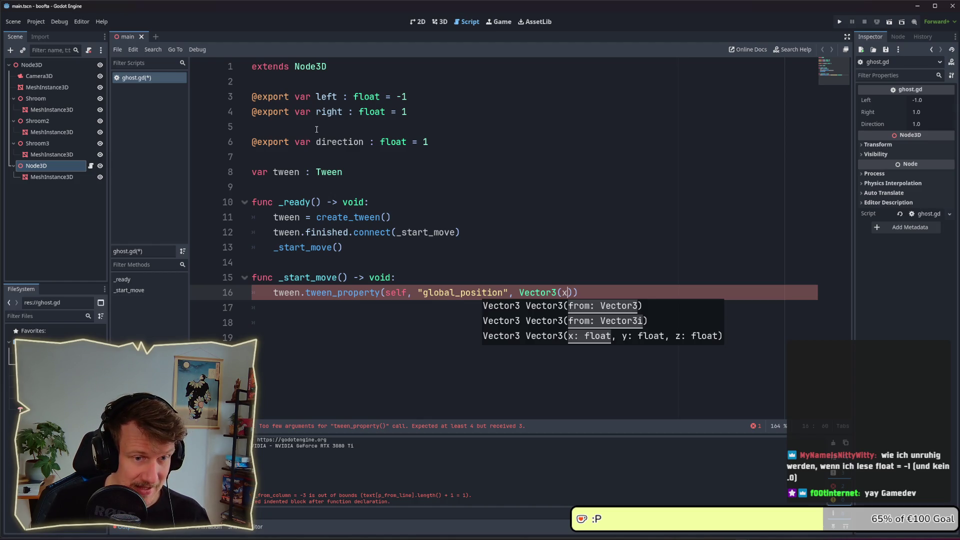
key("BackSpace")
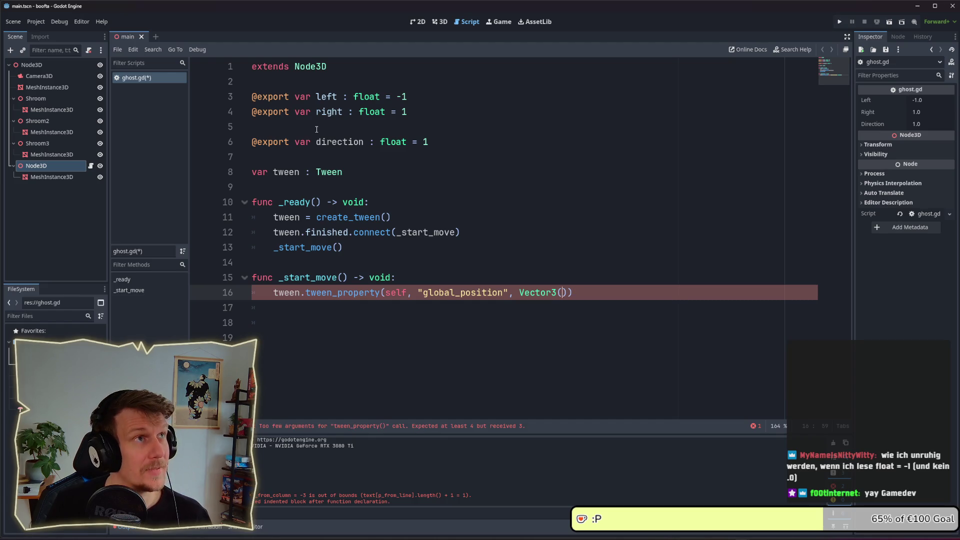
key("Up")
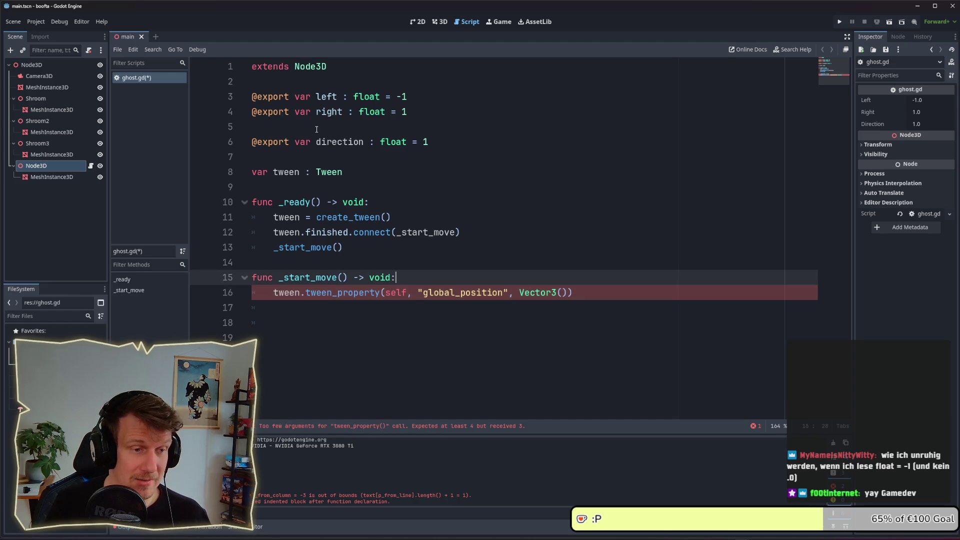
key("Return")
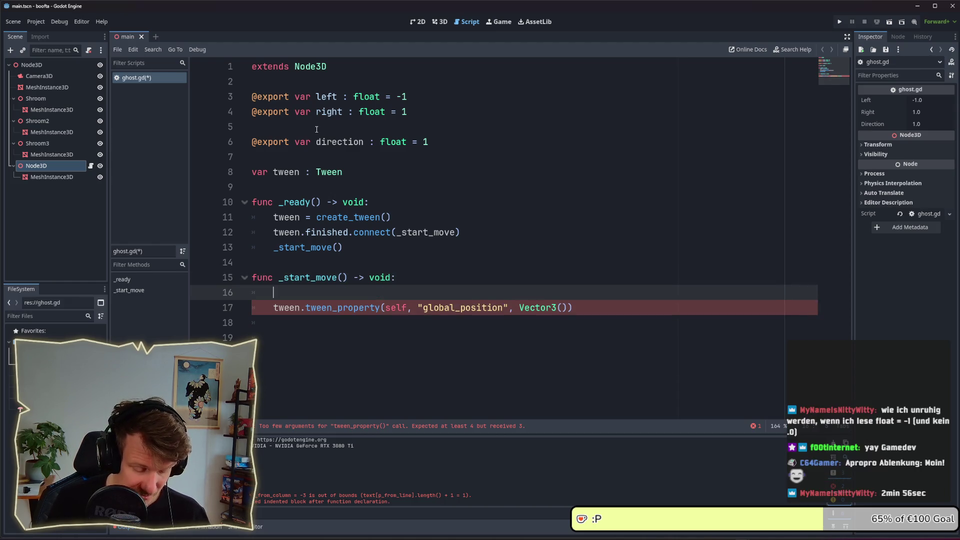
Step: Draft global_position = Vector3(left * direction on the new line 16 with autocomplete
type("gl")
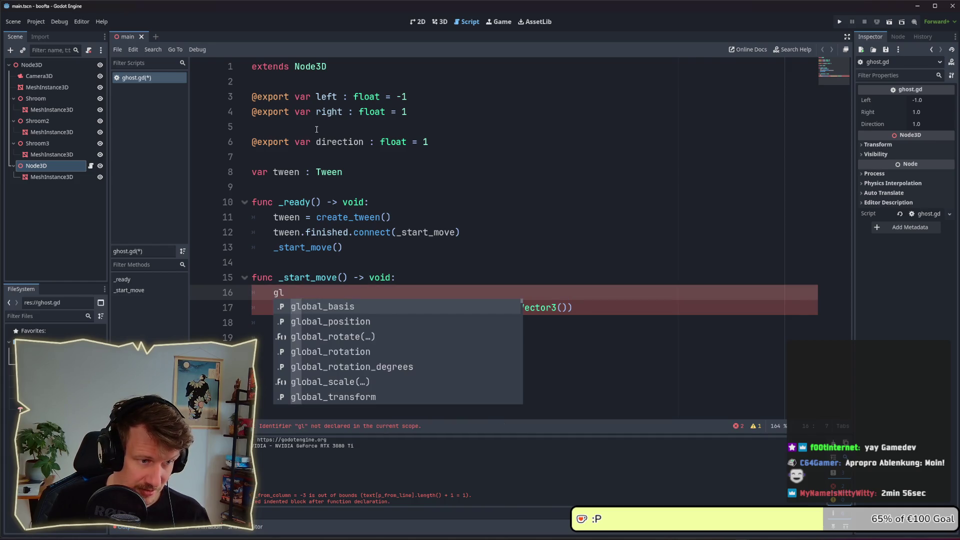
key("Down")
key("Return")
type("ve")
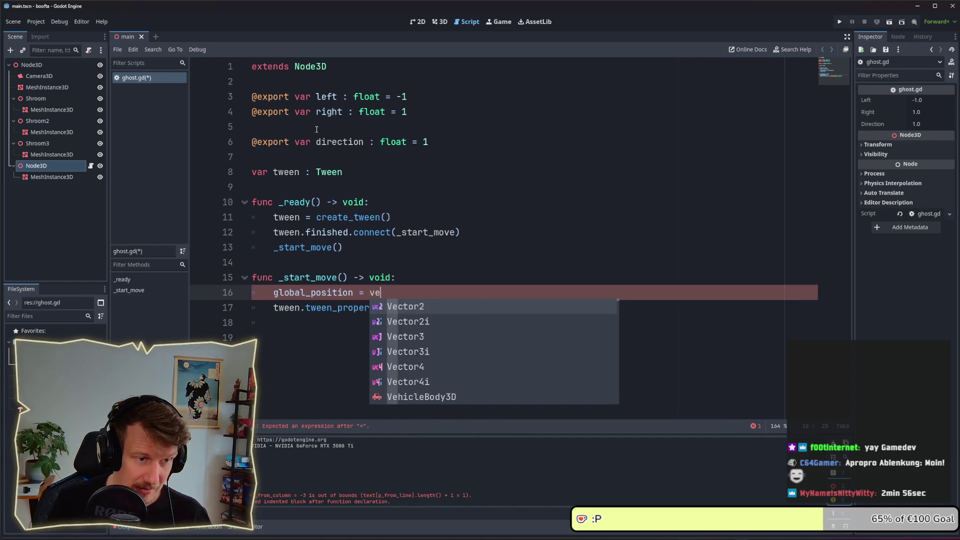
key("Down")
key("Down")
key("Return")
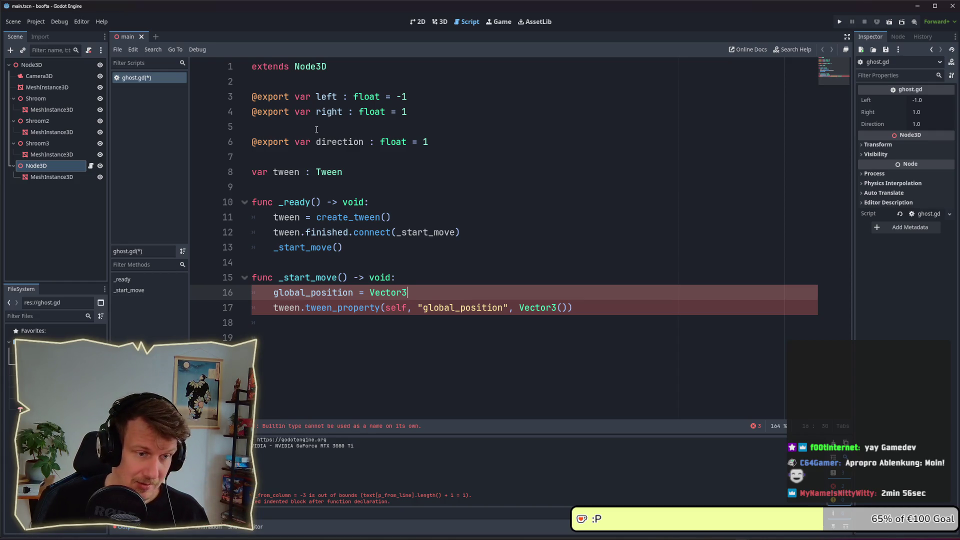
type("()")
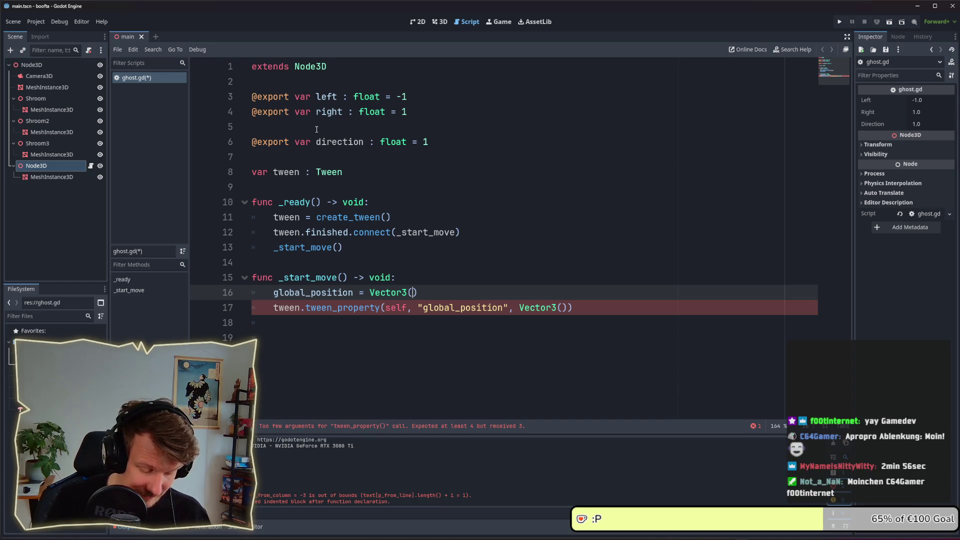
type("x")
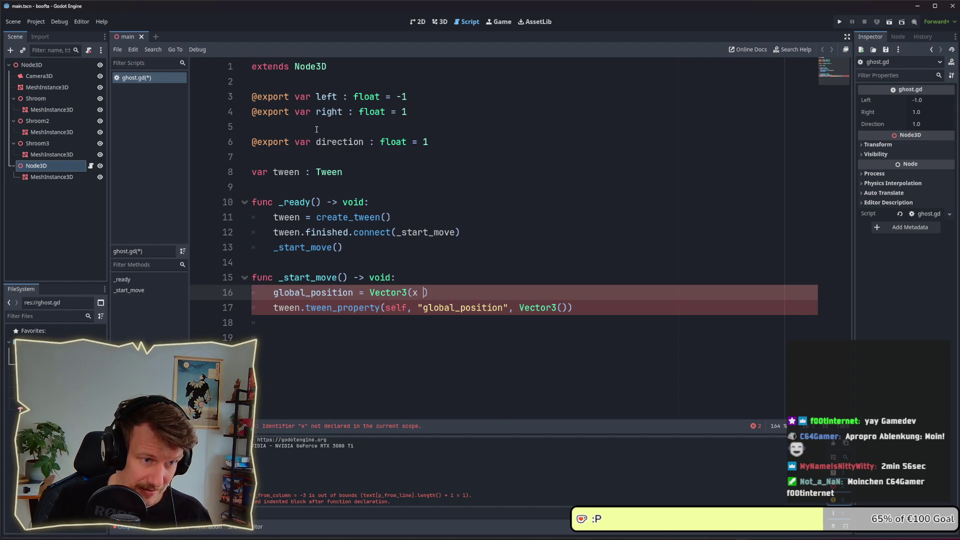
key("BackSpace")
key("BackSpace")
type("left ")
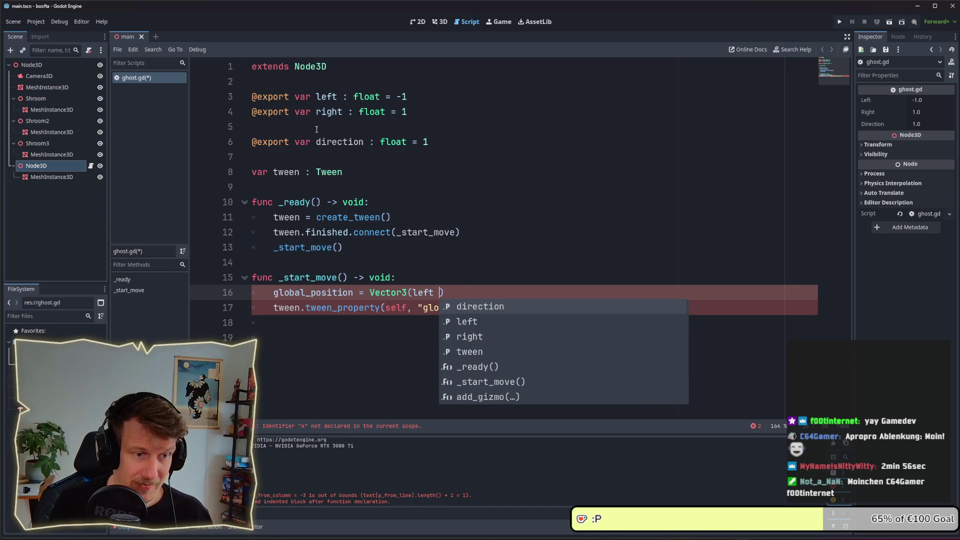
type("* di")
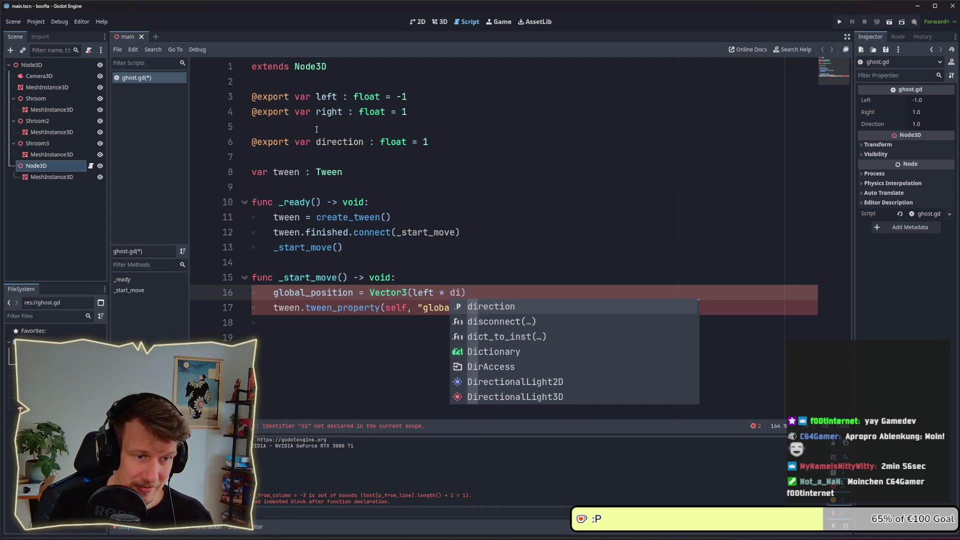
key("Return")
type(", ")
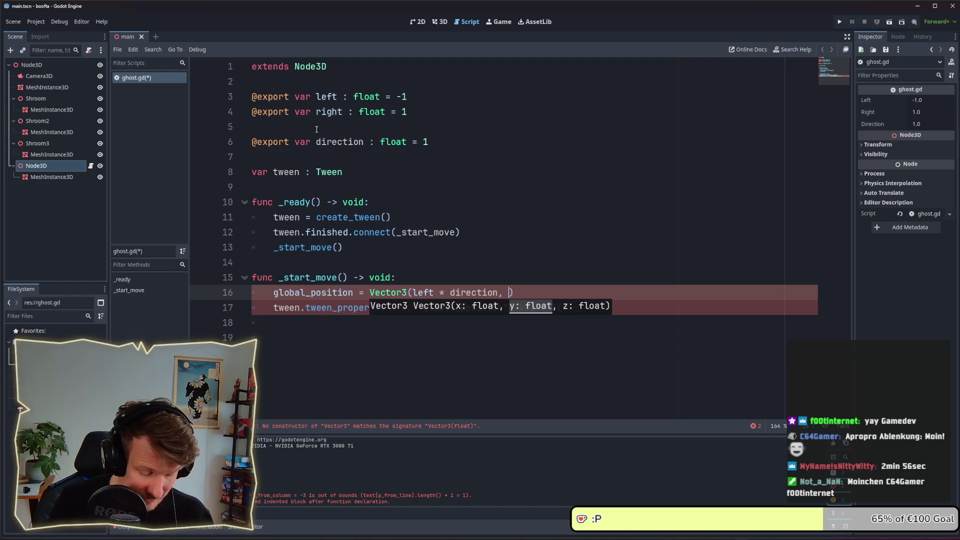
type("globa")
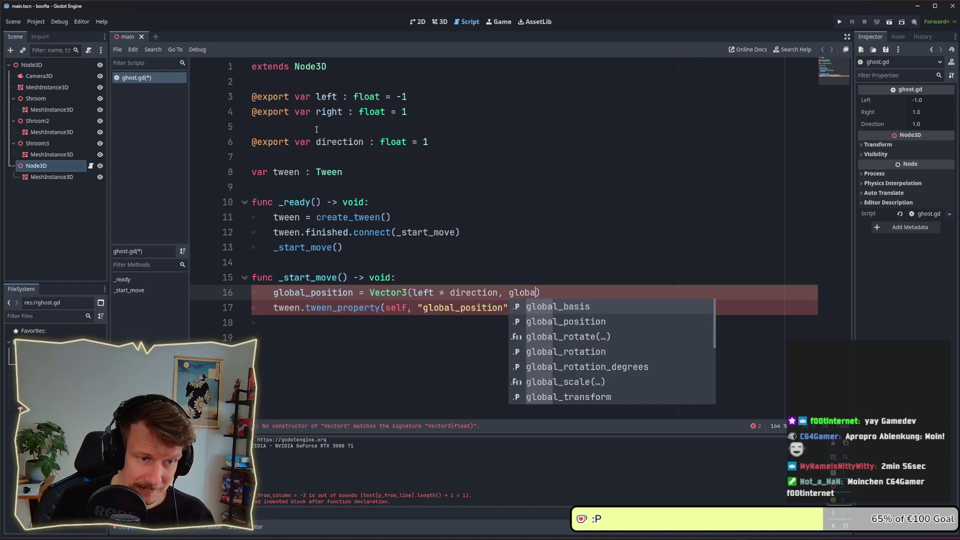
Step: Remove the unfinished second argument from the drafted expression
key("Escape")
key("ctrl+BackSpace")
key("ctrl+BackSpace")
key("ctrl+BackSpace")
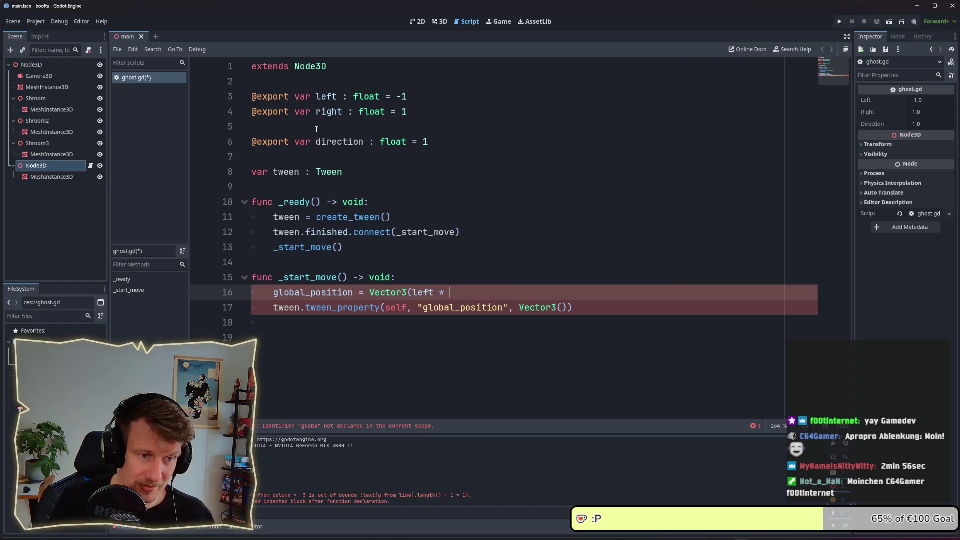
key("ctrl+z")
key("ctrl+z")
key("ctrl+BackSpace")
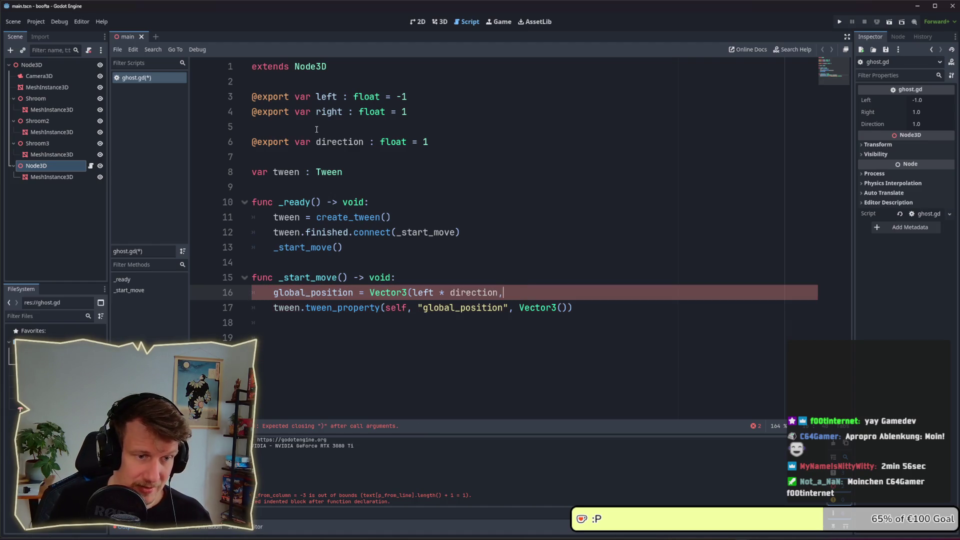
key("ctrl+Left")
key("ctrl+Left")
key("Left")
key("ctrl+BackSpace")
key("ctrl+BackSpace")
key("ctrl+BackSpace")
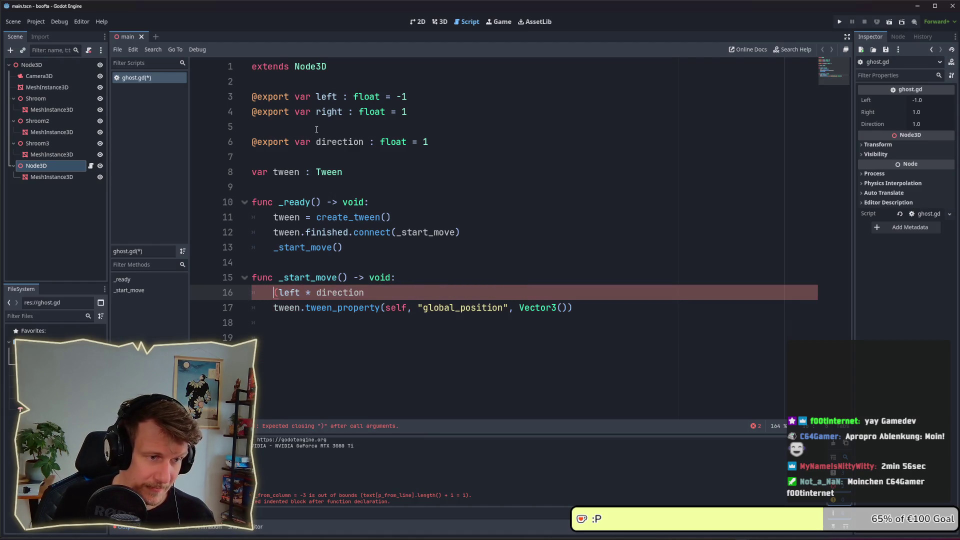
key("ctrl+z")
Step: Drop the Vector3 wrapper so the line reads global_position.x = left * direction
key("BackSpace")
key("BackSpace")
key("BackSpace")
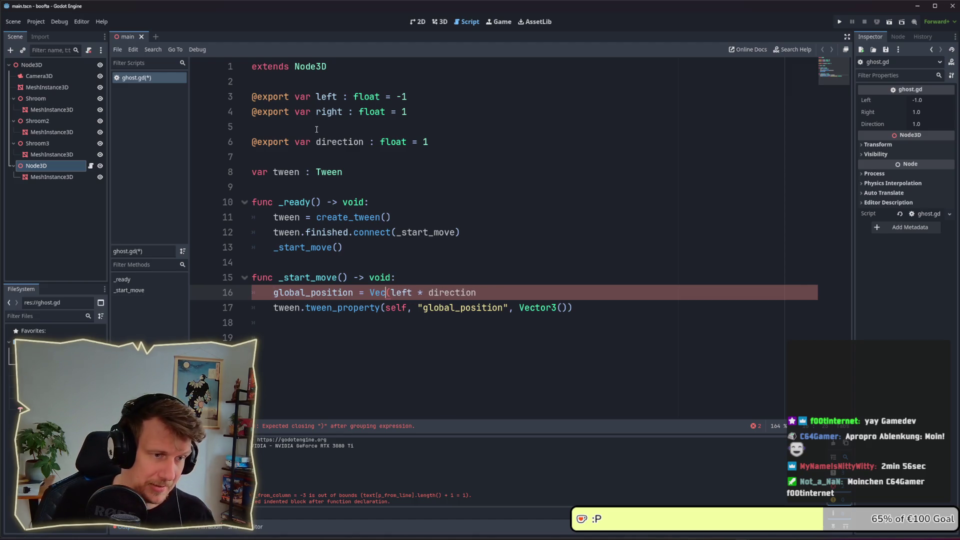
key("BackSpace")
key("BackSpace")
key("BackSpace")
key("Left")
key("Left")
key("Left")
type(".x")
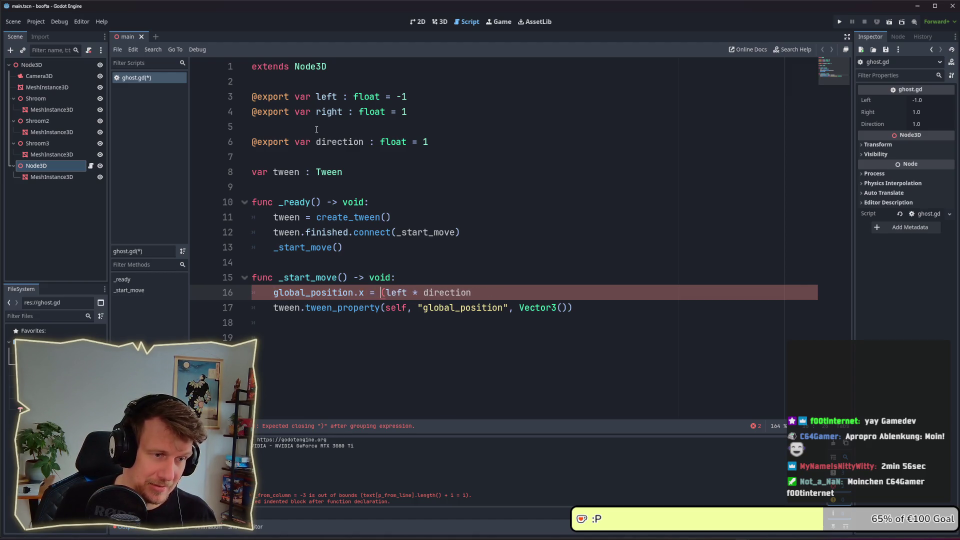
key("Right")
key("Right")
key("Right")
key("BackSpace")
left_click(374, 134)
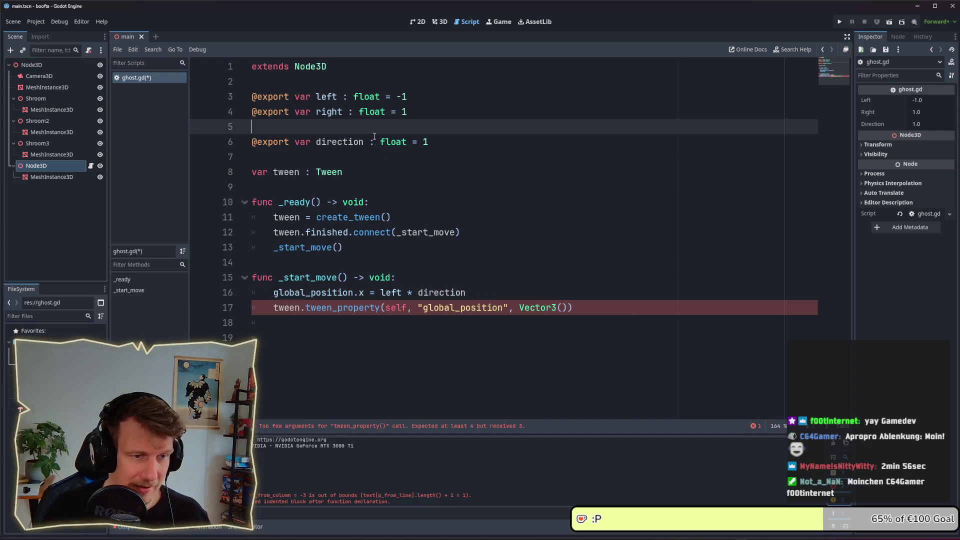
Step: Copy left * direction from line 16 into the Vector3() call on line 17
left_click_drag(467, 293, 295, 294)
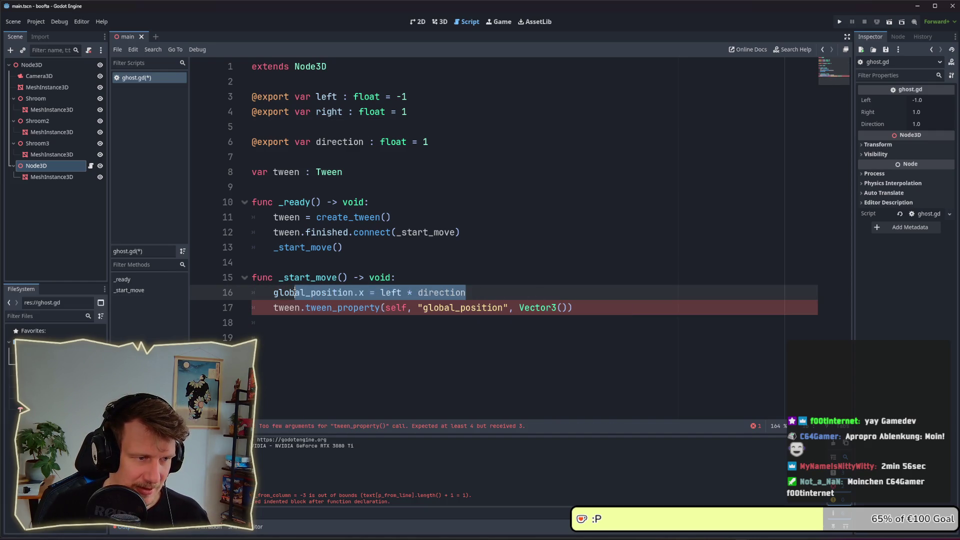
left_click(351, 293)
left_click(365, 294)
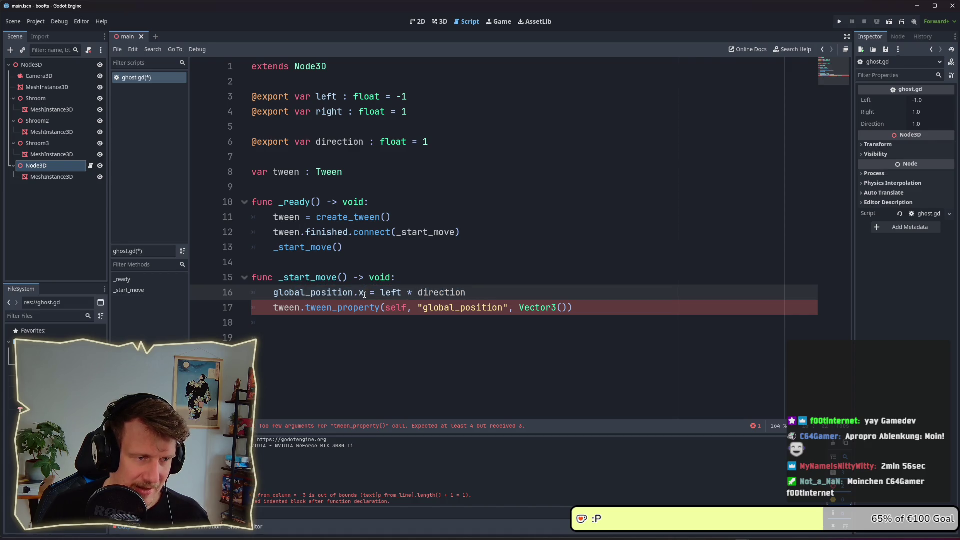
left_click_drag(469, 293, 379, 294)
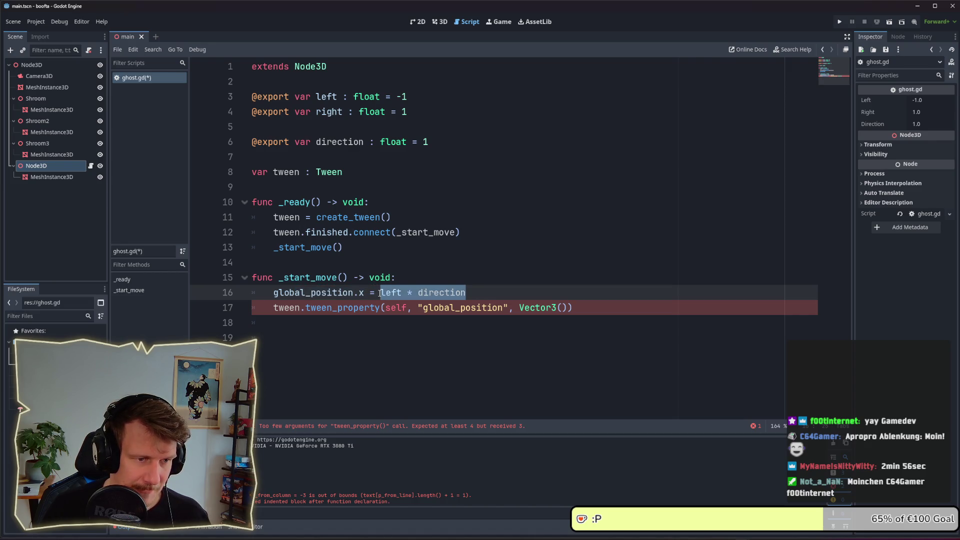
key("ctrl+c")
left_click(567, 306)
key("ctrl+v")
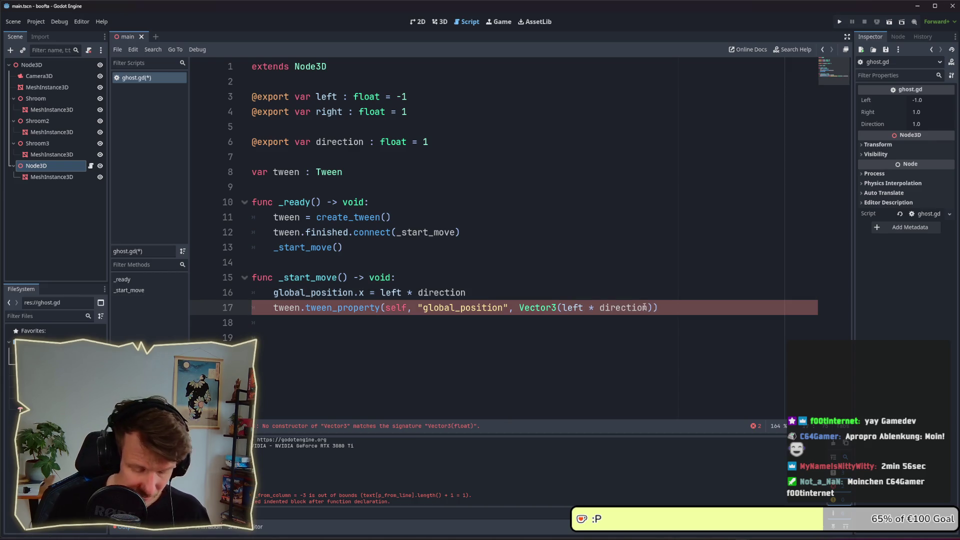
Step: Add global_position.y and global_position.z as the other Vector3 arguments and save ghost.gd
type(", globa")
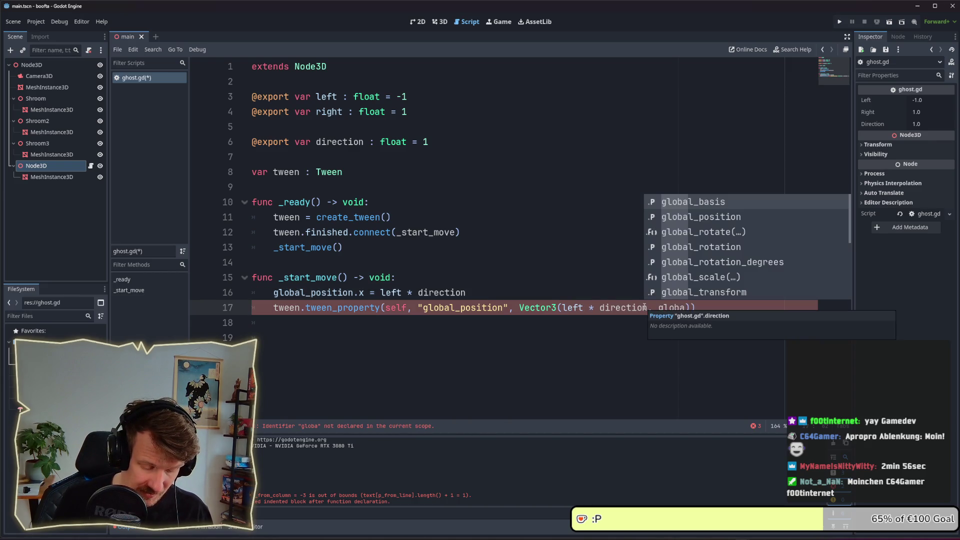
key("Down")
key("Return")
type(".")
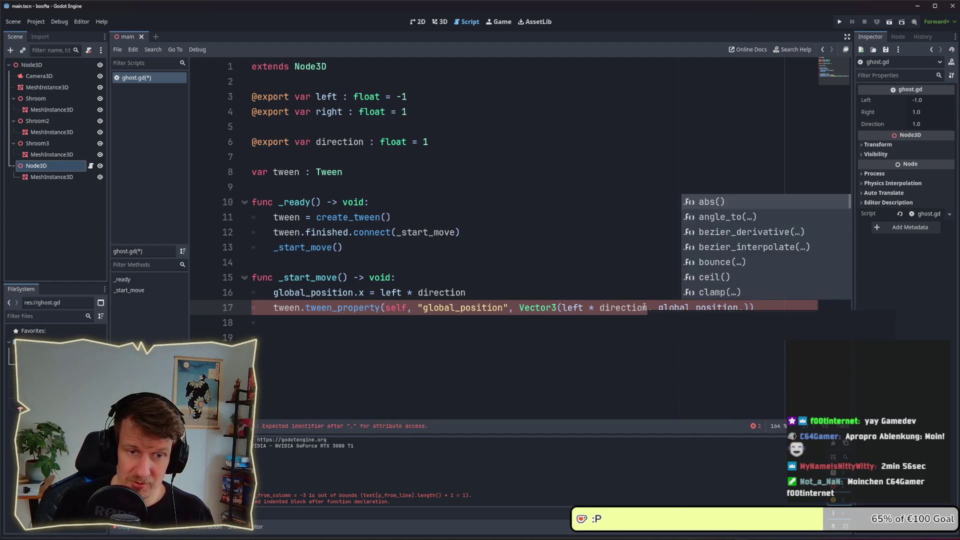
type("y")
key("ctrl+shift+Left")
key("ctrl+shift+Left")
key("ctrl+shift+Left")
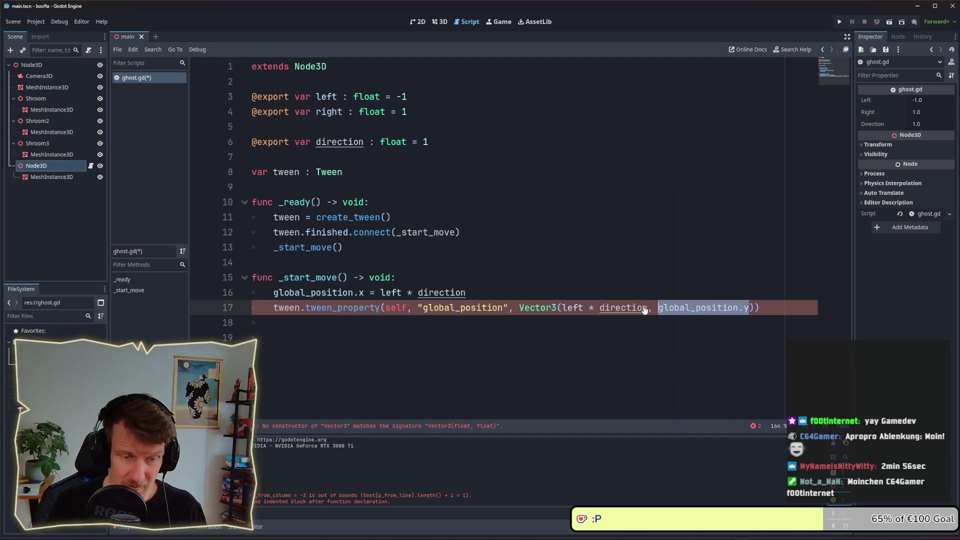
key("ctrl+c")
key("Right")
type(",")
key("ctrl+v")
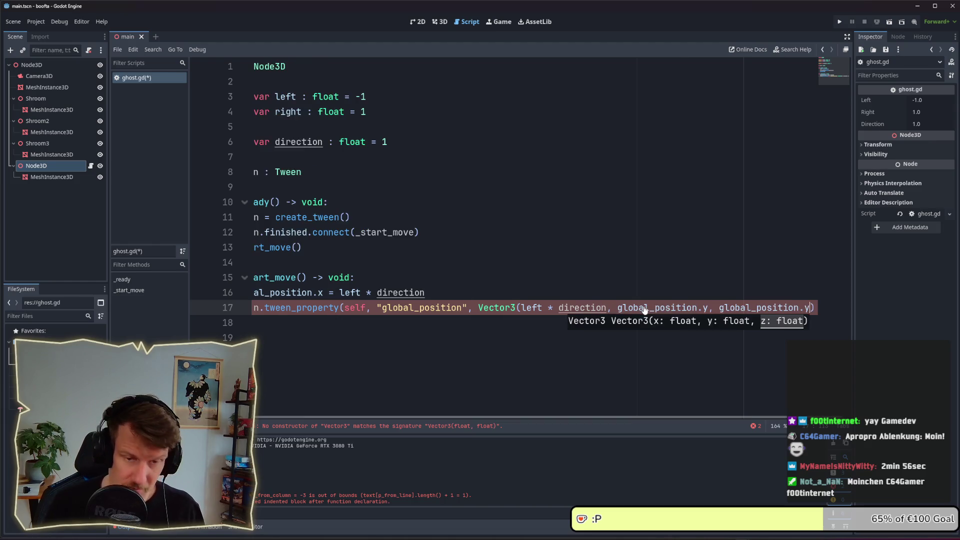
key("BackSpace")
type("z")
key("ctrl+s")
left_click(536, 364)
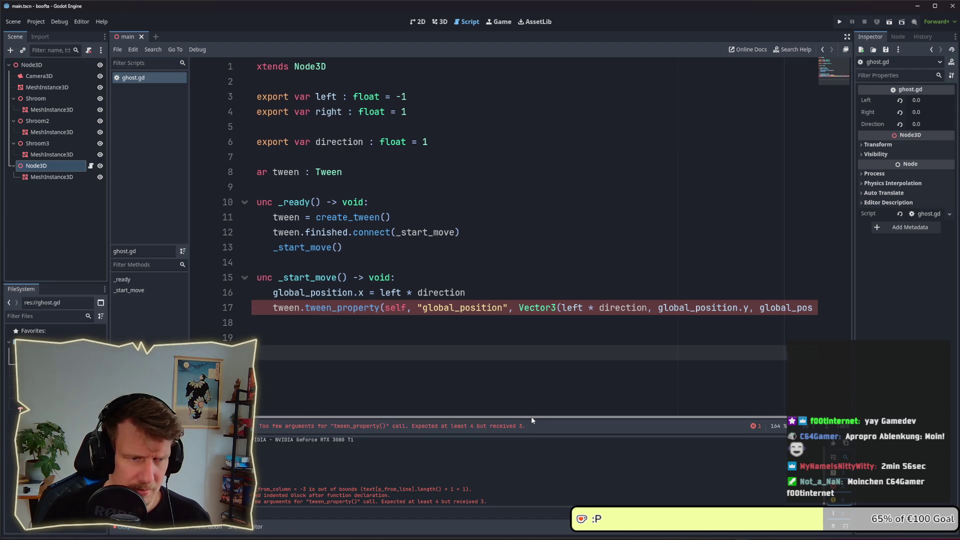
Step: Fix the closing parentheses and give the tween a duration of 2
left_click(818, 309)
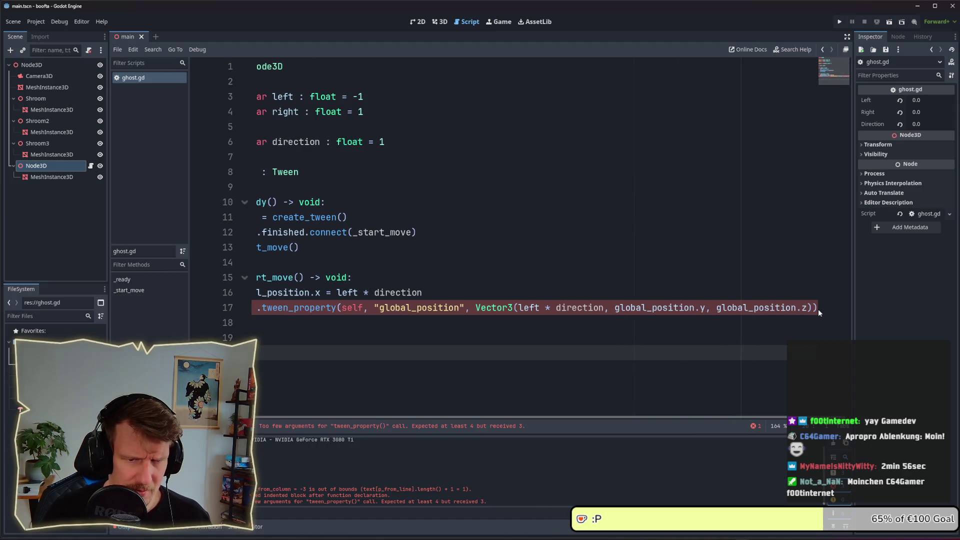
left_click(820, 310)
key("BackSpace")
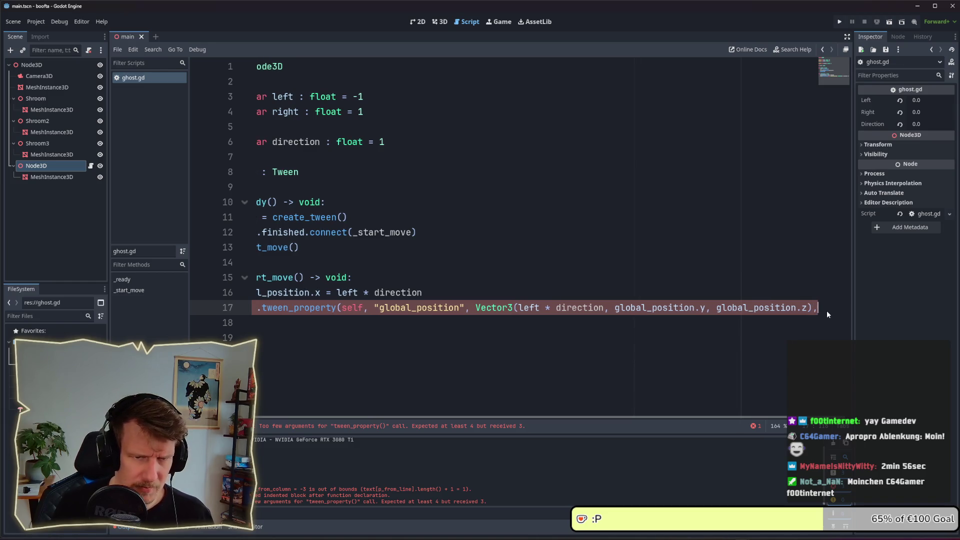
type(", ")
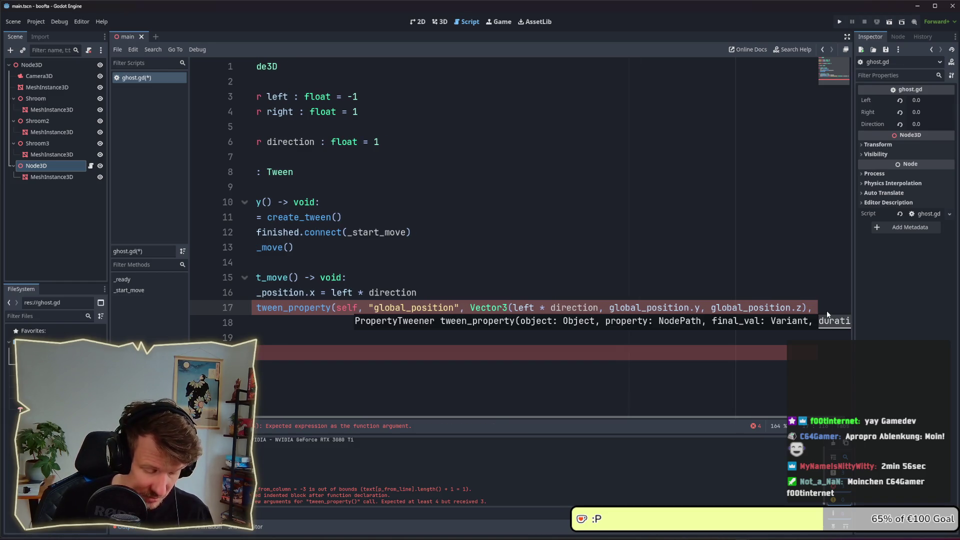
type("2=")
key("BackSpace")
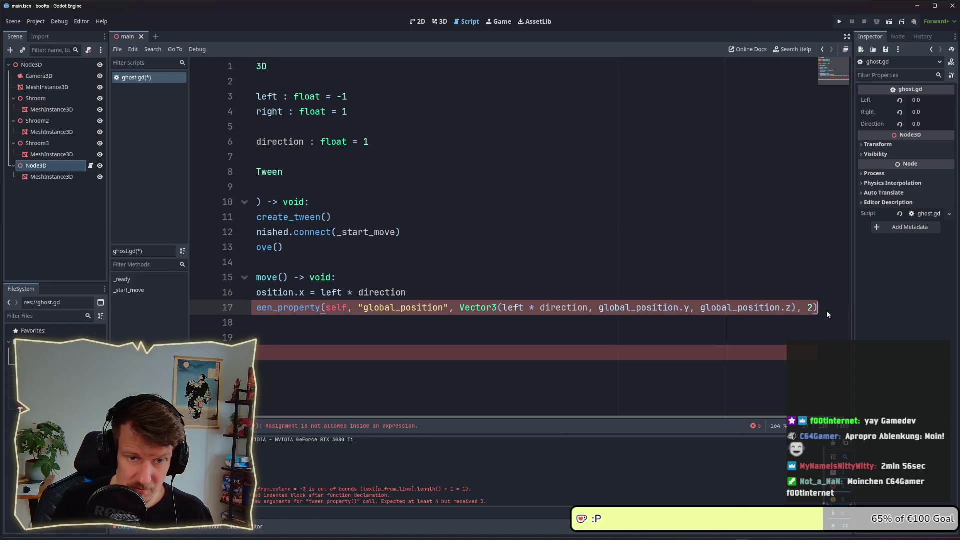
type(")")
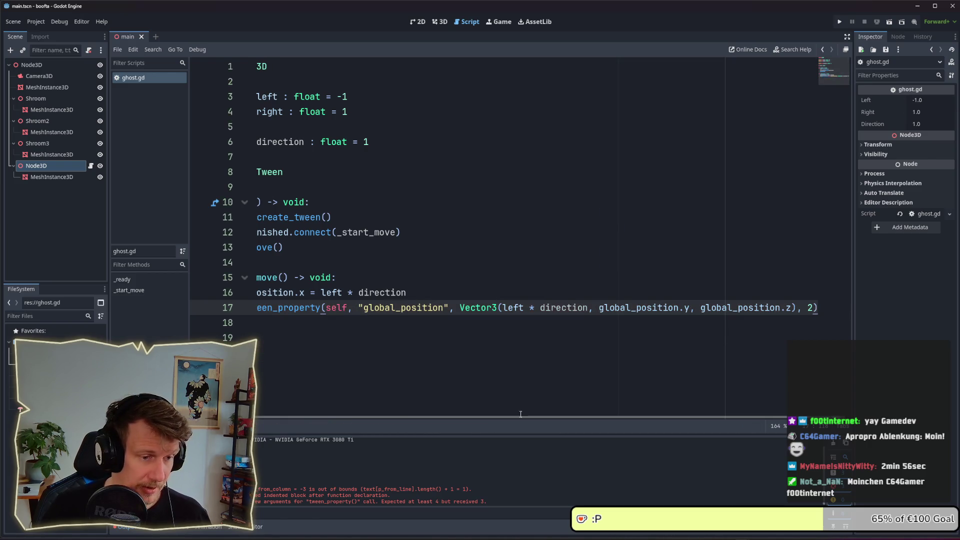
left_click_drag(420, 418, 360, 418)
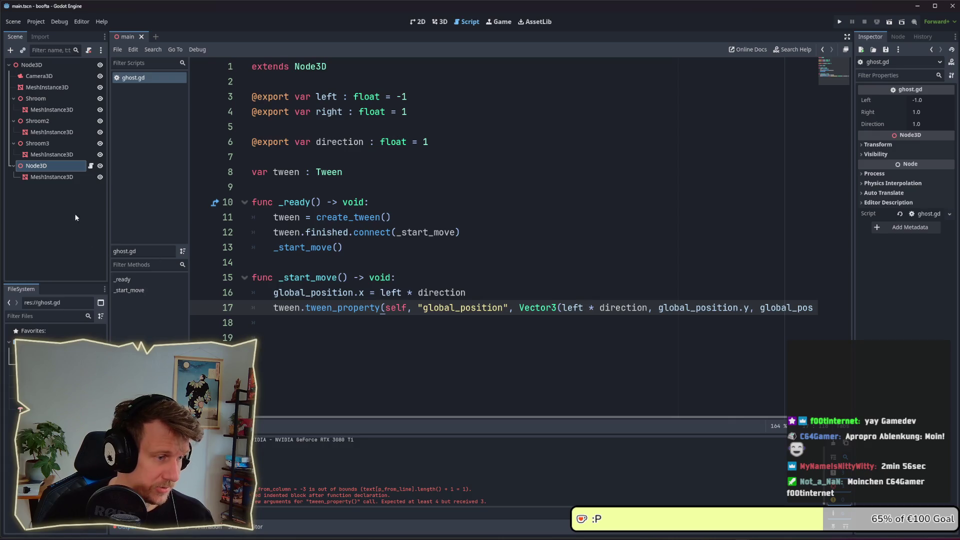
left_click(55, 333)
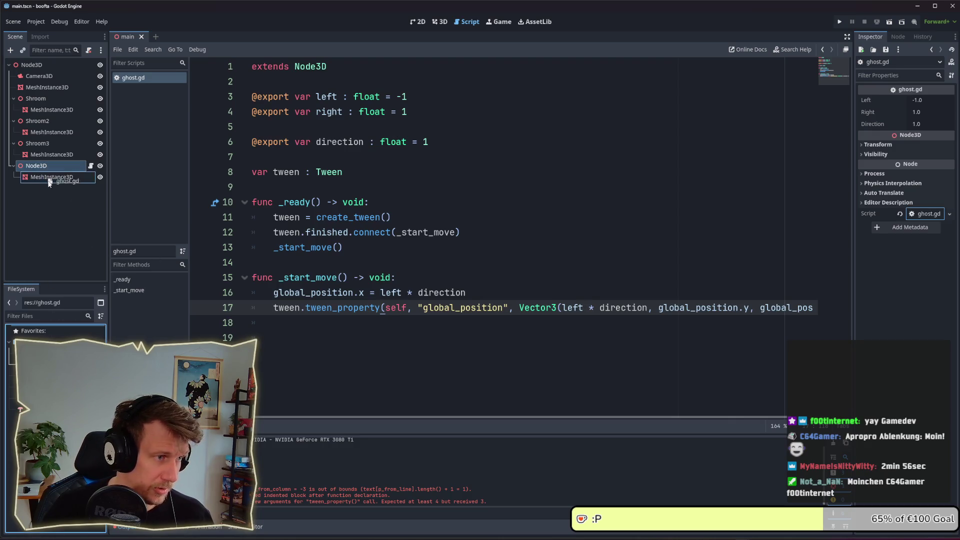
Step: Switch to the 3D view, duplicate the ghost node, then delete the duplicate Node3D2
left_click(439, 22)
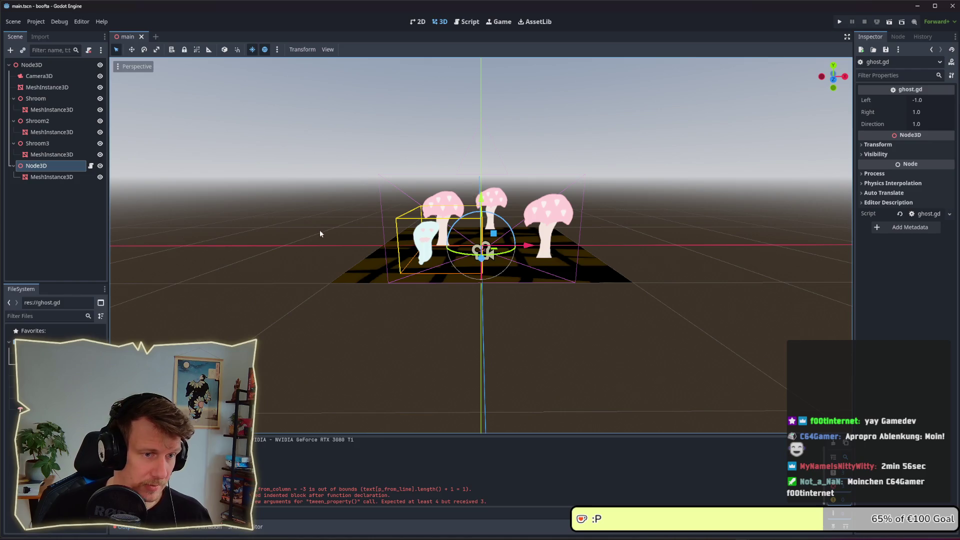
key("ctrl+d")
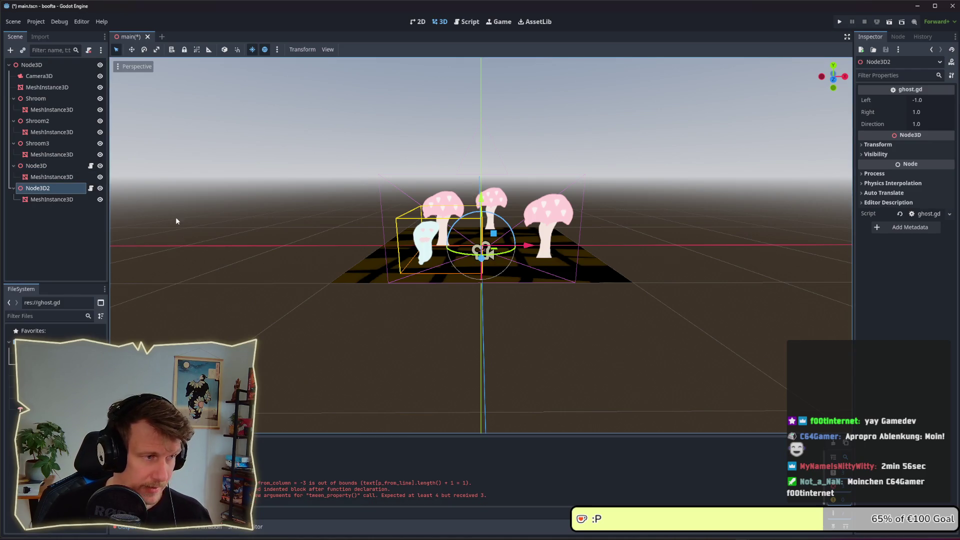
left_click(46, 190)
key("Delete")
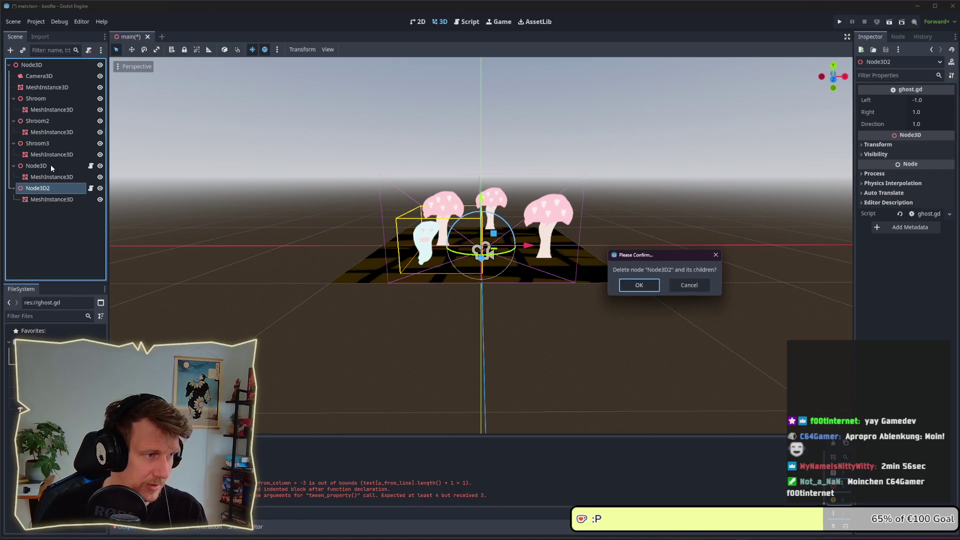
key("Return")
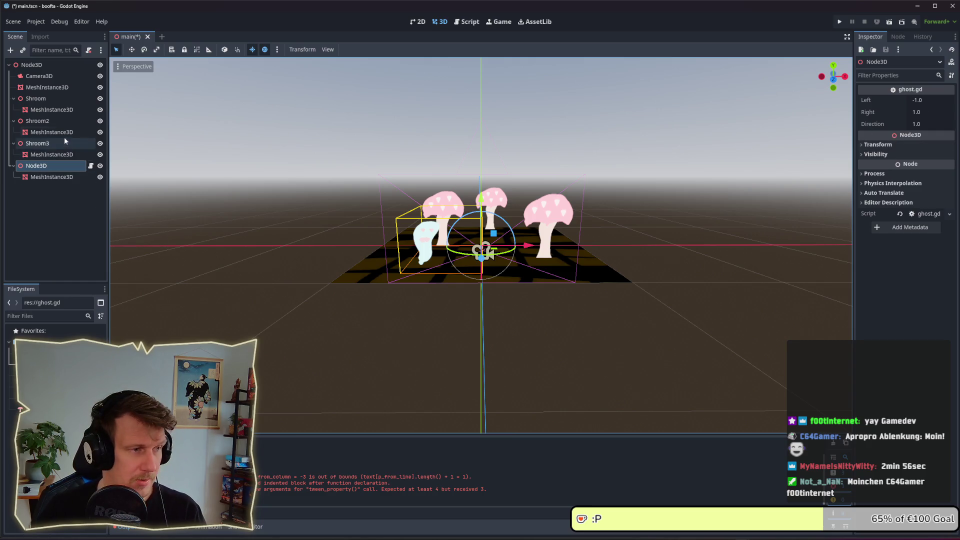
Step: Set the ghost MeshInstance3D's Transform Position X and Y to 0
left_click(47, 180)
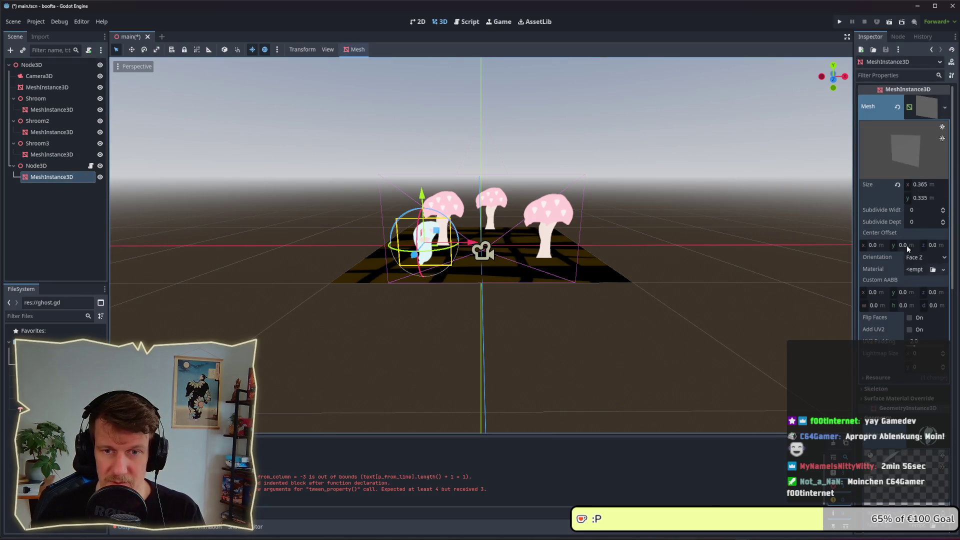
scroll(883, 410, "down", 5)
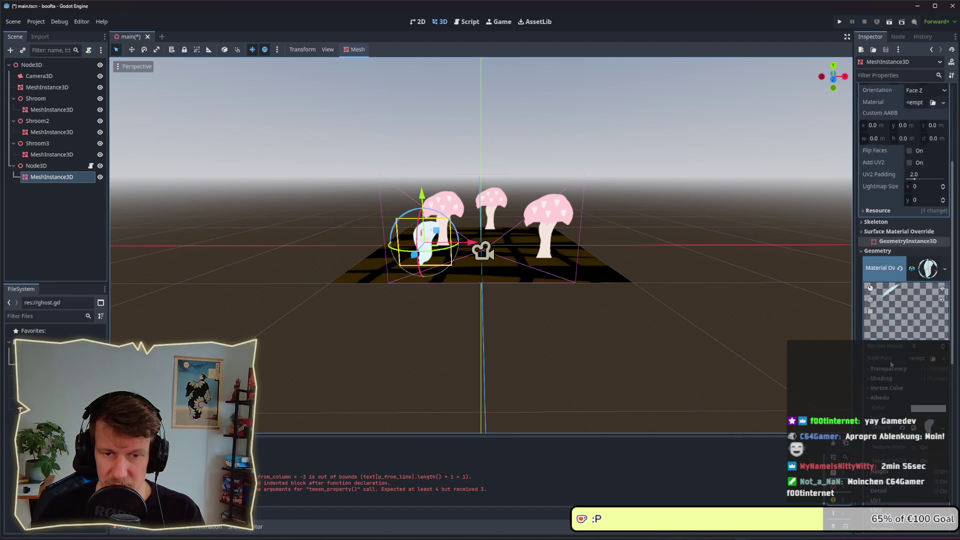
scroll(890, 370, "up", 5)
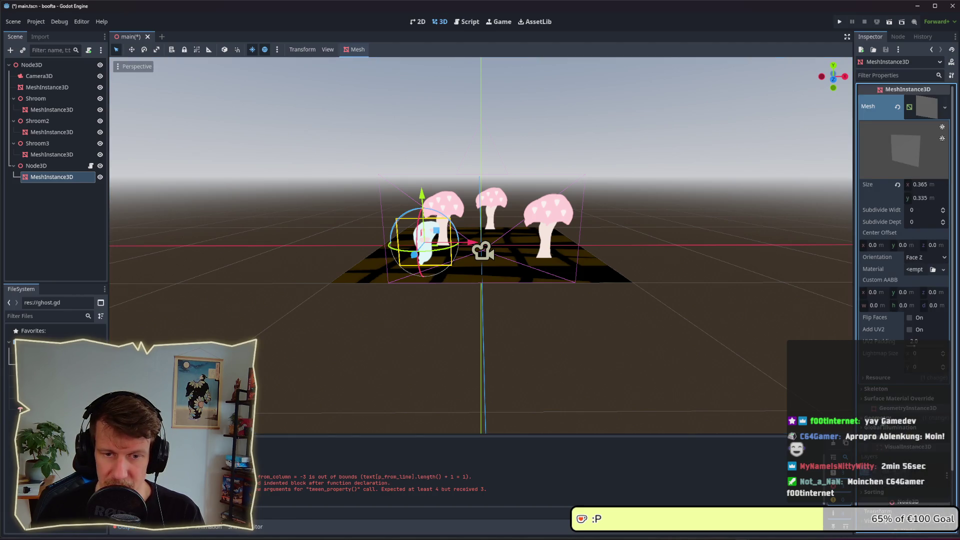
scroll(904, 409, "down", 2)
scroll(904, 409, "down", 2)
left_click(876, 351)
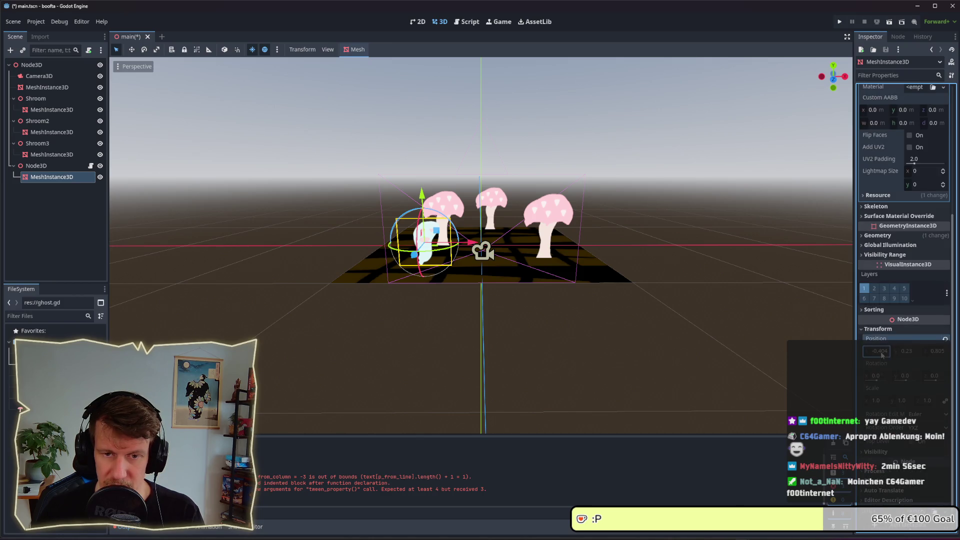
type("0")
left_click(906, 351)
left_click(936, 352)
type("0")
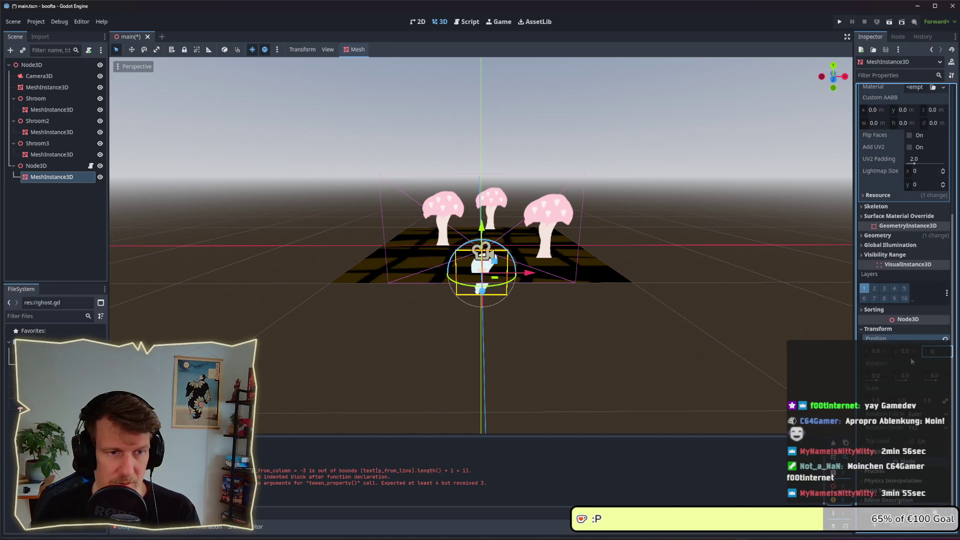
Step: Raise the ghost mesh slightly above the ground and save main.tscn
left_click_drag(482, 226, 481, 178)
key("ctrl+s")
left_click(36, 165)
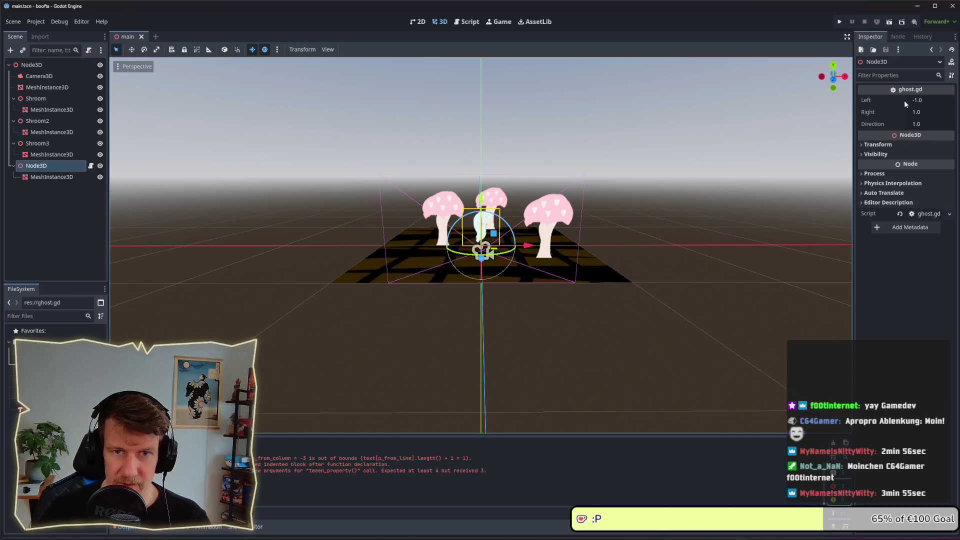
Step: Set the ghost's Direction to -1, move it left, duplicate it, and save
left_click(923, 124)
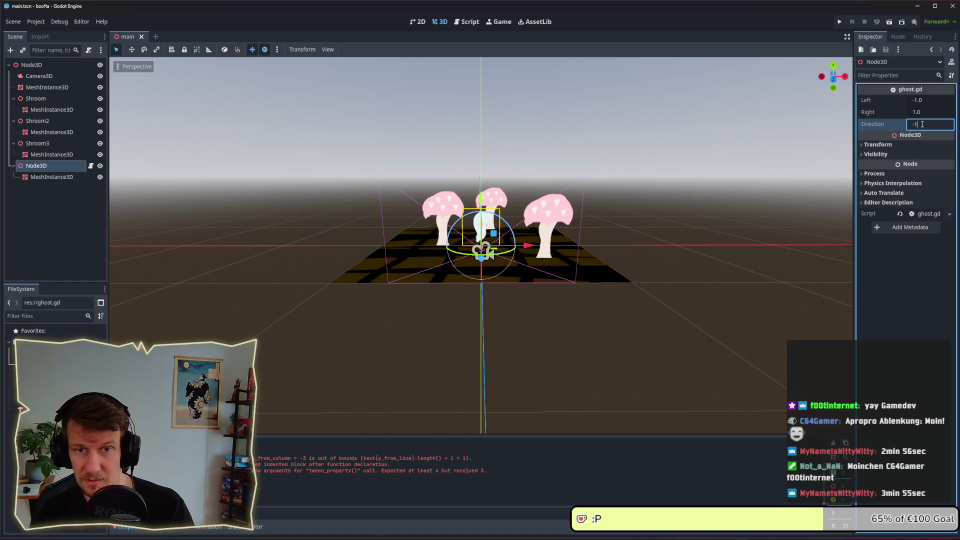
type("-1")
key("Return")
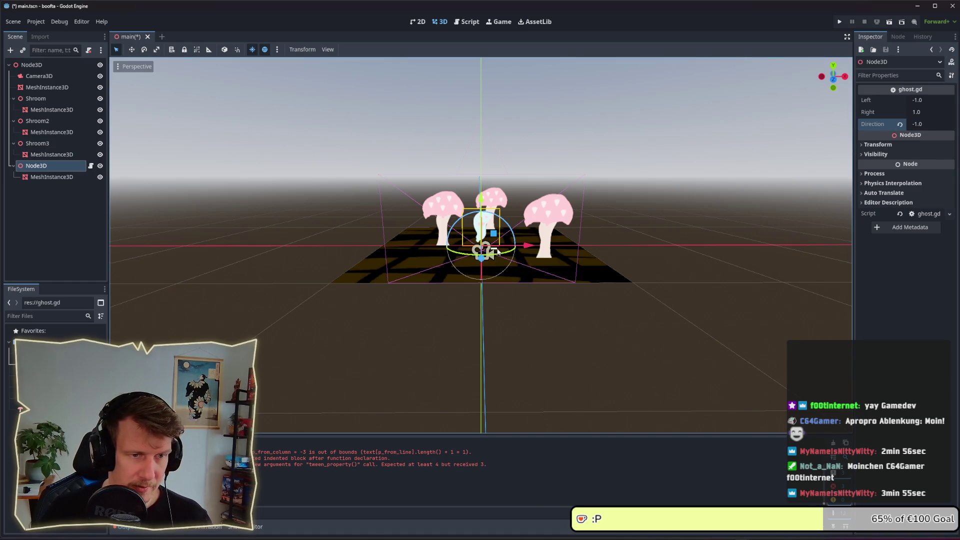
mouse_move(500, 258)
left_mouse_down()
mouse_move(424, 278)
mouse_move(539, 238)
left_mouse_up()
key("ctrl+d")
key("ctrl+d")
key("ctrl+s")
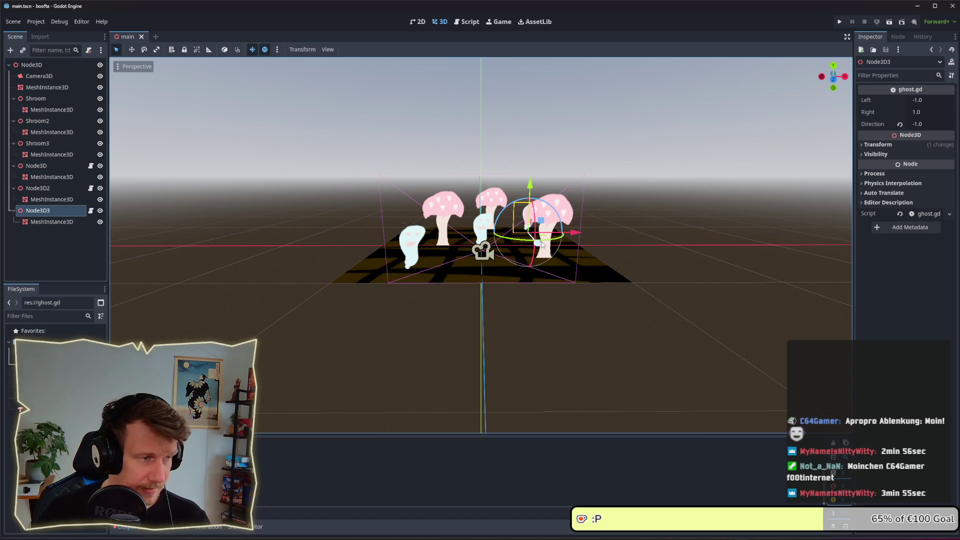
Step: Give Node3D2 Left -2, Right 2 and Direction 1, then save the scene
left_click(948, 121)
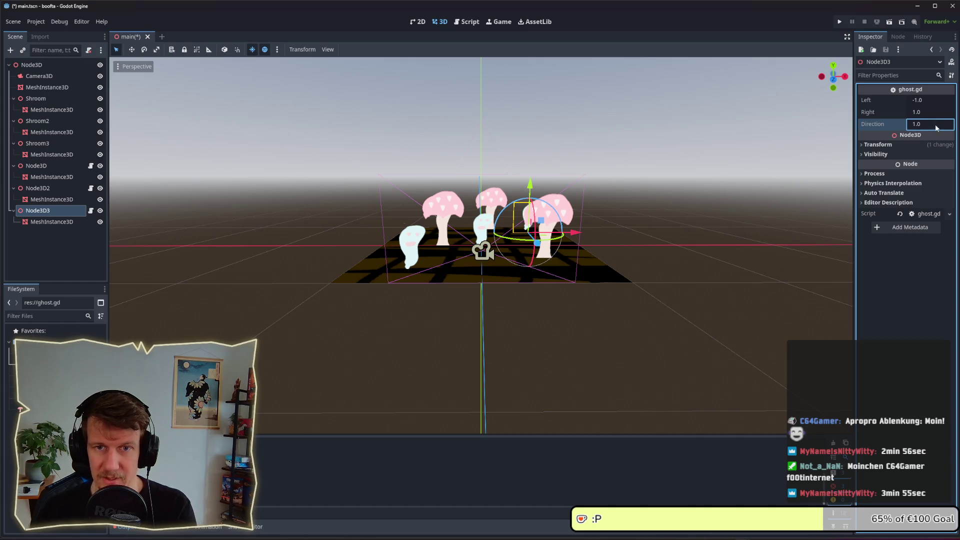
left_click(50, 188)
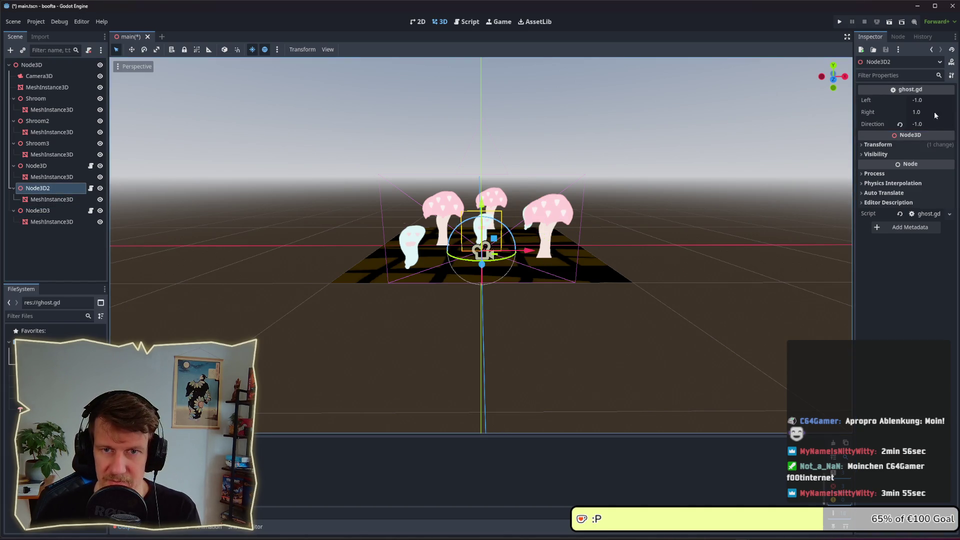
left_click(924, 102)
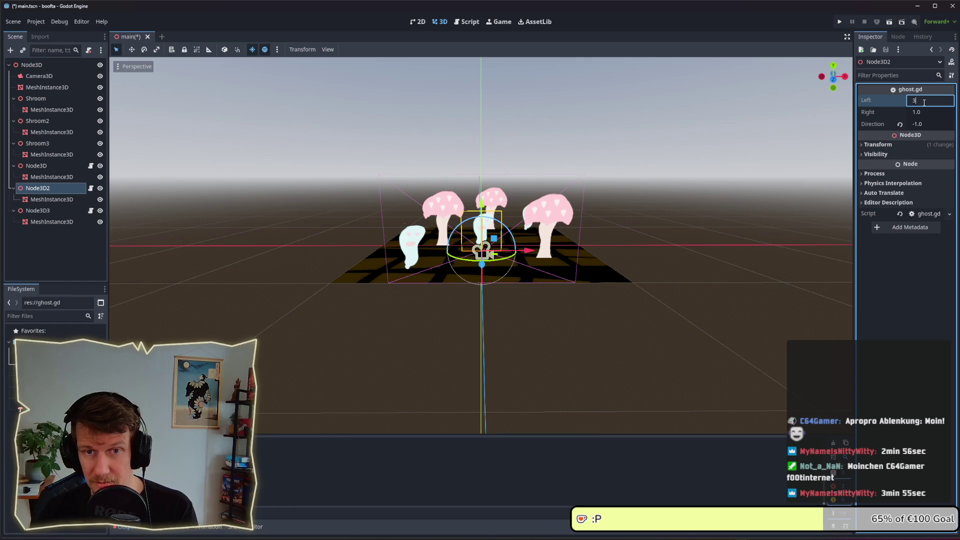
key("BackSpace")
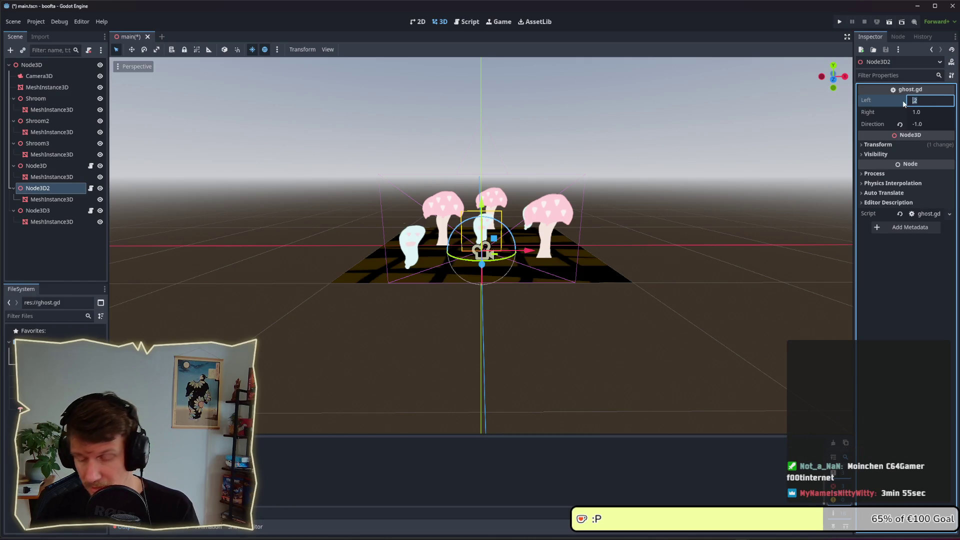
type("-2")
left_click(915, 112)
type("2")
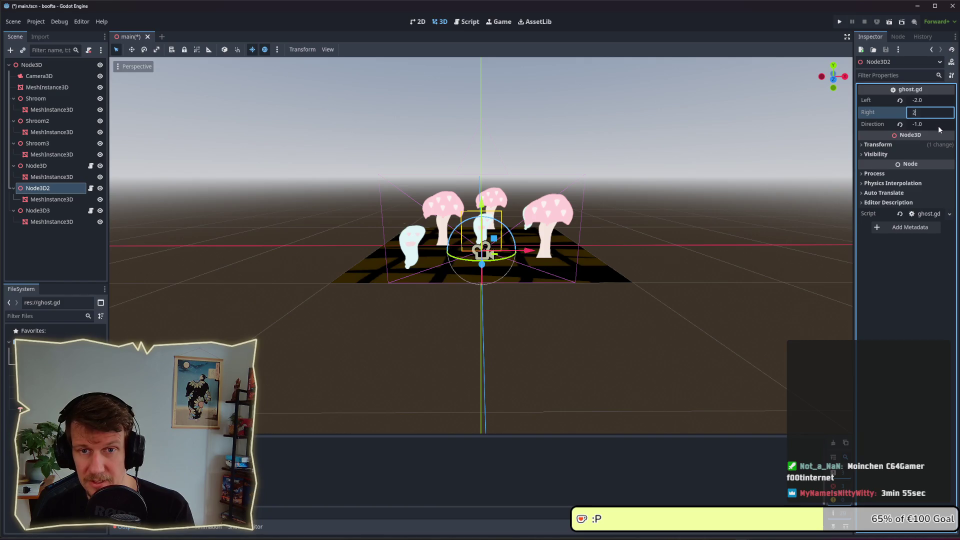
left_click(938, 124)
type("1")
key("Return")
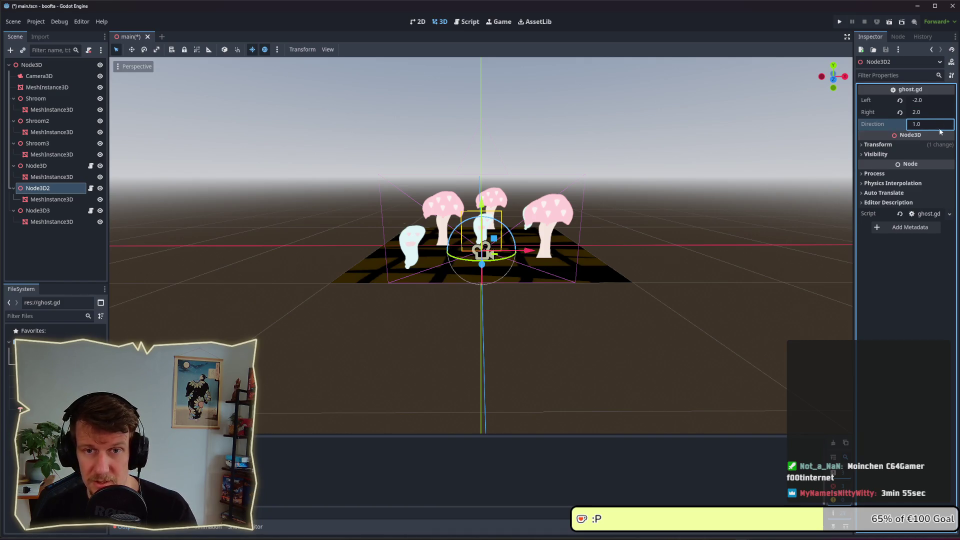
key("ctrl+s")
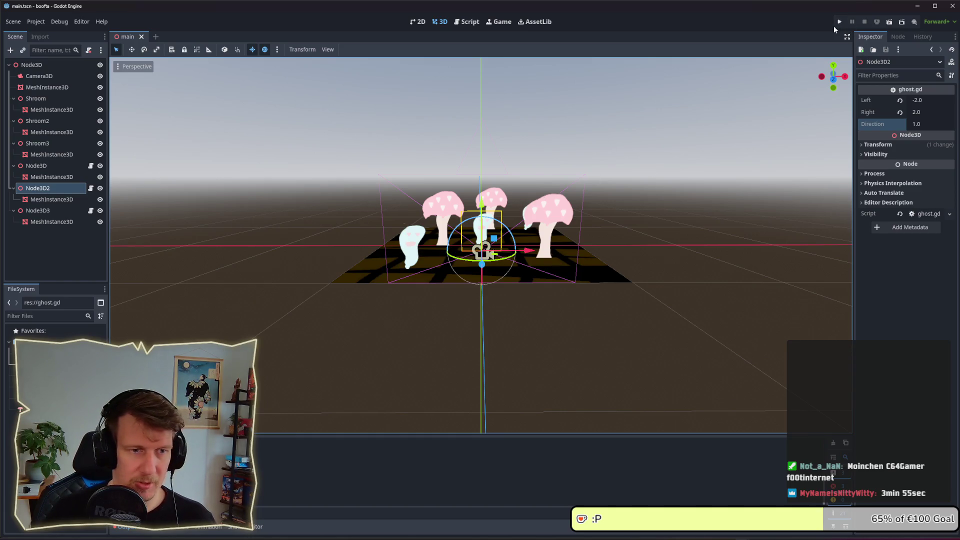
Step: Run the project and jump from the 'Can't append to a Tween' error to ghost.gd
mouse_move(580, 180)
left_mouse_down()
mouse_move(532, 203)
mouse_move(618, 169)
left_mouse_up()
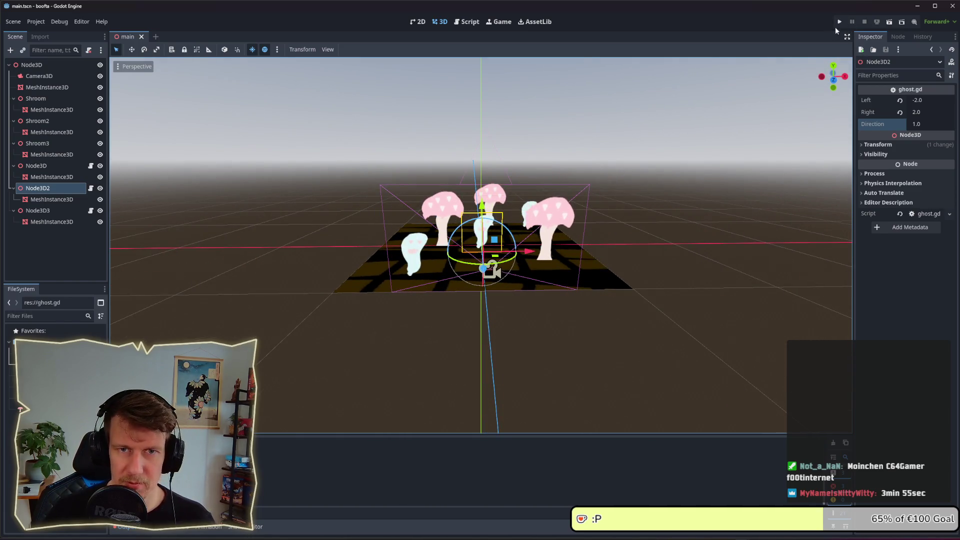
left_click(838, 23)
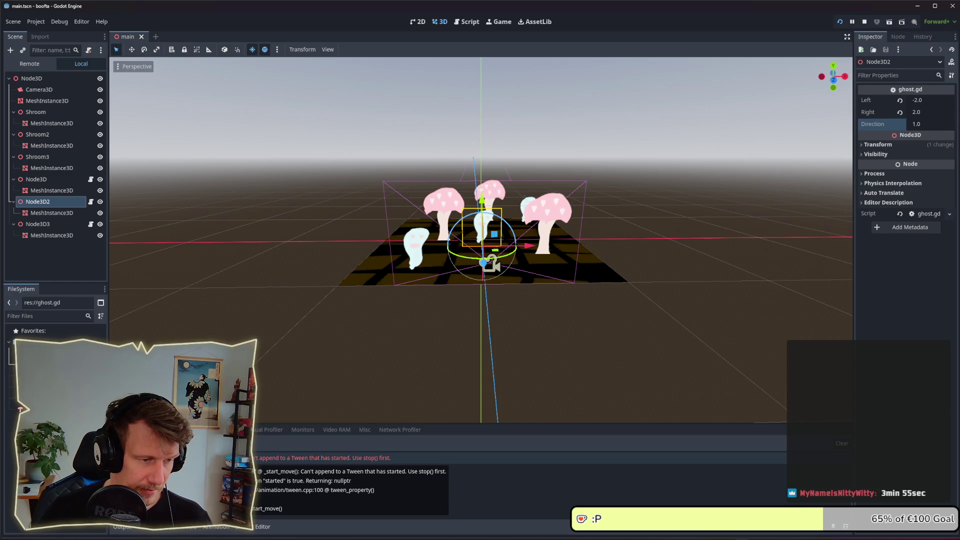
left_click(320, 458)
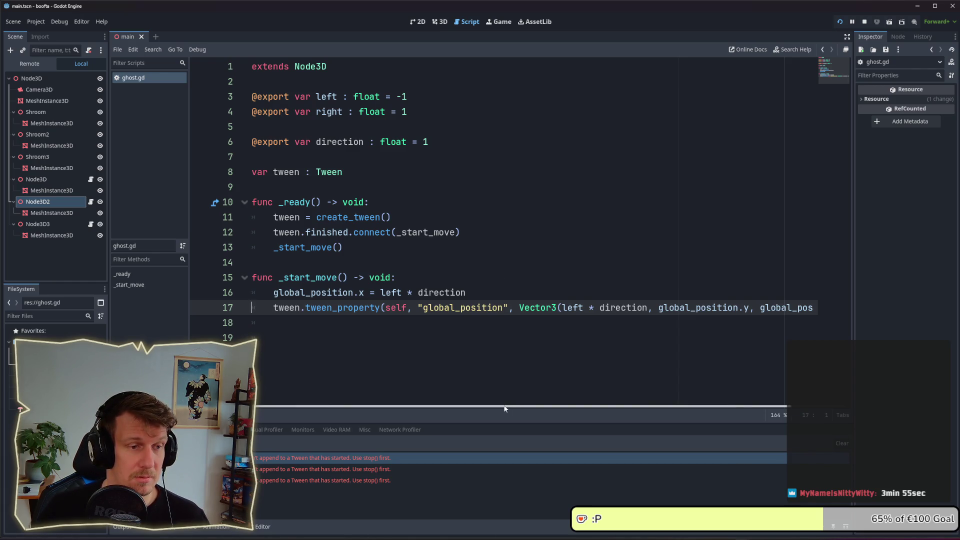
Step: Add an 'if tween: tween.kill()' check at the start of _start_move
left_click(490, 292)
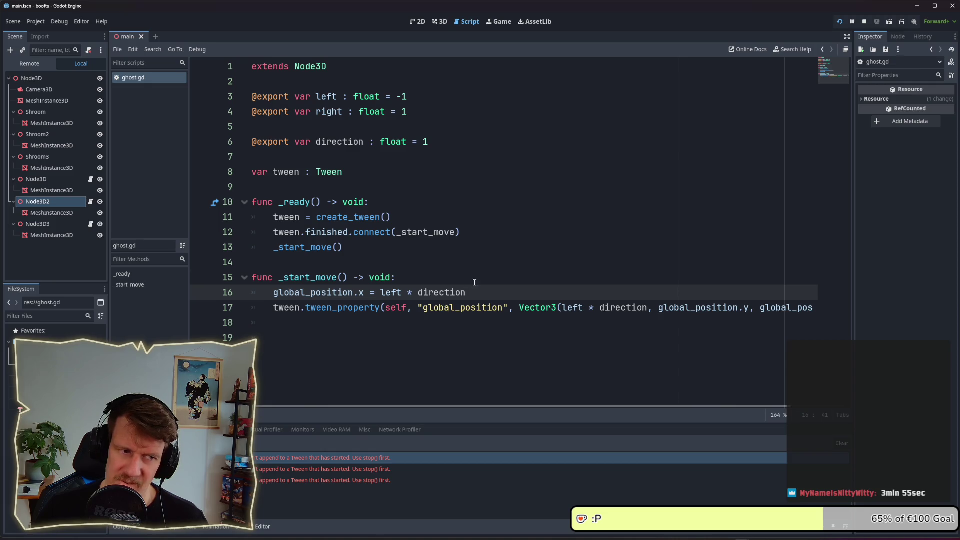
key("Up")
key("Return")
key("Return")
key("Up")
type("if ")
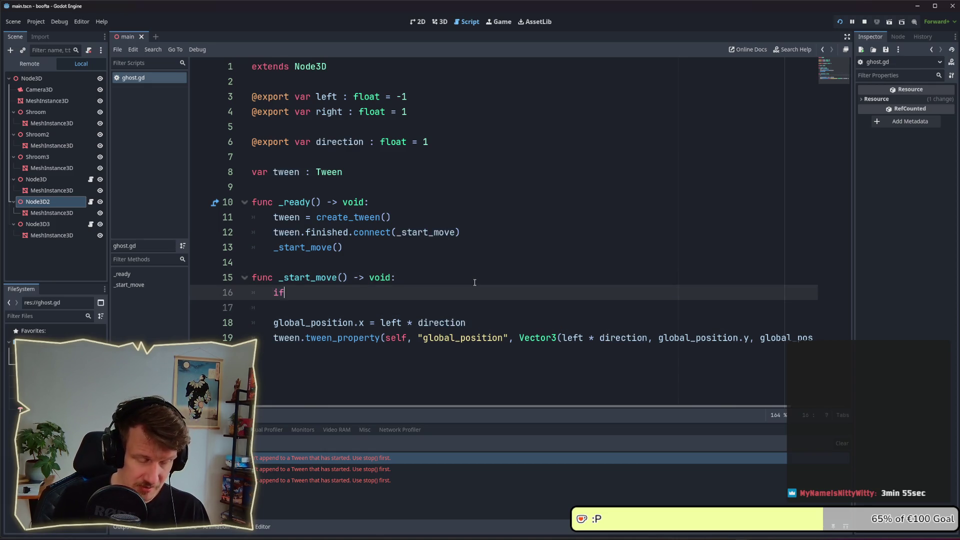
type("t")
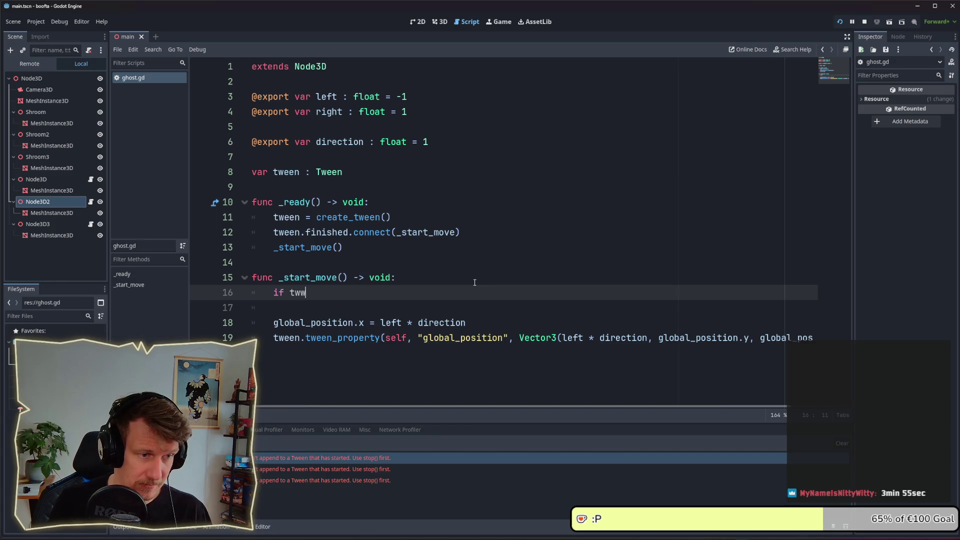
type("w")
key("BackSpace")
key("Return")
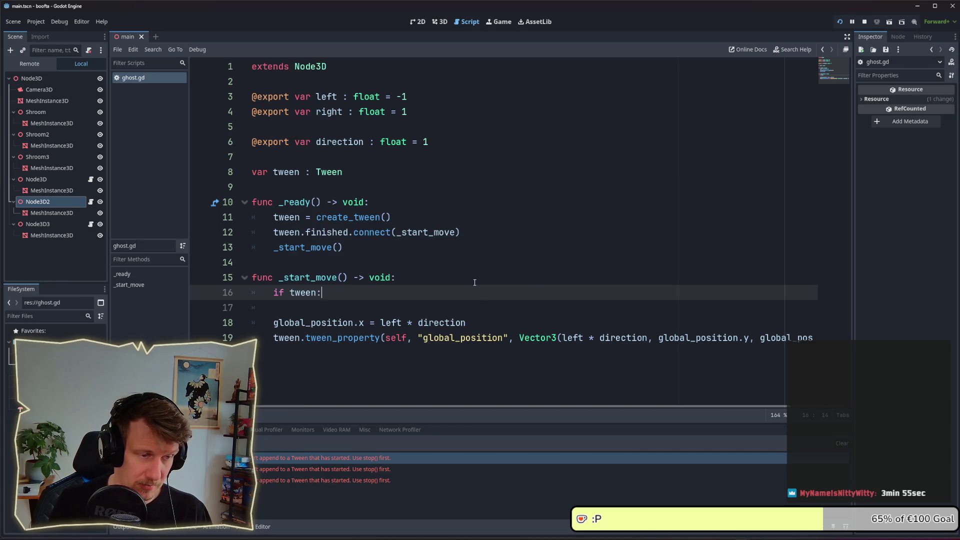
key("Return")
type("twee")
type("n")
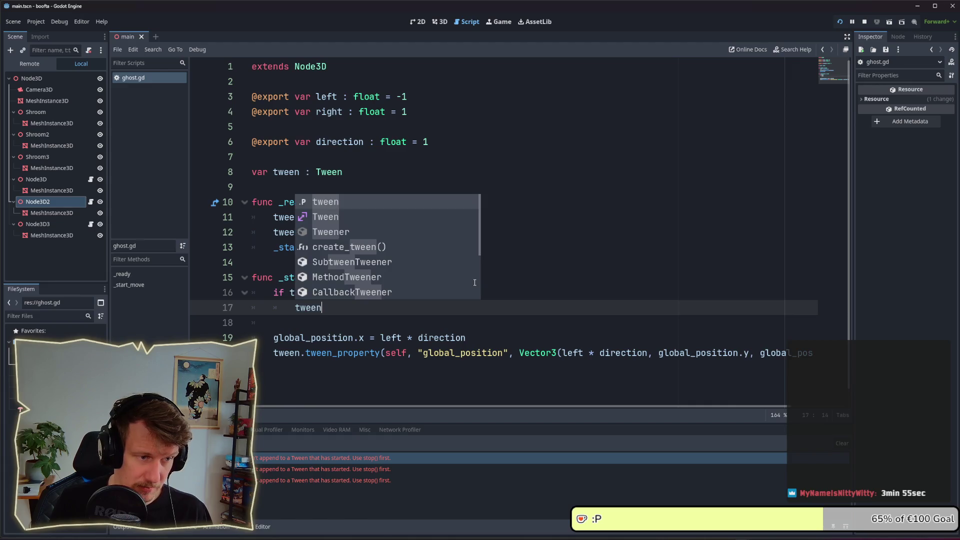
type(".ki")
key("Return")
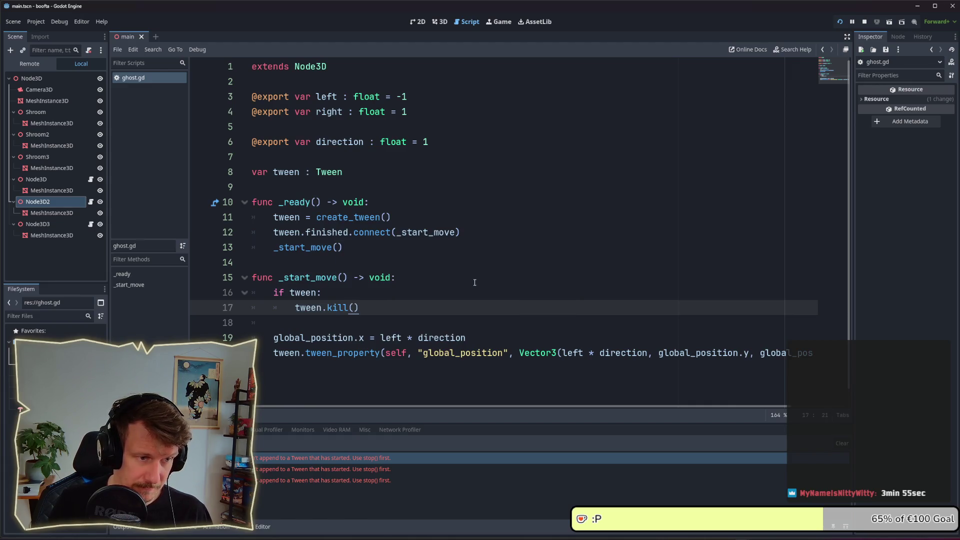
key("Return")
key("Return")
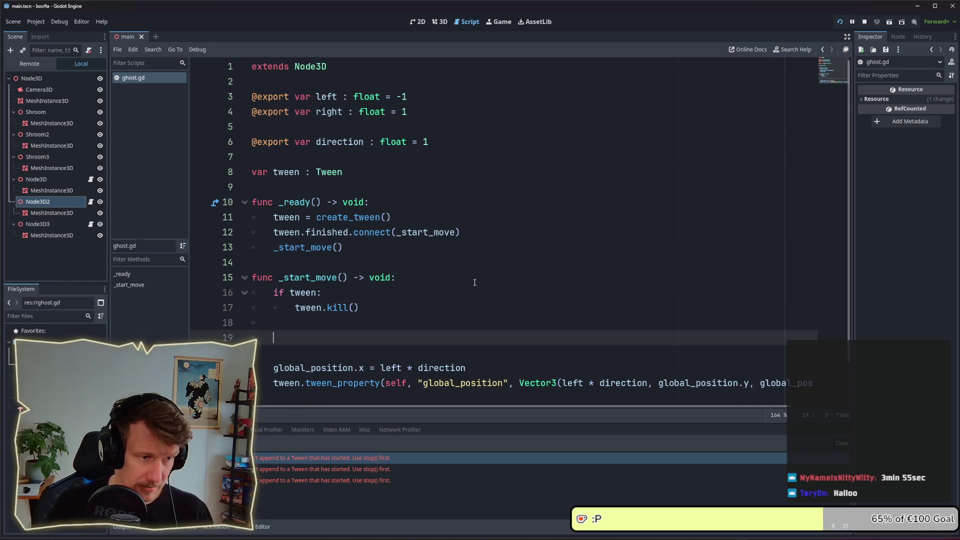
Step: Add tween = create_tween() below the kill check and save the script
type("tween")
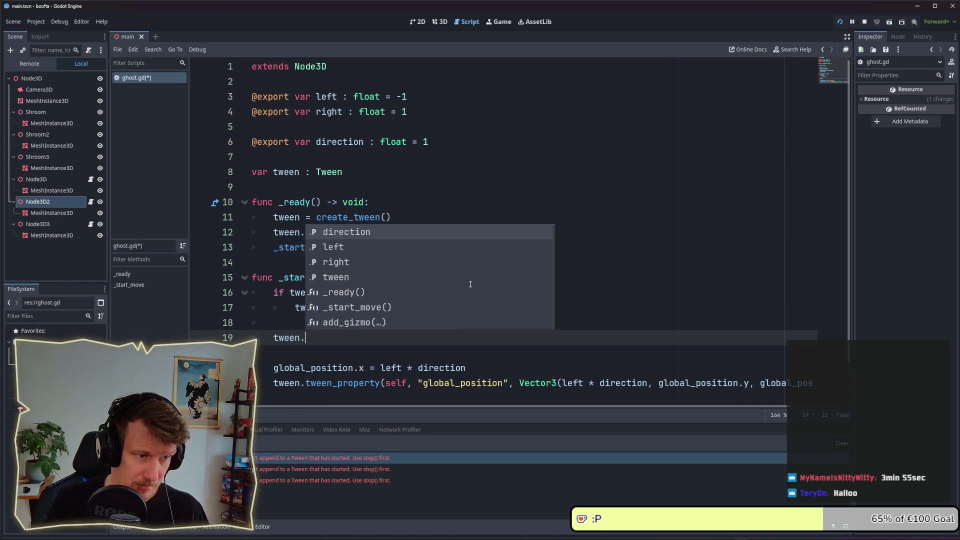
type(".")
key("BackSpace")
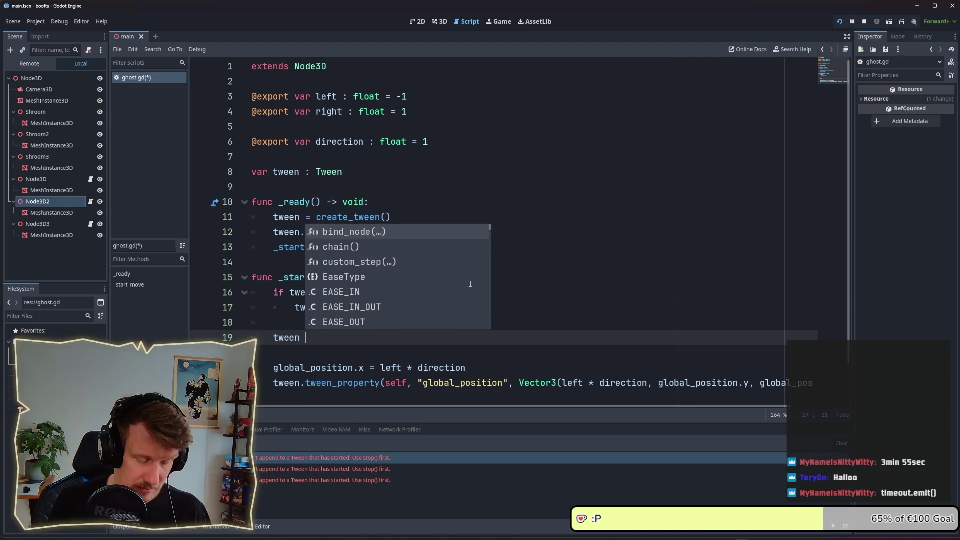
type("= cre")
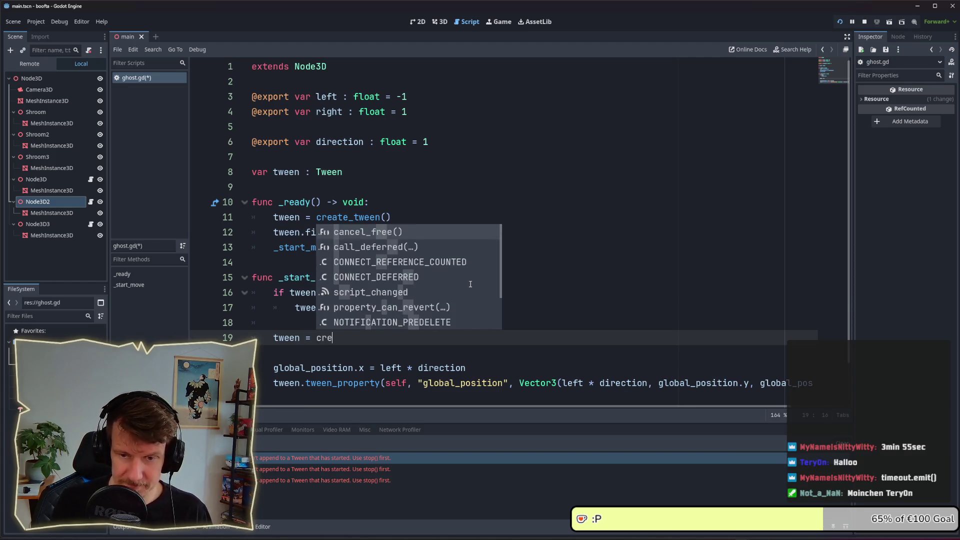
type("ate")
key("Return")
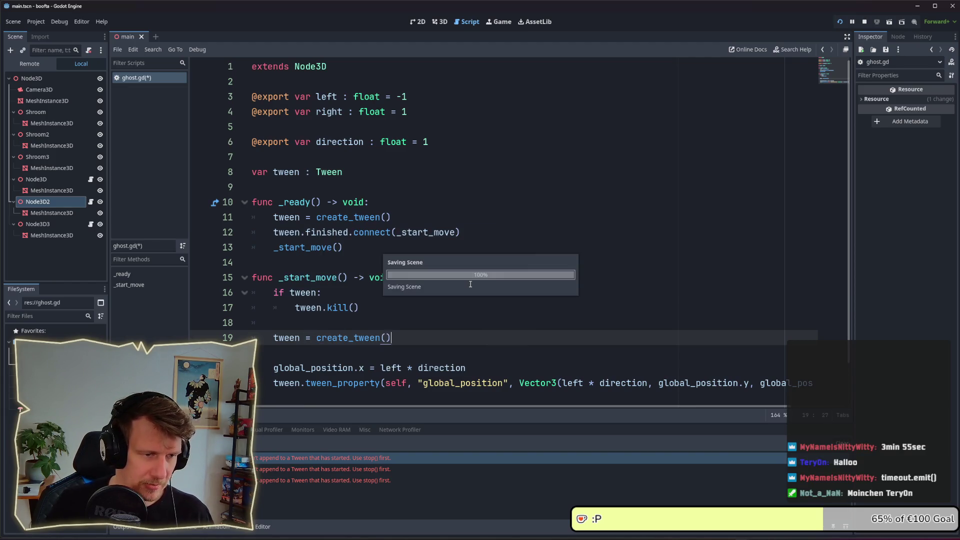
key("ctrl+s")
Step: Move finished.connect below tween_property and delete the redundant create_tween line from _ready
left_click(405, 350)
left_click(380, 236)
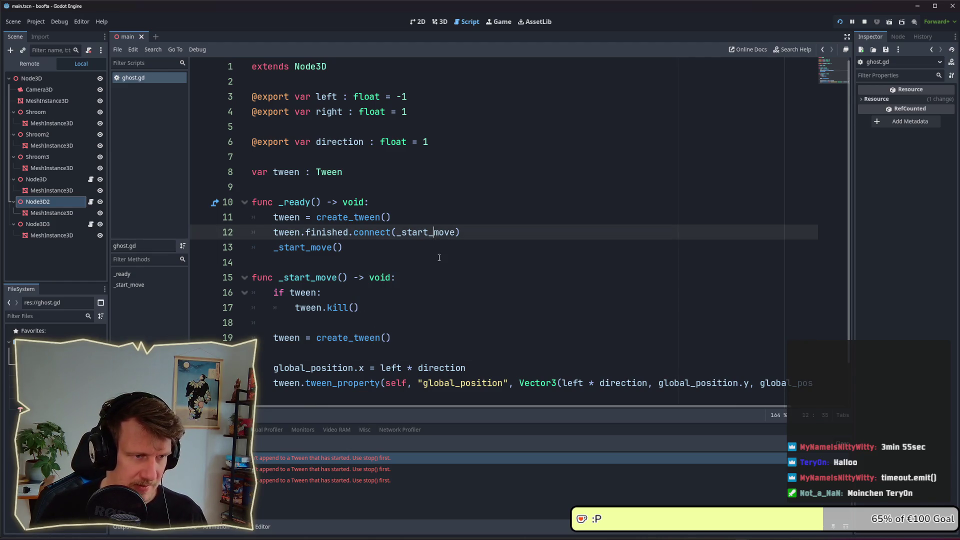
key("alt+Down")
key("alt+Down")
key("alt+Down")
key("alt+Down")
key("alt+Down")
key("alt+Down")
key("alt+Down")
key("alt+Down")
key("alt+Down")
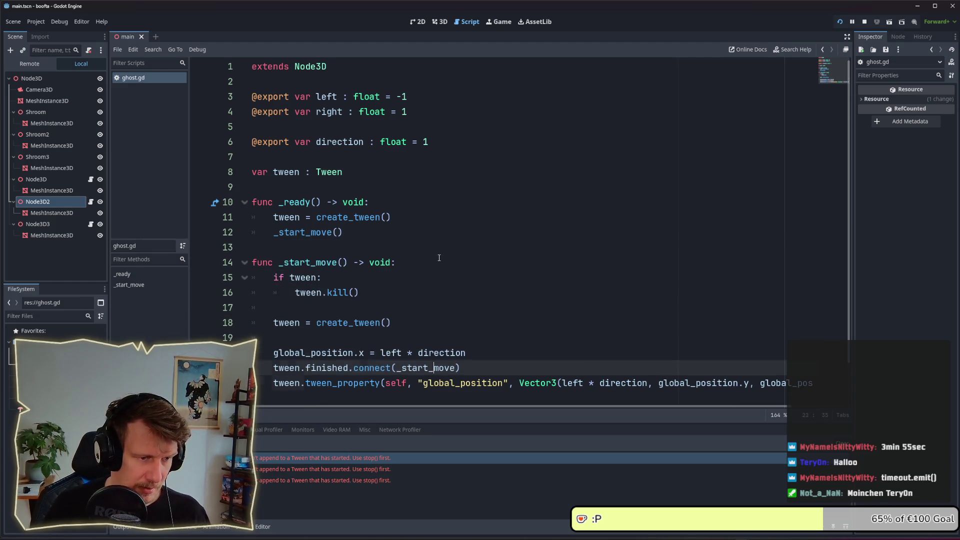
key("alt+Down")
key("Up")
key("Up")
key("Up")
key("Up")
key("Up")
key("Up")
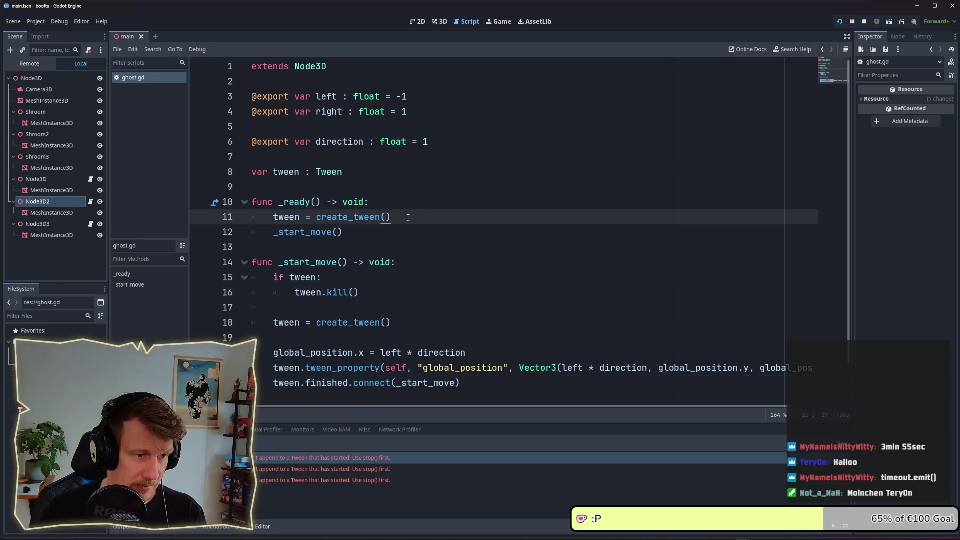
key("shift+Home")
key("shift+Home")
key("BackSpace")
key("BackSpace")
left_click(408, 243)
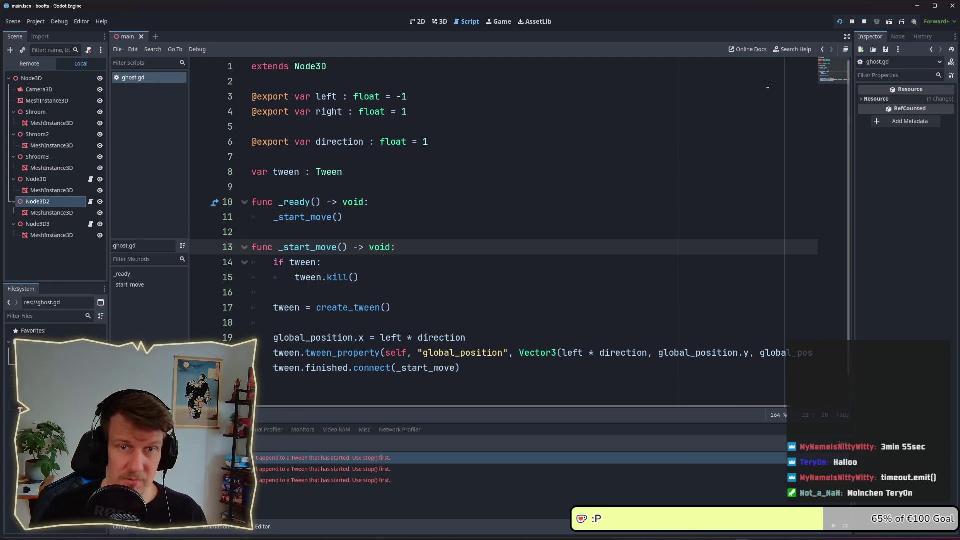
Step: Restart the game with the updated ghost script and watch the ghost's movement
left_click(840, 21)
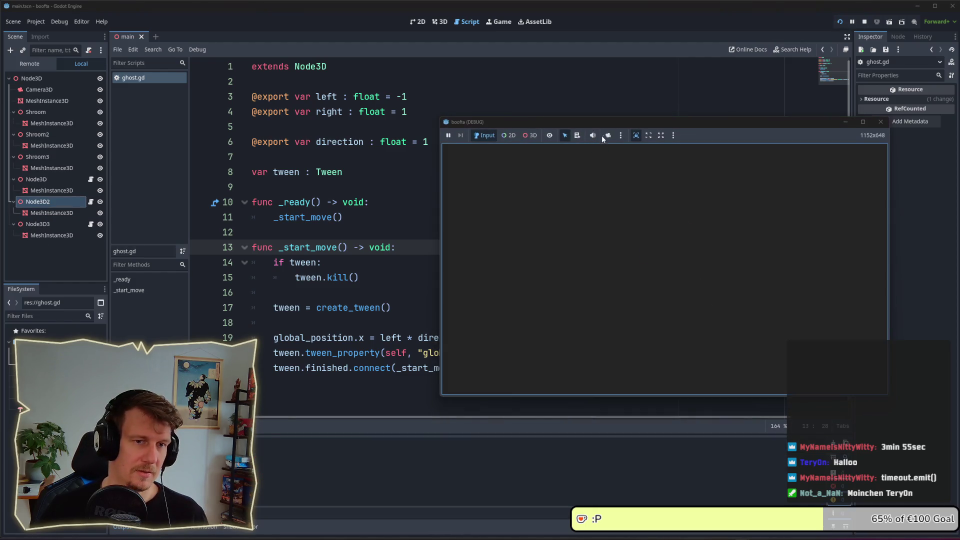
left_click_drag(607, 125, 488, 118)
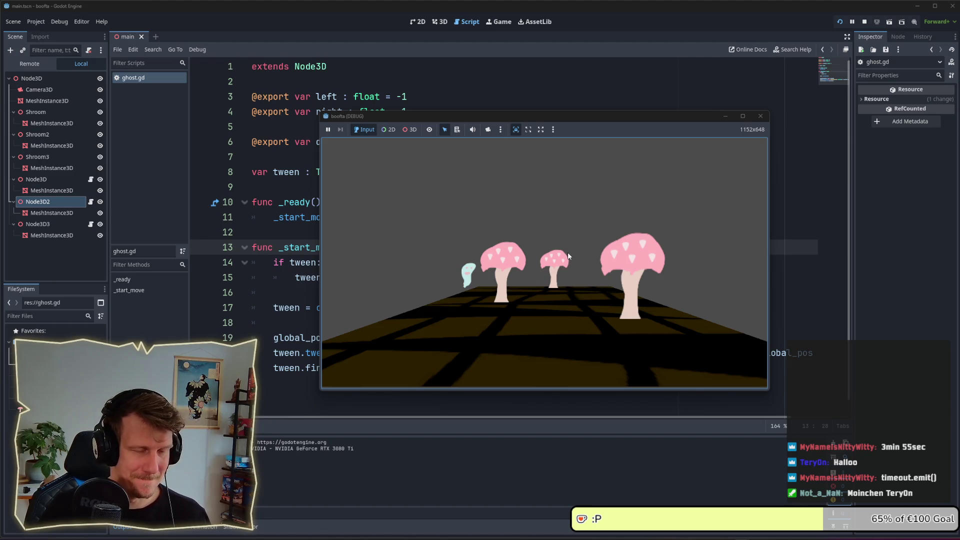
left_click_drag(552, 116, 502, 99)
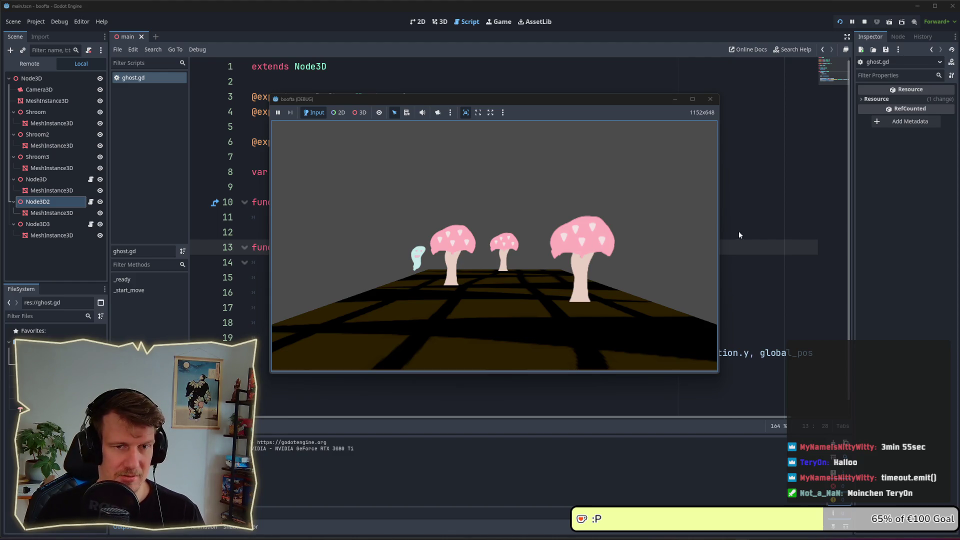
left_click(725, 224)
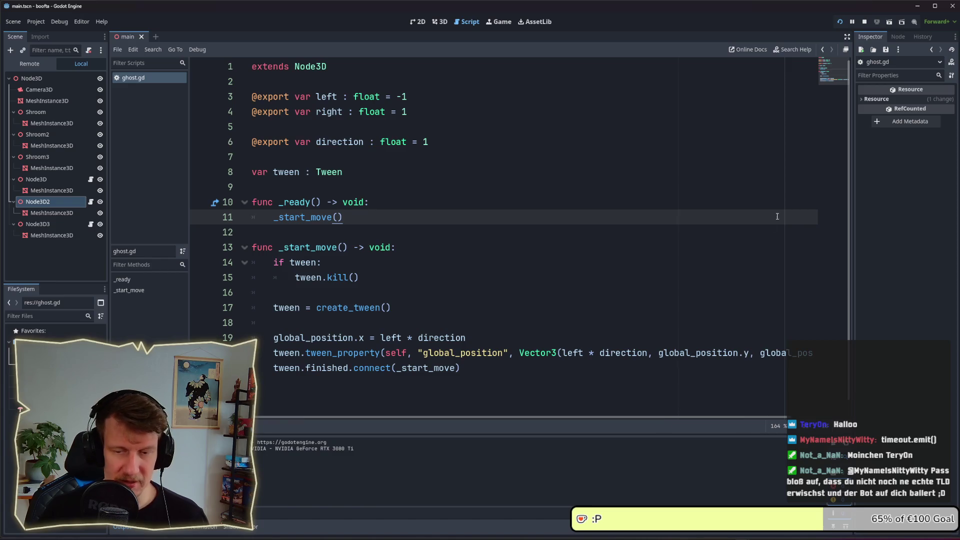
key("alt+Tab")
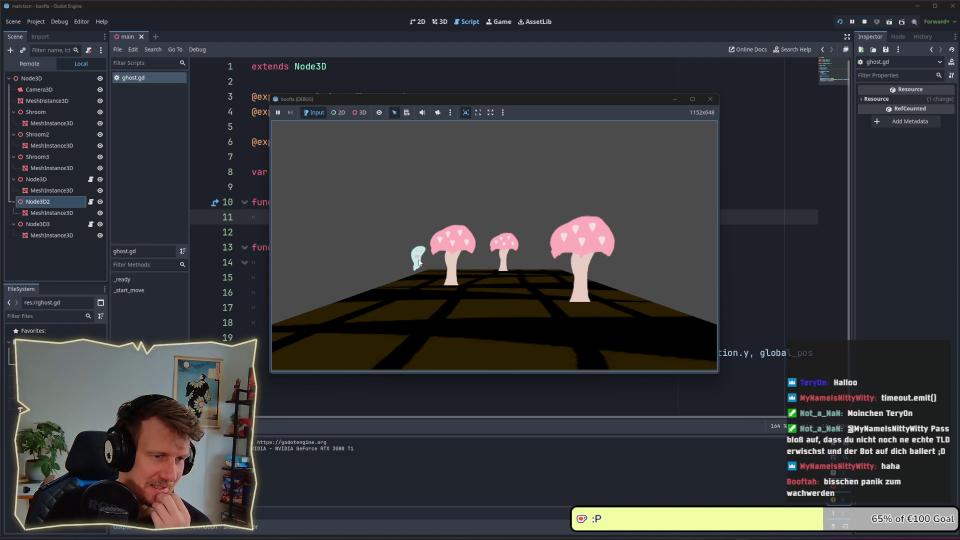
Step: Stop the running game and return to the 3D scene view
left_click(865, 23)
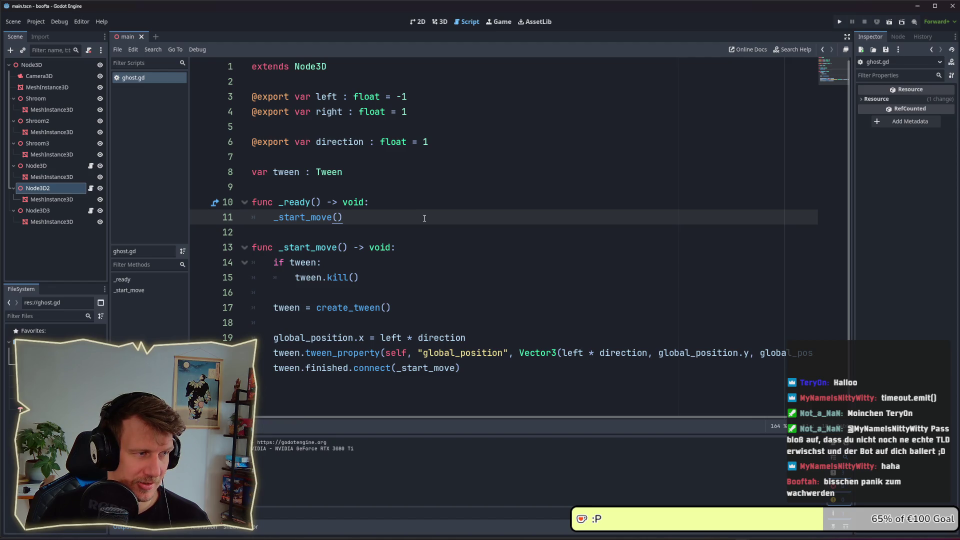
left_click(421, 23)
left_click(439, 21)
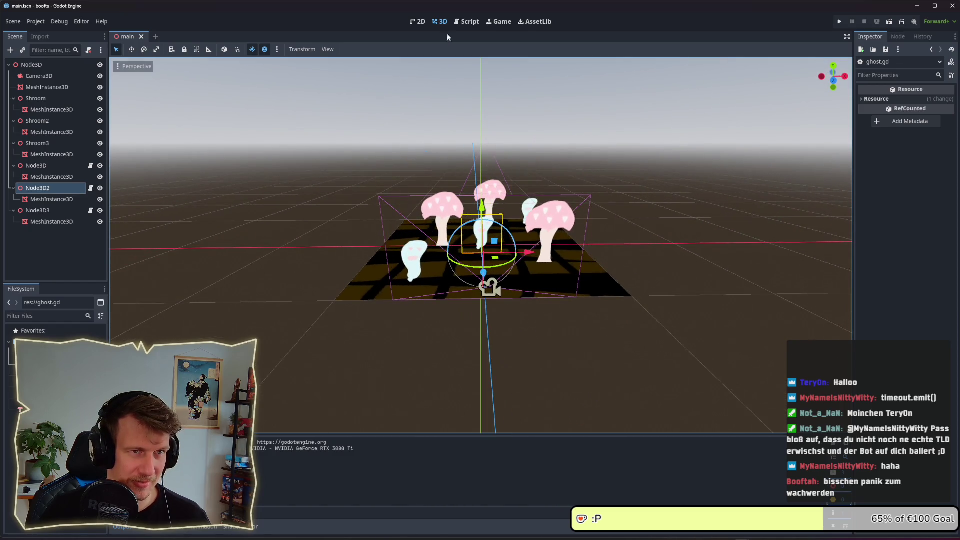
Step: In ghost.gd line 20, replace left * direction with right * direction in the tween target
left_click(469, 22)
scroll(414, 244, "down", 1)
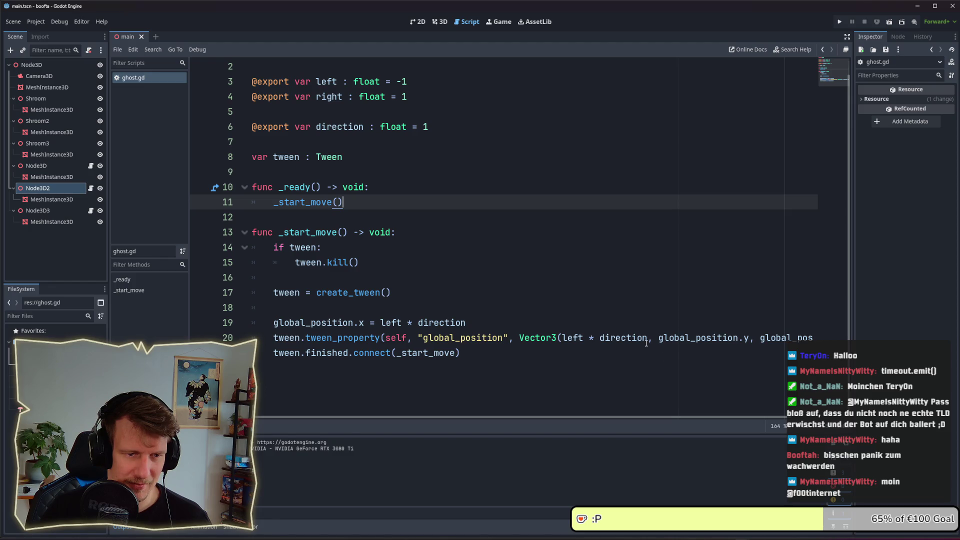
left_click_drag(649, 340, 617, 340)
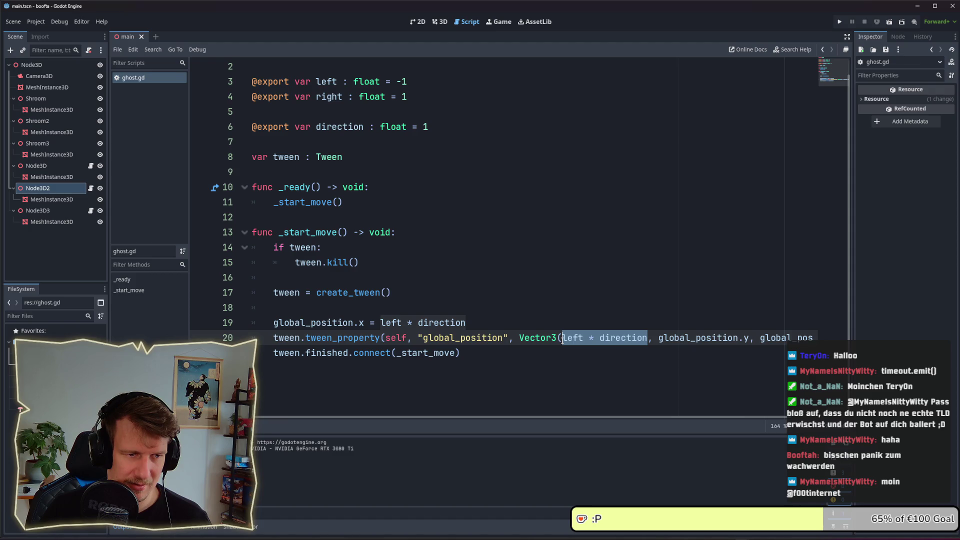
type("righ")
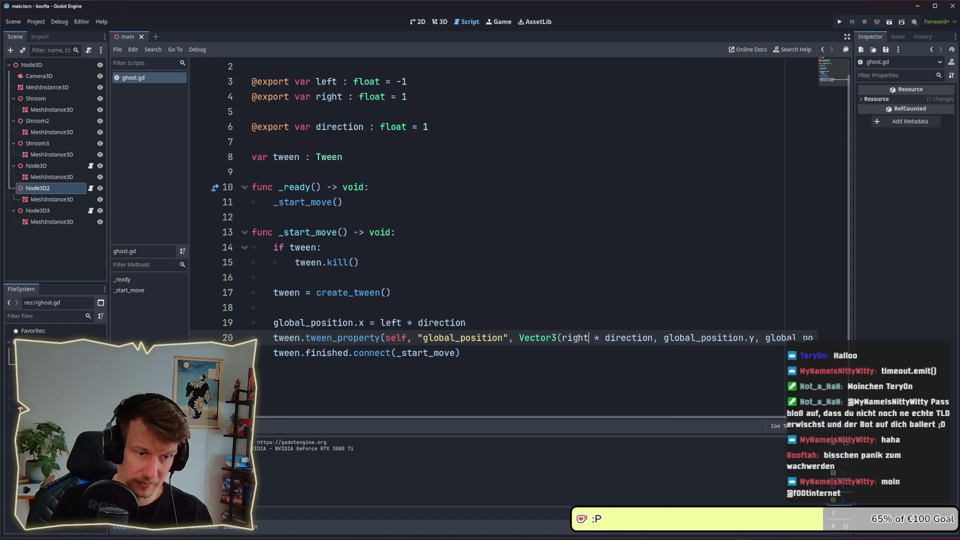
left_click(500, 277)
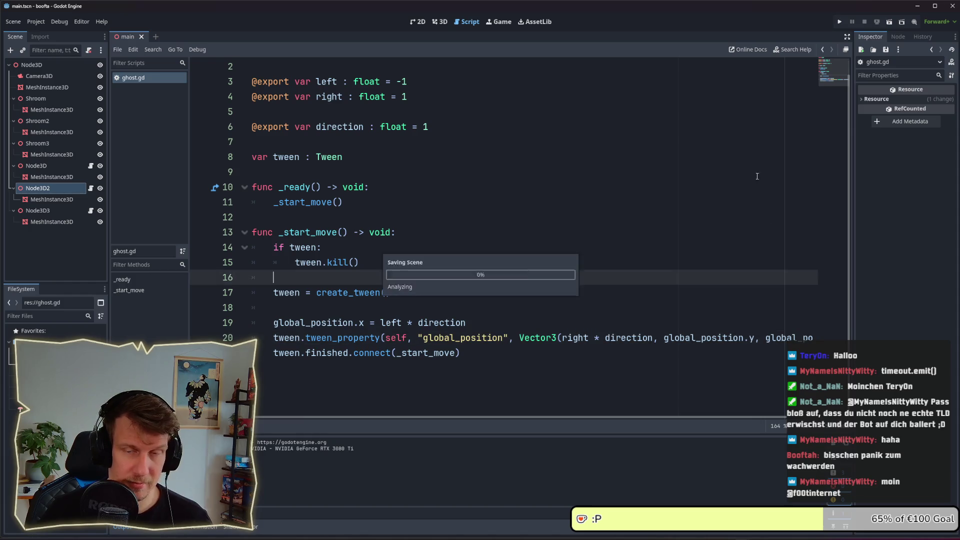
left_click(843, 25)
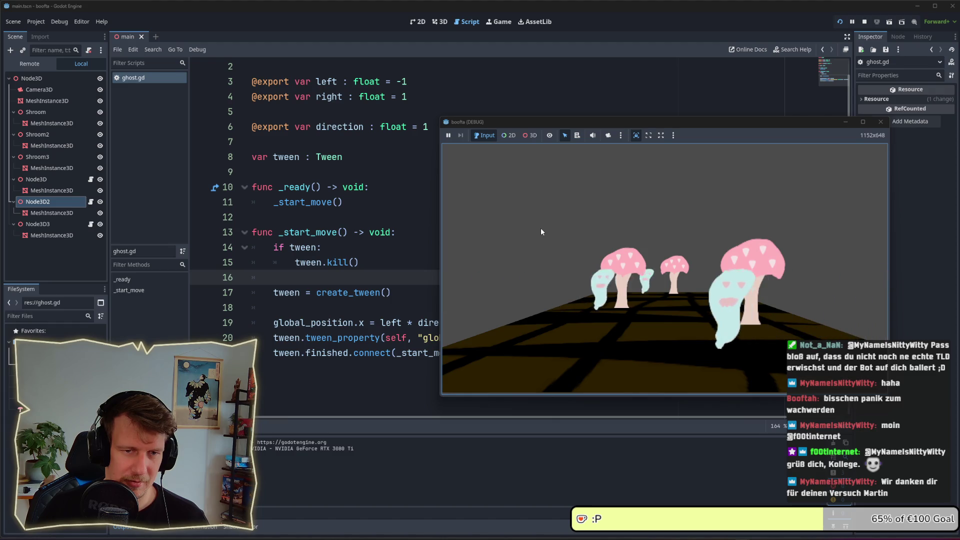
left_click_drag(736, 122, 494, 81)
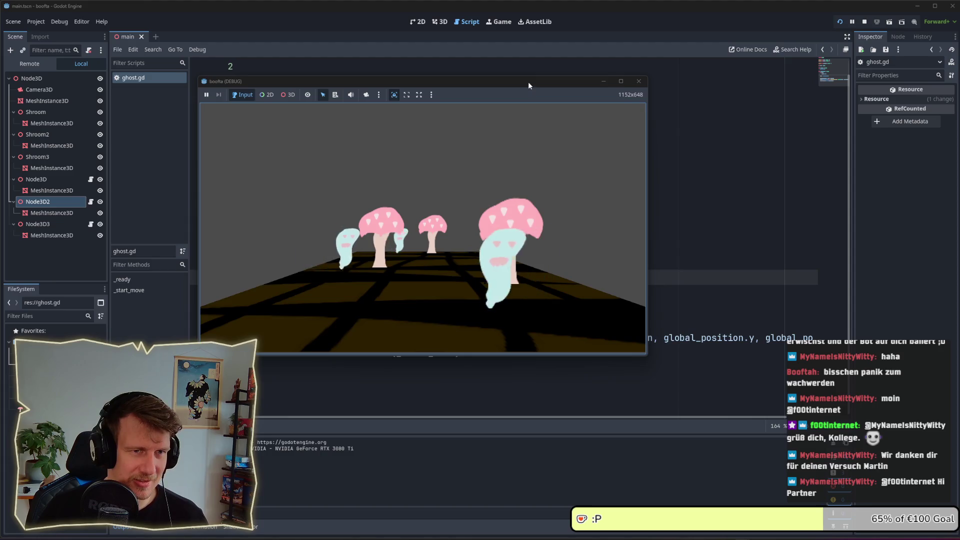
left_click_drag(529, 82, 569, 72)
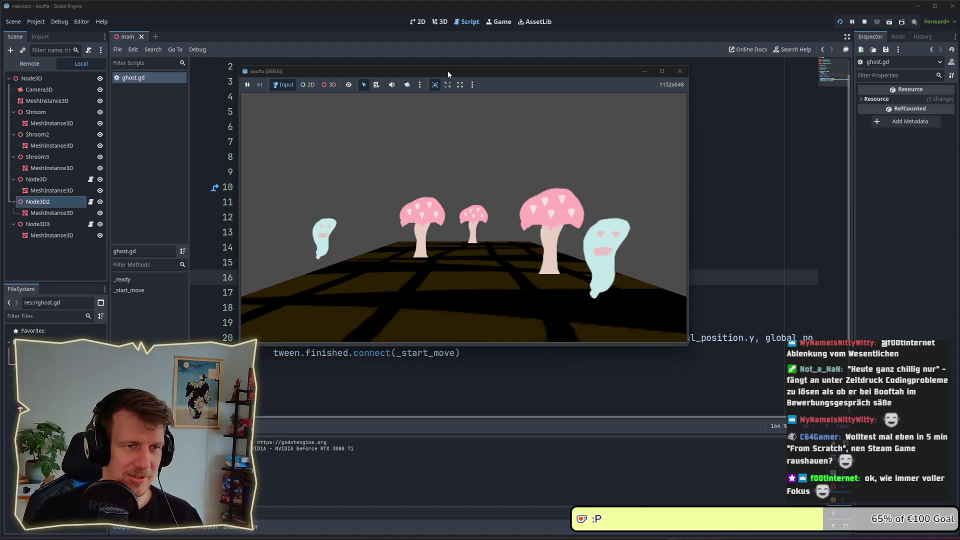
left_click_drag(448, 70, 425, 70)
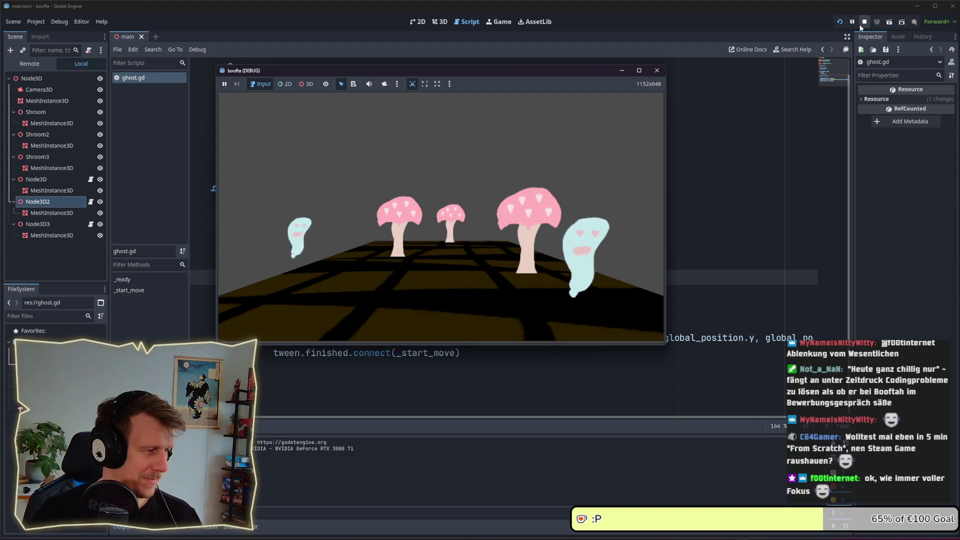
left_click(860, 26)
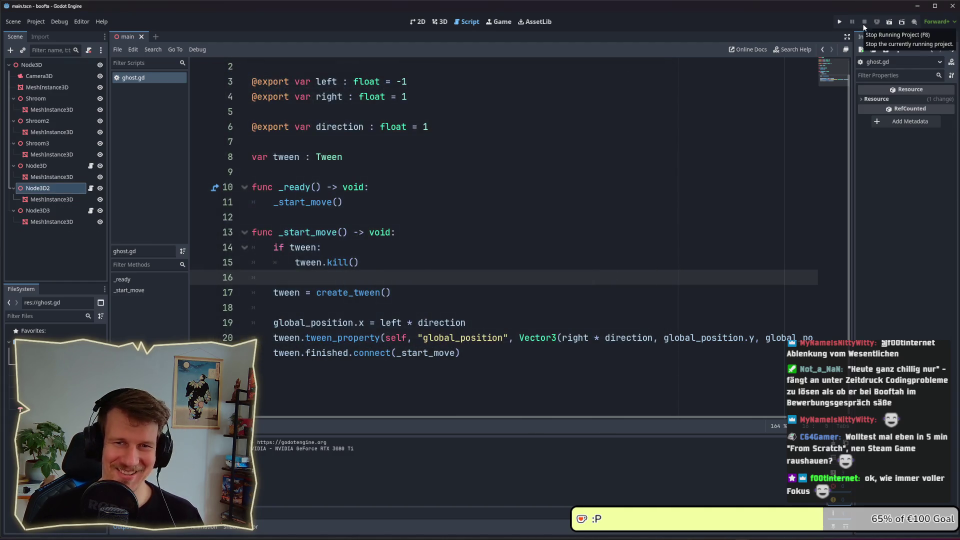
left_click(952, 6)
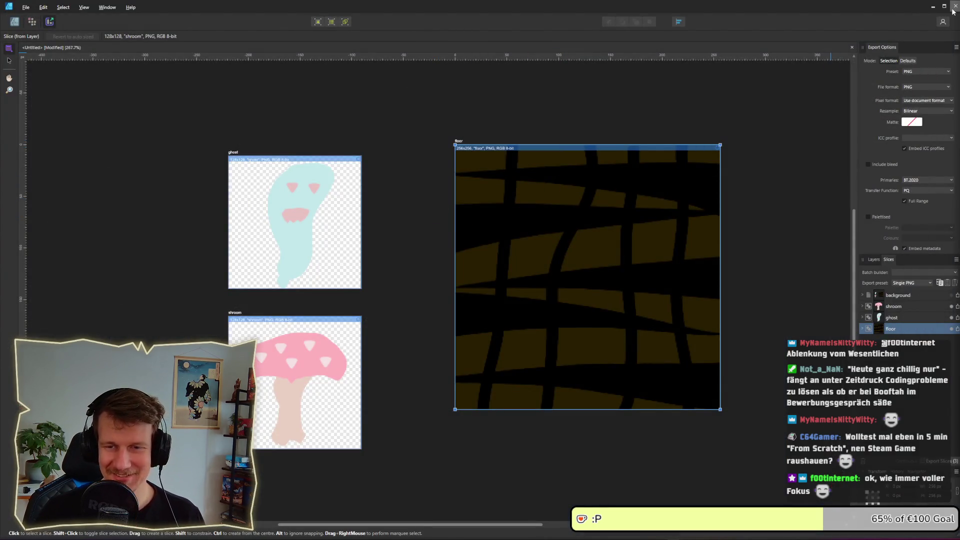
left_click(954, 6)
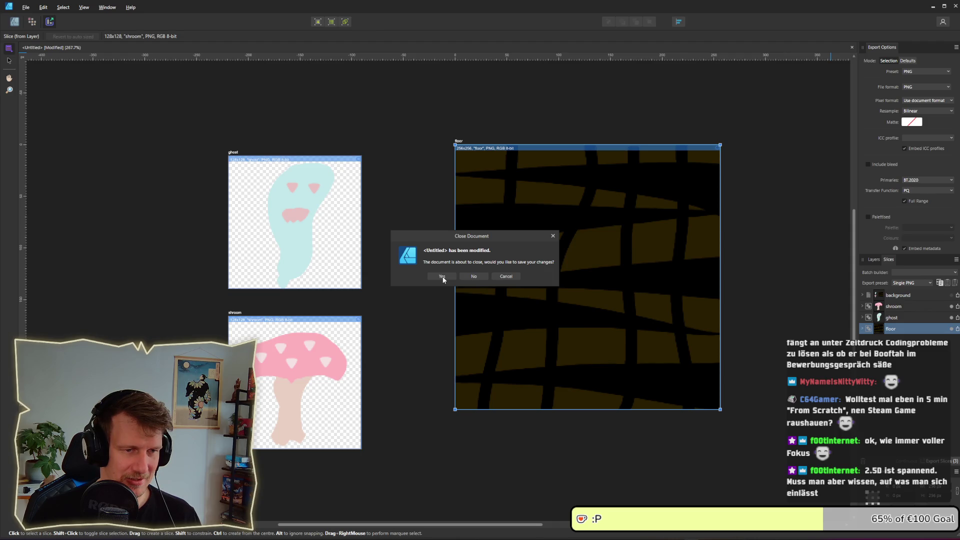
left_click(442, 277)
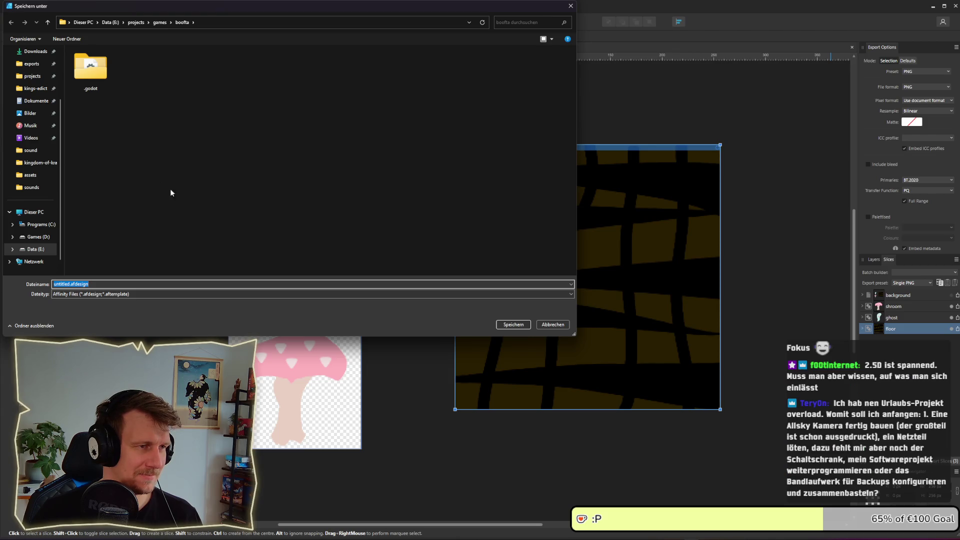
left_click(511, 324)
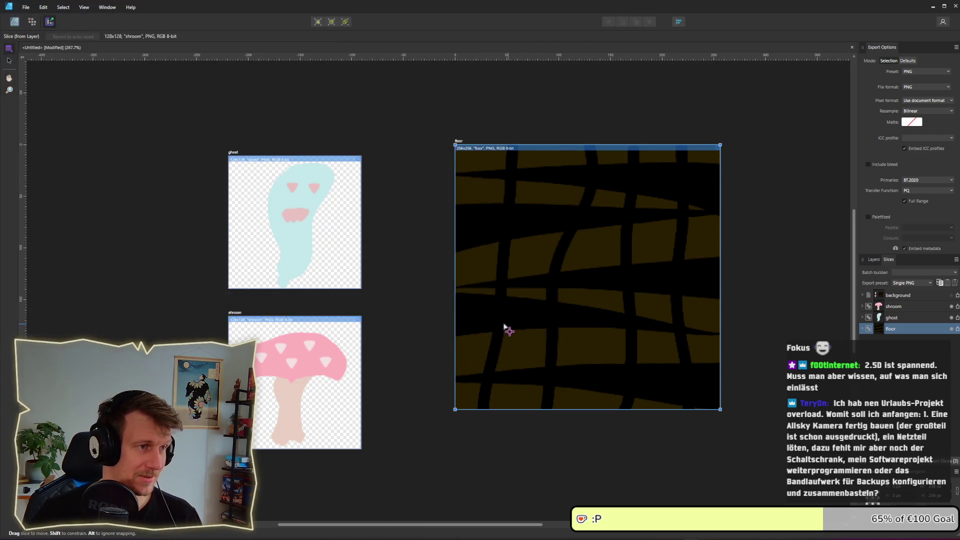
key("alt+Tab")
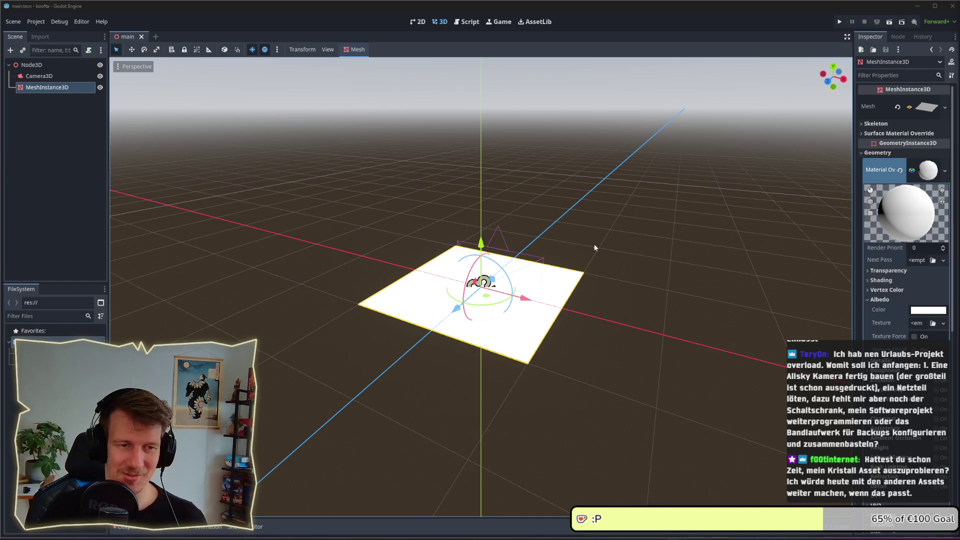
Step: Look over the white plane, then close the boofta project's Godot editor window
mouse_move(606, 278)
left_mouse_down()
mouse_move(622, 275)
mouse_move(604, 273)
left_mouse_up()
scroll(604, 273, "up", 2)
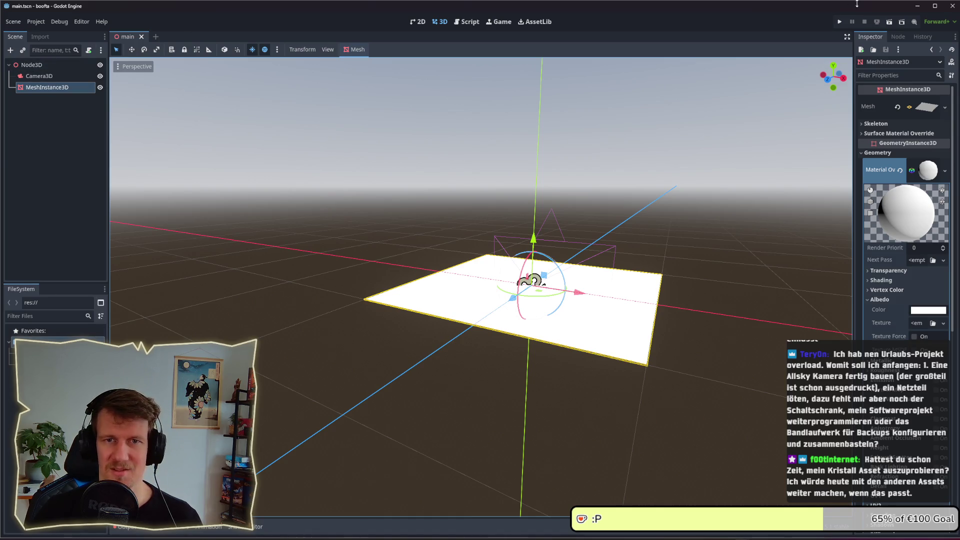
left_click(951, 7)
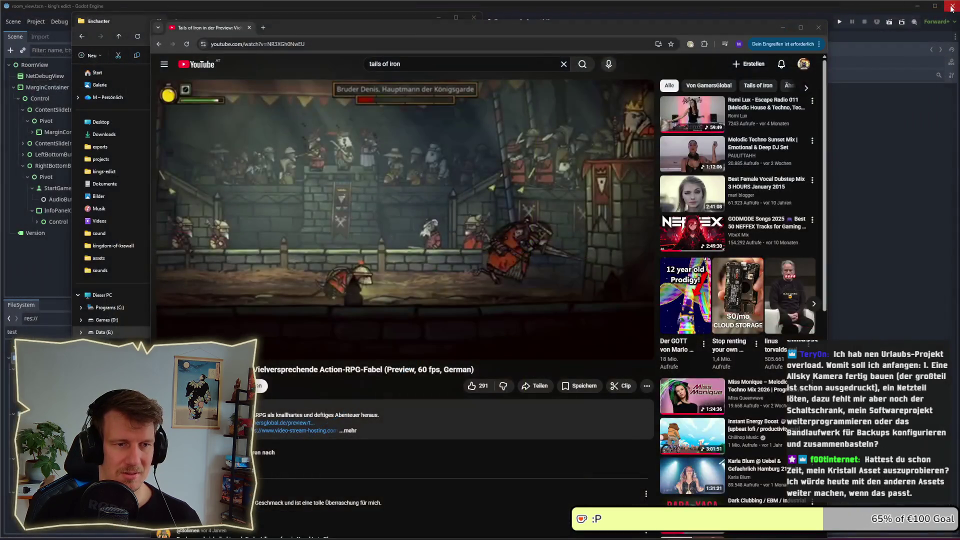
Step: Close the YouTube browser and run king's edict into its empty multiplayer lobby
left_click(818, 29)
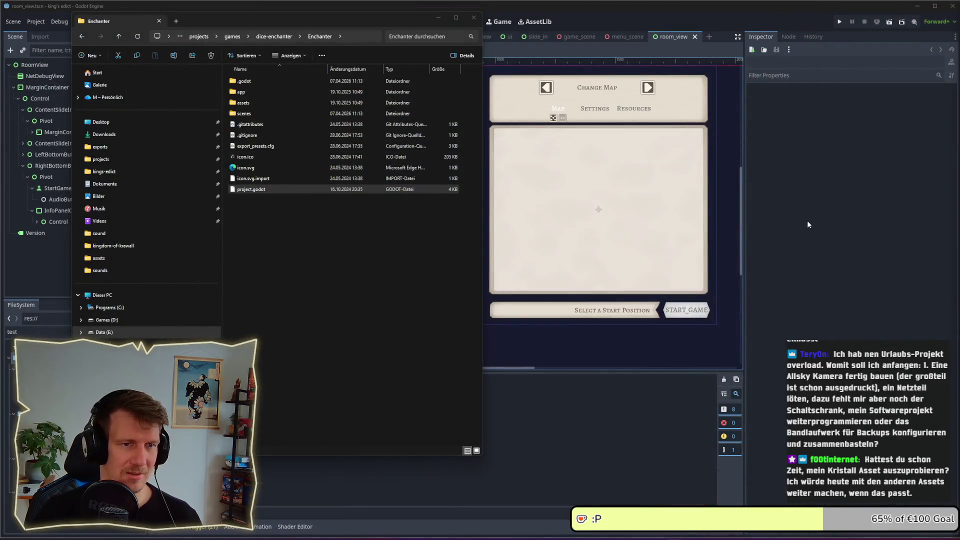
left_click(807, 225)
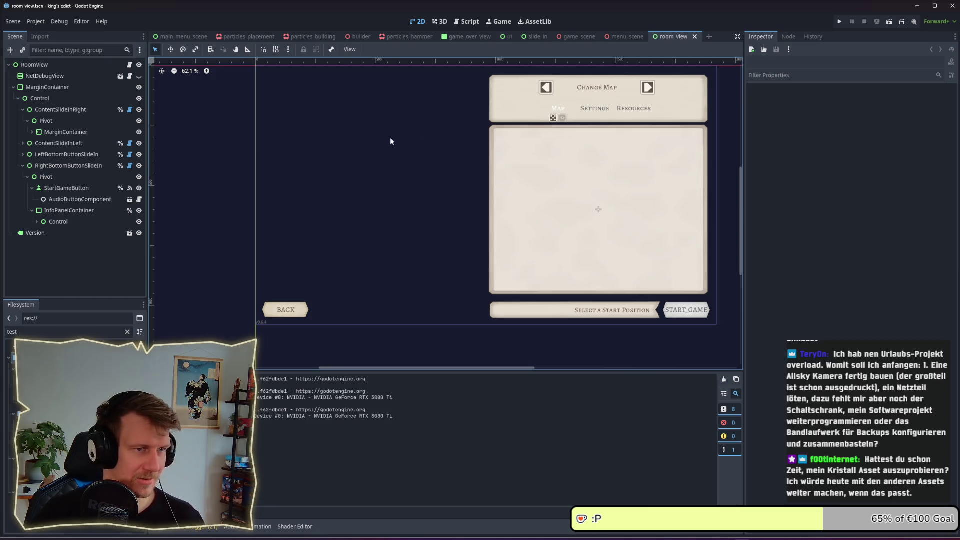
left_click(838, 23)
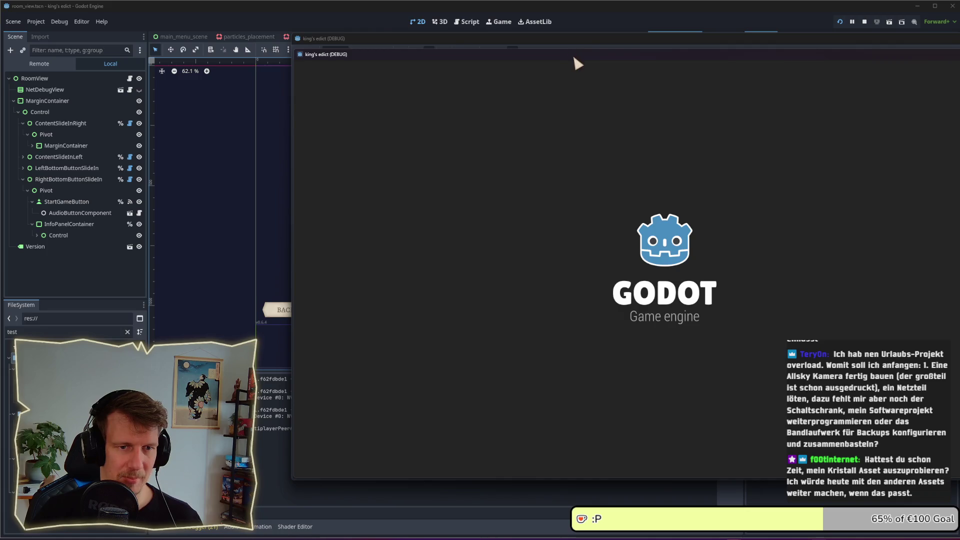
left_click_drag(573, 57, 366, 56)
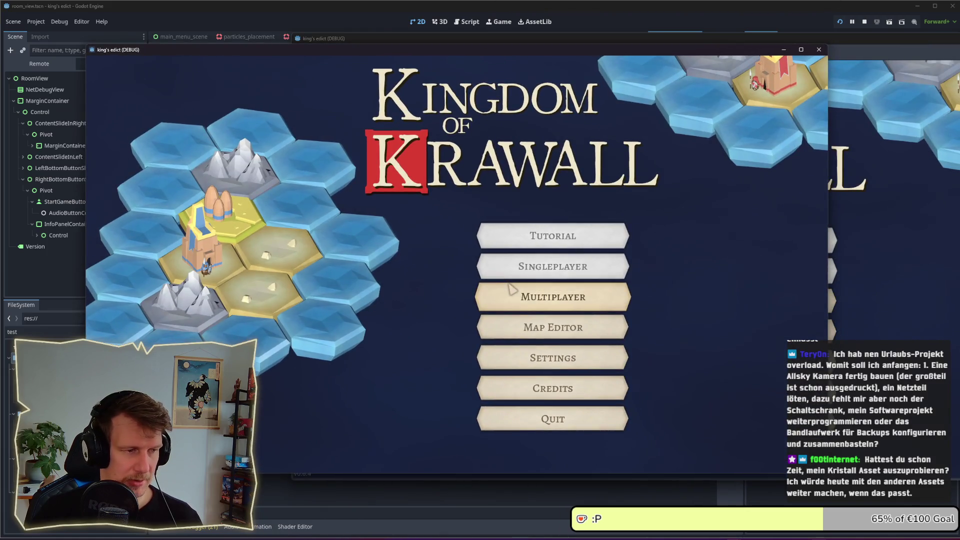
left_click(510, 288)
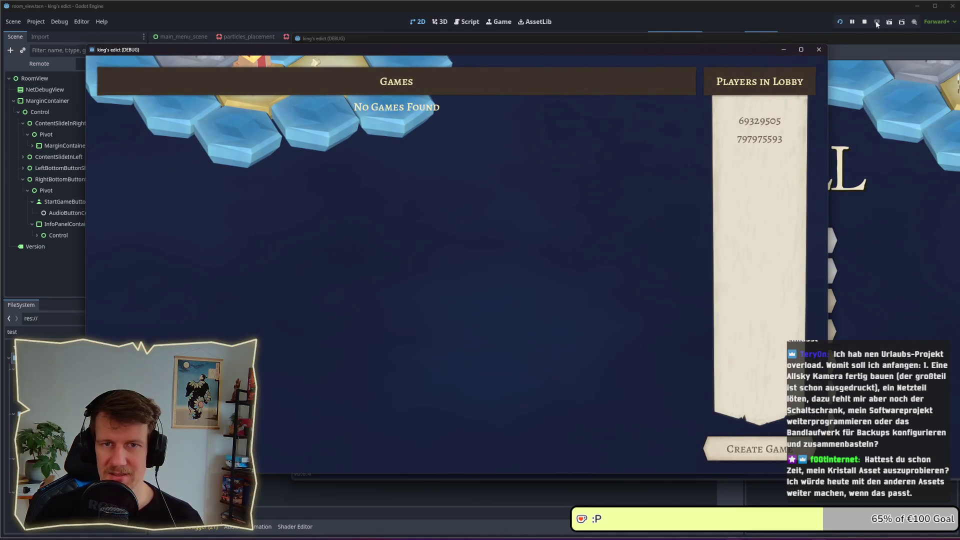
Step: Stop the game with F8 and switch to the Obsidian notes
key("F8")
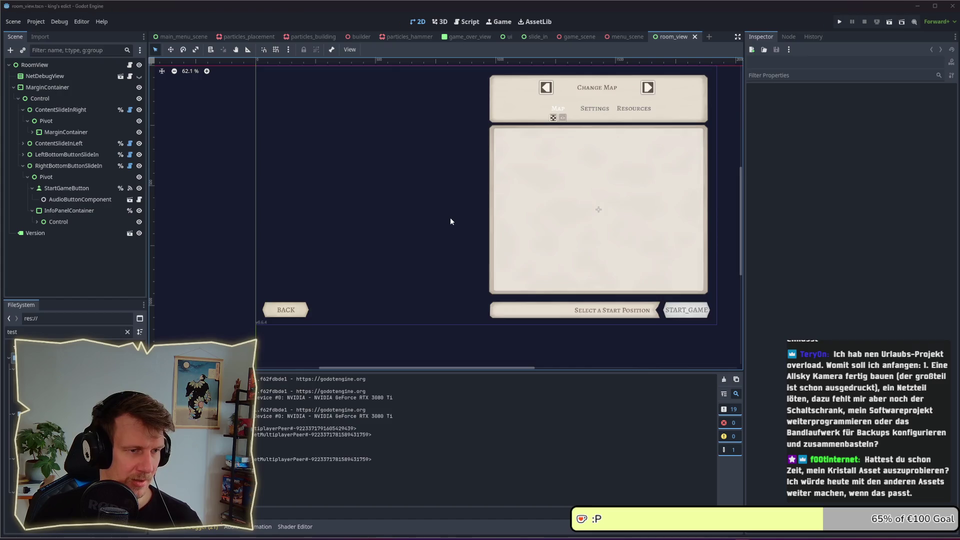
key("alt+Tab")
left_click(802, 284)
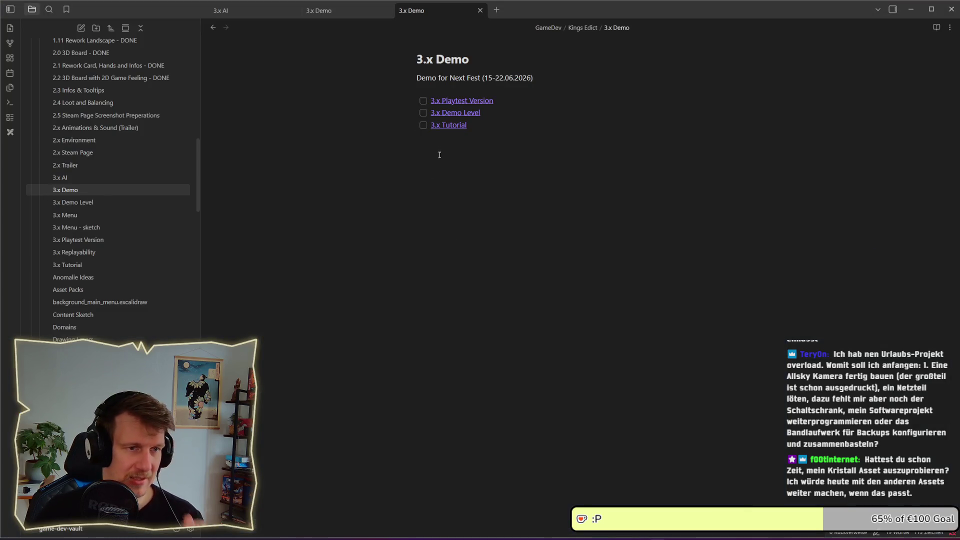
Step: Select the 3.x Playtest Version, Tutorial and Demo Level link texts in the checklist
left_click_drag(493, 101, 431, 101)
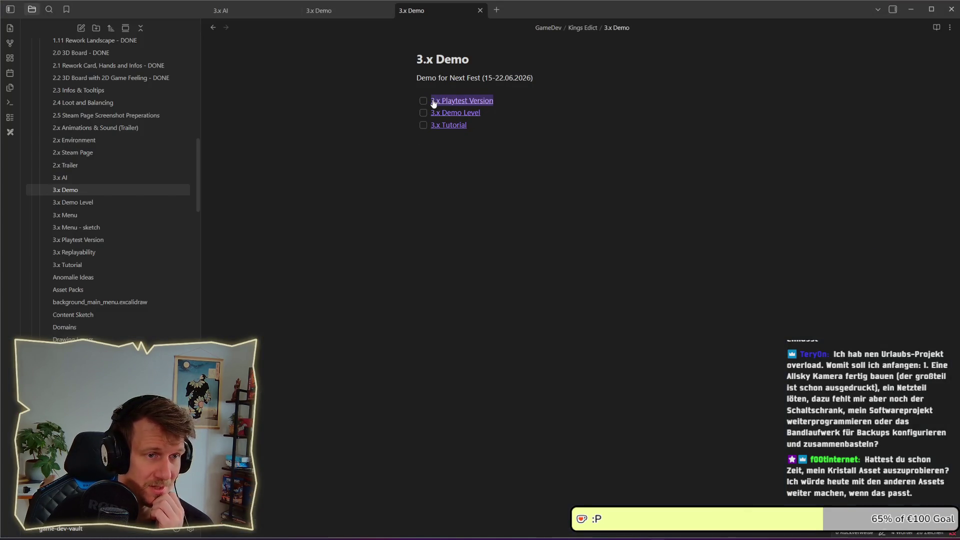
left_click(440, 113)
left_click(453, 125)
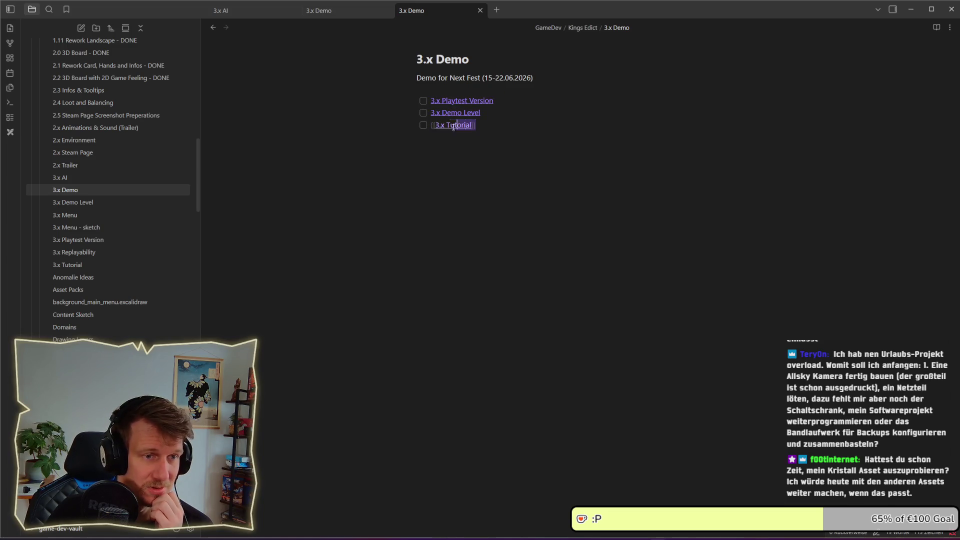
left_click_drag(454, 127, 432, 128)
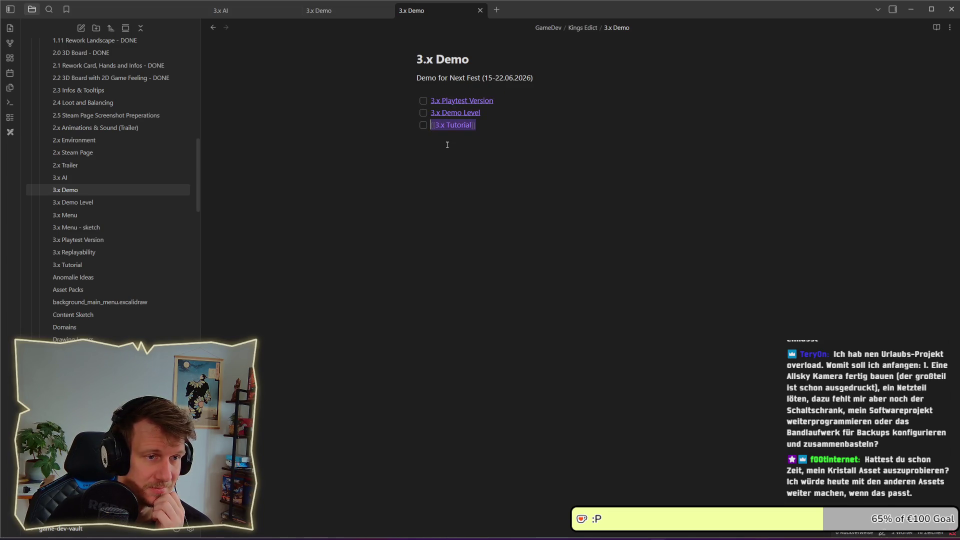
left_click_drag(488, 113, 430, 113)
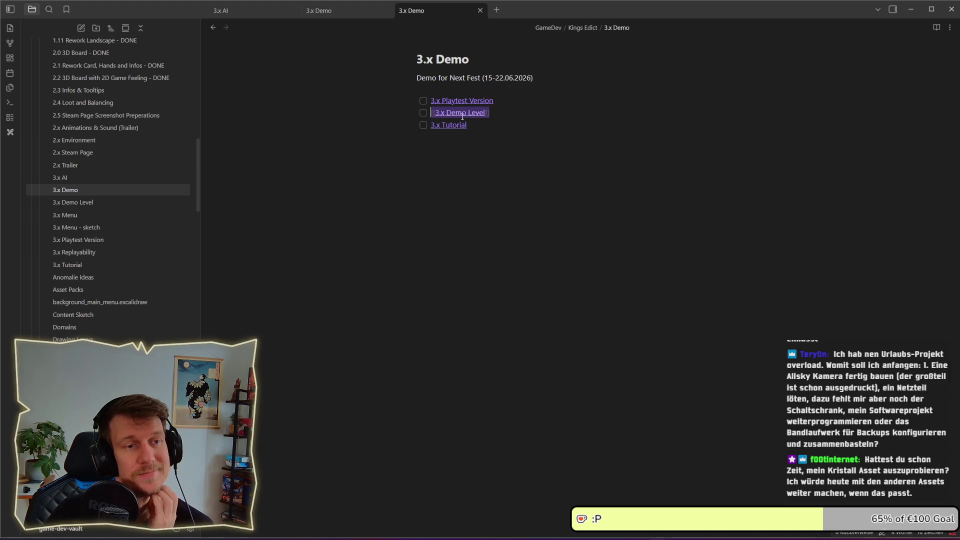
left_click_drag(410, 124, 490, 118)
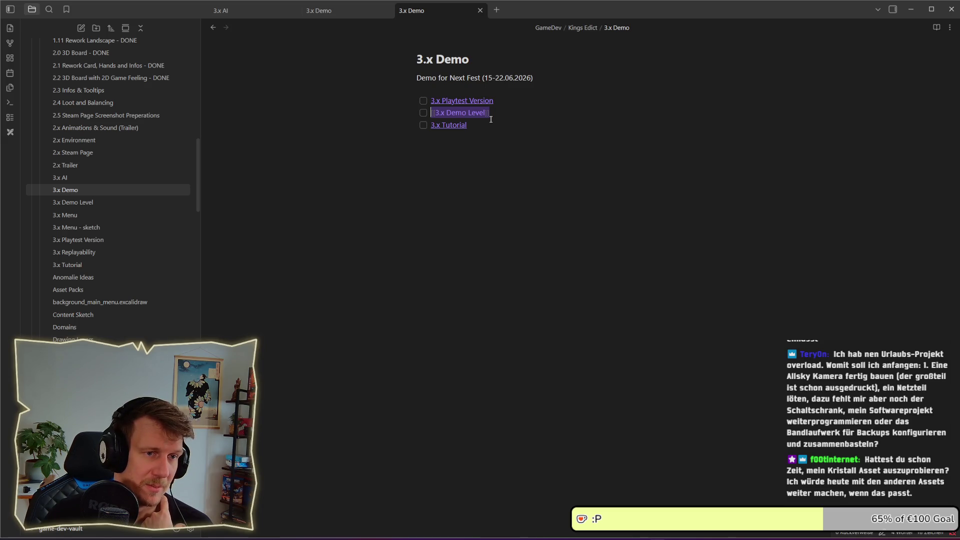
Step: Finish editing the 3.x Demo checklist lines and switch to the Enchanter project folder
left_click(491, 114)
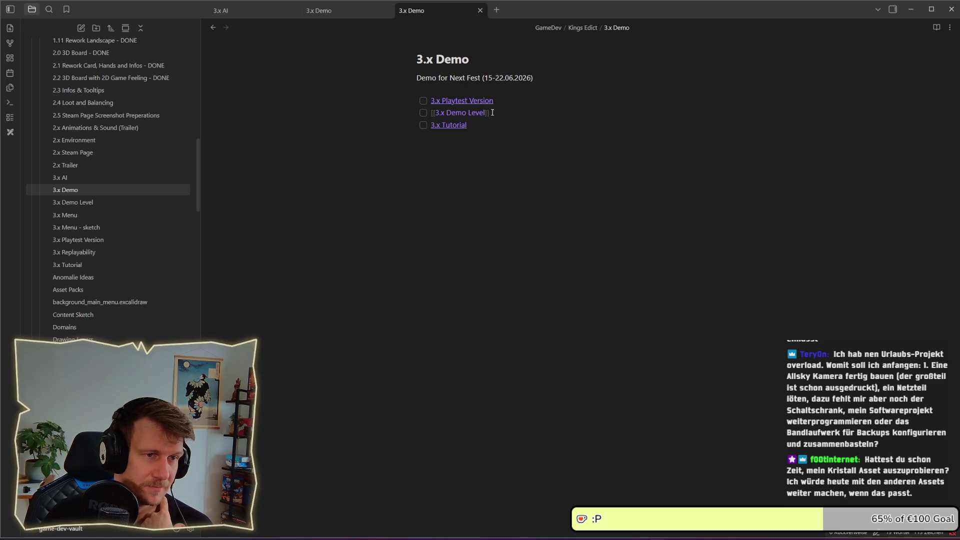
triple_click(505, 98)
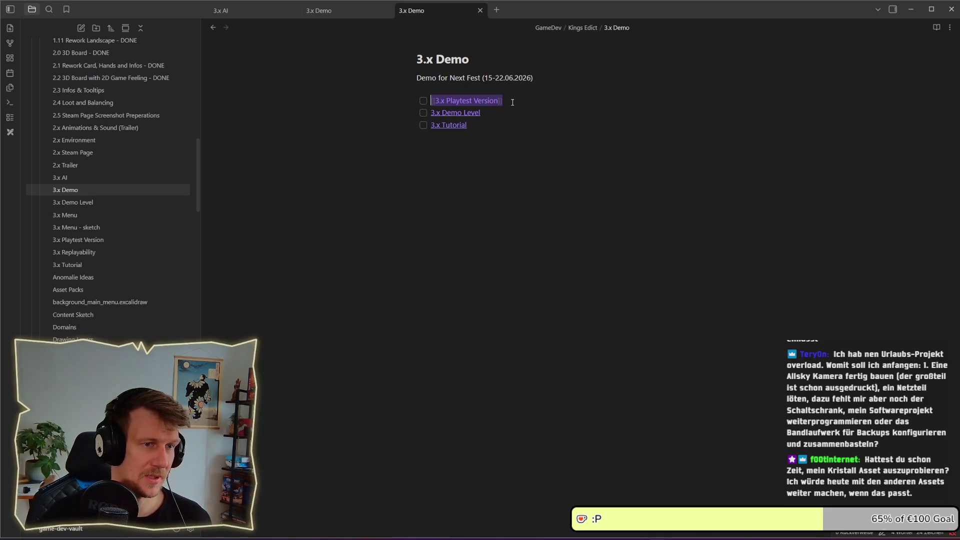
left_click(505, 124)
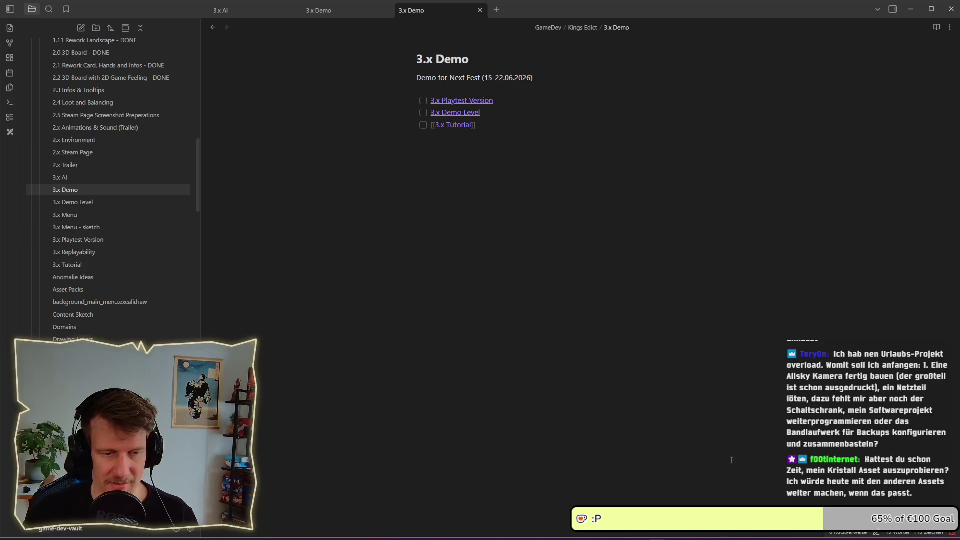
key("alt+Tab")
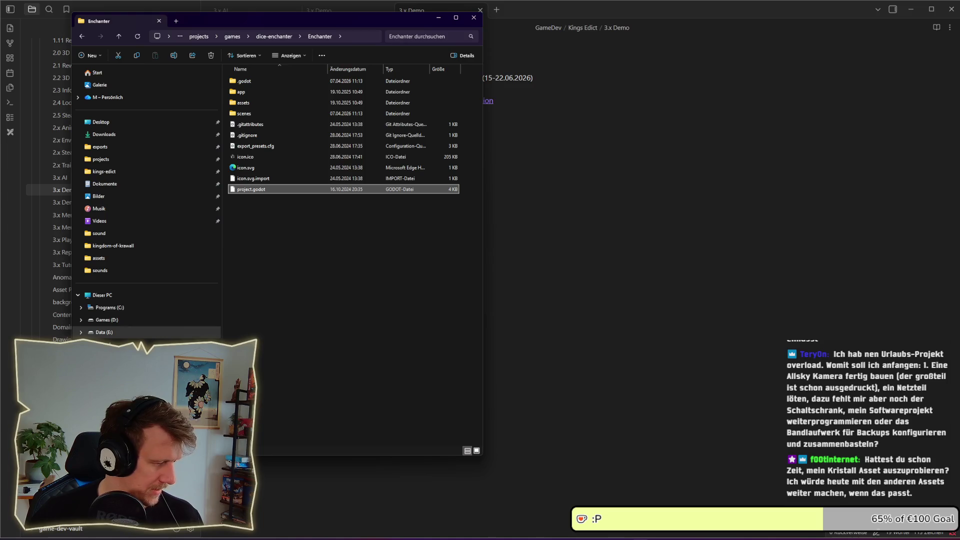
Step: Launch kings_edict3.blend from Downloads in Blender 4.5.3
key("Return")
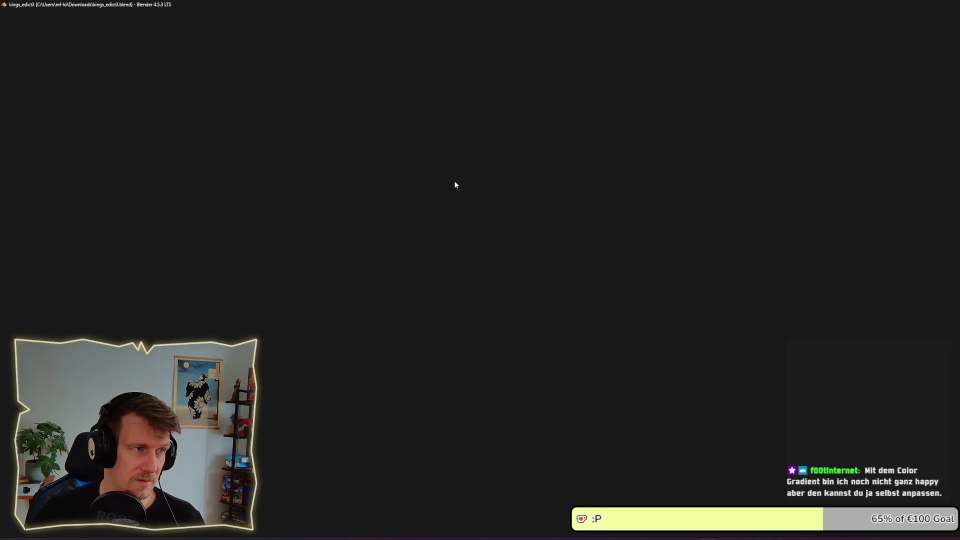
key("super")
Step: Orbit around the crystal and select the Cloud_4 object
left_click(437, 159)
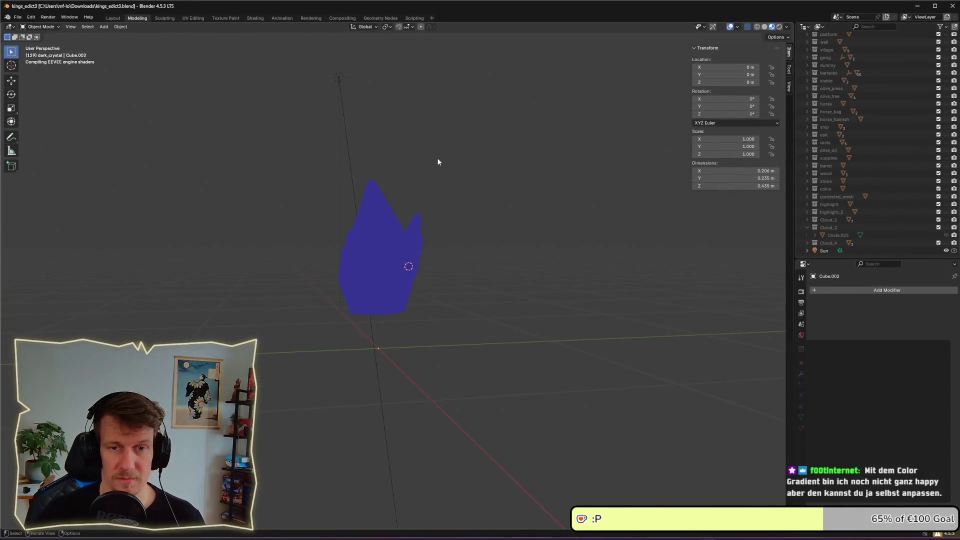
left_click_drag(425, 152, 396, 193)
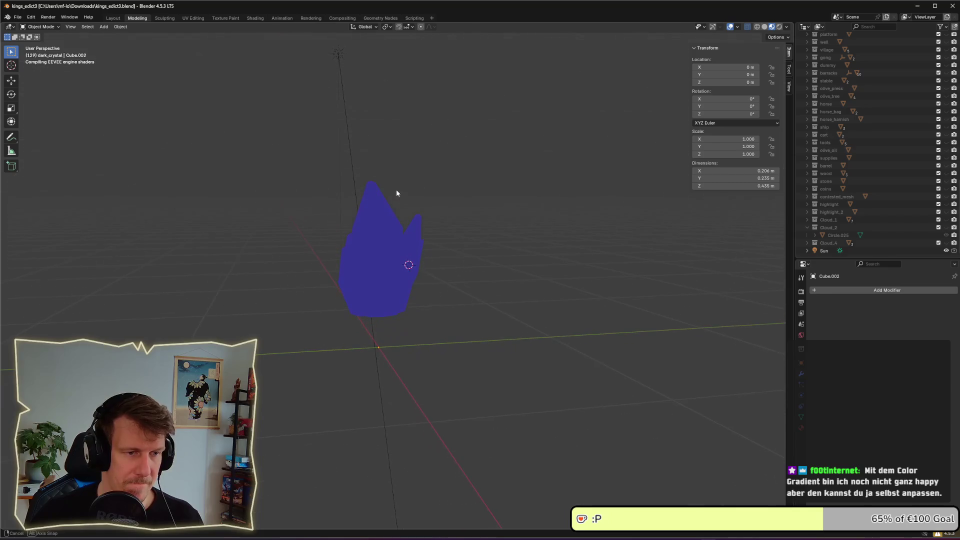
scroll(550, 210, "down", 5)
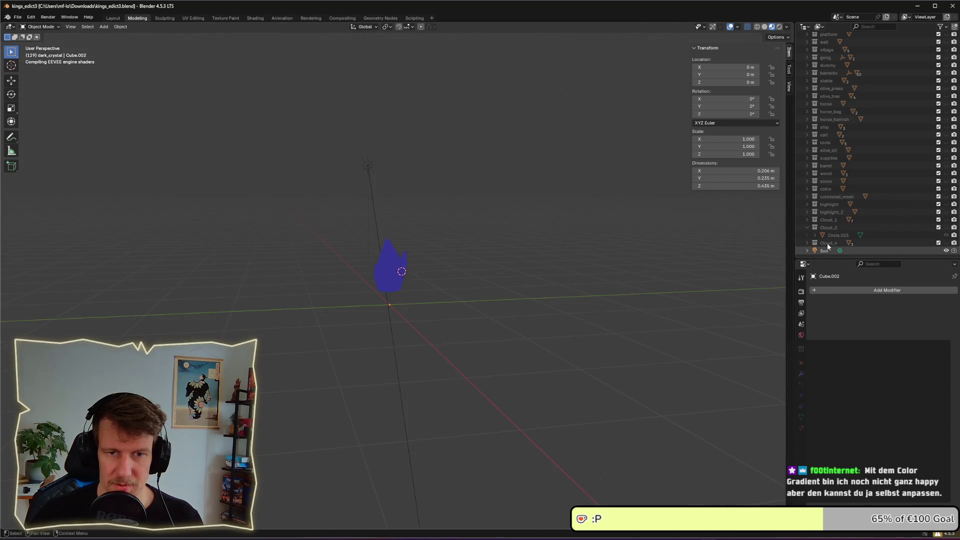
scroll(826, 243, "down", 1)
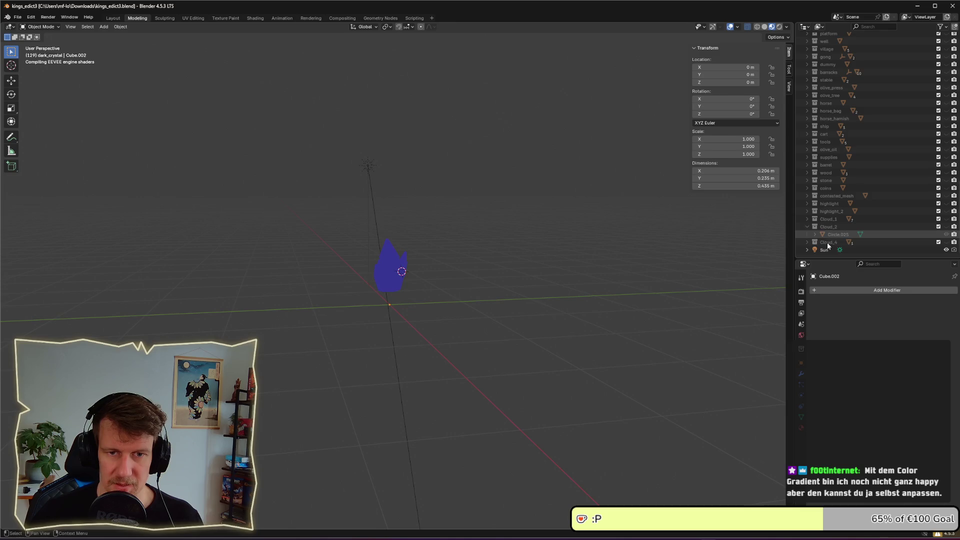
left_click(827, 243)
scroll(828, 215, "up", 10)
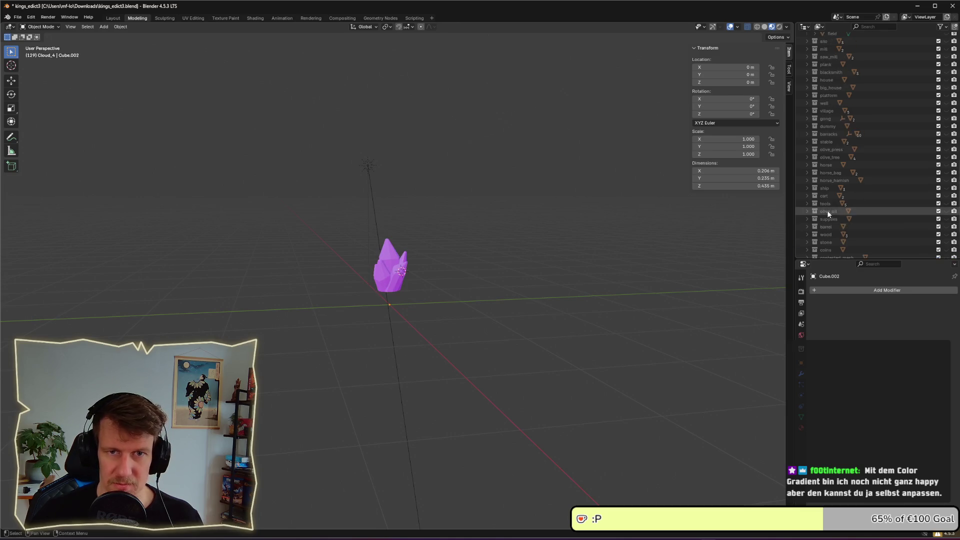
scroll(828, 215, "up", 2)
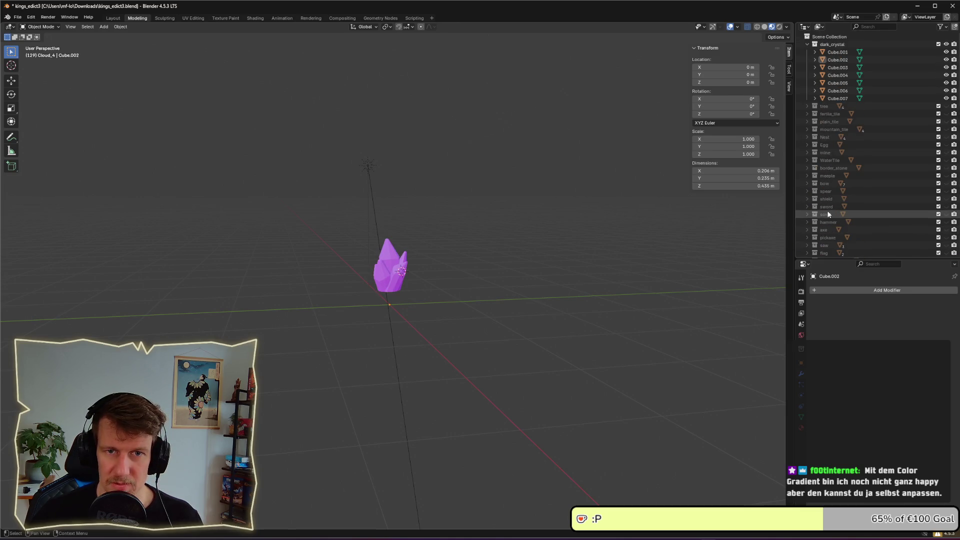
Step: Select dark_crystal's Cube.001 piece, frame it, and inspect it from several angles
left_click(832, 45)
left_click(831, 52)
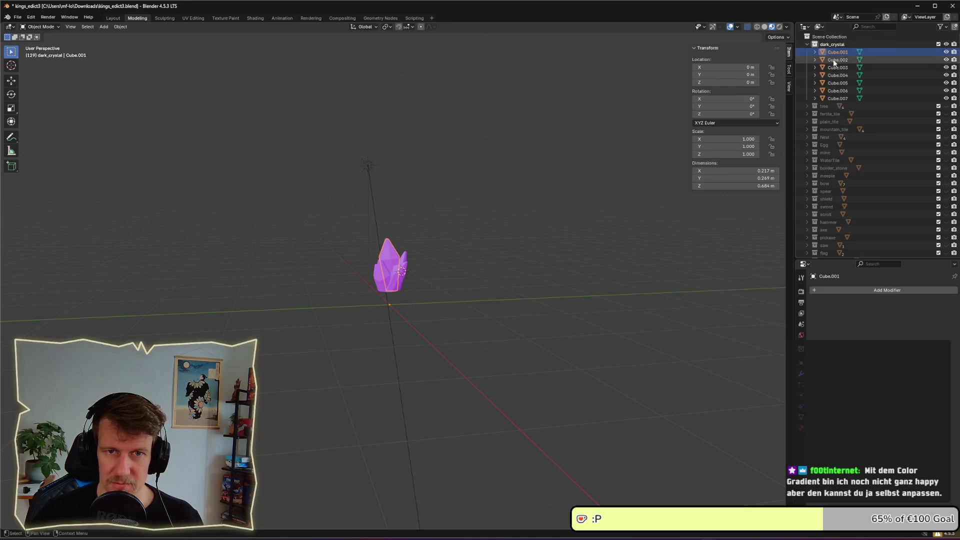
key("KP_Decimal")
scroll(460, 241, "down", 4)
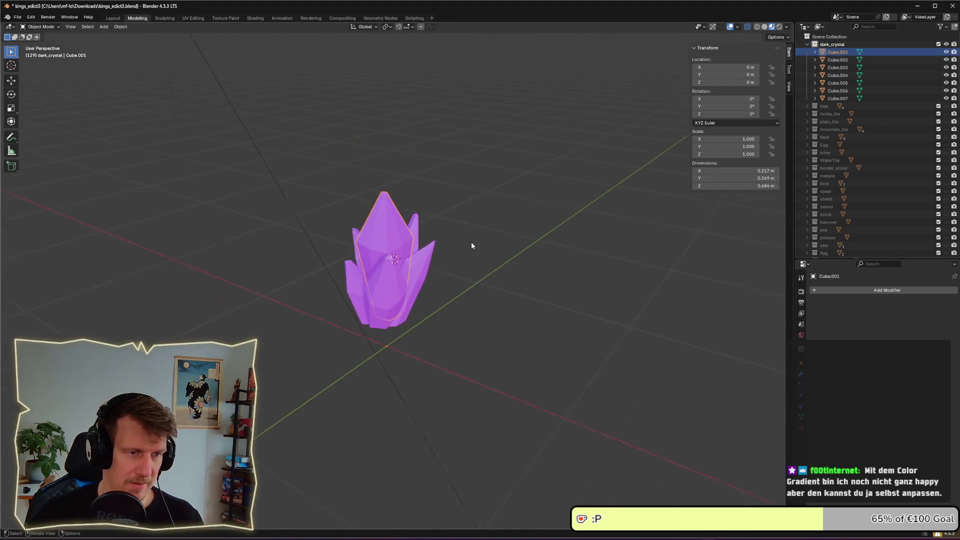
left_click_drag(471, 241, 521, 261)
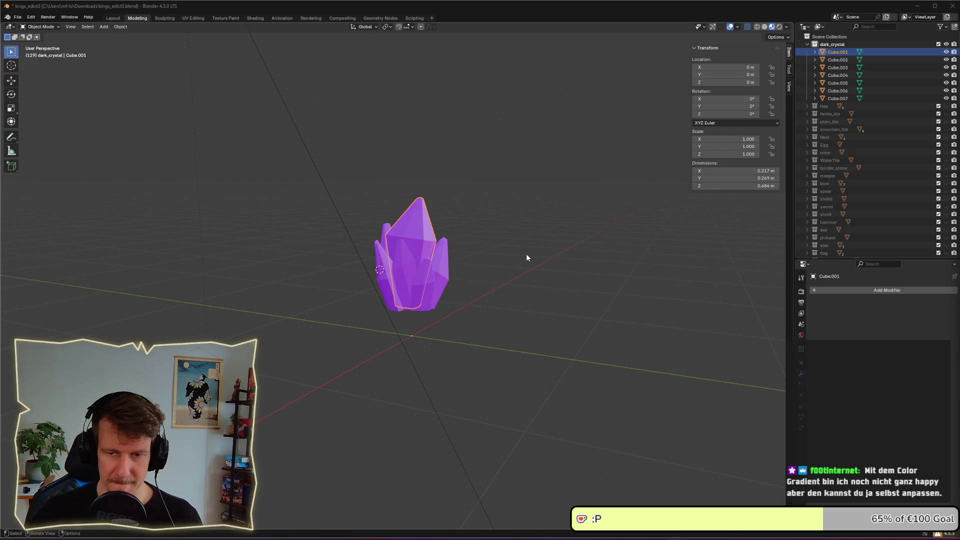
scroll(411, 273, "up", 3)
scroll(453, 247, "up", 2)
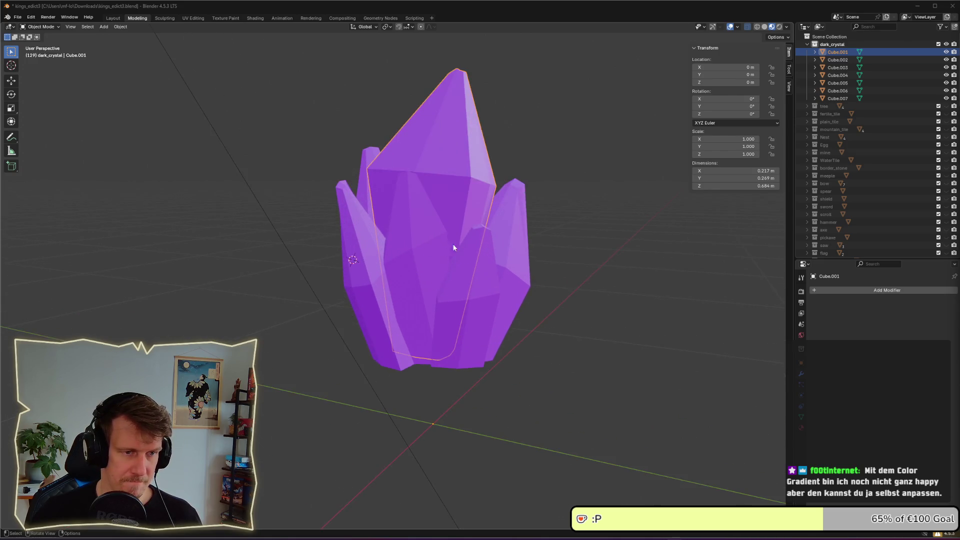
scroll(454, 247, "down", 4)
left_click_drag(430, 257, 508, 278)
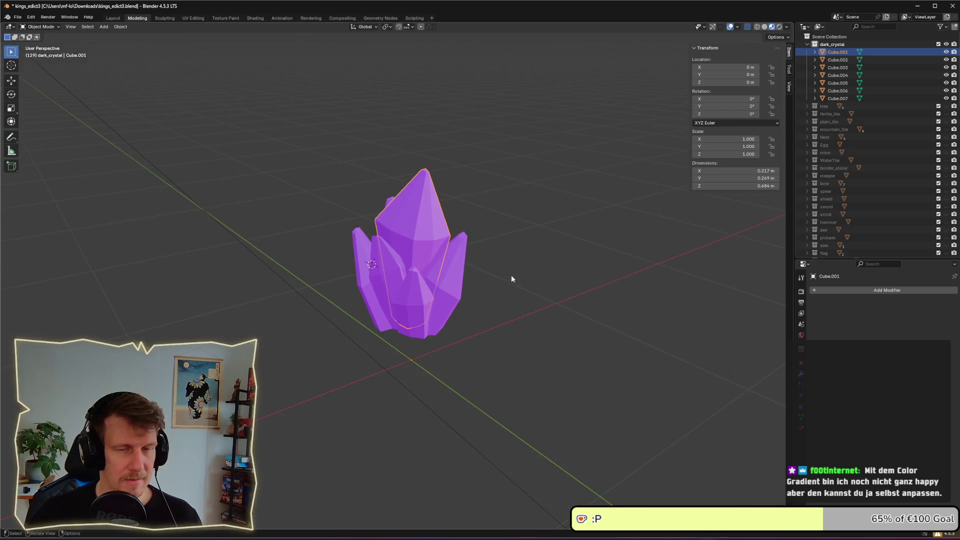
left_click(511, 278)
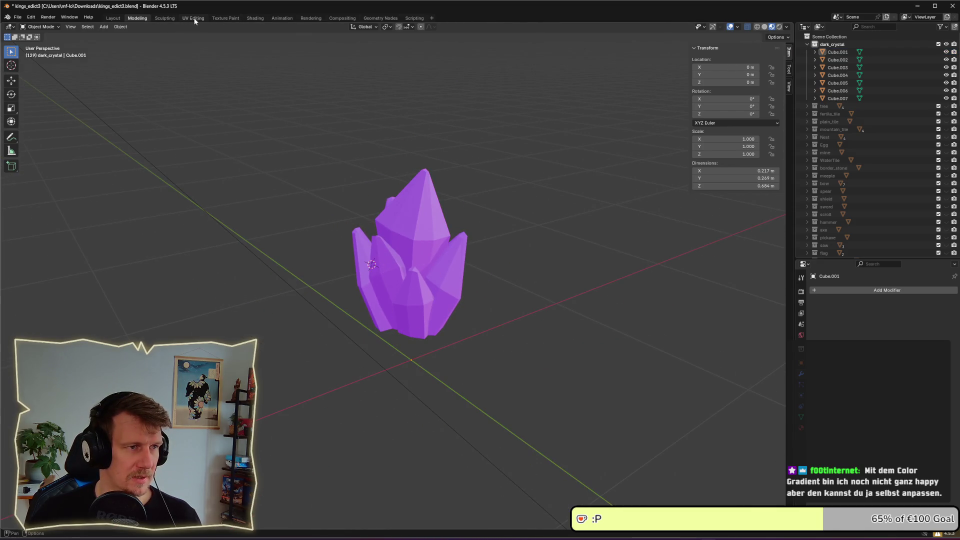
Step: View the crystal's UV wireframe in UV Editing, Object Mode, then save with Ctrl+S
left_click(194, 18)
left_click(221, 18)
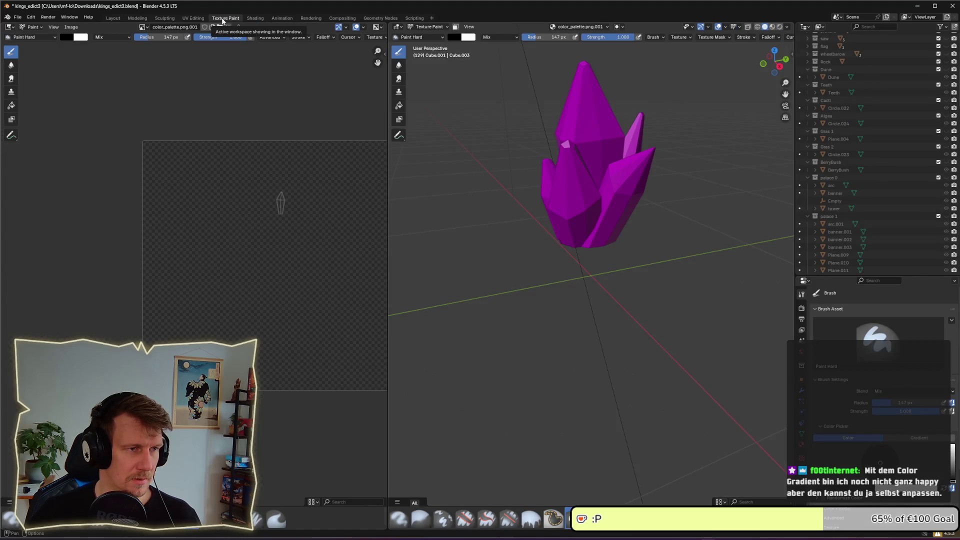
left_click(195, 19)
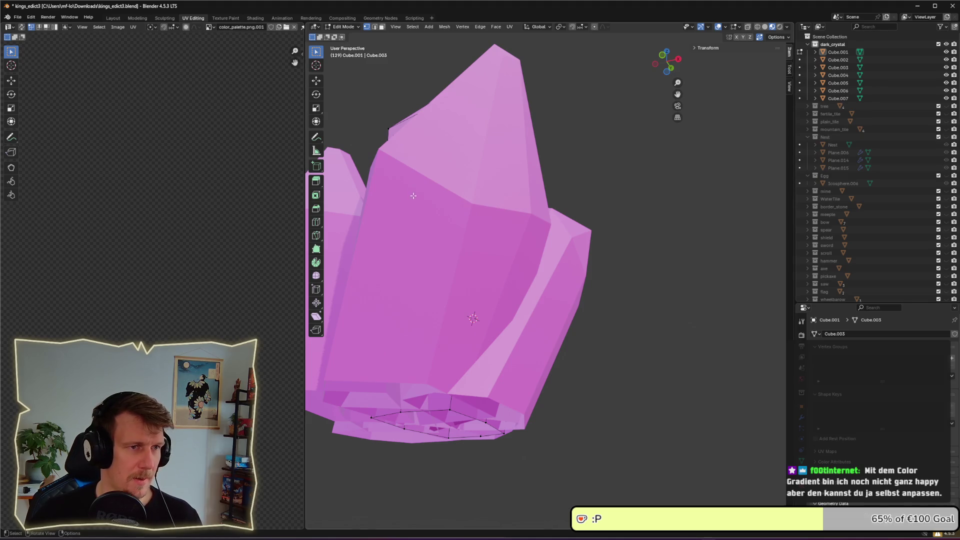
key("Tab")
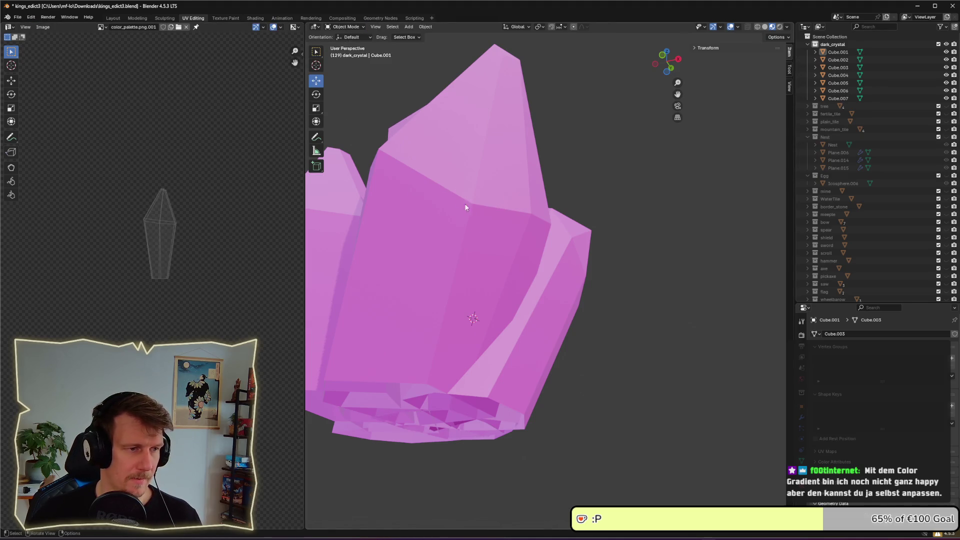
left_click_drag(465, 207, 435, 200)
scroll(151, 142, "down", 3)
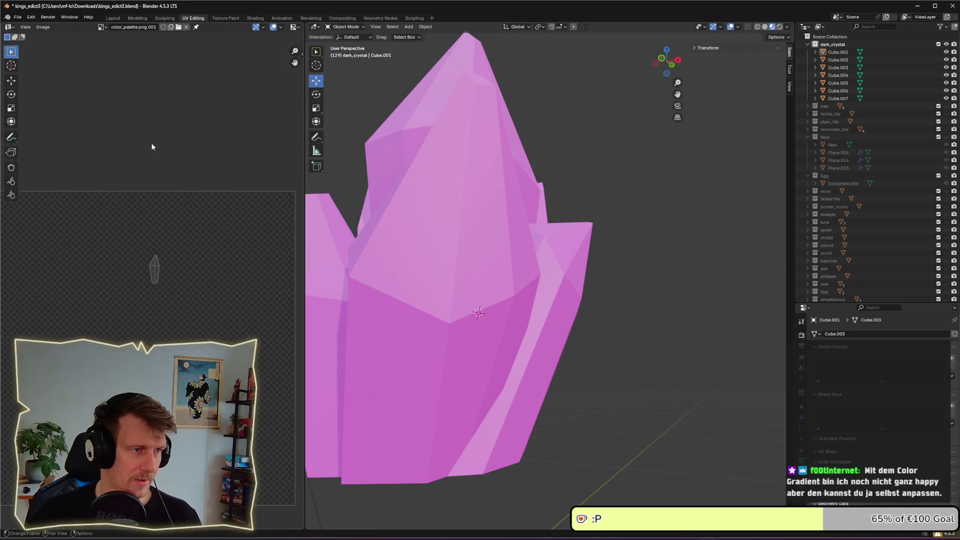
scroll(175, 278, "down", 4)
scroll(207, 223, "up", 4)
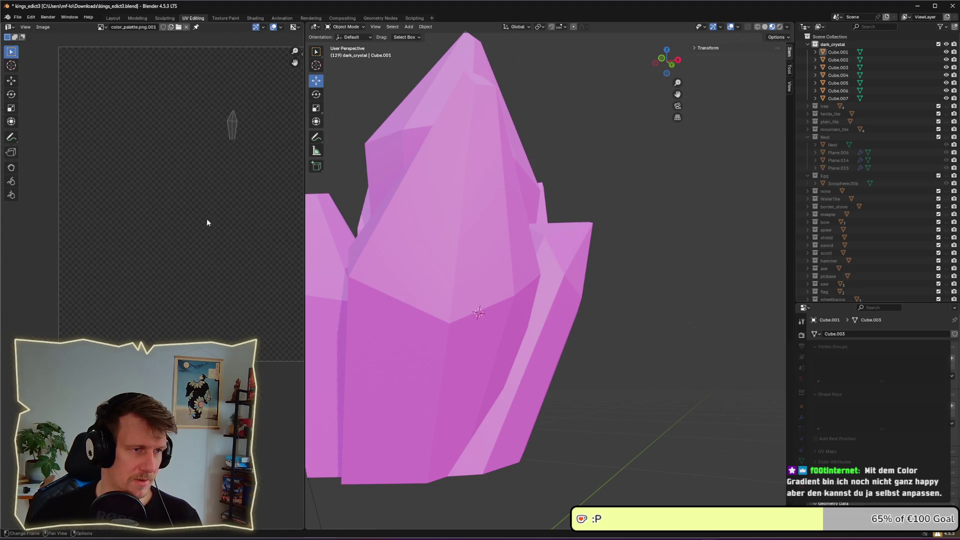
left_click_drag(207, 222, 141, 242)
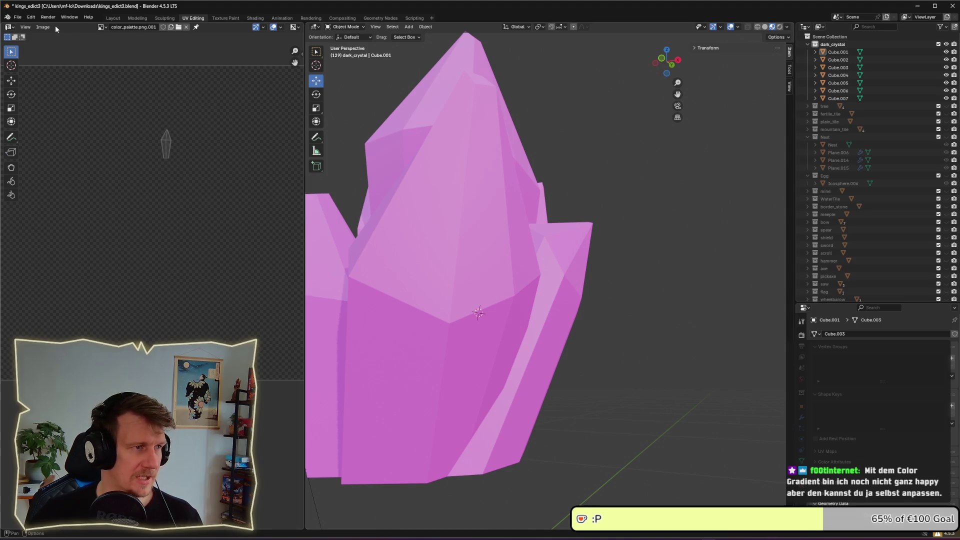
key("ctrl+s")
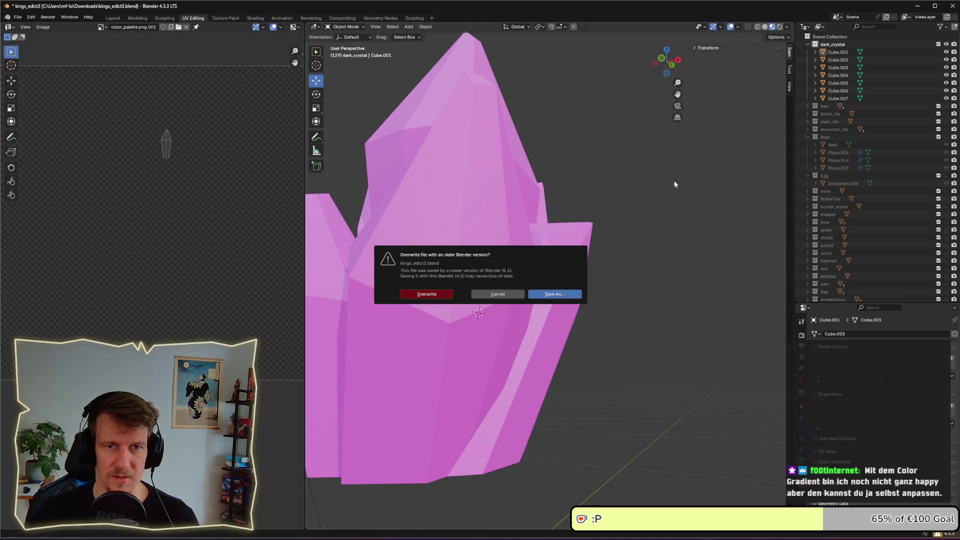
Step: Cancel the overwrite and select the crystal pieces Cube.001 to Cube.007
left_click(517, 295)
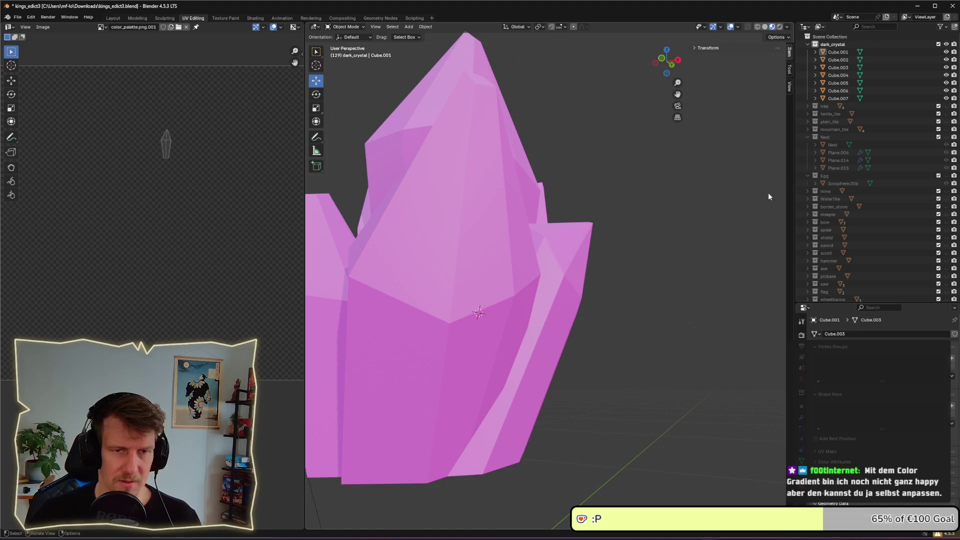
left_click(838, 98)
left_click(835, 53, "shift")
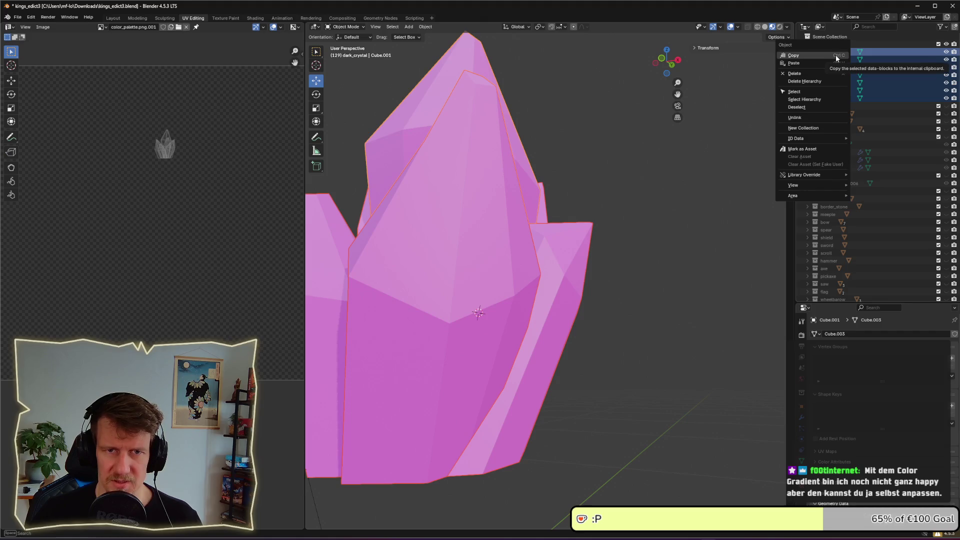
left_click(836, 55)
Step: Copy the dark_crystal collection from the Outliner and list Blender's recent files
left_click(834, 45)
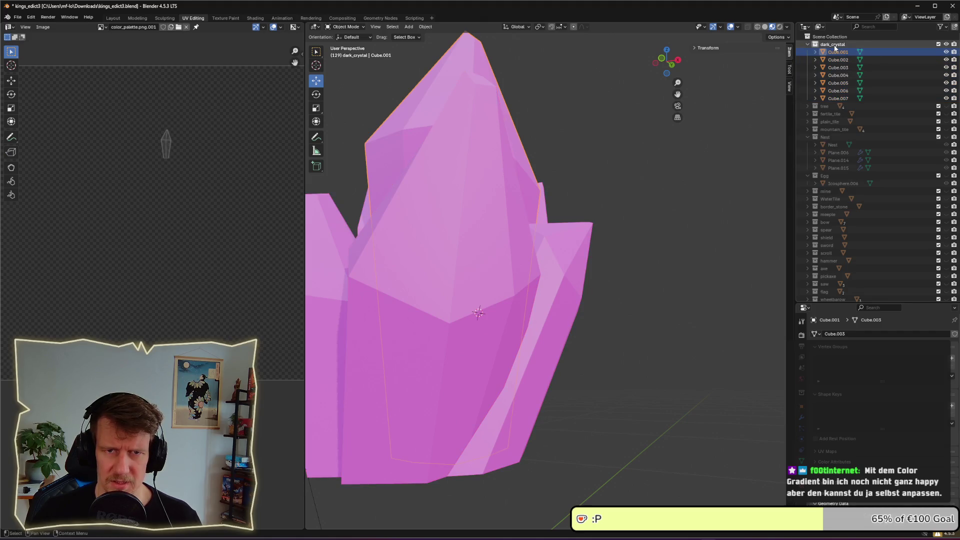
right_click(834, 45)
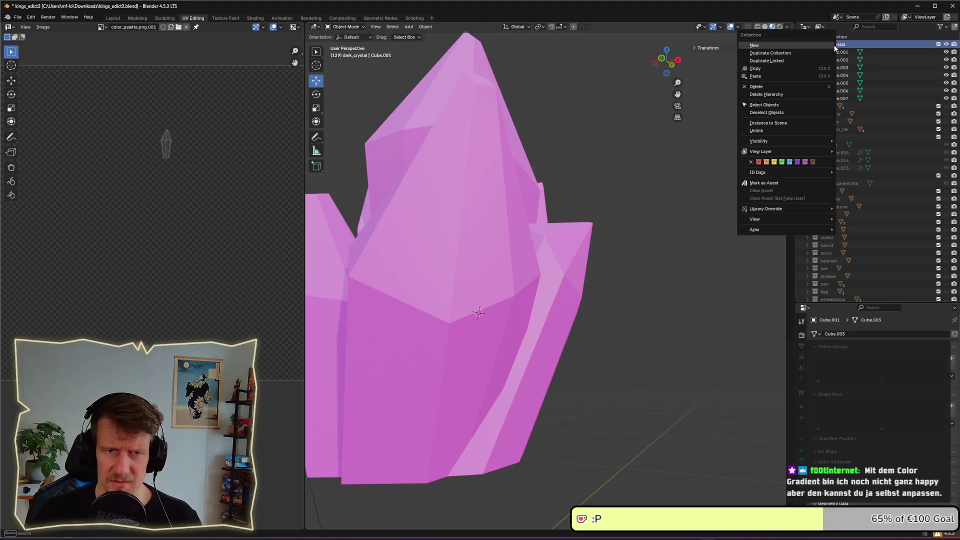
left_click(776, 70)
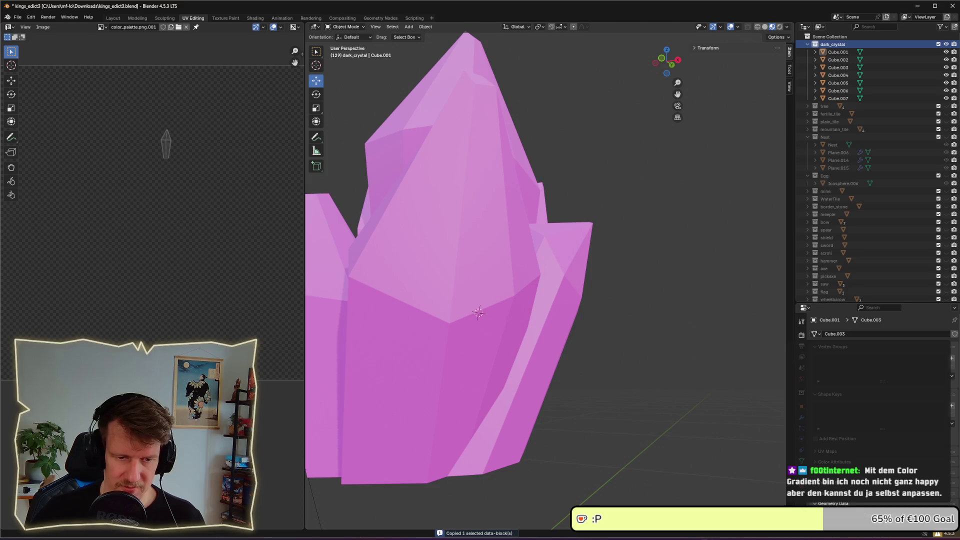
right_click(708, 536)
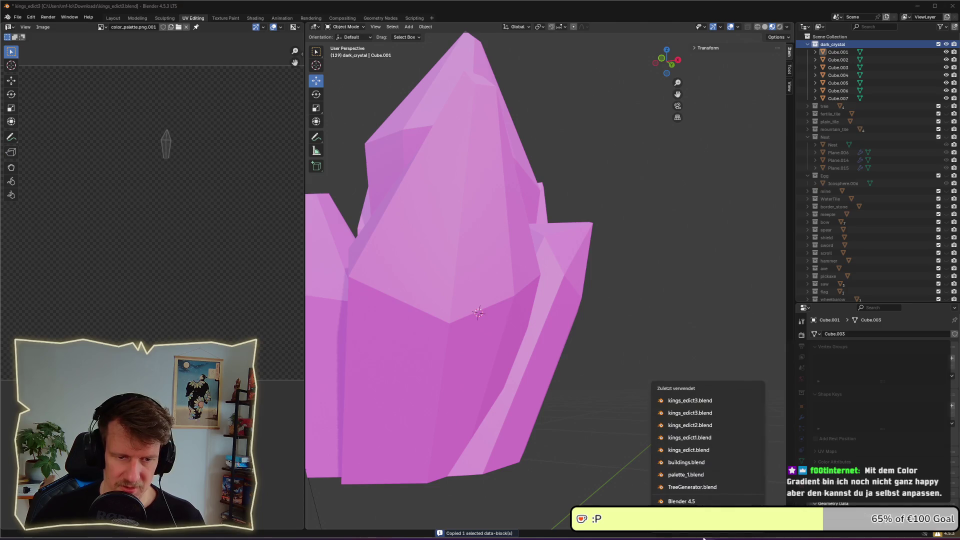
Step: Open the main kings_edict3 project and select Circle.024 in the Outliner
left_click(688, 413)
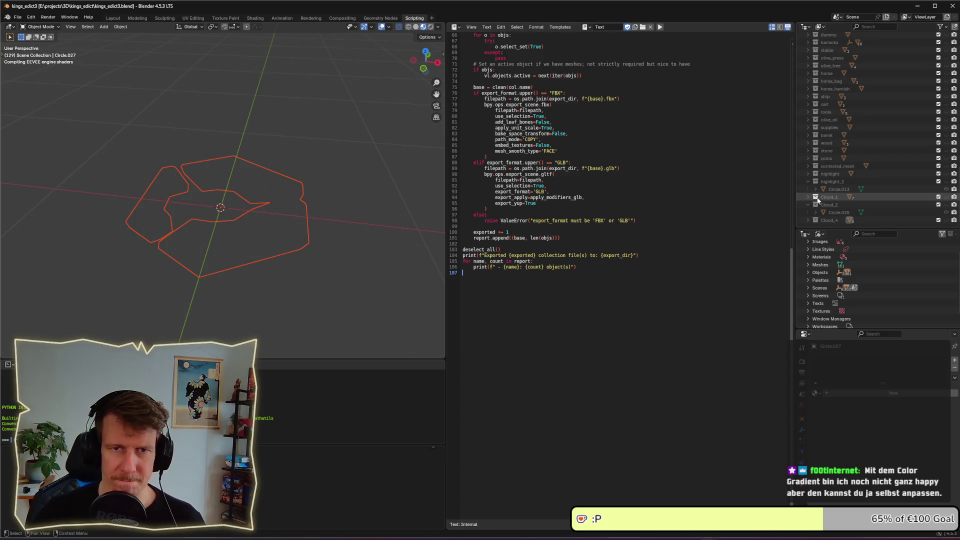
scroll(840, 75, "up", 4)
scroll(858, 86, "up", 8)
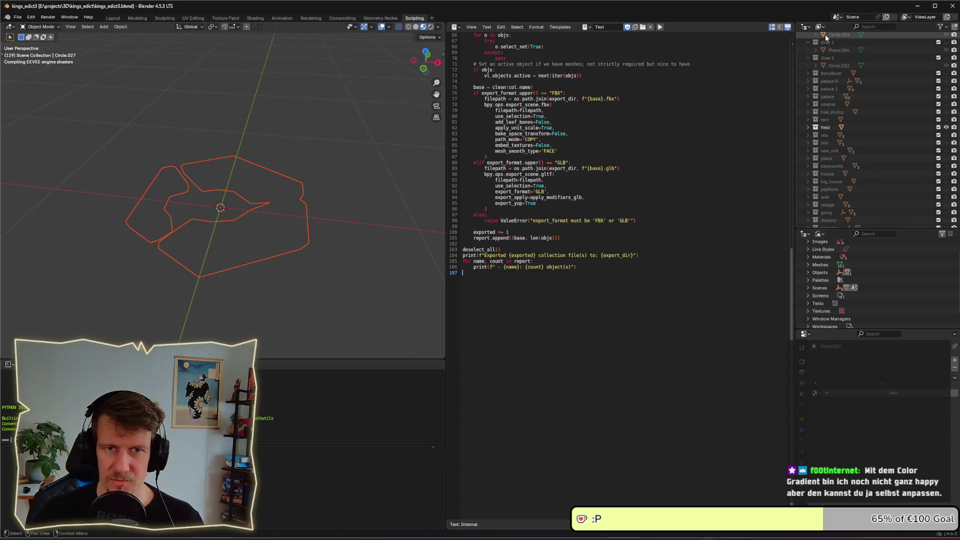
left_click(825, 35)
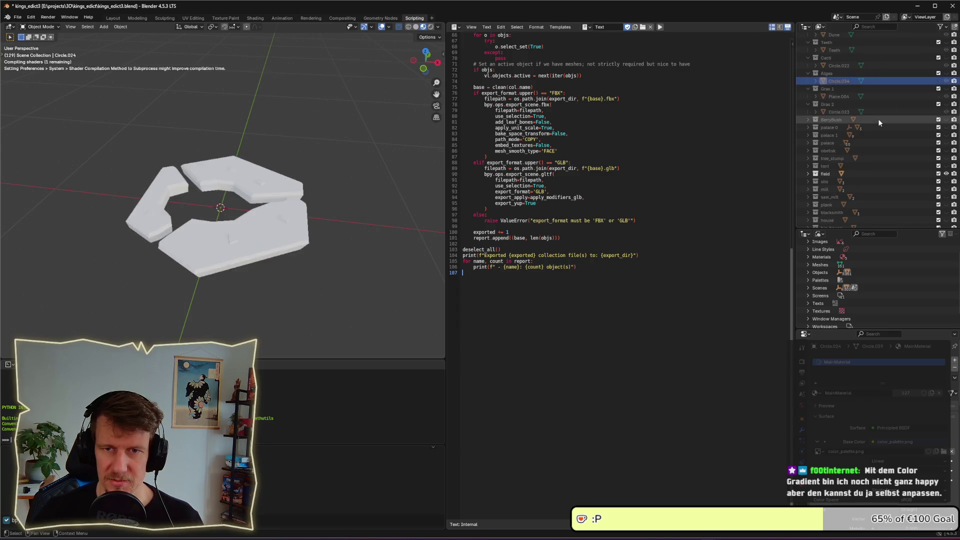
Step: Select the Gras 1 collection and switch to the Modeling workspace
scroll(878, 118, "up", 2)
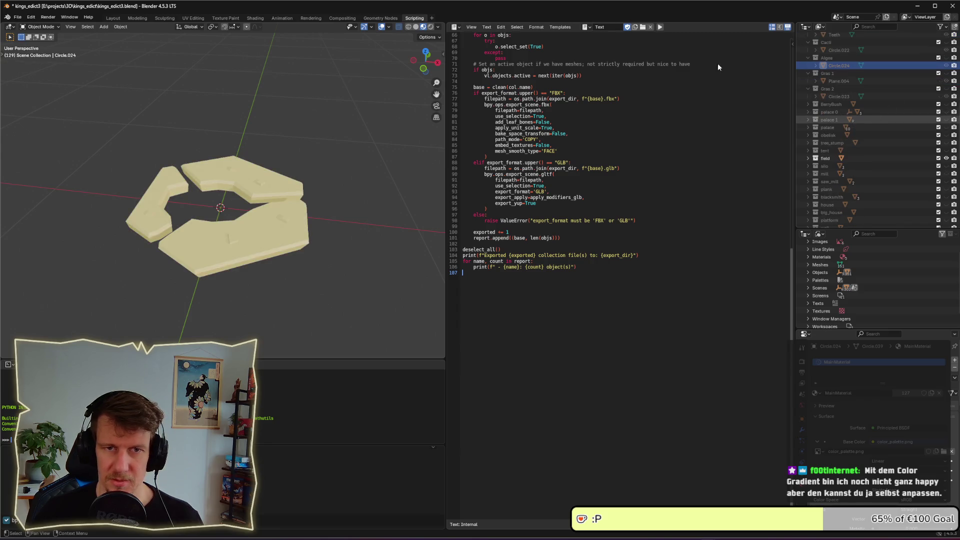
scroll(802, 134, "up", 4)
left_click(802, 134)
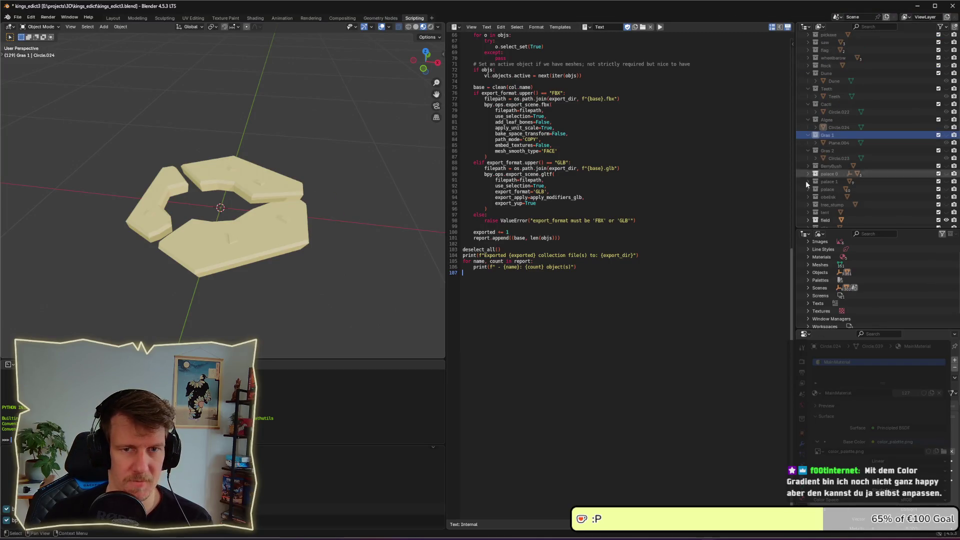
left_click(126, 19)
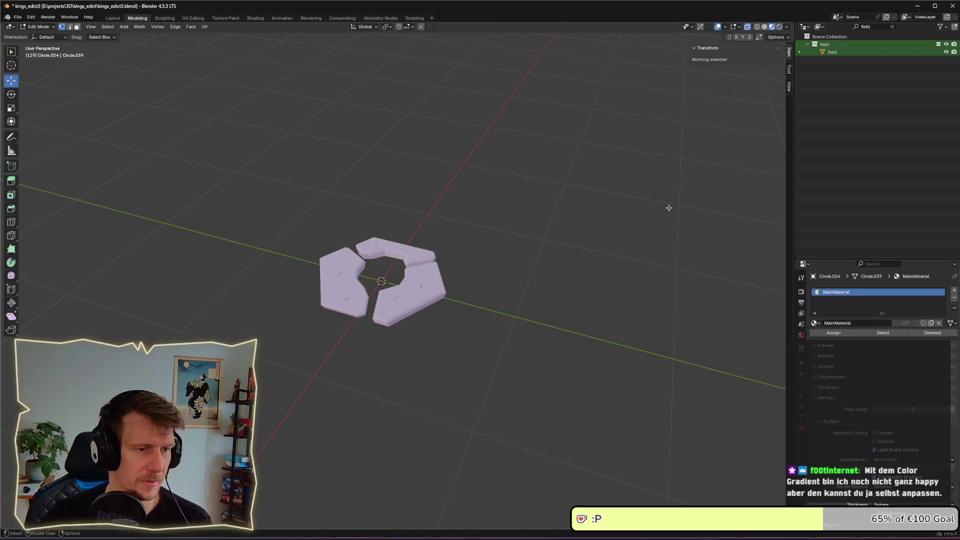
Step: Select the field object and clear the 'field' filter from the Outliner search
left_click(800, 52)
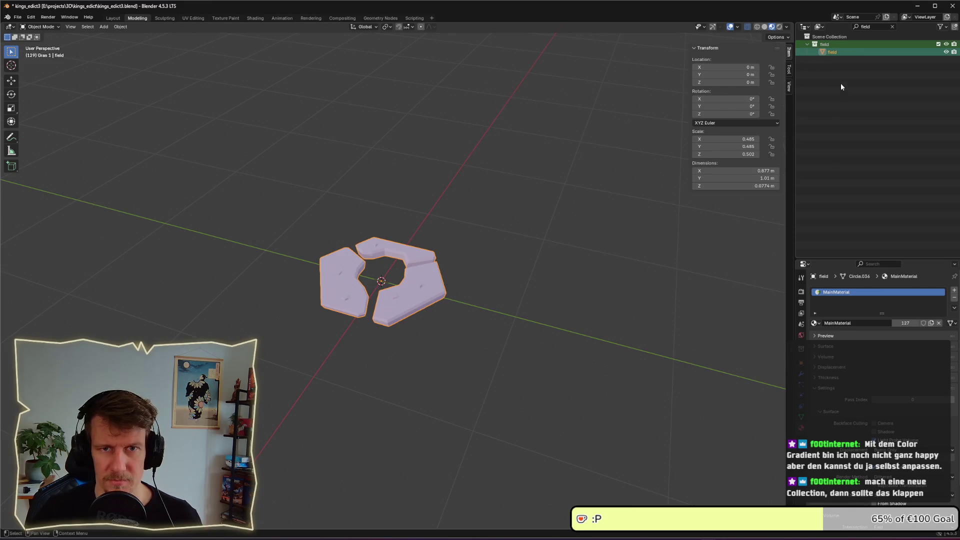
left_click(883, 27)
key("BackSpace")
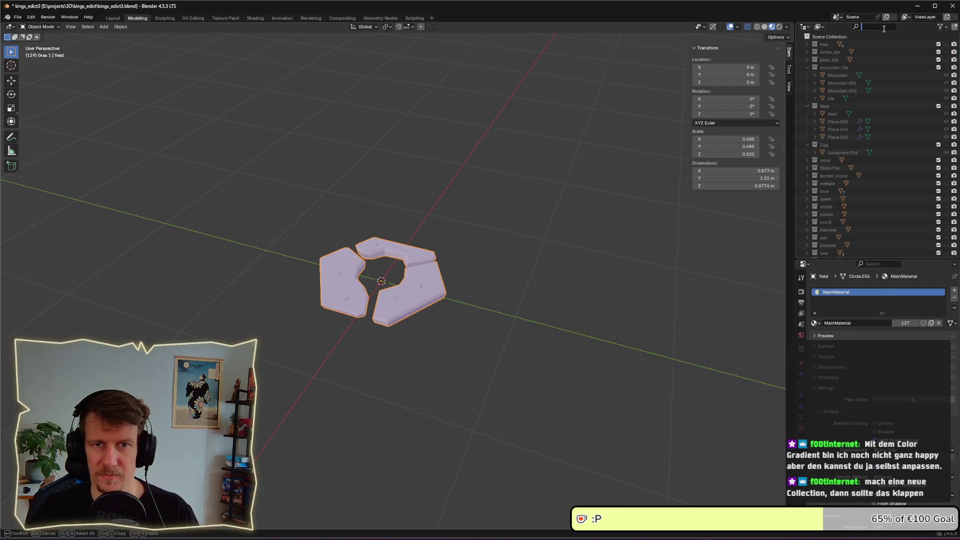
left_click(807, 67)
left_click(807, 67)
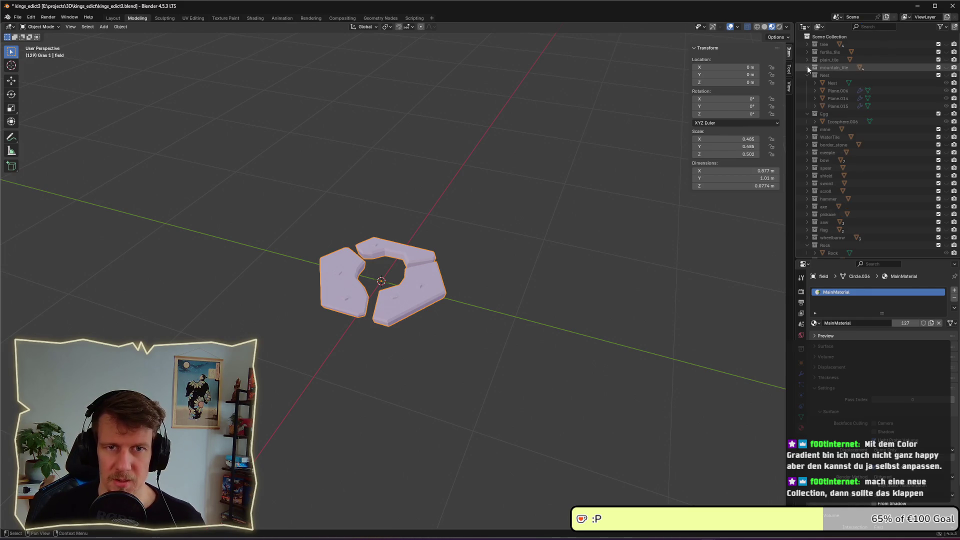
Step: Paste the copied dark_crystal data-blocks into the Scene Collection and select them
left_click(820, 37)
right_click(820, 37)
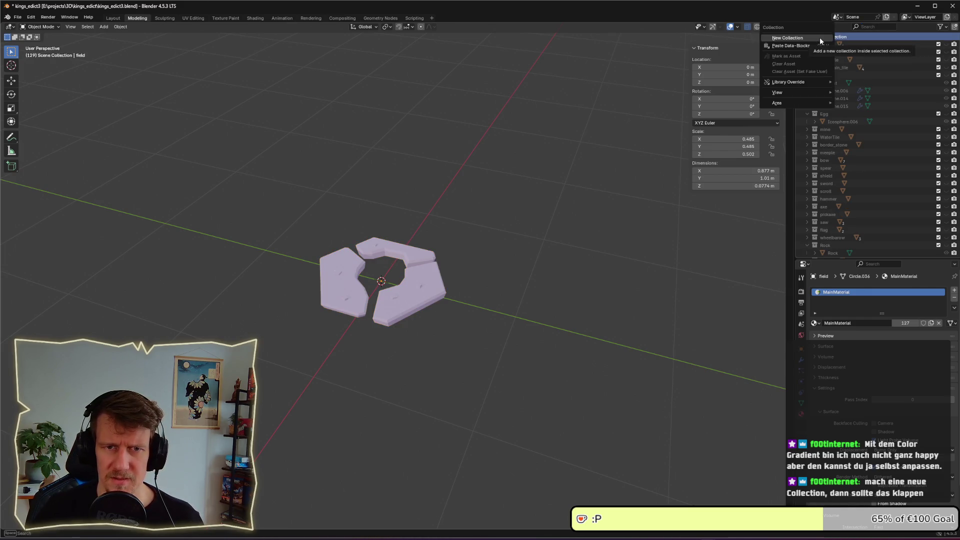
left_click(819, 38)
left_click(823, 45)
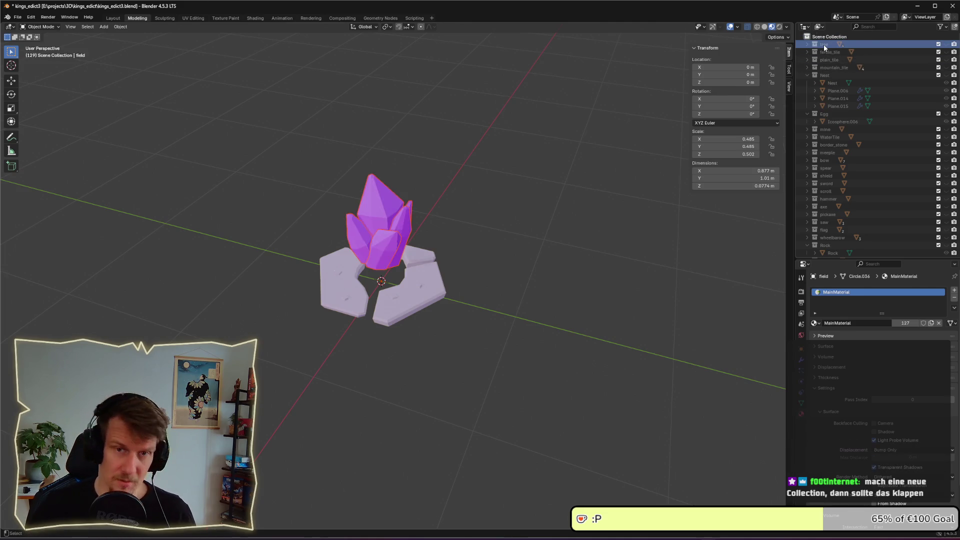
Step: In the Outliner, drag the dark_crystal collection up to sit directly beside olive_tree
scroll(412, 264, "up", 3)
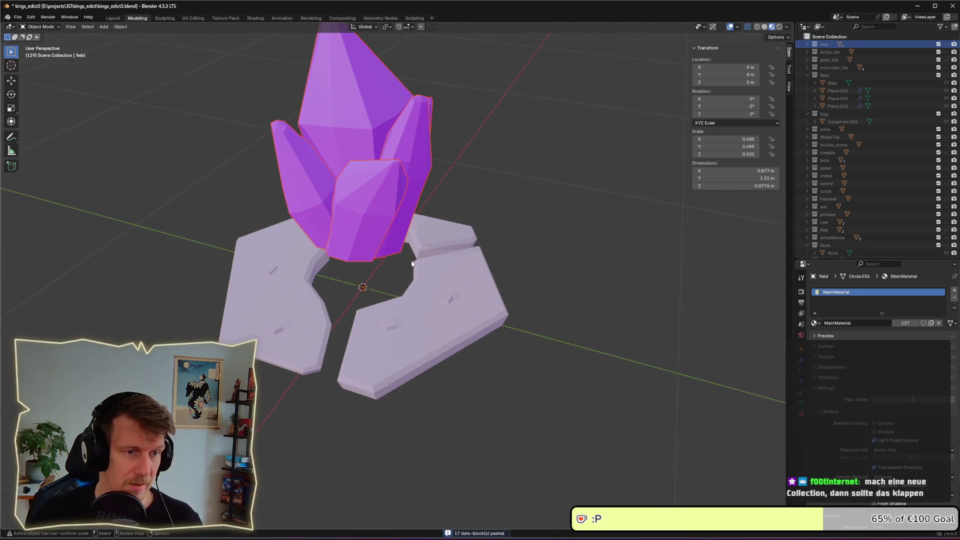
scroll(411, 263, "down", 3)
left_click_drag(392, 223, 390, 250)
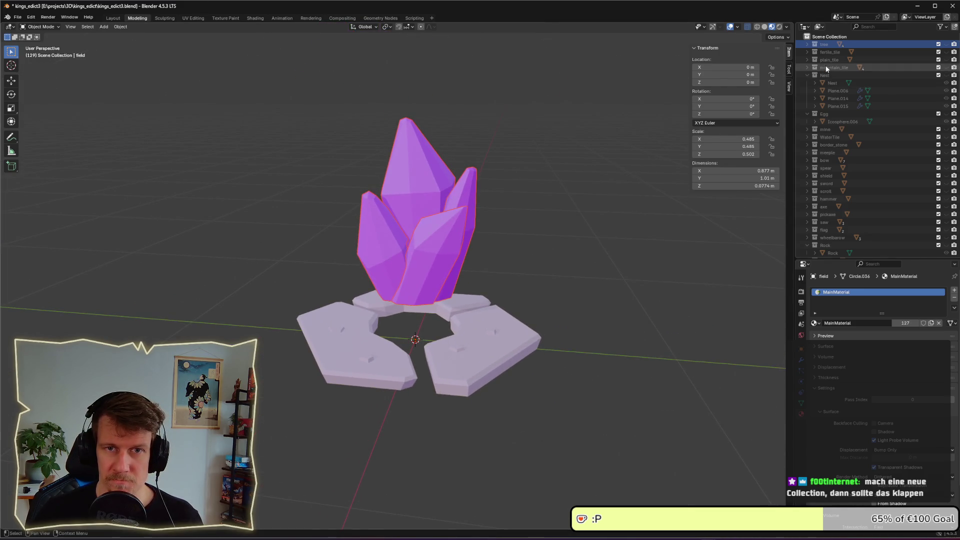
scroll(826, 65, "down", 10)
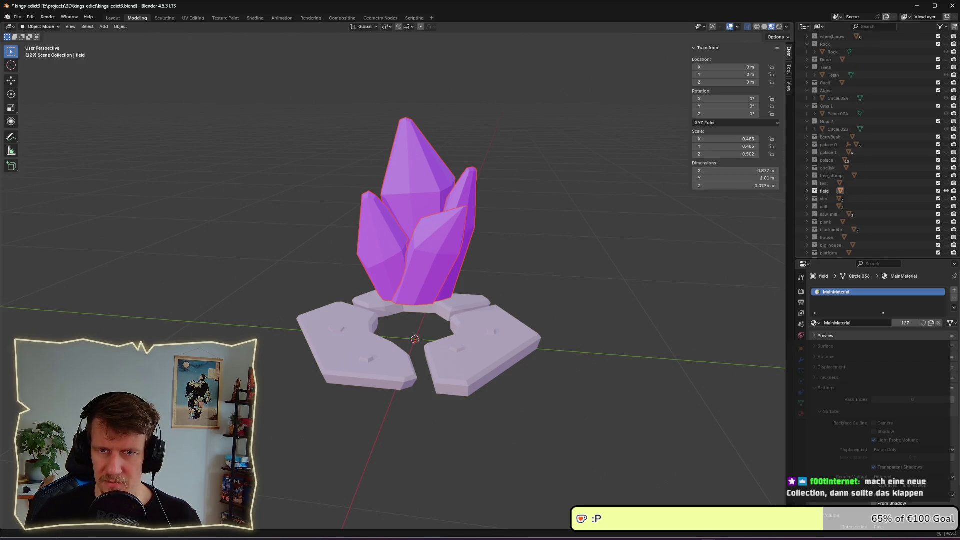
scroll(848, 223, "down", 10)
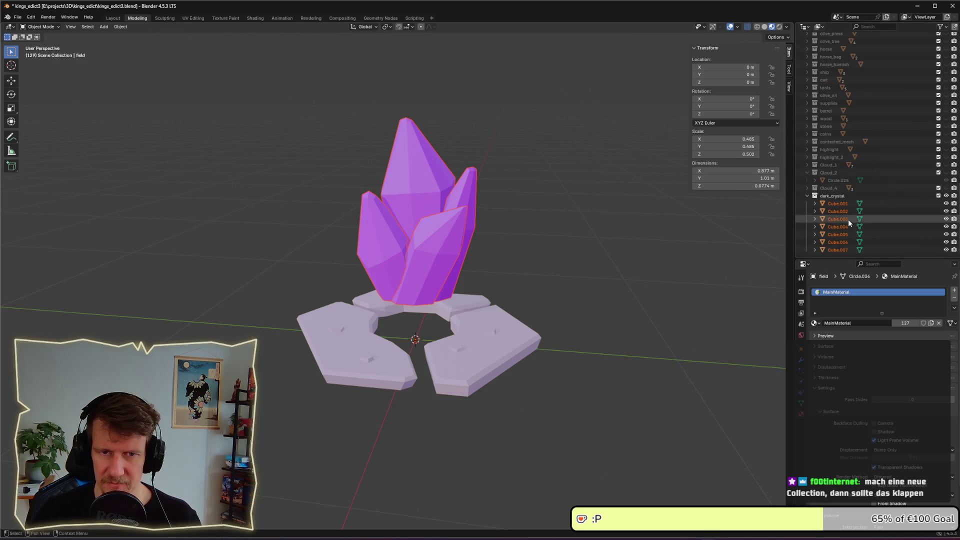
left_click(834, 197)
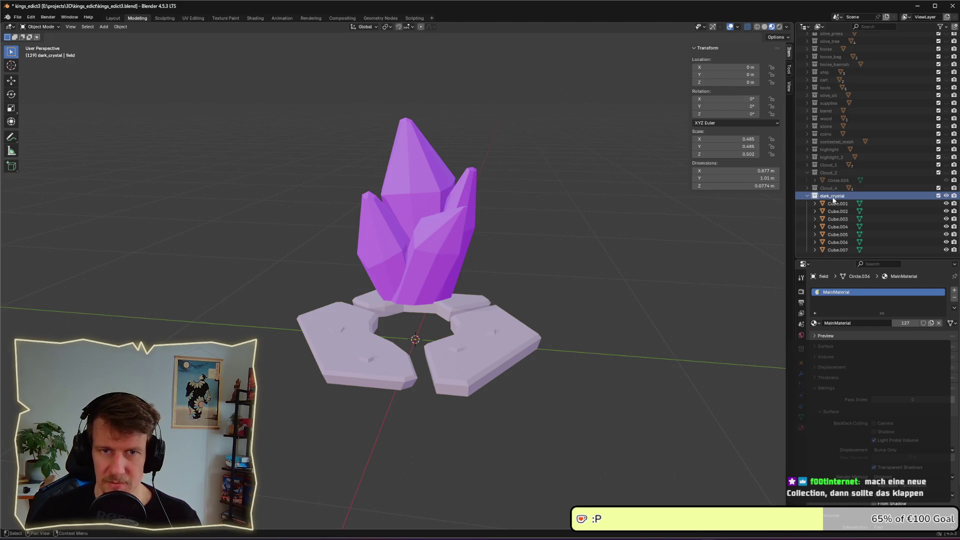
left_click_drag(834, 200, 837, 49)
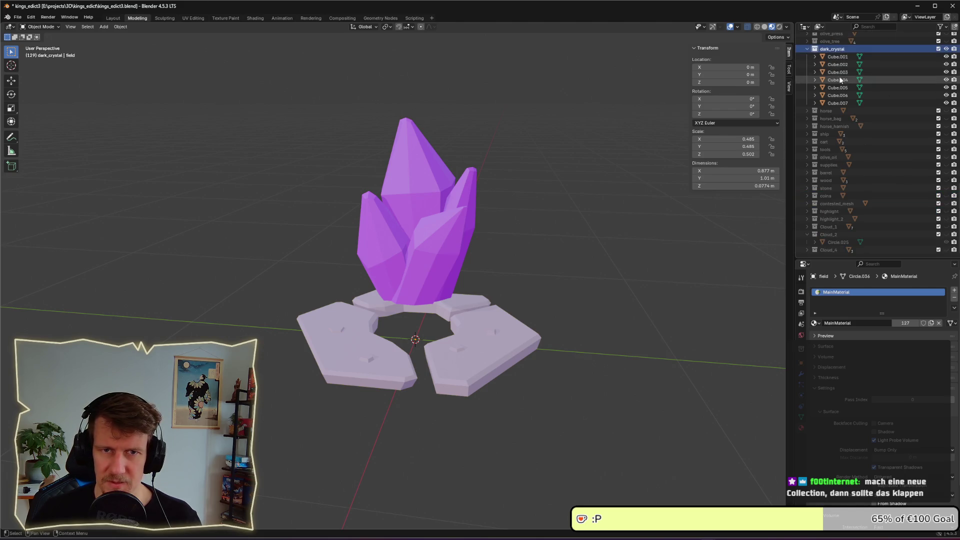
Step: Toggle olive_tree's visibility on and off, leaving it hidden
left_click(946, 42)
left_click(946, 42)
left_click(945, 42)
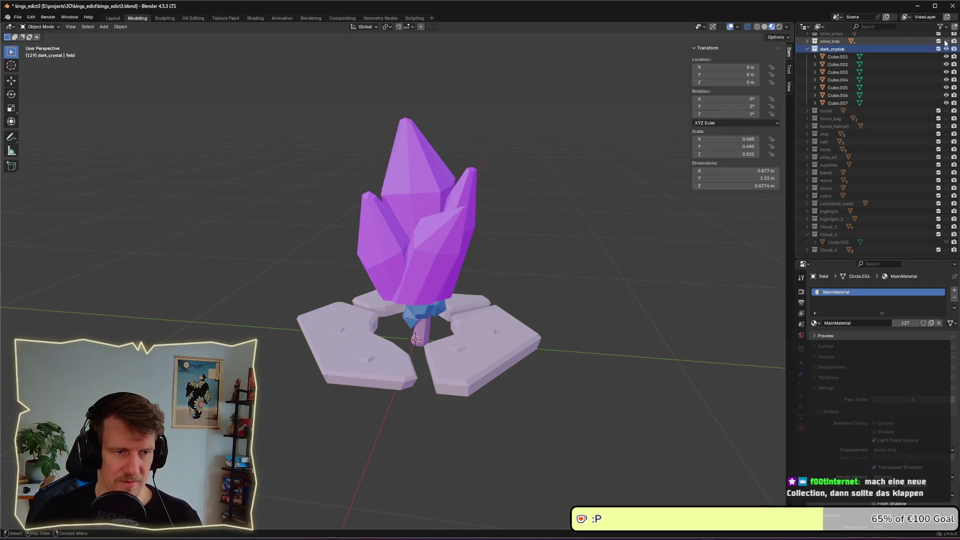
left_click(945, 42)
Step: Select the crystal pieces Cube.001 through Cube.007
left_click(848, 56)
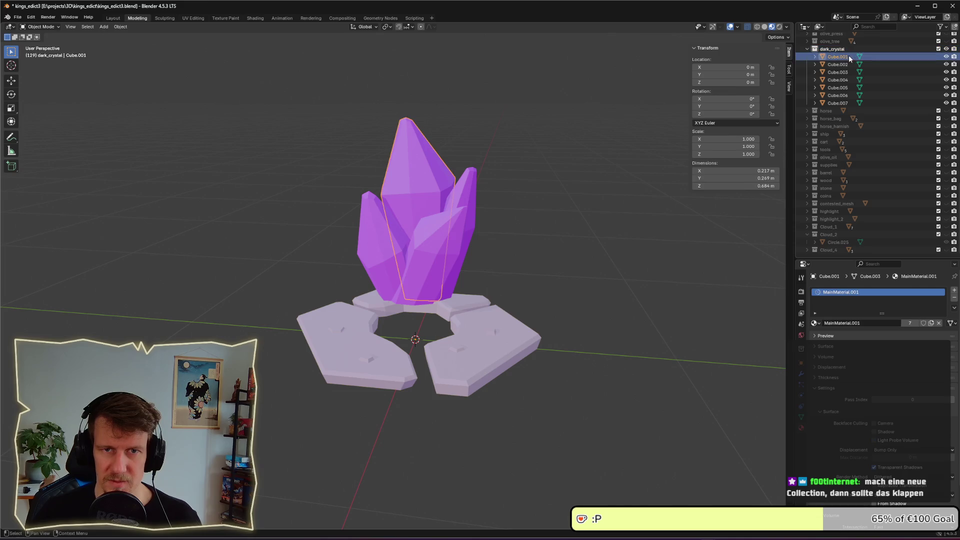
left_click(838, 102, "shift")
left_click_drag(413, 254, 240, 103)
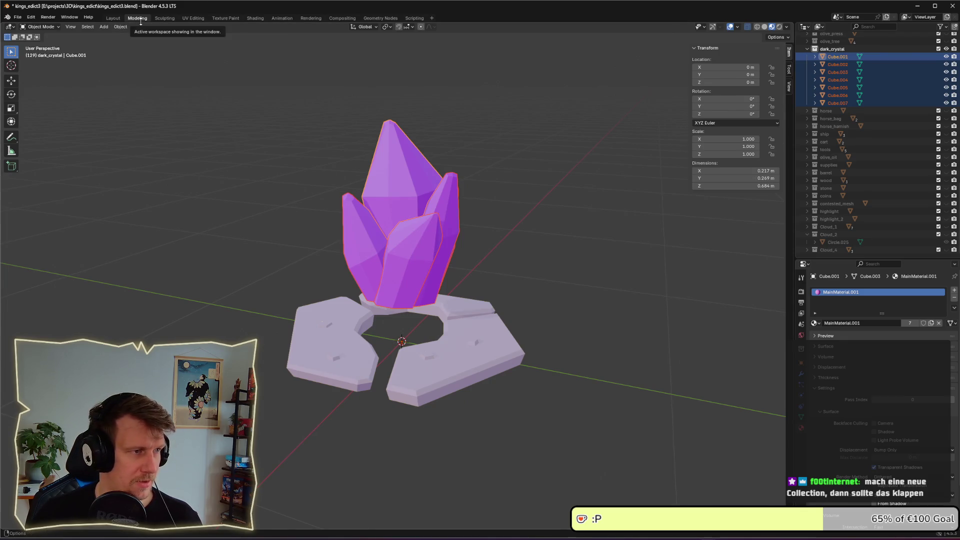
Step: Lower the crystal along Z to -0.19407 so it sinks among the stone slabs
key("g")
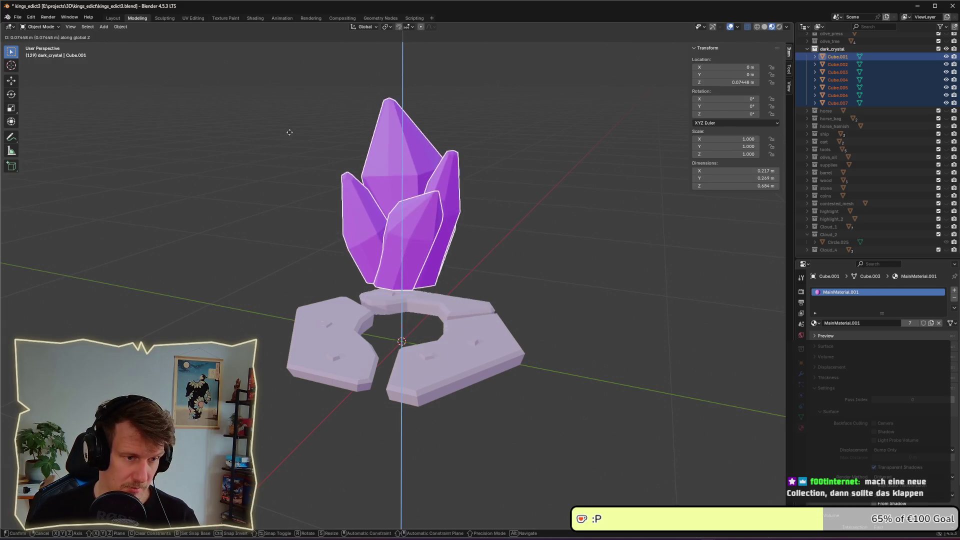
key("z")
left_click(290, 184)
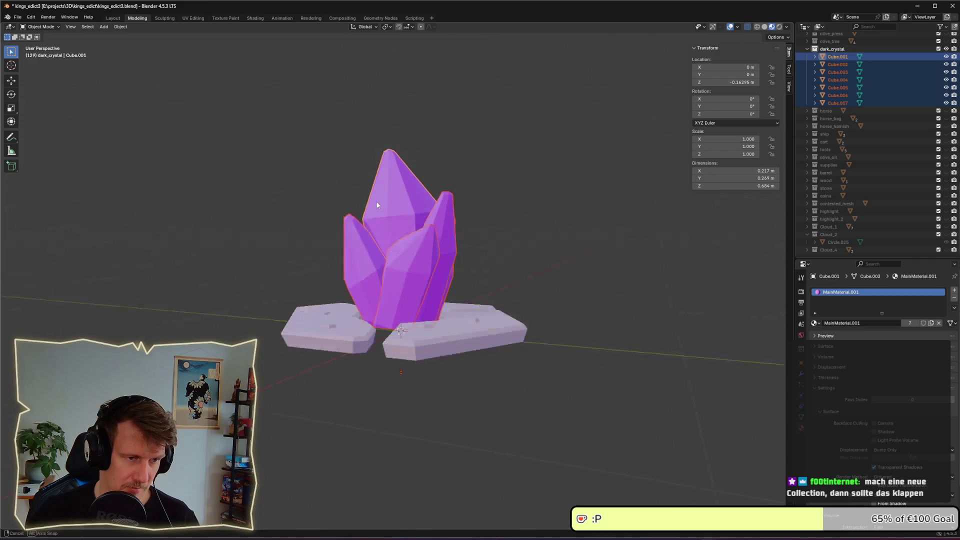
key("g")
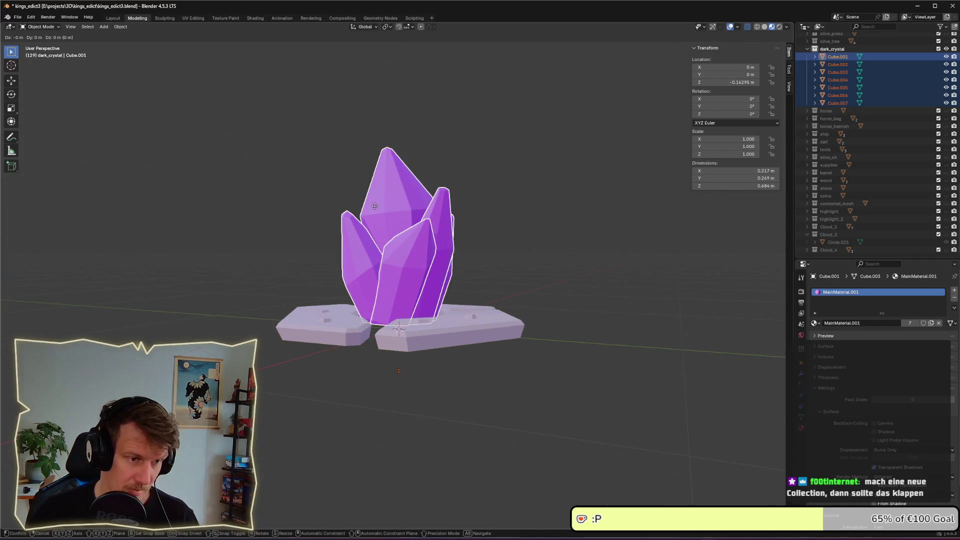
key("z")
left_click(374, 214)
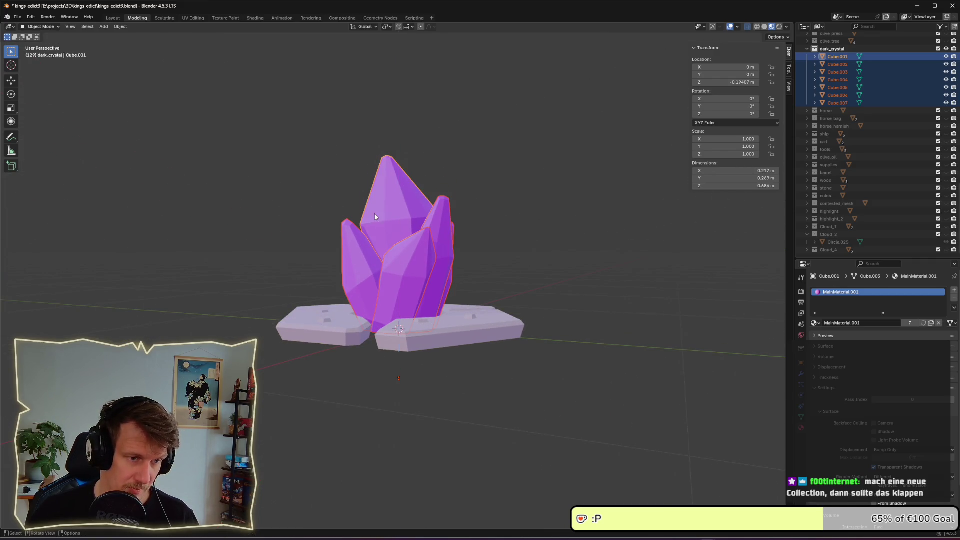
Step: Save kings_edict3.blend and reselect the Cube.001 crystal piece
left_click(509, 226)
key("ctrl+s")
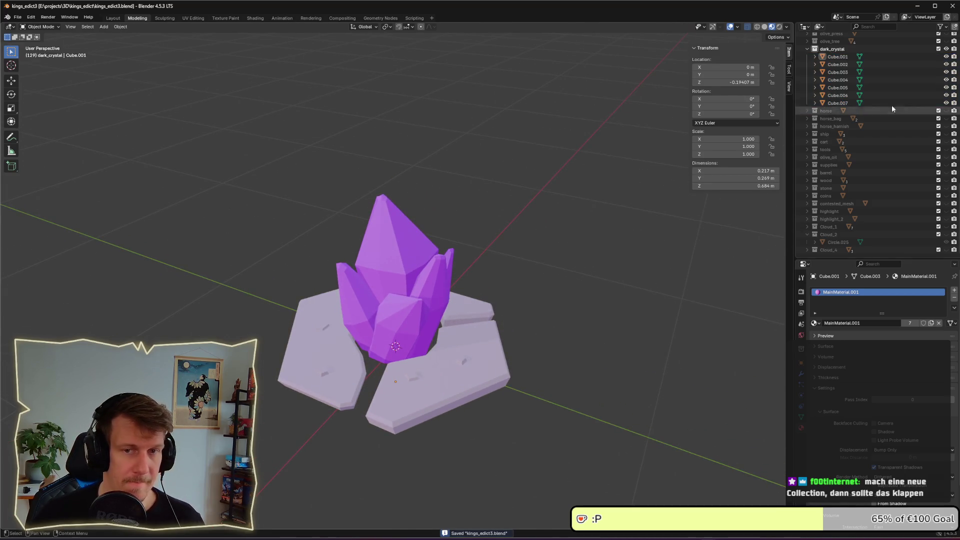
left_click(850, 56)
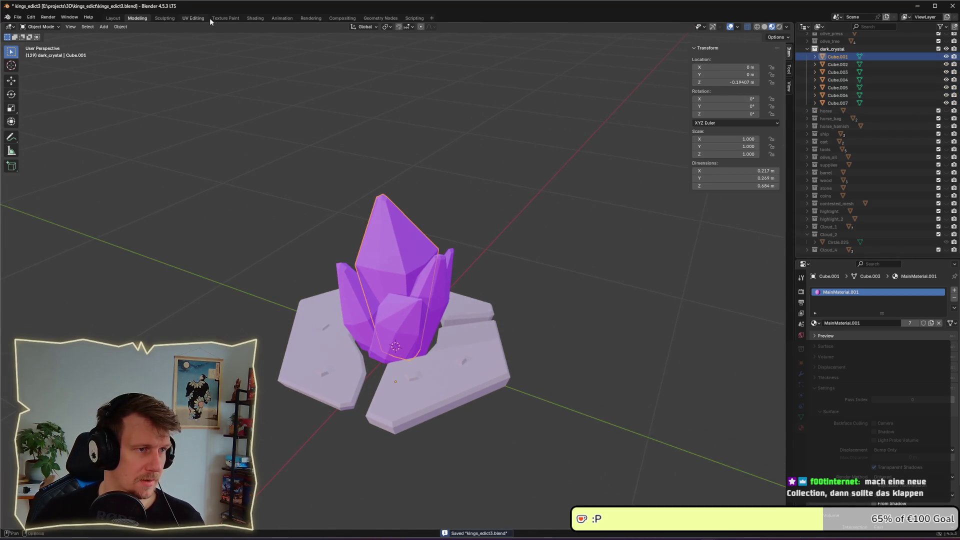
Step: Switch to the UV Editing workspace and zoom in on the crystal
left_click(193, 18)
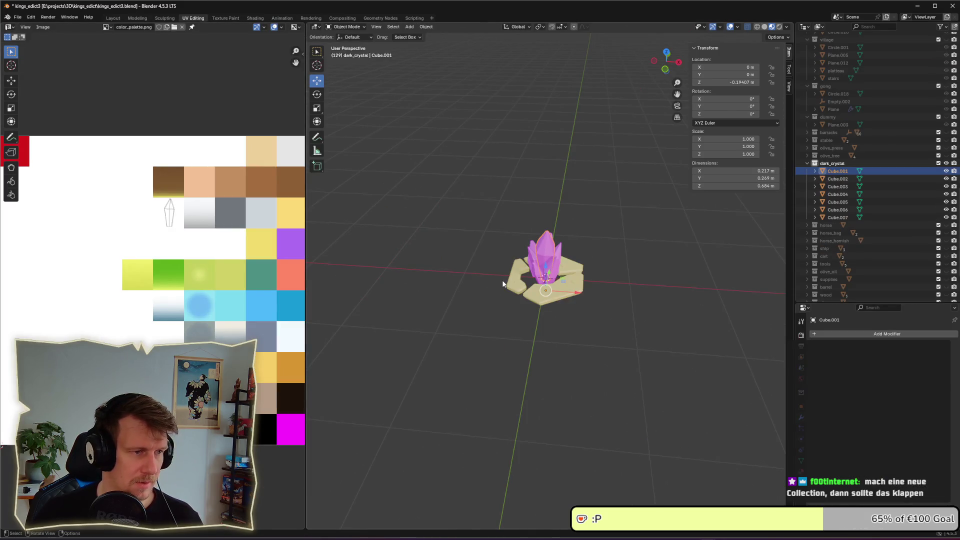
scroll(534, 287, "up", 2)
scroll(534, 287, "up", 3)
scroll(534, 287, "up", 5)
scroll(534, 286, "down", 5)
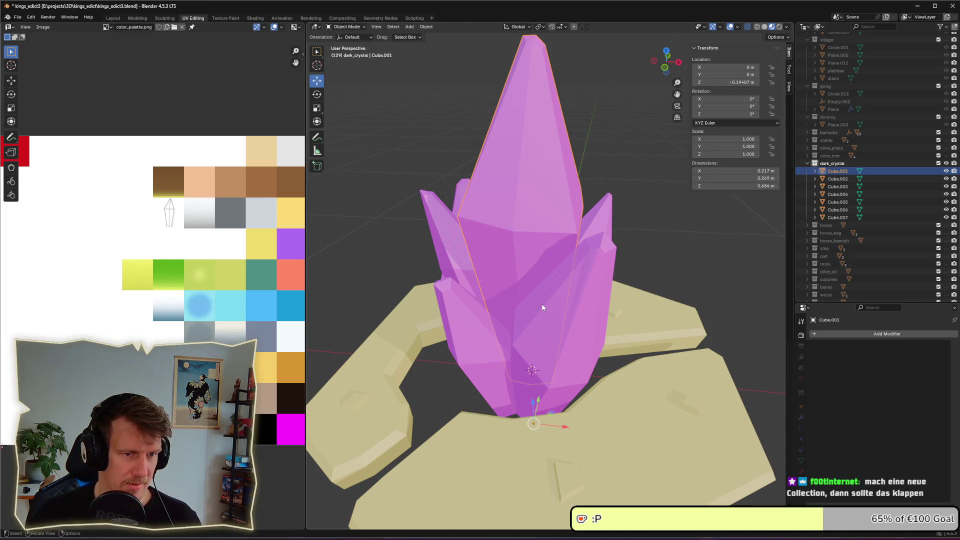
Step: Check the other Blender window, then return to the kings_edict3 project window
key("alt+Tab")
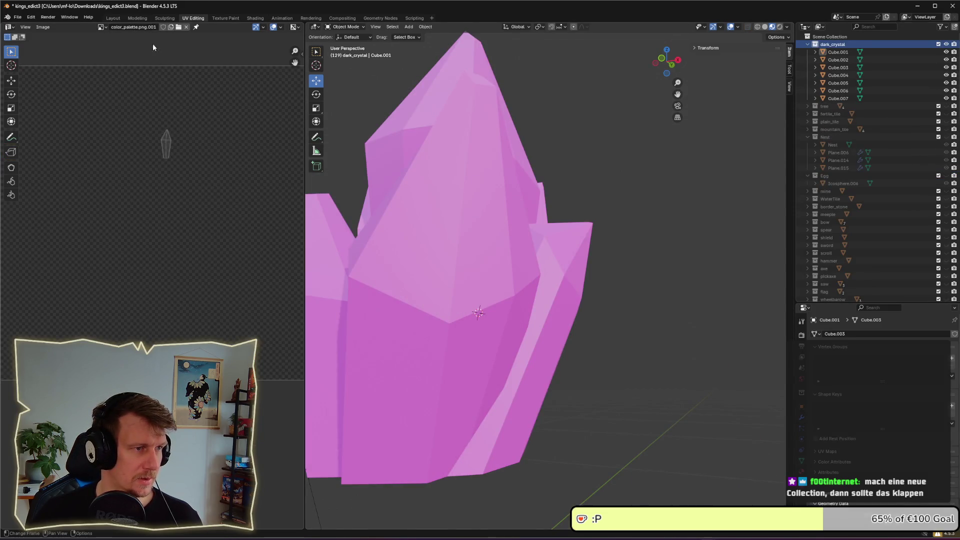
key("alt+Tab")
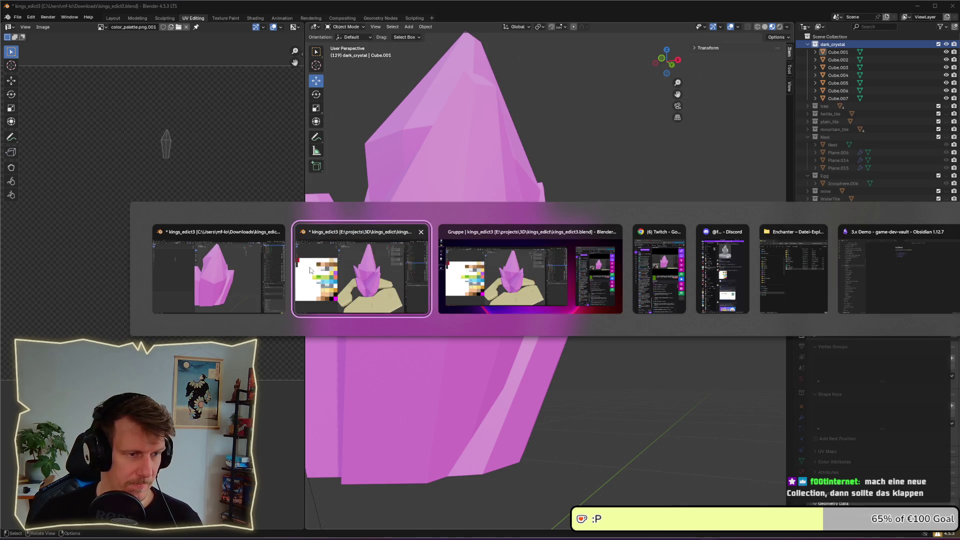
left_click(356, 287)
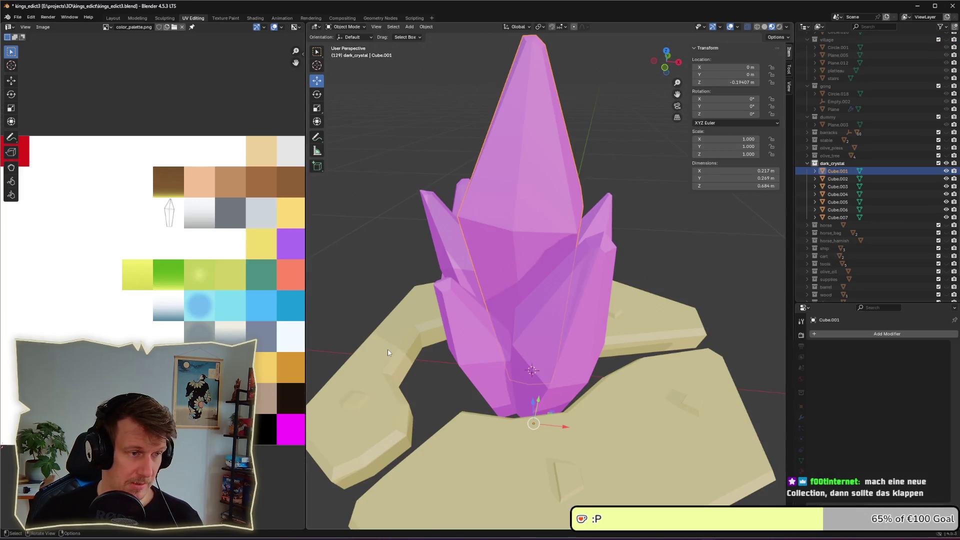
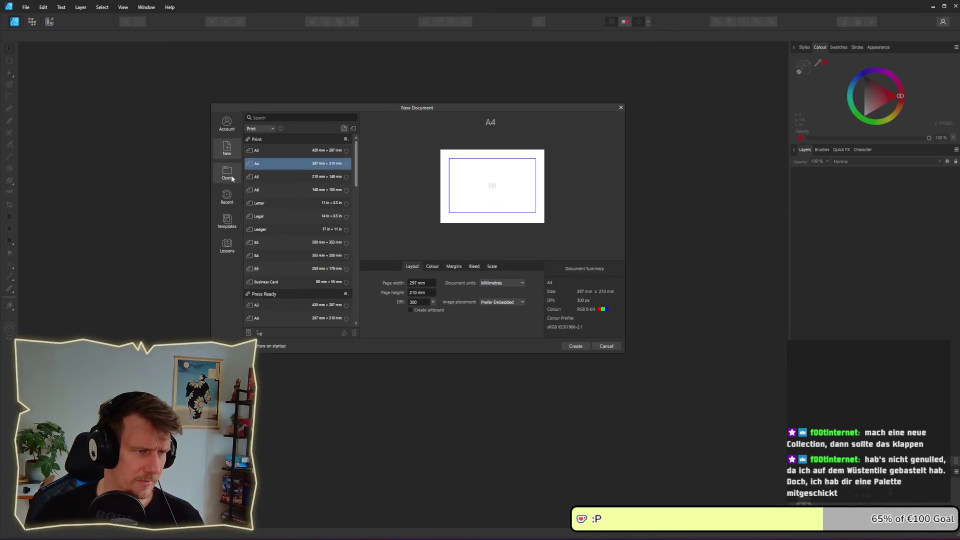
Step: Open color_palette.afdesign from the Recent documents list, then bring up File Explorer on Downloads
left_click(227, 124)
left_click(227, 197)
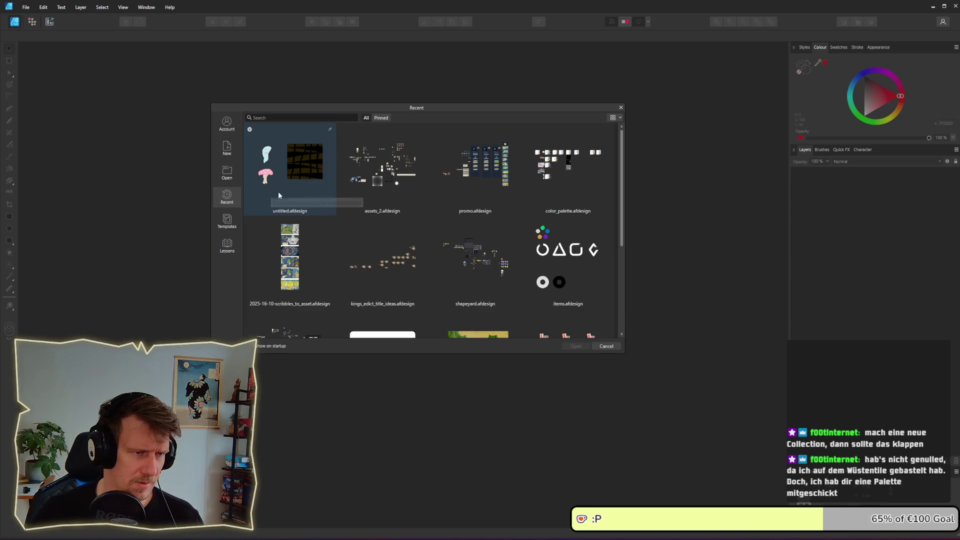
left_click(379, 187)
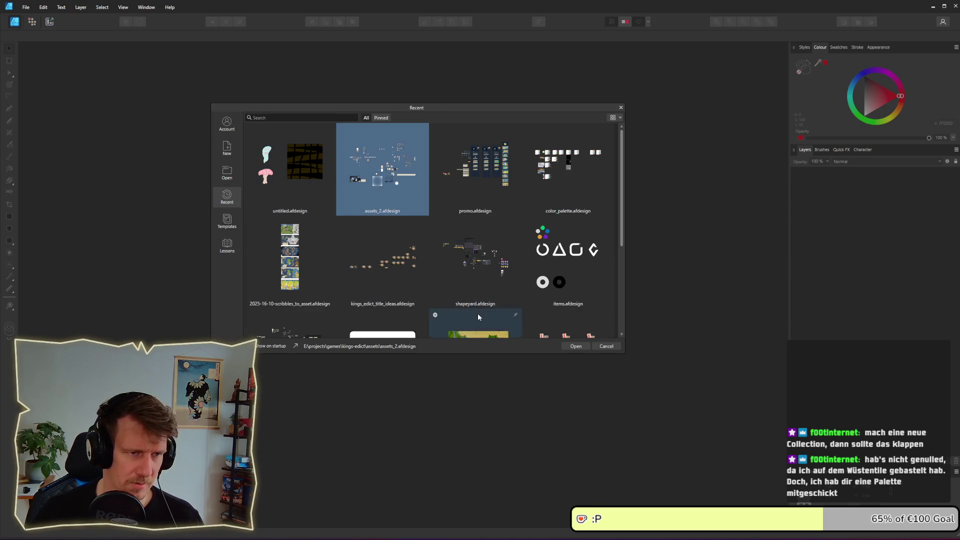
left_click(545, 173)
left_click(573, 346)
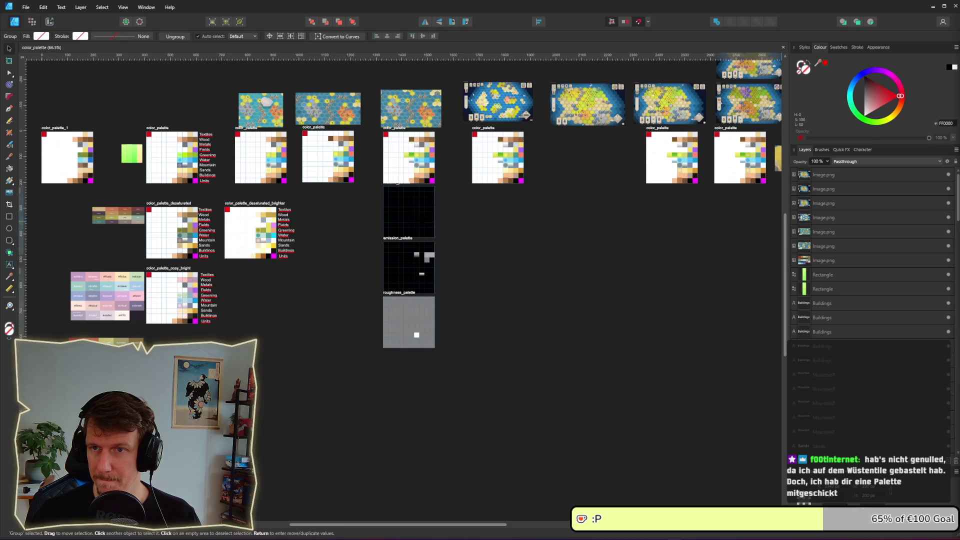
key("super+e")
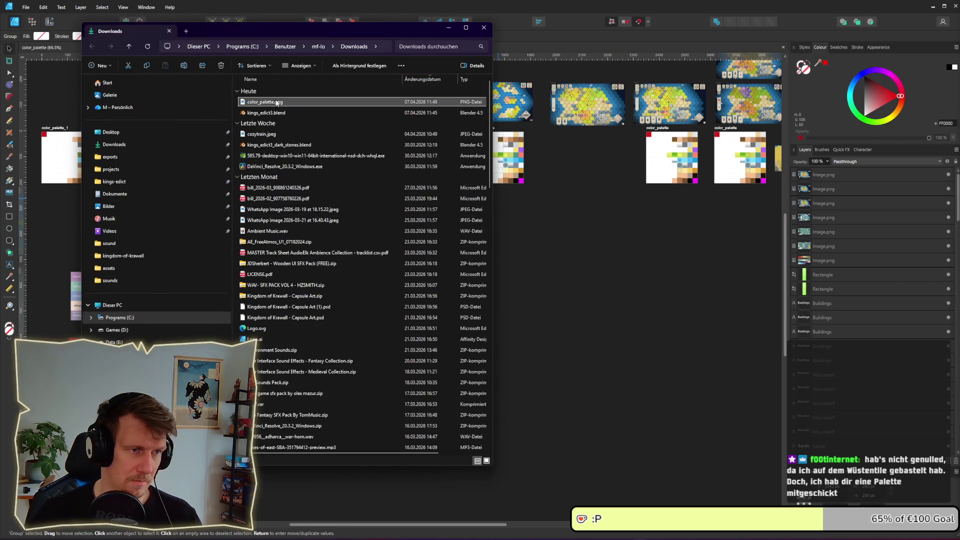
Step: Drag color_palette.png from Downloads onto the canvas and move it below the right-hand palette
left_click_drag(276, 102, 558, 273)
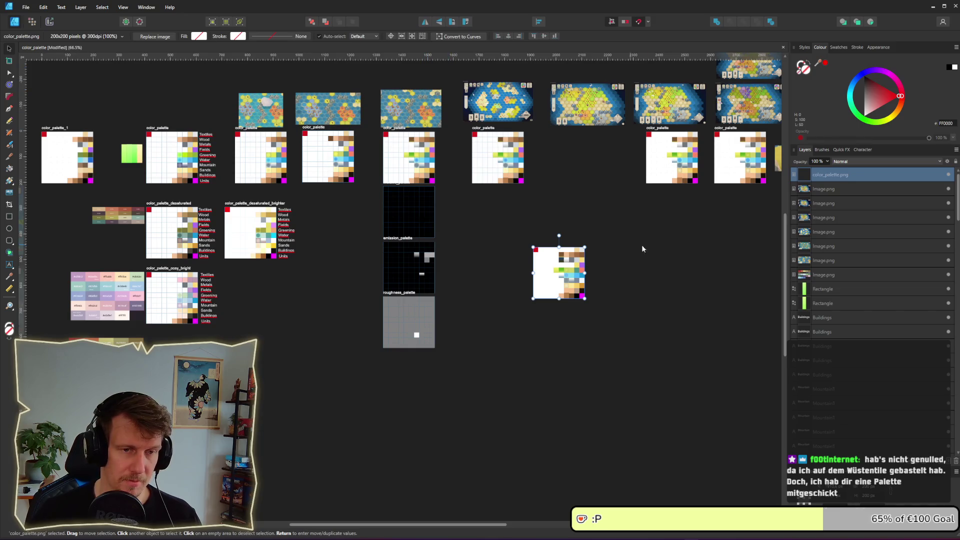
scroll(641, 244, "right", 5)
left_click_drag(298, 273, 665, 242)
scroll(552, 256, "right", 2)
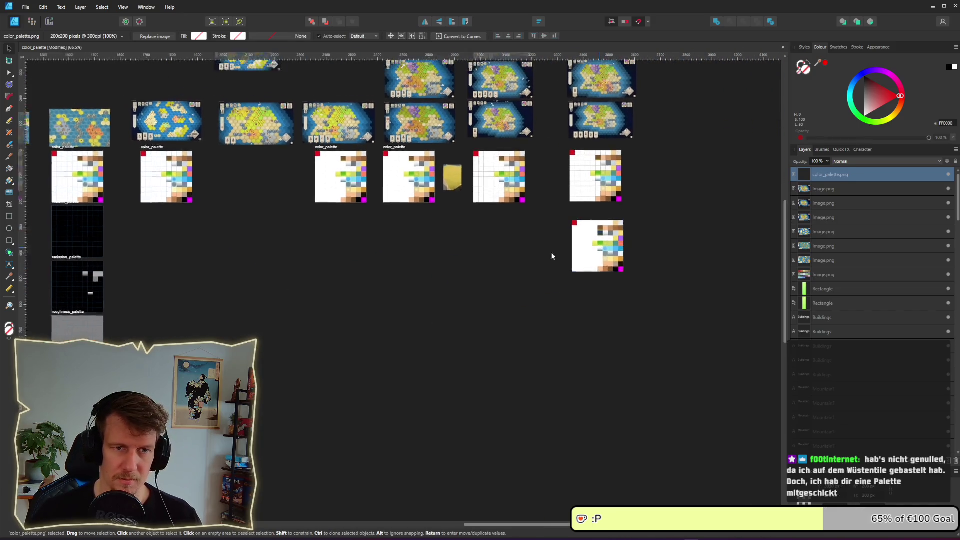
scroll(500, 265, "up", 3)
scroll(448, 274, "up", 3)
scroll(392, 265, "down", 1)
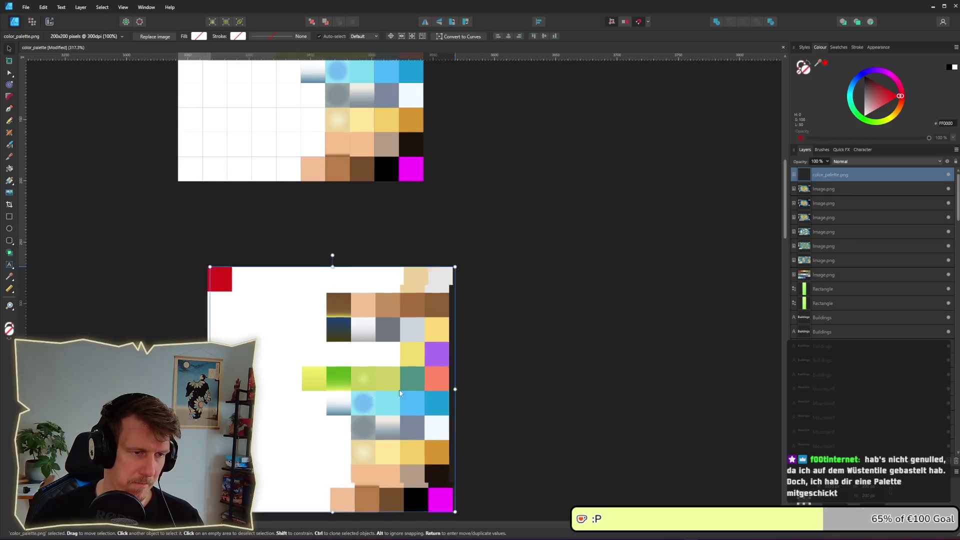
Step: Line the imported palette up with the upper palette and pan around to check its placement
left_click_drag(398, 392, 614, 307)
scroll(614, 307, "up", 2)
scroll(614, 307, "right", 2)
scroll(480, 375, "up", 1)
scroll(480, 375, "up", 3)
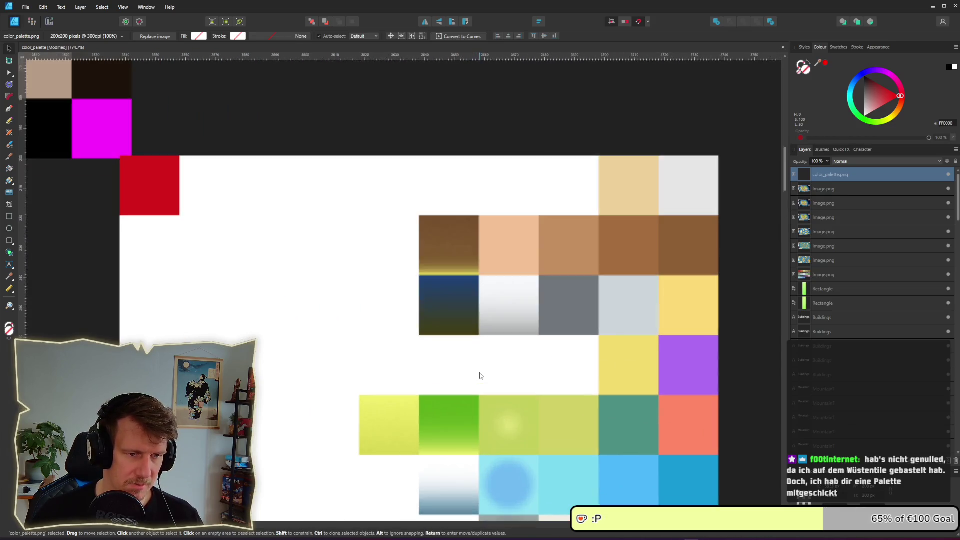
scroll(467, 264, "down", 3)
scroll(467, 264, "left", 2)
scroll(408, 348, "down", 1)
scroll(374, 333, "down", 2)
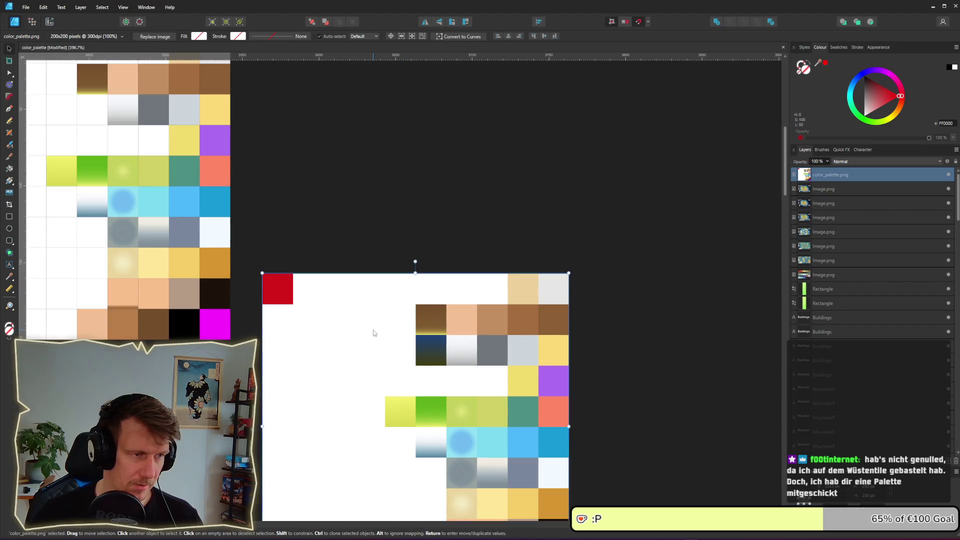
scroll(370, 250, "down", 3)
scroll(356, 132, "up", 1)
scroll(356, 132, "left", 2)
scroll(541, 238, "up", 3)
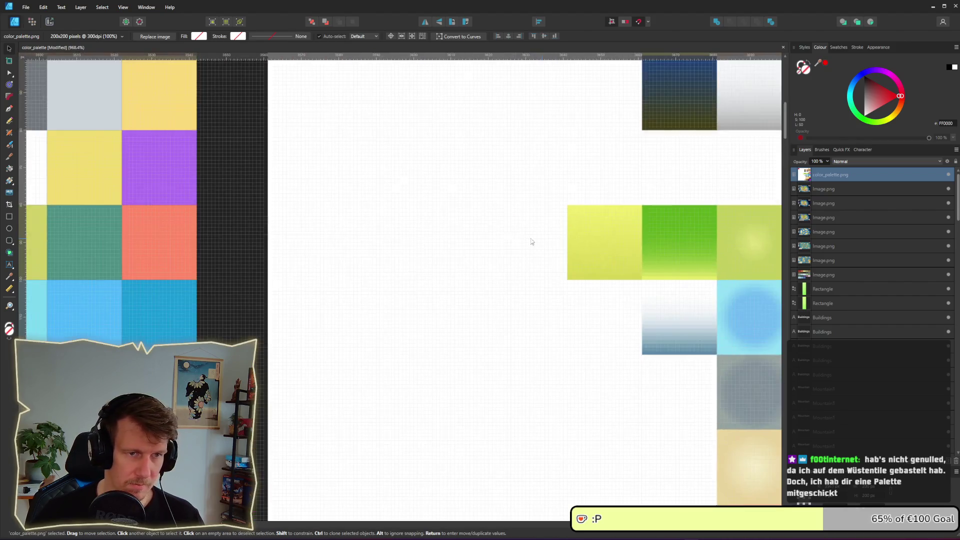
scroll(531, 242, "down", 1)
scroll(578, 257, "left", 2)
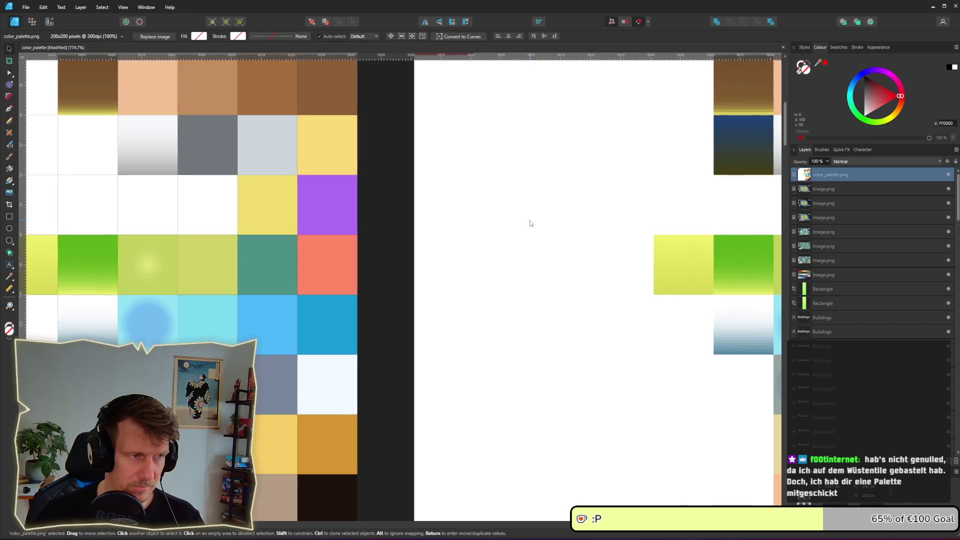
scroll(531, 223, "up", 1)
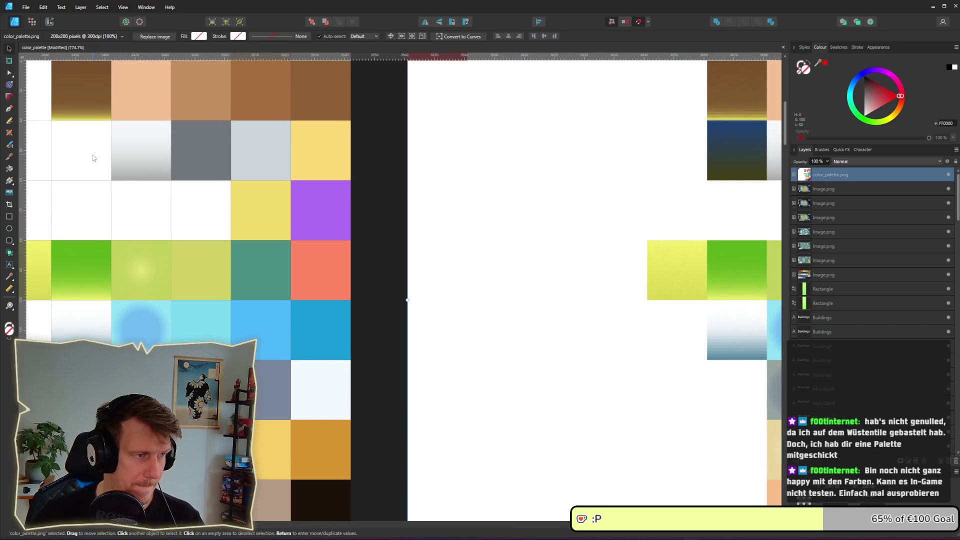
Step: Give the white palette cell a vertical linear gradient fill
double_click(93, 158)
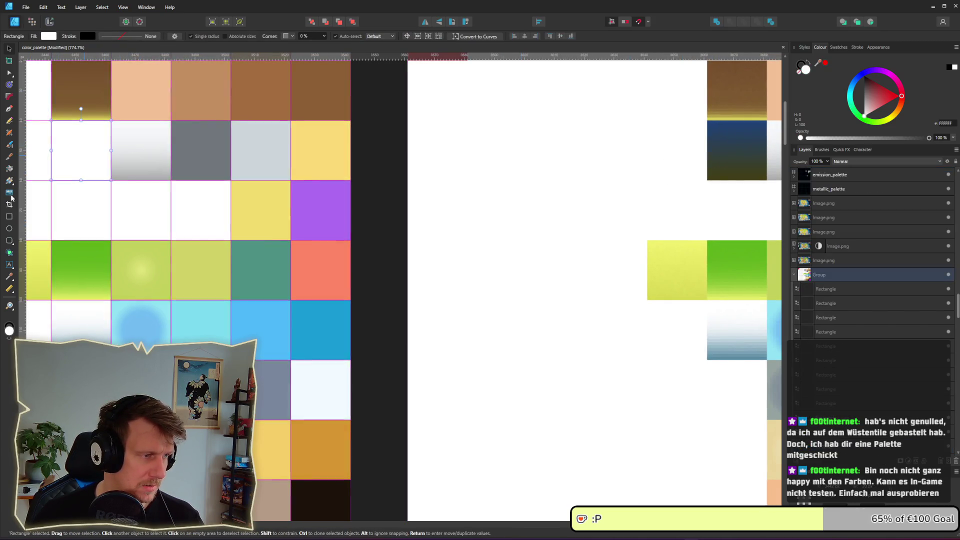
left_click(9, 168)
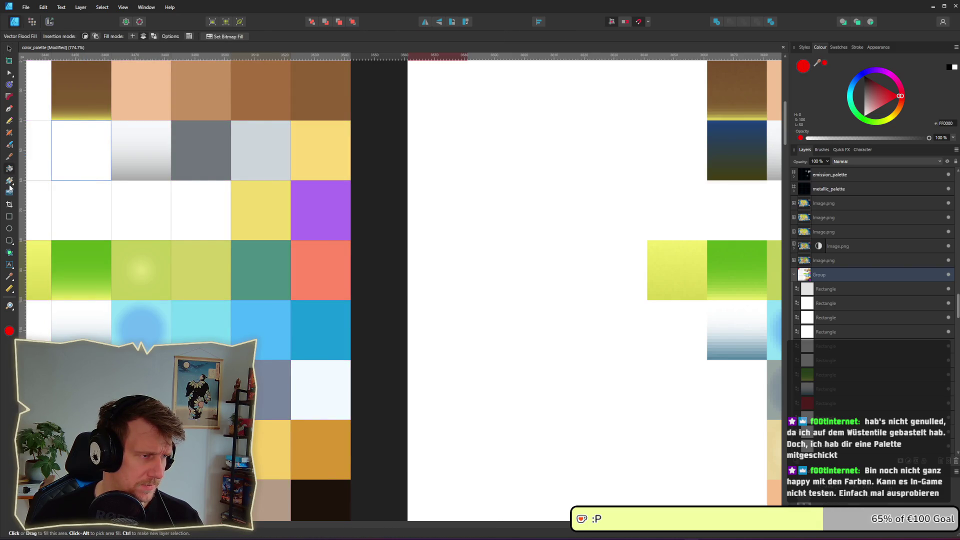
left_click(9, 180)
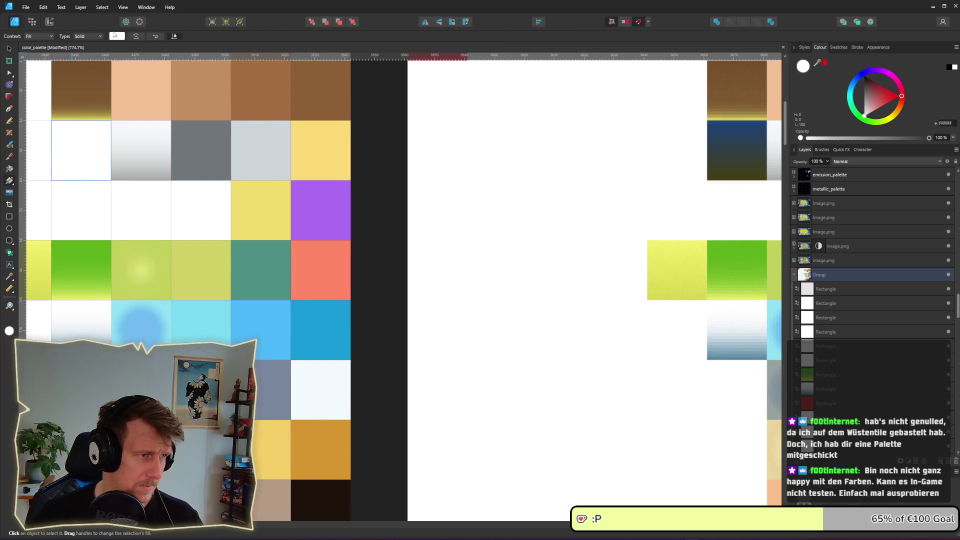
left_click_drag(81, 181, 81, 121)
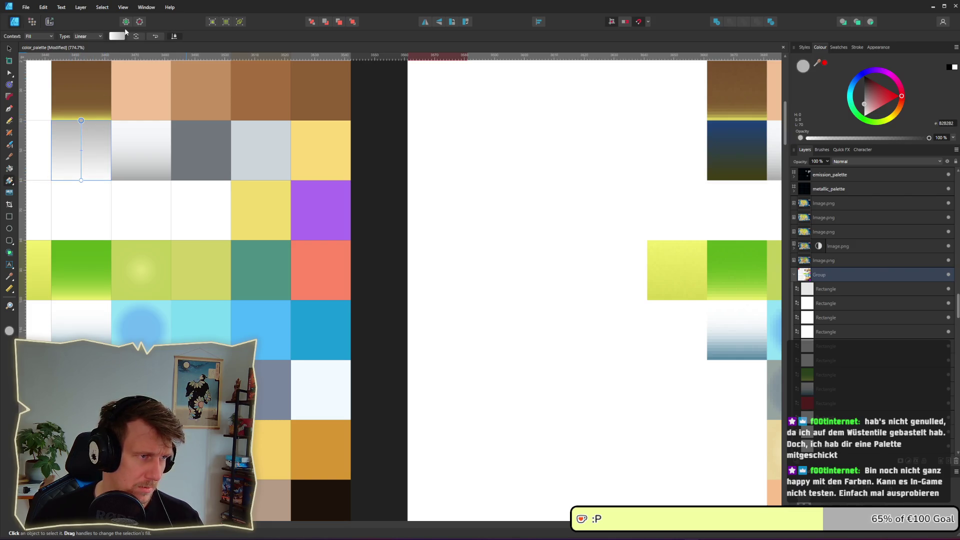
Step: Sample dark blue and olive from the imported palette for the gradient stops, then reverse it
left_click(117, 36)
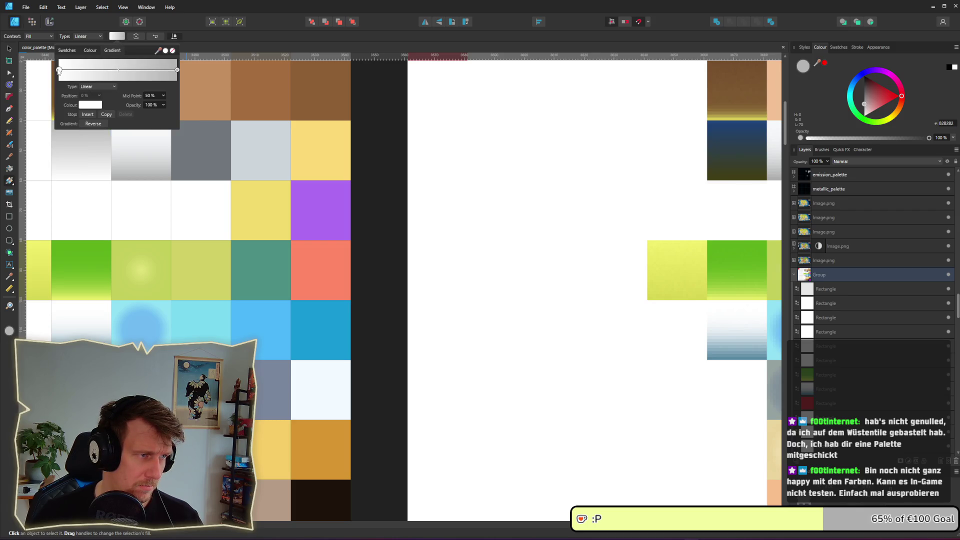
left_click_drag(158, 54, 731, 121)
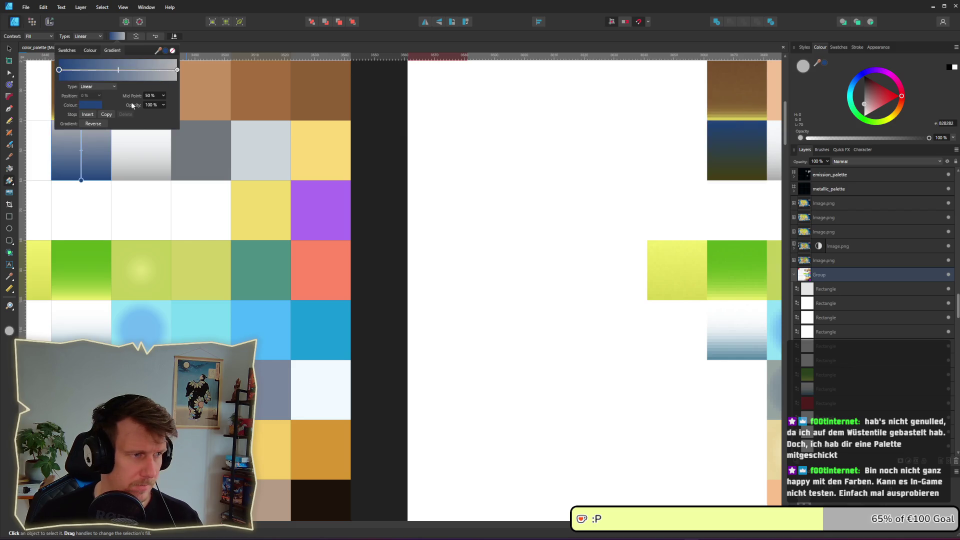
left_click(177, 70)
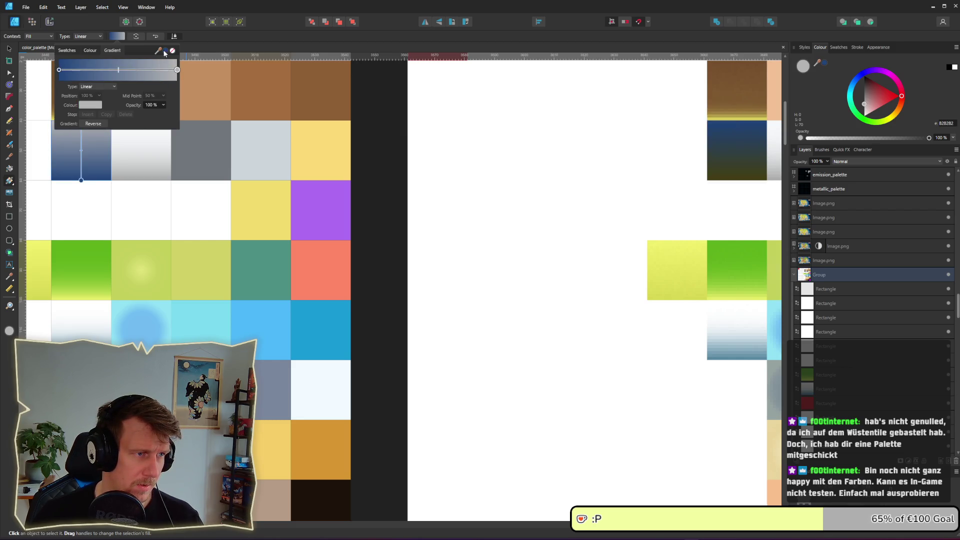
left_click_drag(165, 53, 735, 176)
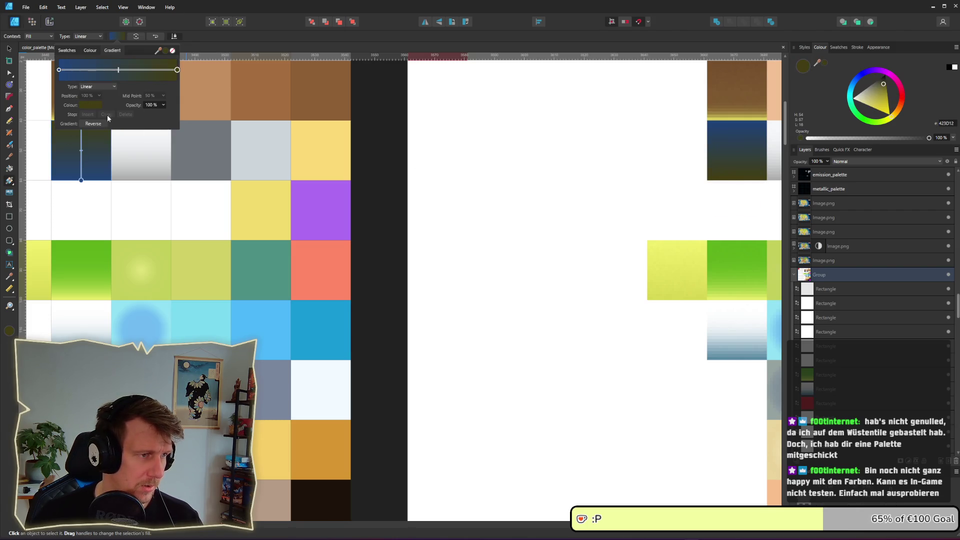
left_click(98, 125)
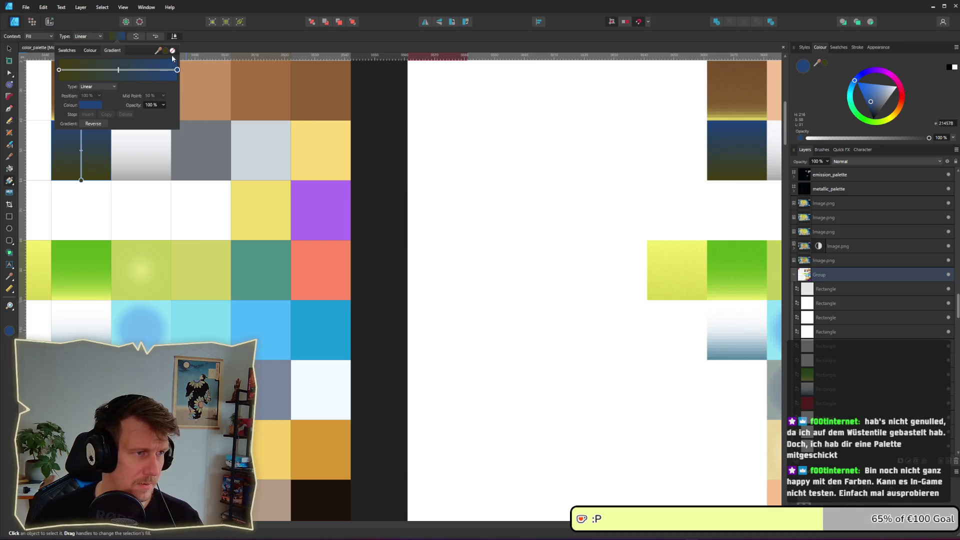
left_click(560, 207)
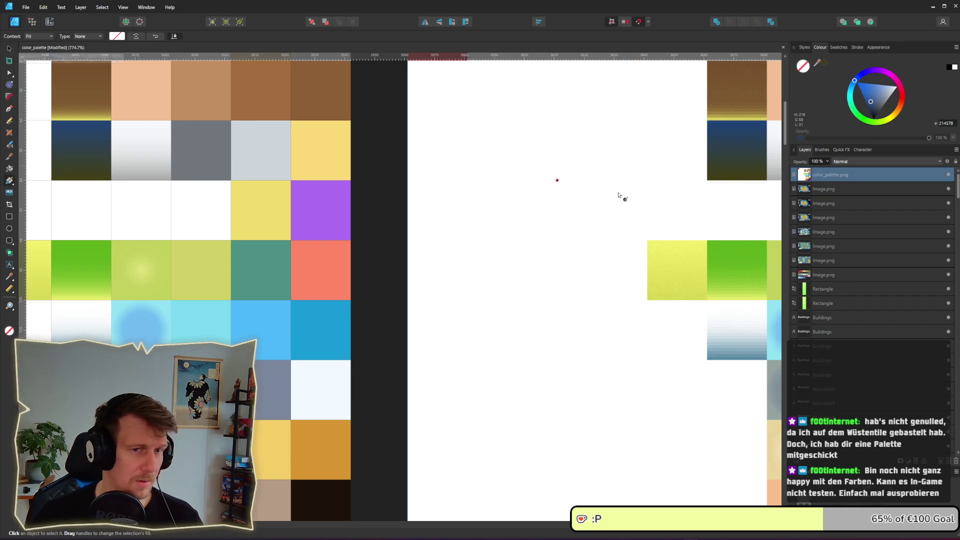
scroll(621, 197, "down", 5)
Step: Delete the imported palette image and export the color_palette slice, removing the _2 suffix
left_click(8, 49)
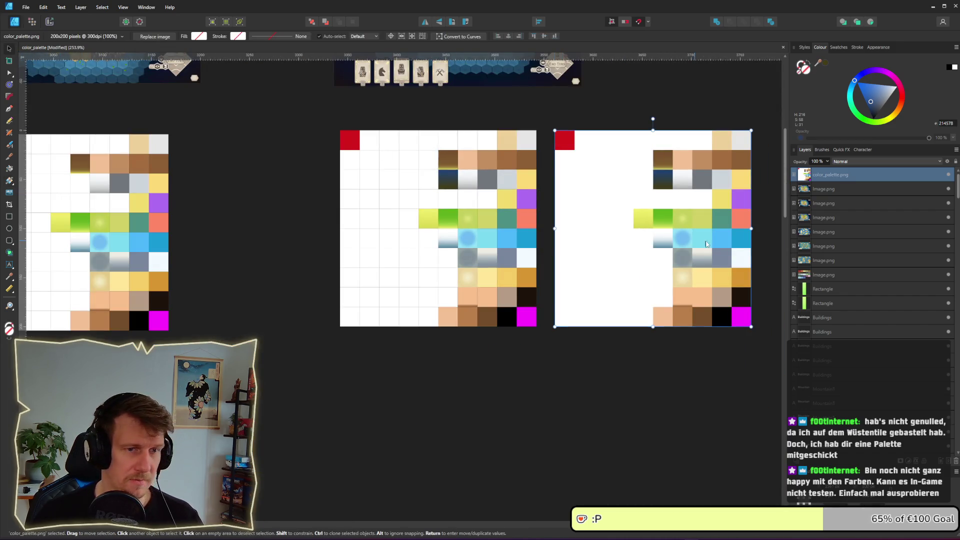
key("Delete")
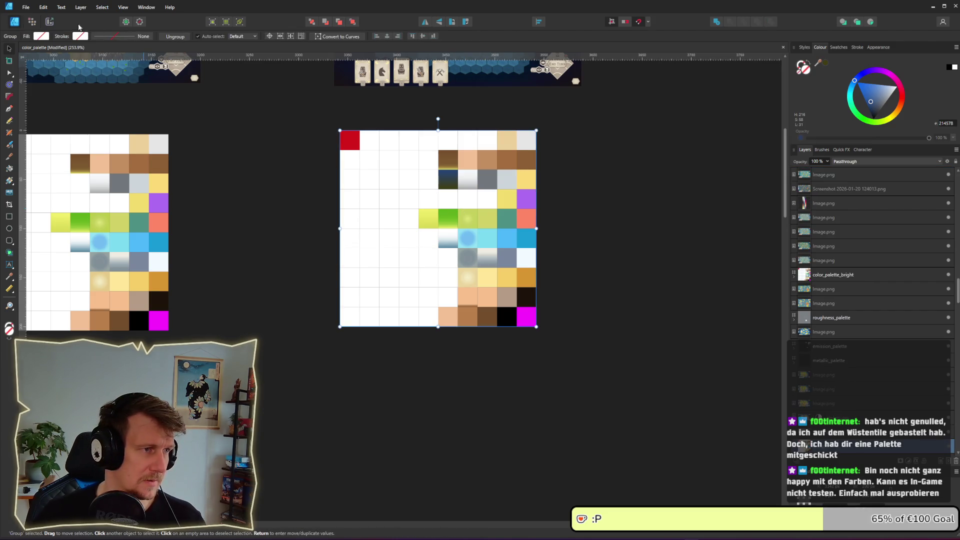
left_click(50, 22)
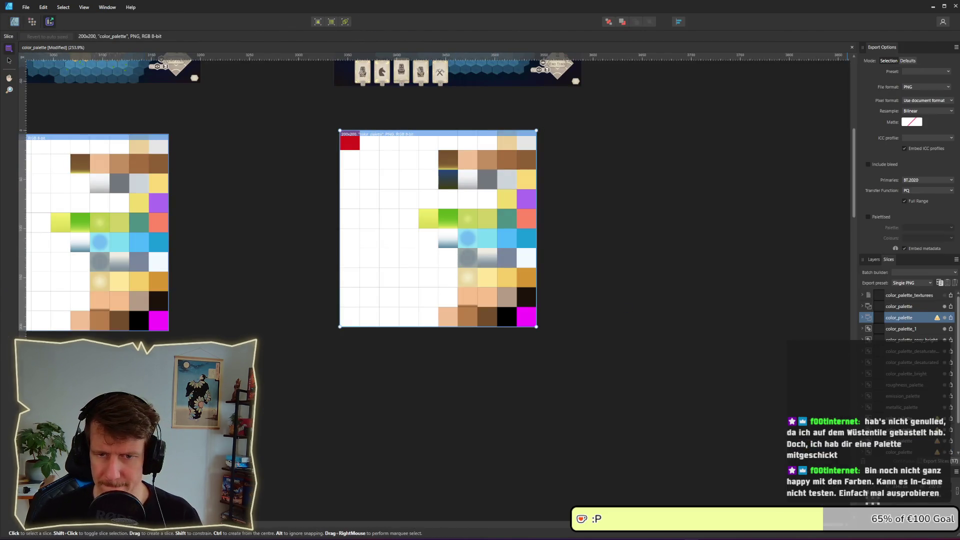
left_click(951, 317)
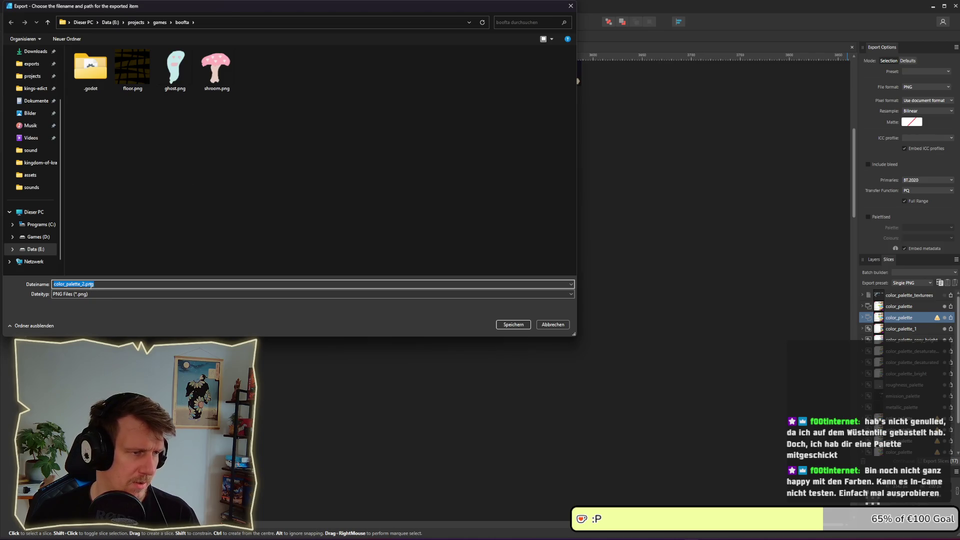
key("Right")
key("BackSpace")
key("BackSpace")
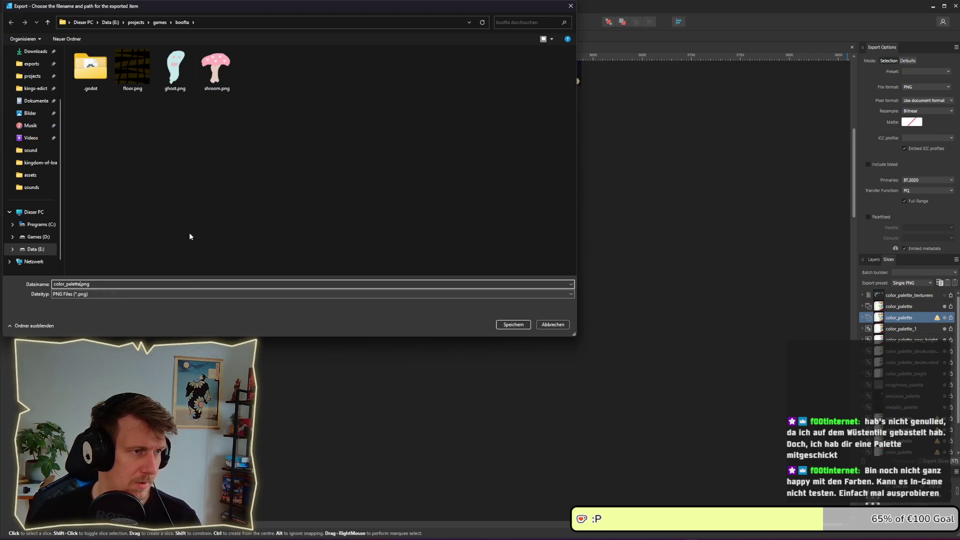
Step: Save the export as color_palette.png in kings-edict/assets, replacing the existing file
left_click(160, 22)
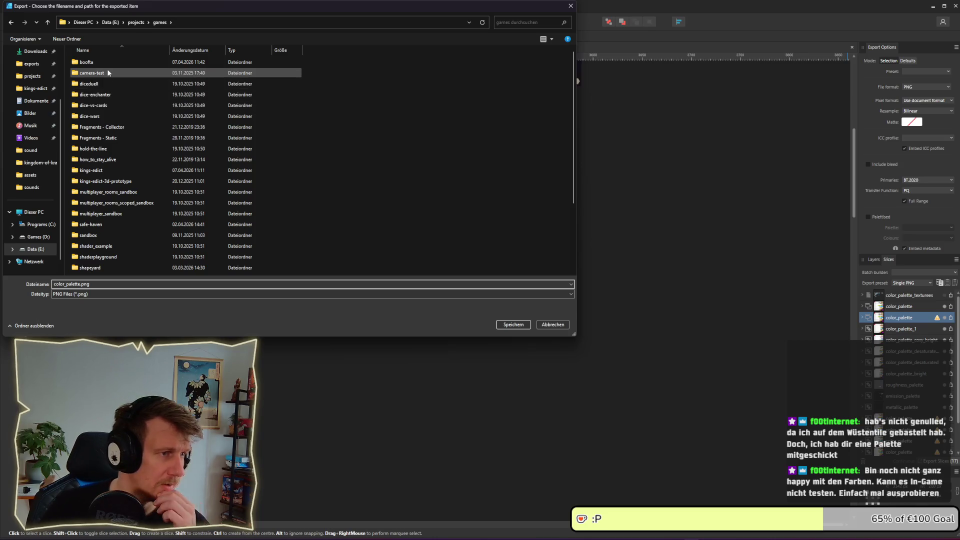
double_click(107, 170)
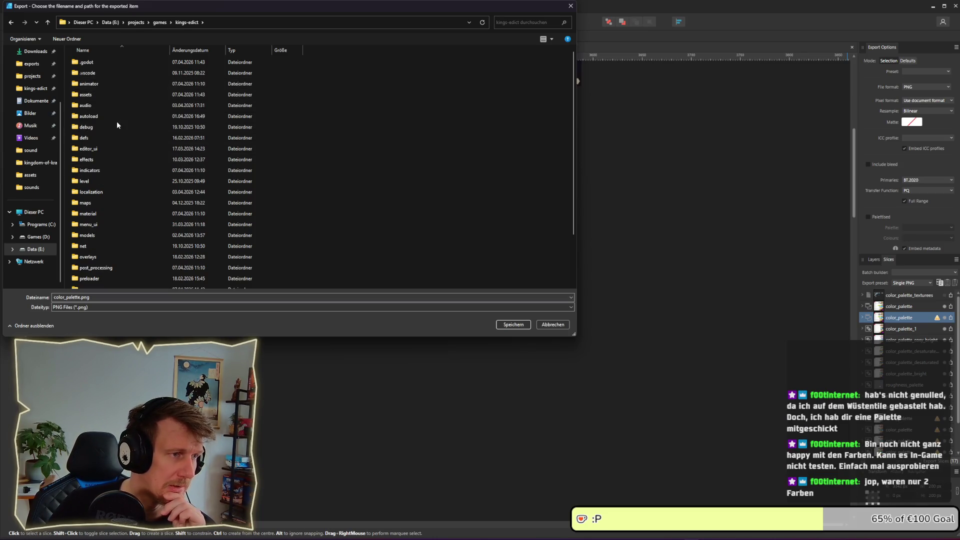
double_click(95, 95)
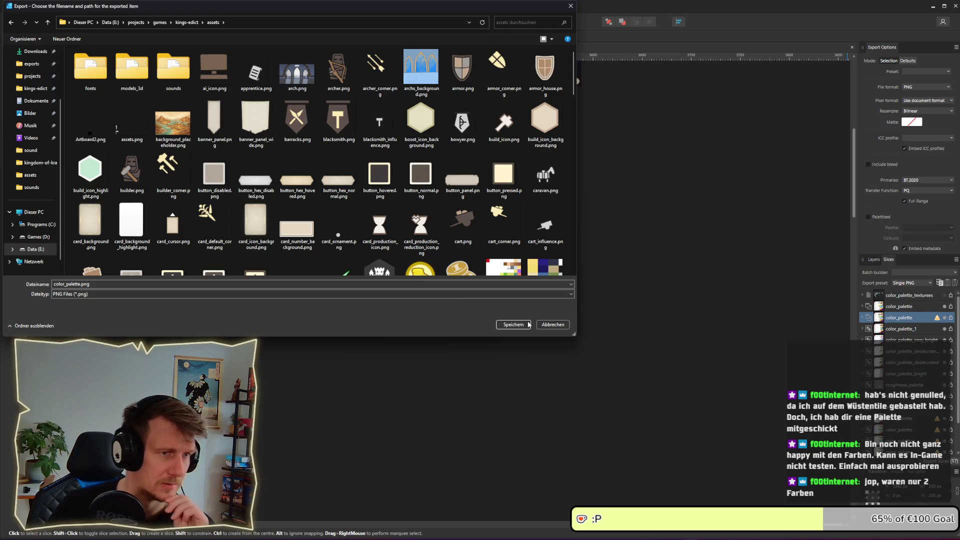
left_click(515, 325)
left_click(686, 303)
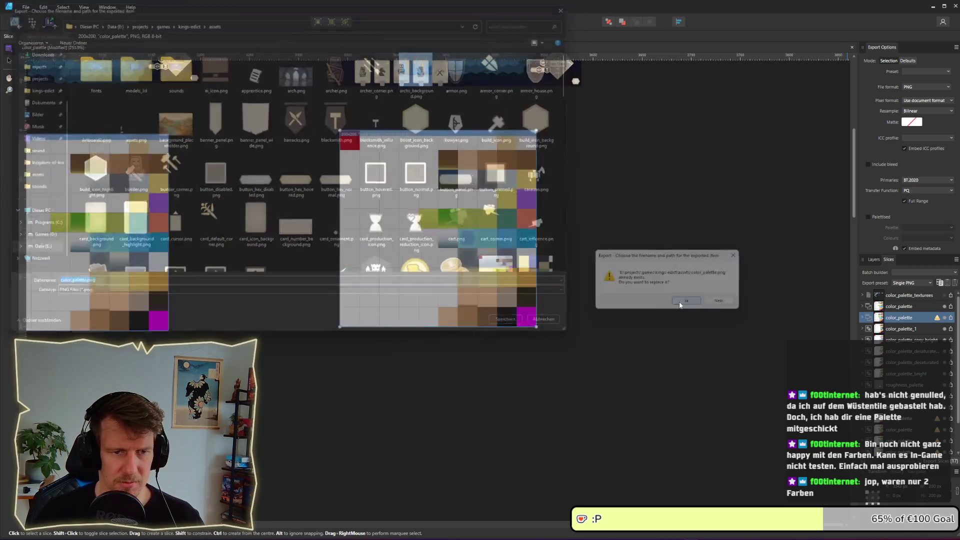
key("alt+Tab")
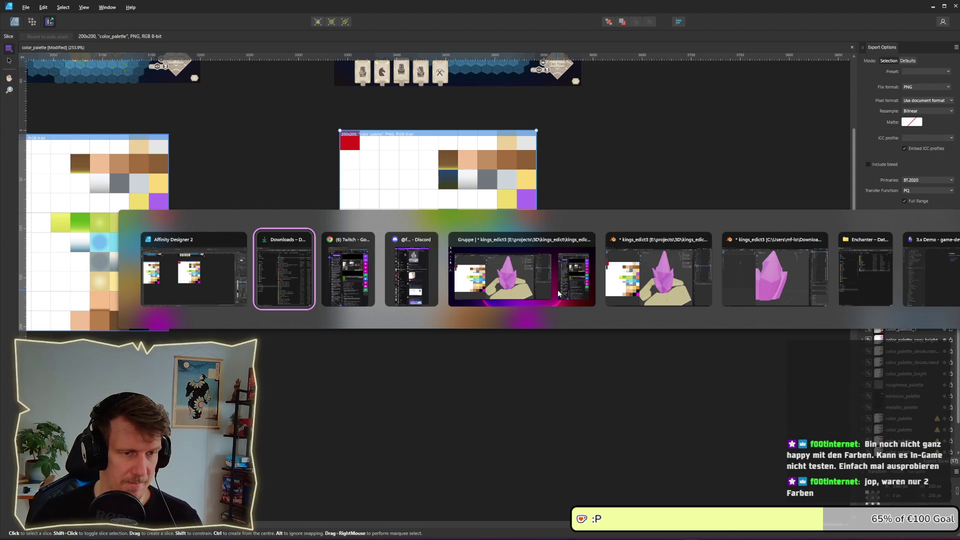
mouse_move(521, 270)
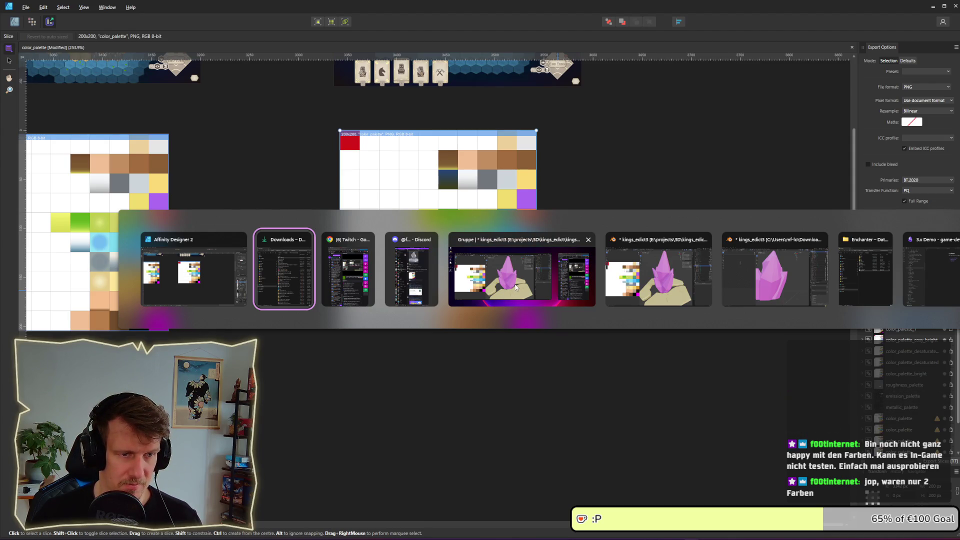
Step: Load color_palette.png from the kings-edict assets into Blender's UV editor, filtering files by 'colo'
left_click(516, 288)
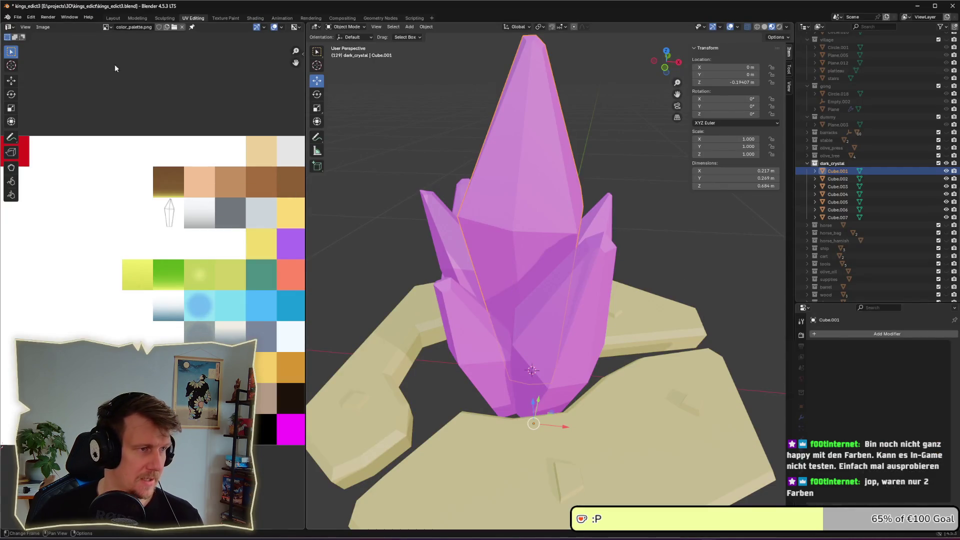
left_click(173, 27)
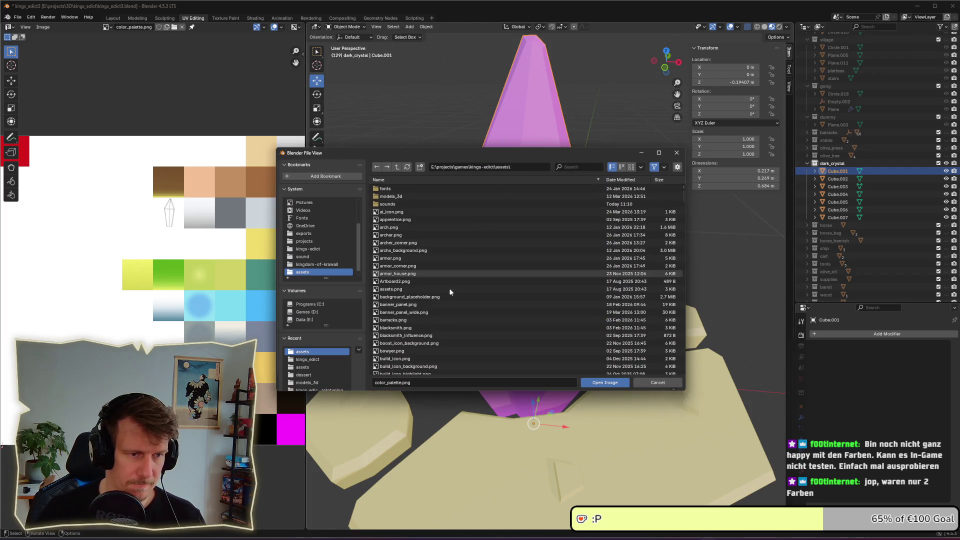
left_click(563, 168)
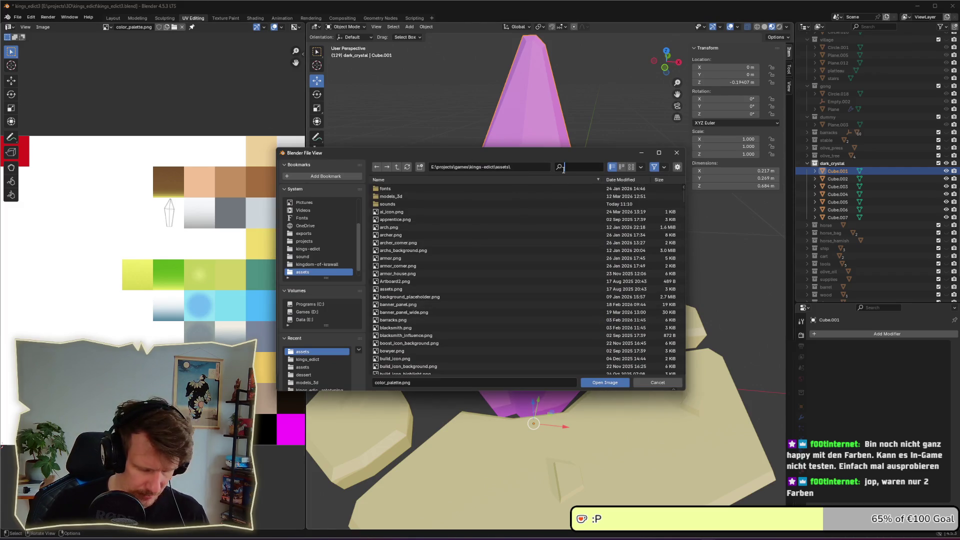
type("colo")
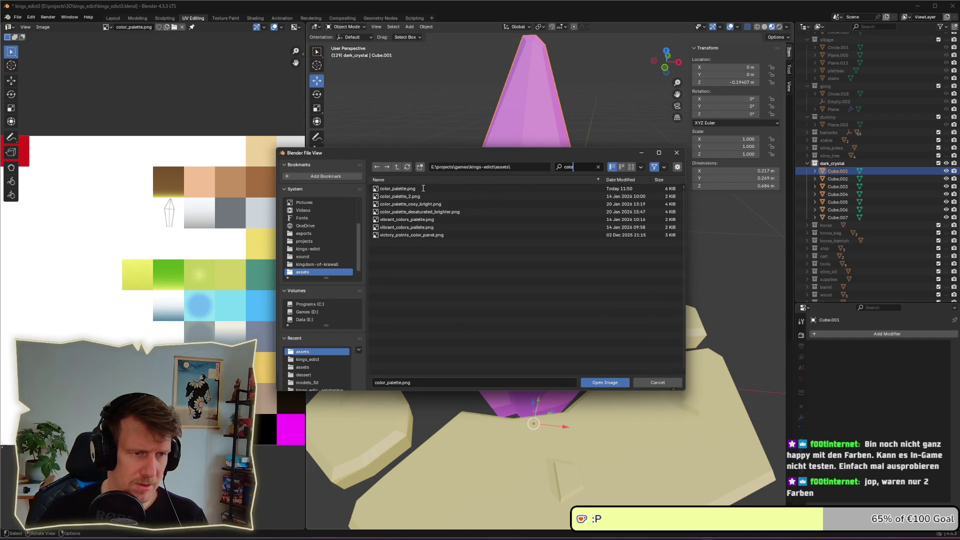
left_click(397, 190)
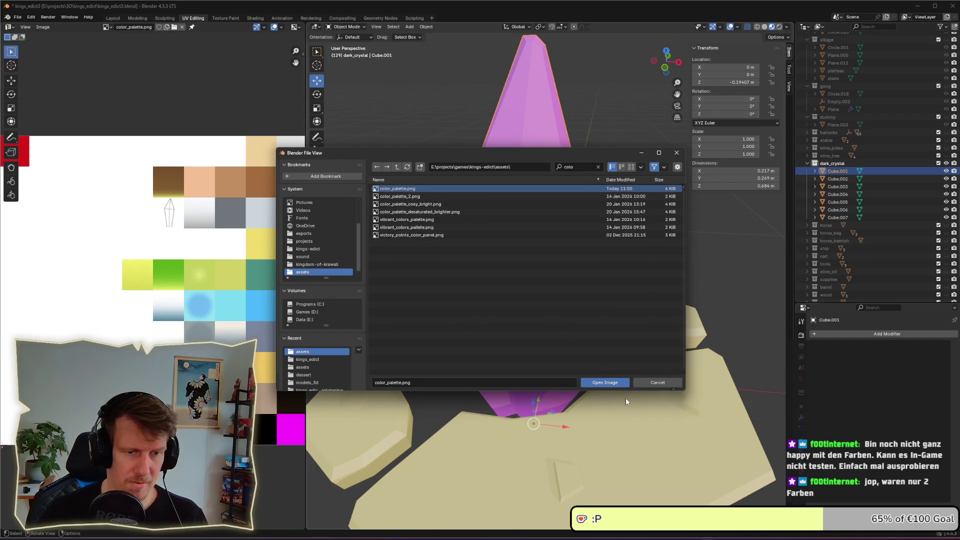
left_click(609, 383)
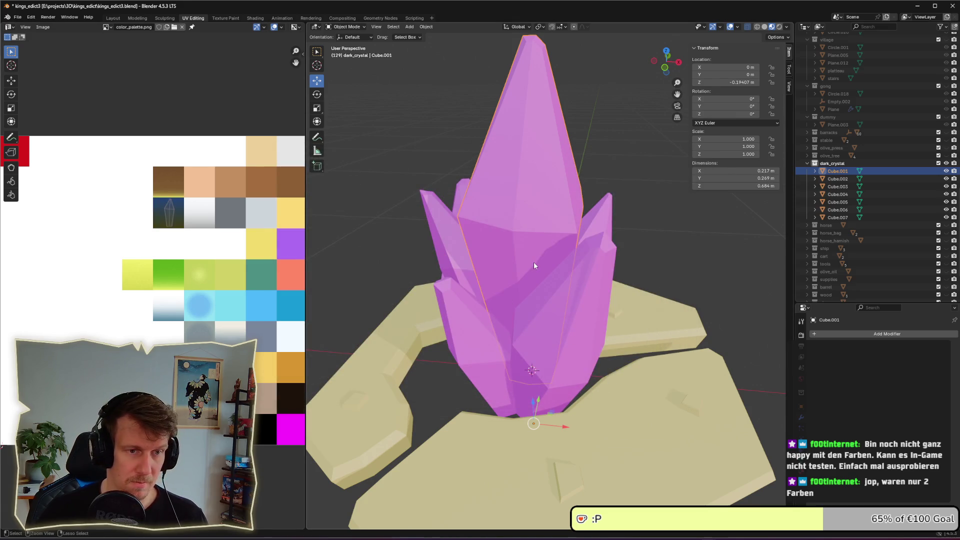
Step: Save the blend file and select the central crystal Cube.001
key("ctrl+s")
left_click(420, 135)
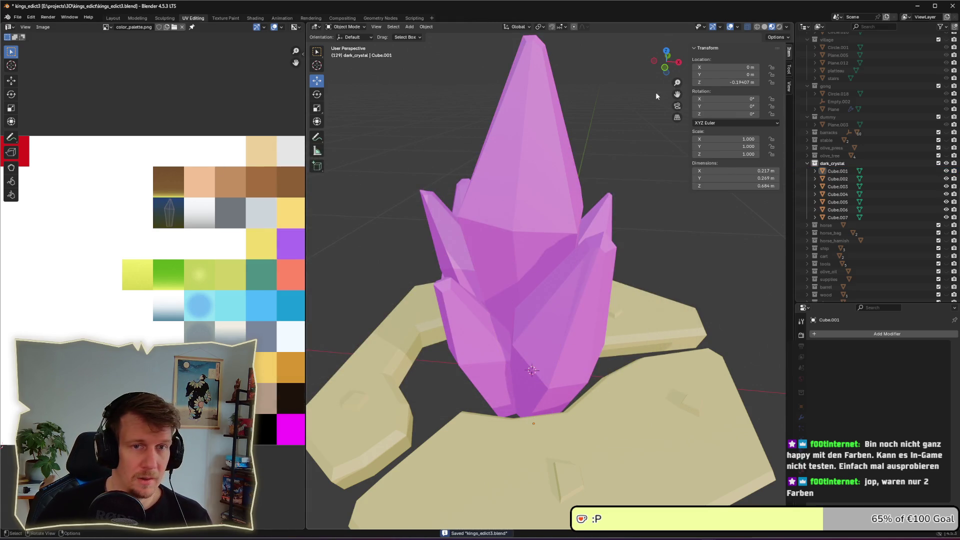
left_click(765, 27)
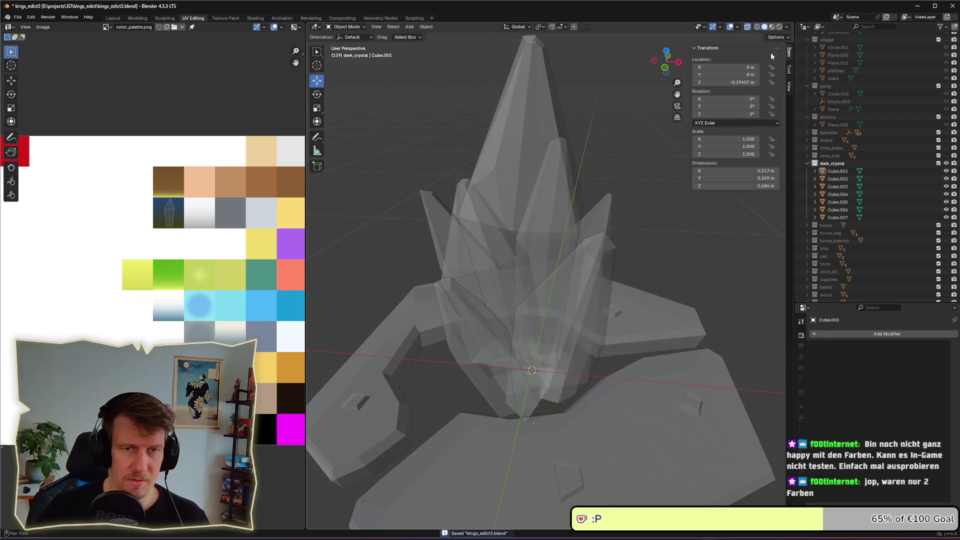
left_click(772, 27)
scroll(545, 290, "down", 3)
scroll(554, 277, "down", 2)
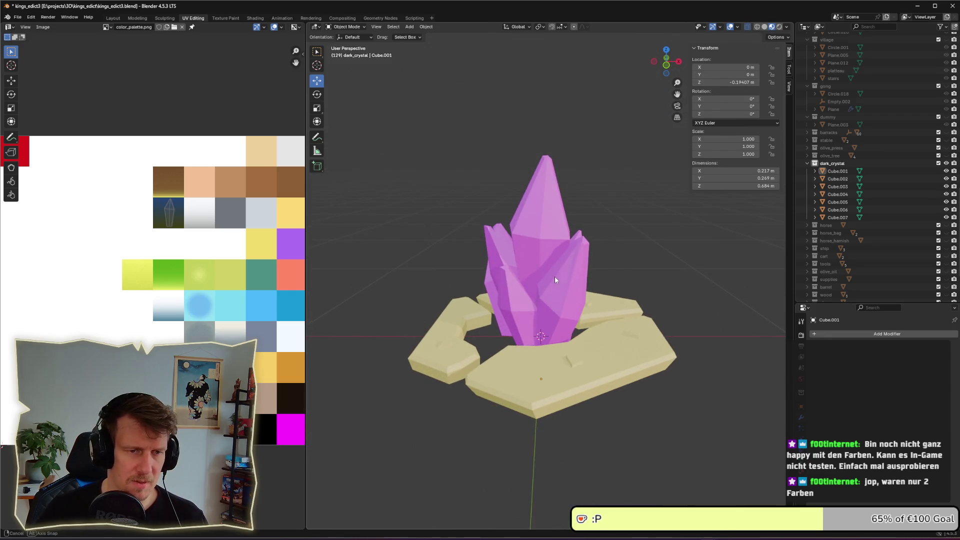
left_click(553, 261)
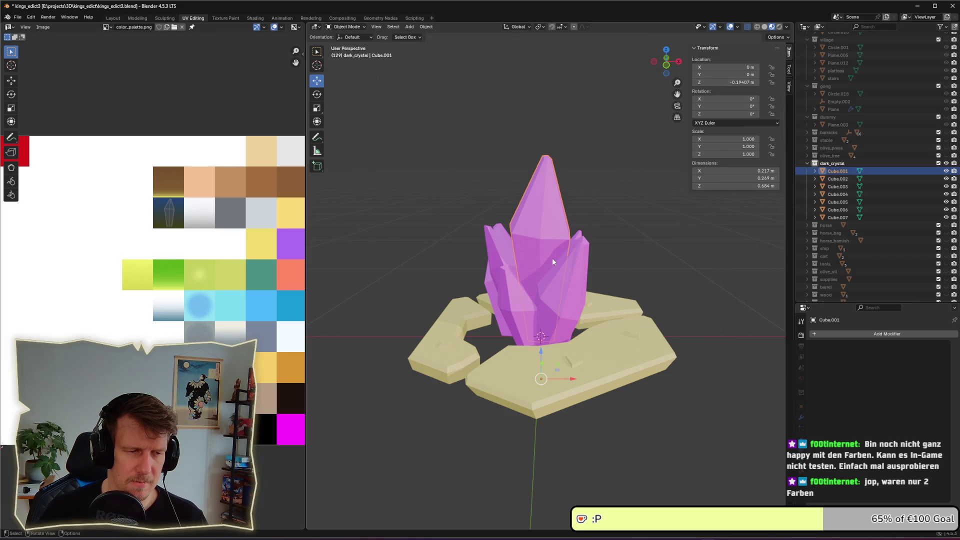
scroll(555, 270, "right", 2)
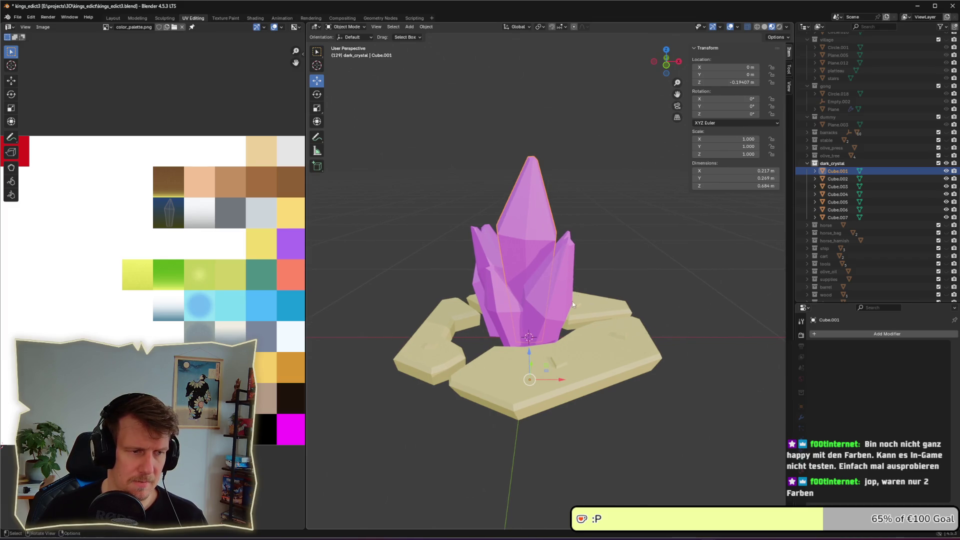
scroll(222, 332, "right", 3)
scroll(222, 333, "up", 3)
scroll(165, 330, "down", 2)
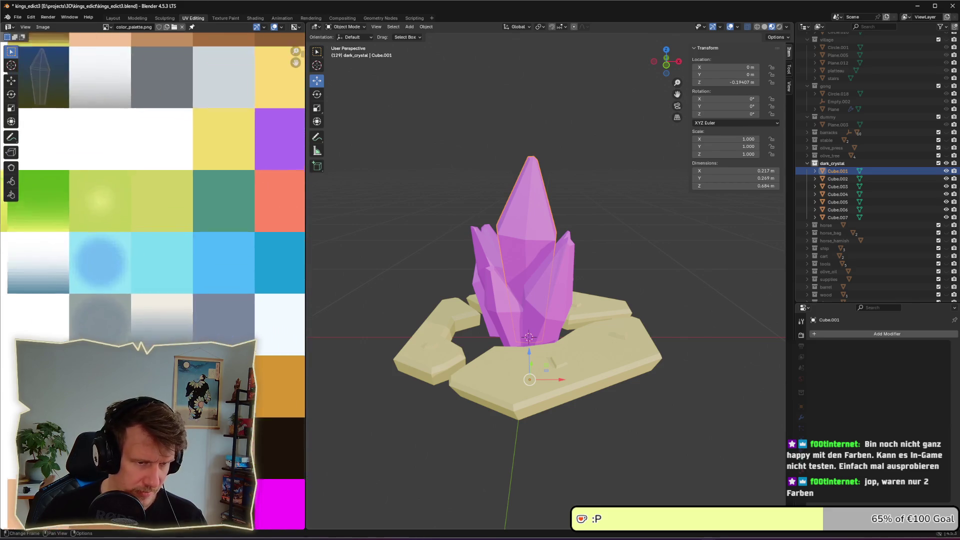
scroll(157, 328, "down", 1)
scroll(157, 328, "up", 1)
scroll(160, 269, "down", 1)
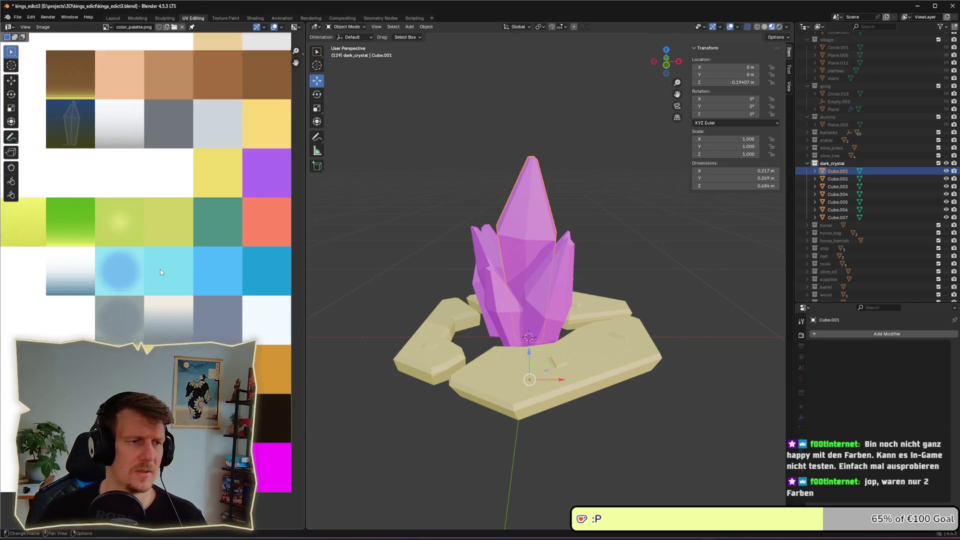
scroll(160, 269, "down", 1)
Step: Assign MainMaterial to Cube.001 from the Material Properties browse list
left_click(832, 163)
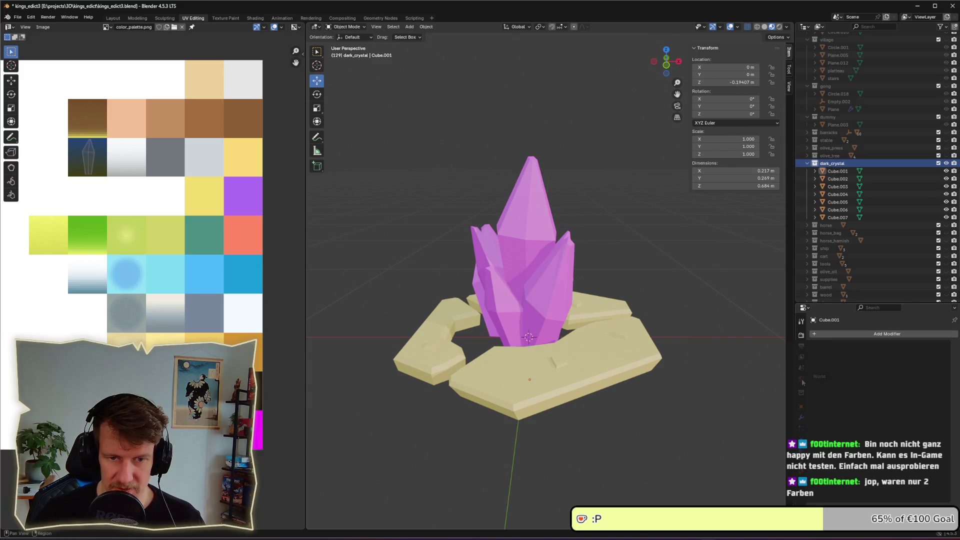
left_click(801, 469)
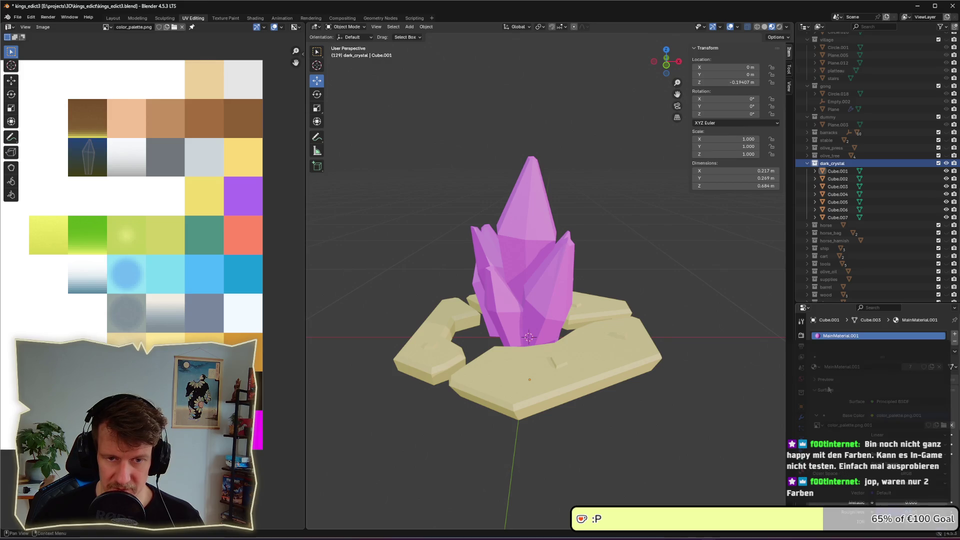
left_click(814, 366)
left_click(836, 378)
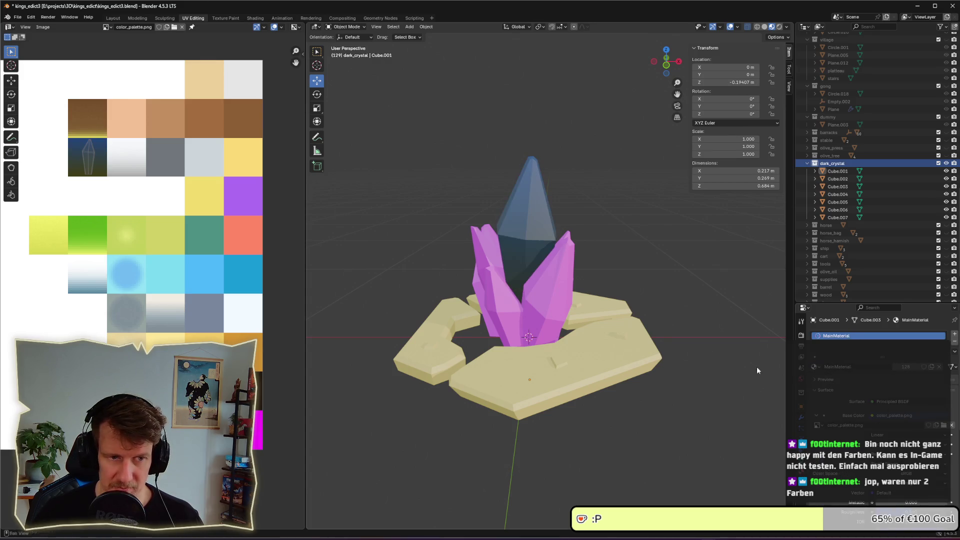
Step: Assign MainMaterial to the crystal shards Cube.002, Cube.003 and Cube.004
left_click(837, 171)
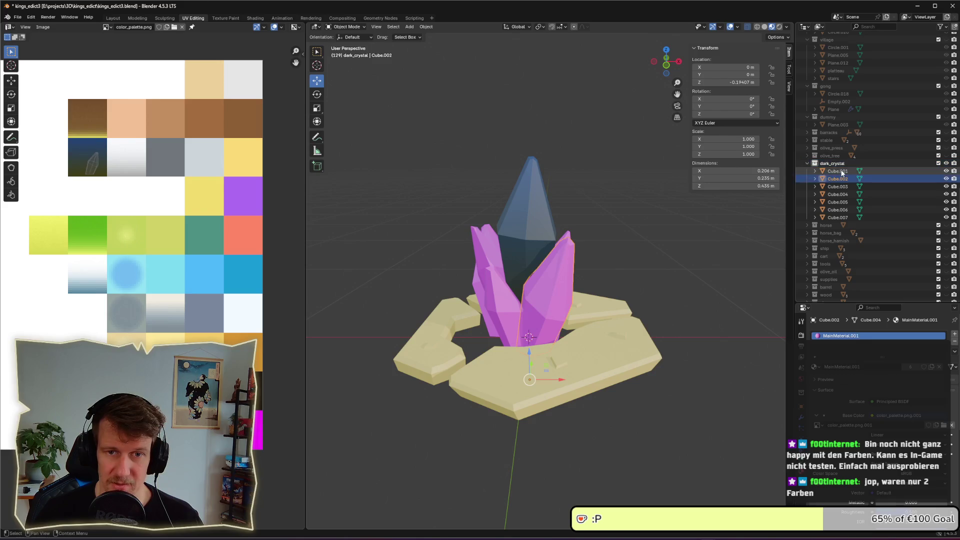
left_click(837, 217, "shift")
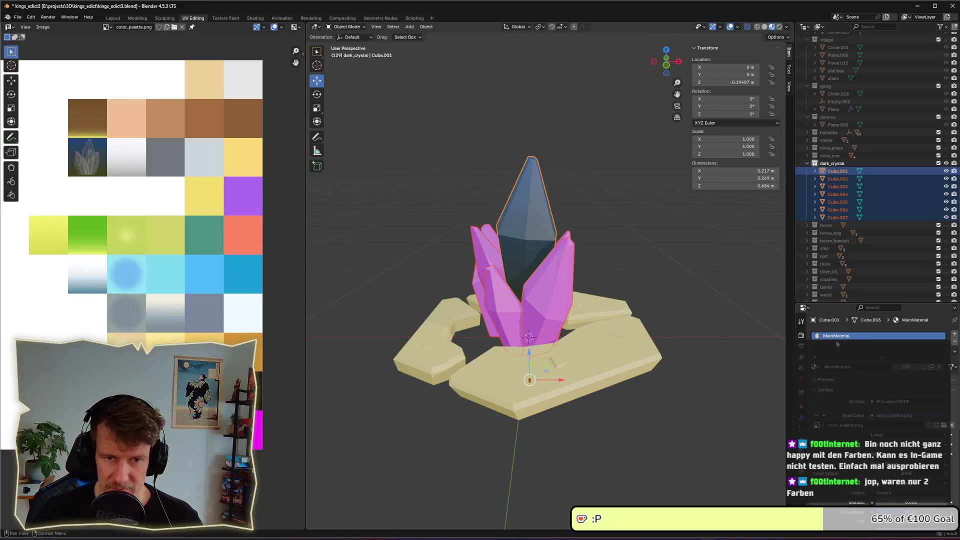
left_click(818, 368)
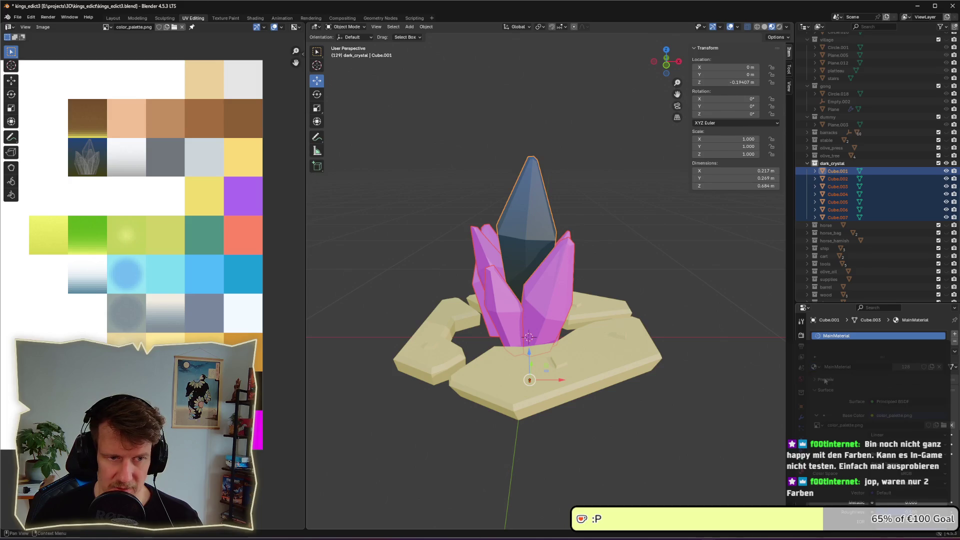
left_click(837, 179)
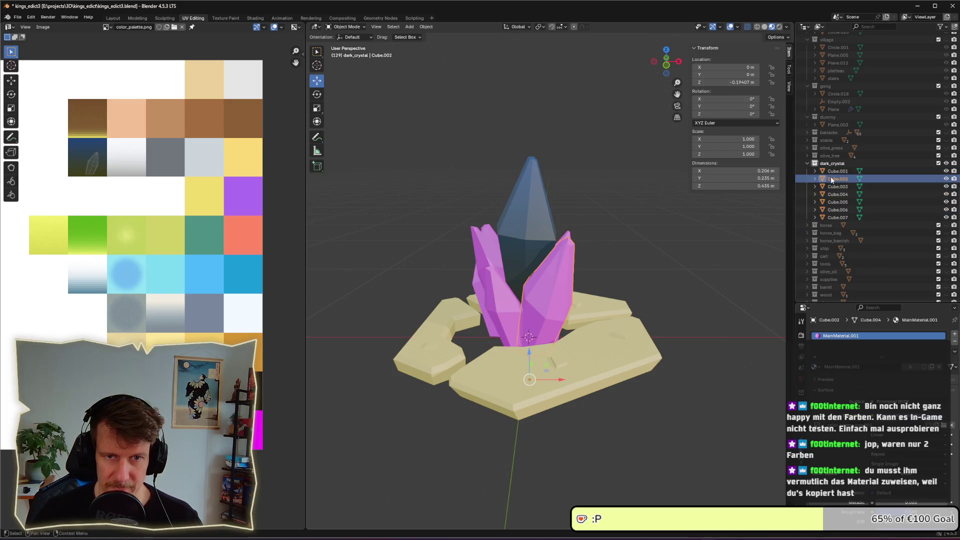
left_click(815, 367)
left_click(837, 379)
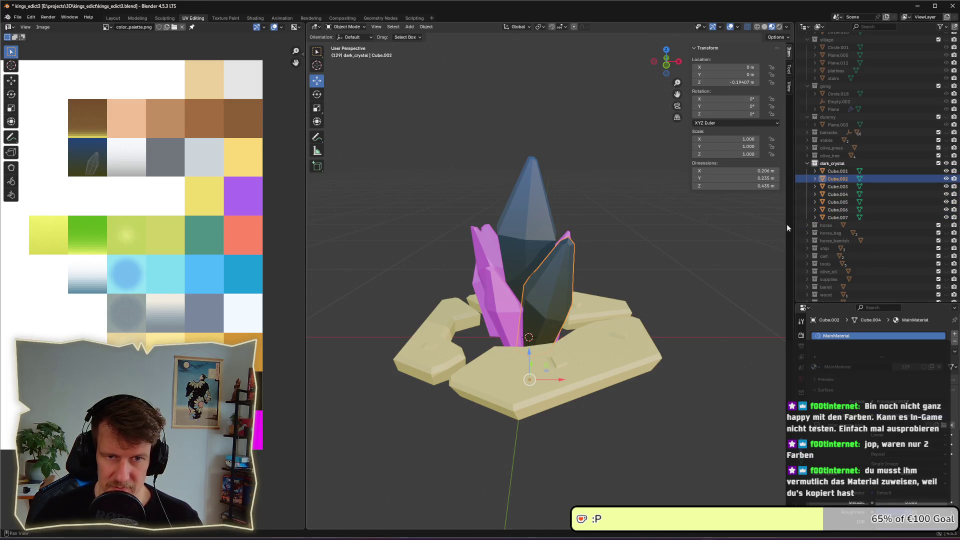
left_click(838, 186)
left_click(815, 367)
left_click(837, 378)
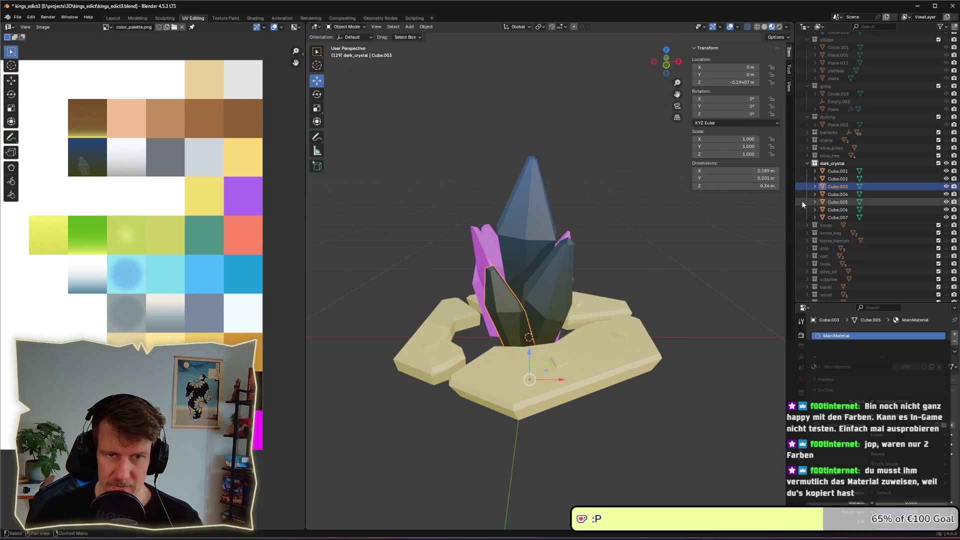
left_click(837, 194)
left_click(814, 367)
left_click(836, 379)
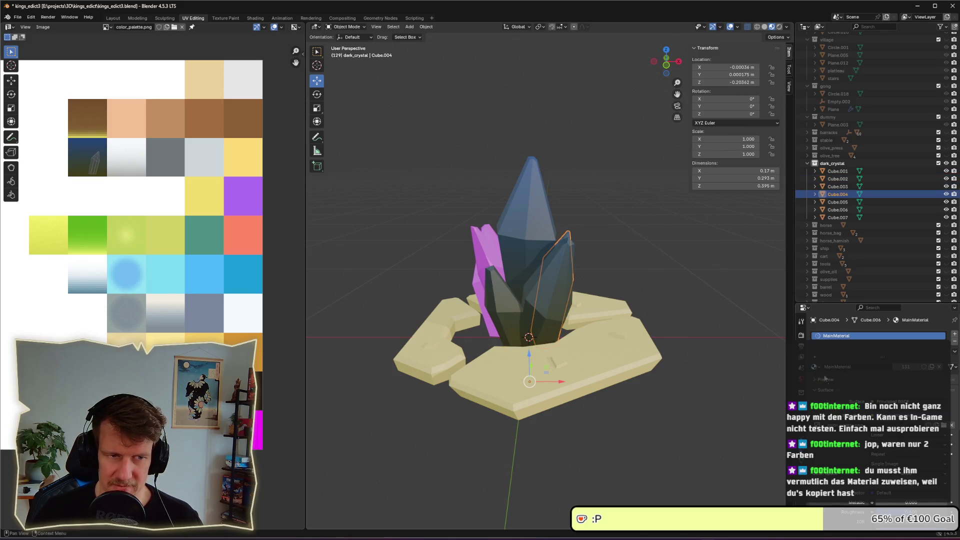
Step: Assign MainMaterial to Cube.005, Cube.007 and the last pink shard Cube.006
left_click(837, 201)
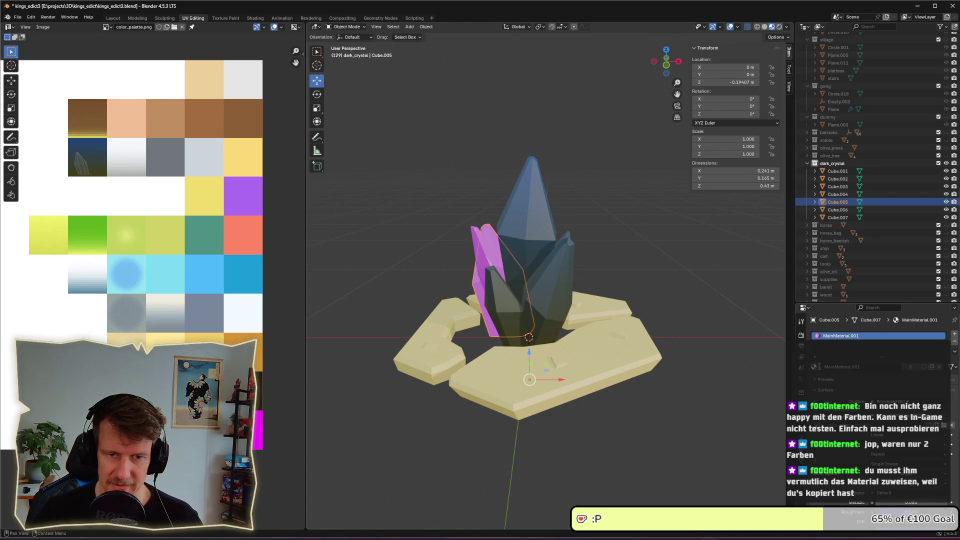
left_click(815, 367)
left_click(837, 379)
left_click_drag(550, 280, 590, 275)
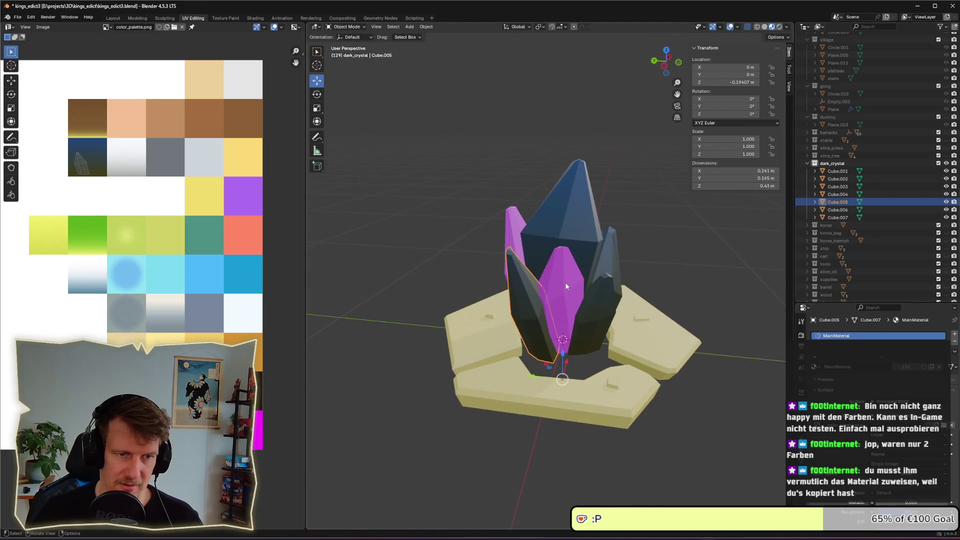
left_click(837, 217)
left_click(815, 367)
left_click(836, 378)
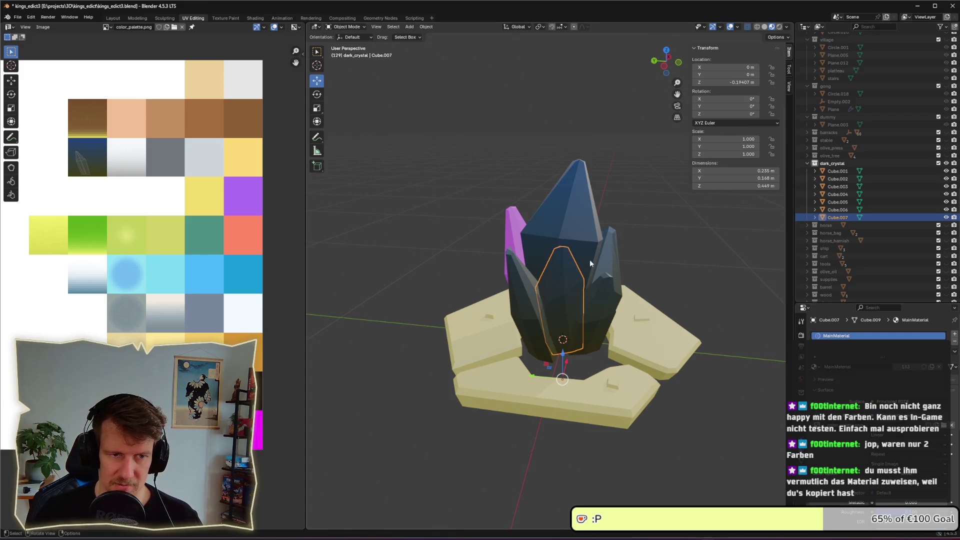
left_click_drag(625, 280, 574, 280)
left_click(837, 210)
left_click(815, 367)
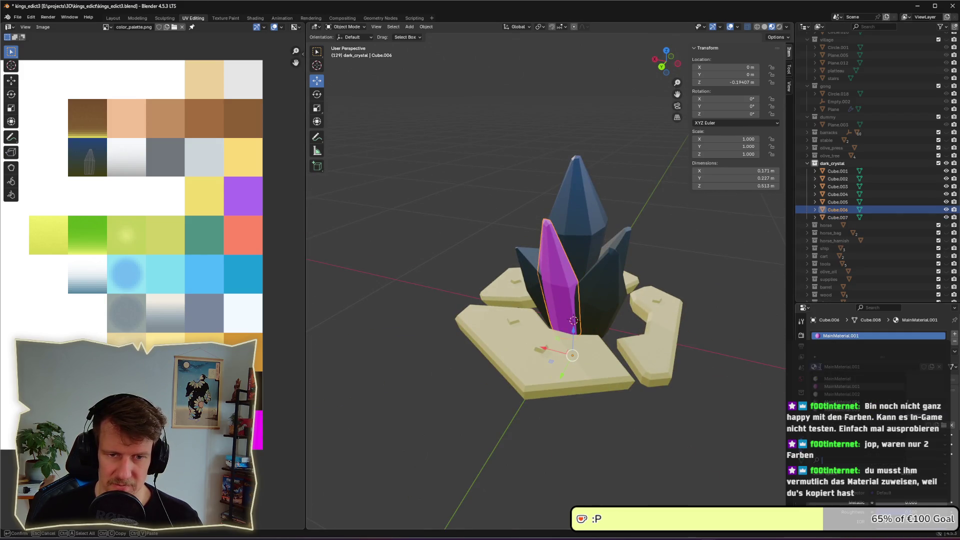
left_click(832, 378)
left_click(604, 130)
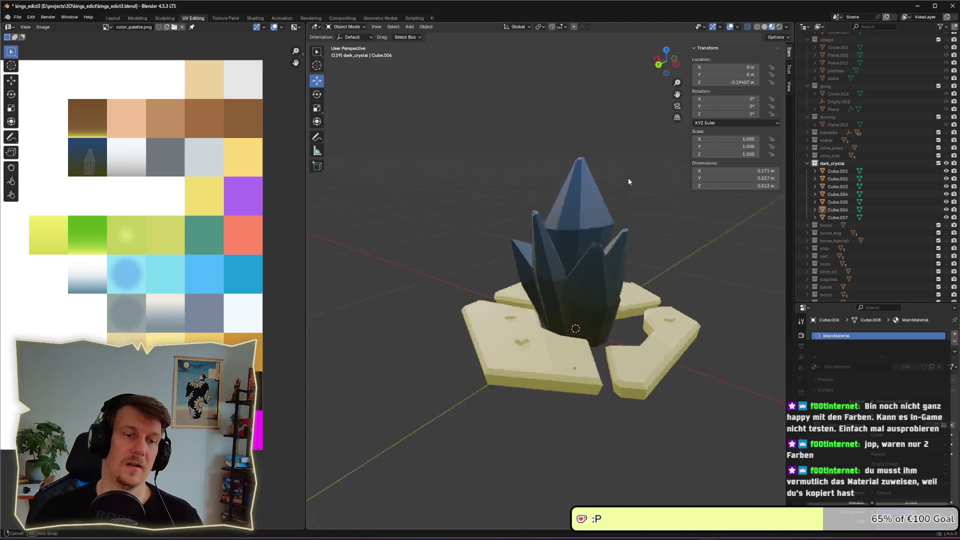
mouse_move(604, 130)
left_mouse_down()
mouse_move(587, 166)
mouse_move(590, 189)
left_mouse_up()
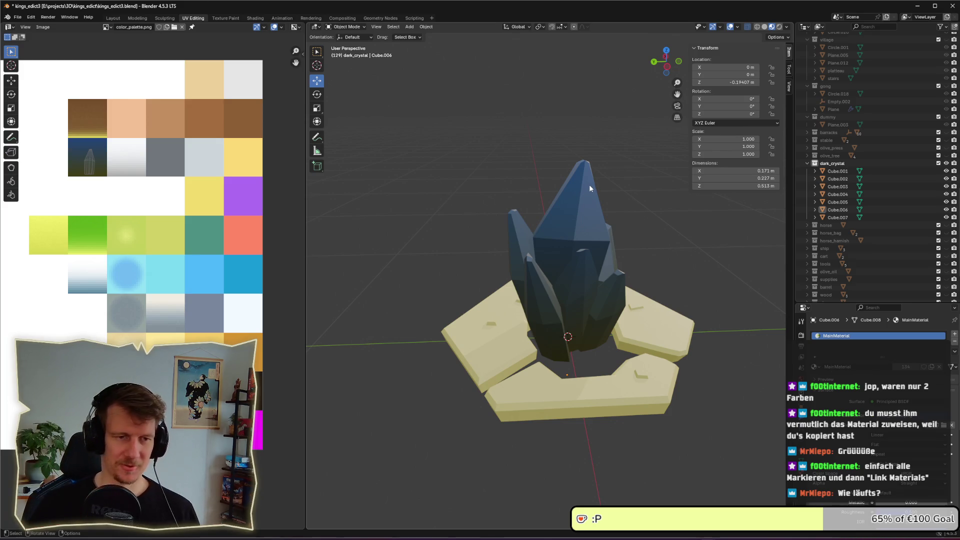
Step: Orbit around the dark crystal and its stone base to inspect it, and save kings_edict3.blend
left_click_drag(575, 230, 616, 211)
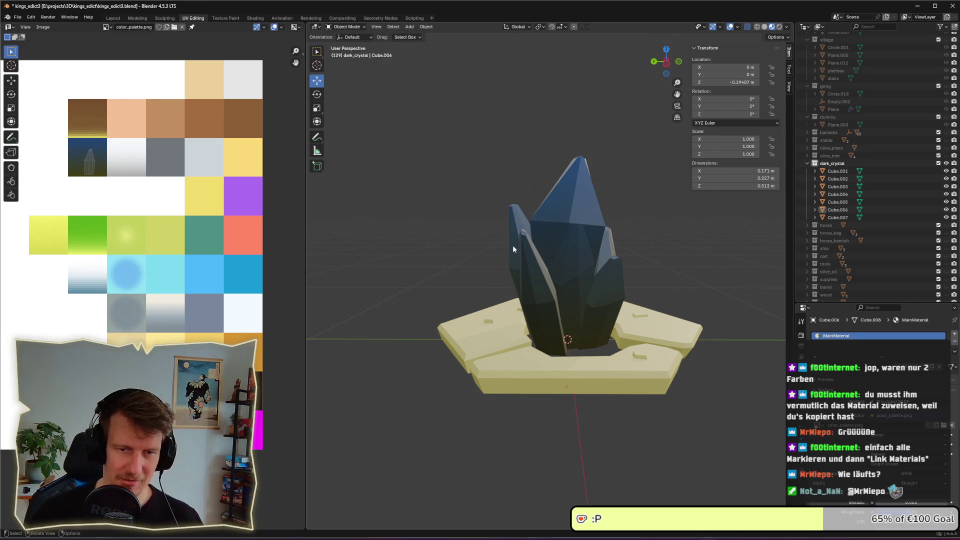
left_click_drag(524, 254, 518, 250)
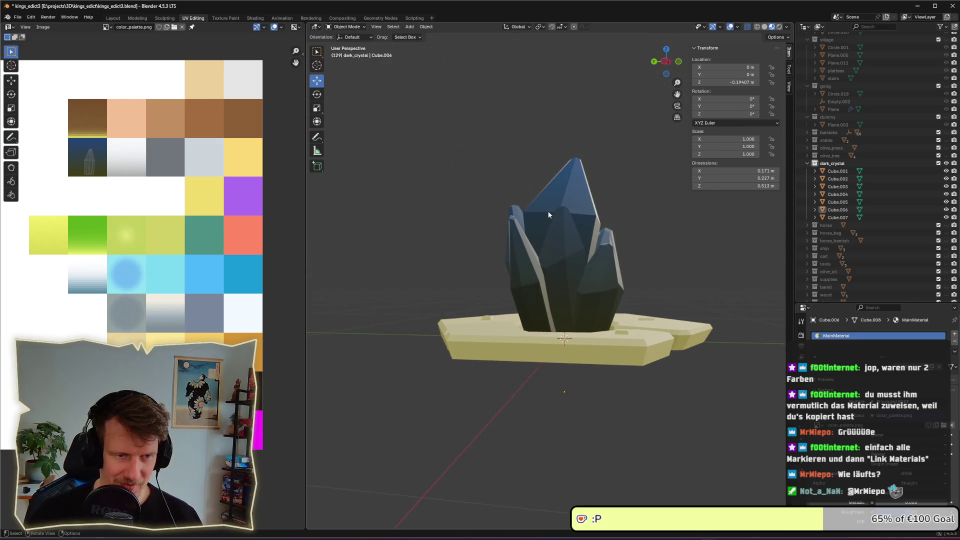
left_click_drag(548, 215, 550, 243)
key("ctrl+s")
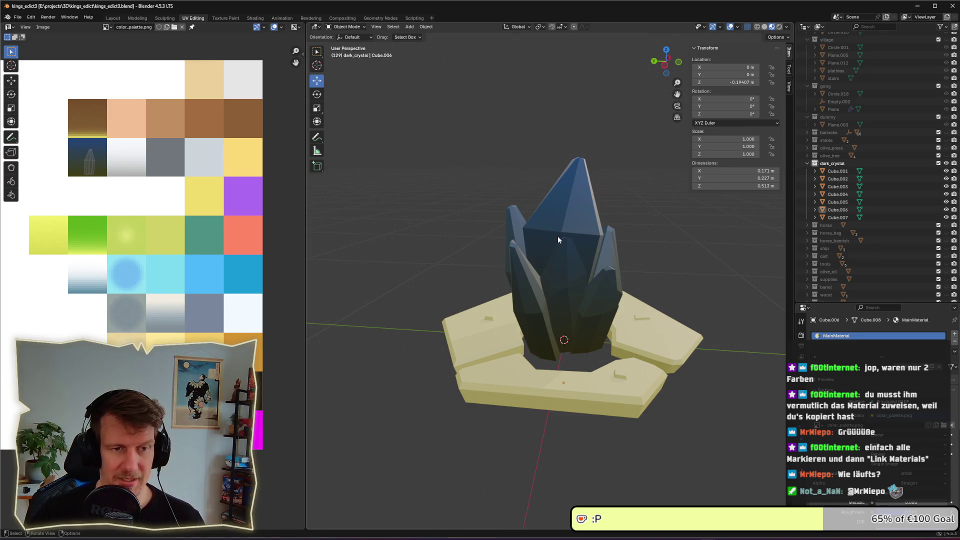
scroll(556, 246, "down", 2)
scroll(565, 265, "up", 4)
mouse_move(565, 265)
left_mouse_down()
mouse_move(600, 244)
mouse_move(565, 268)
left_mouse_up()
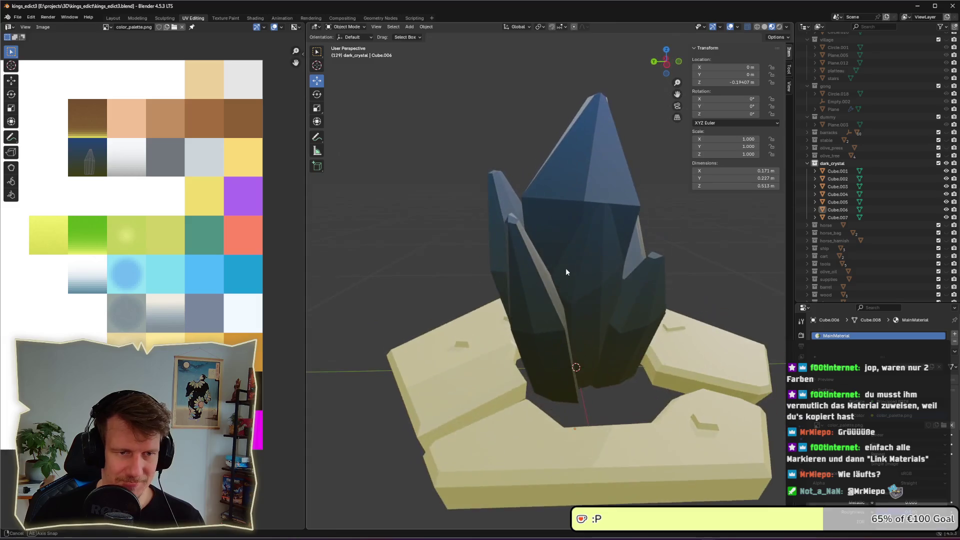
scroll(566, 268, "down", 2)
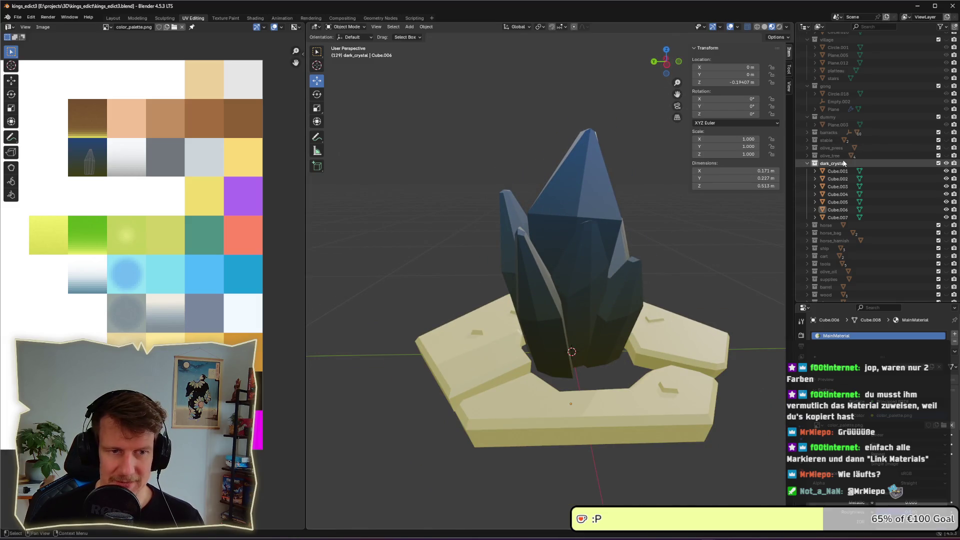
scroll(850, 160, "up", 10)
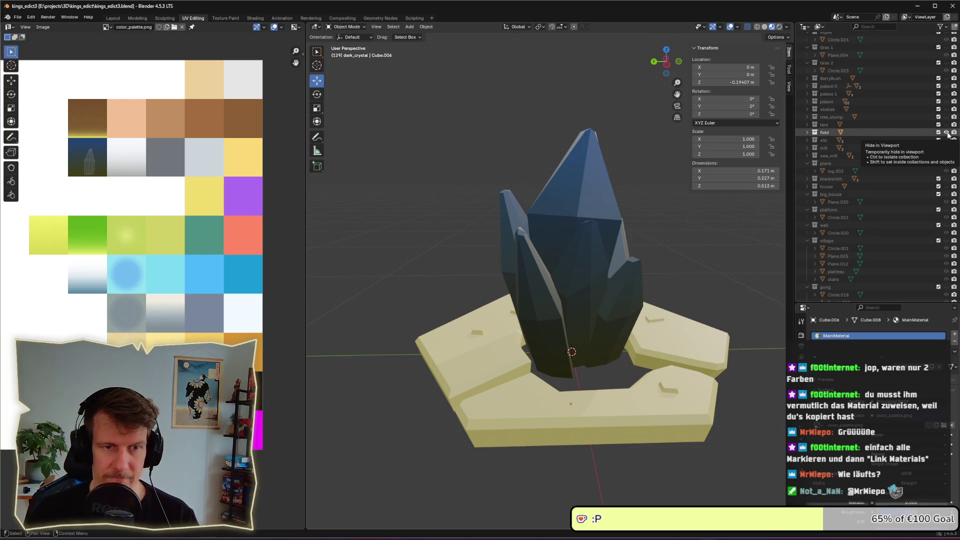
Step: Hide the 'field' collection and box-select all the crystal shards
left_click(947, 134)
left_click_drag(730, 234, 651, 281)
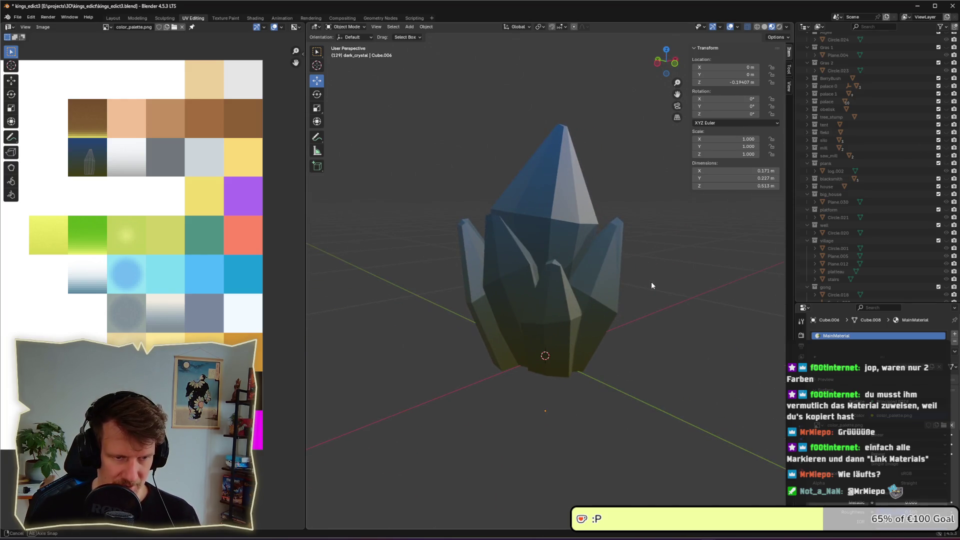
left_click_drag(413, 106, 634, 384)
left_click(651, 367)
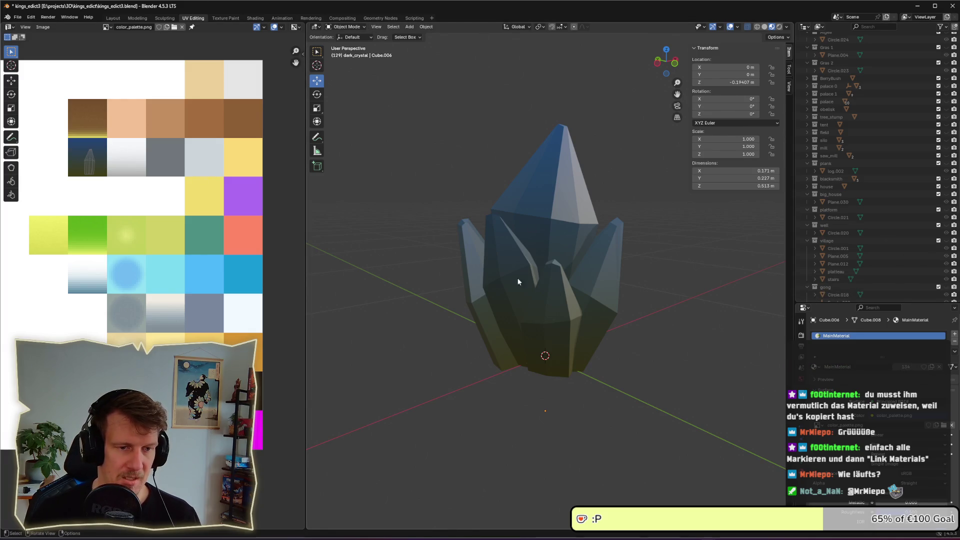
mouse_move(426, 81)
left_mouse_down()
mouse_move(662, 424)
mouse_move(574, 353)
left_mouse_up()
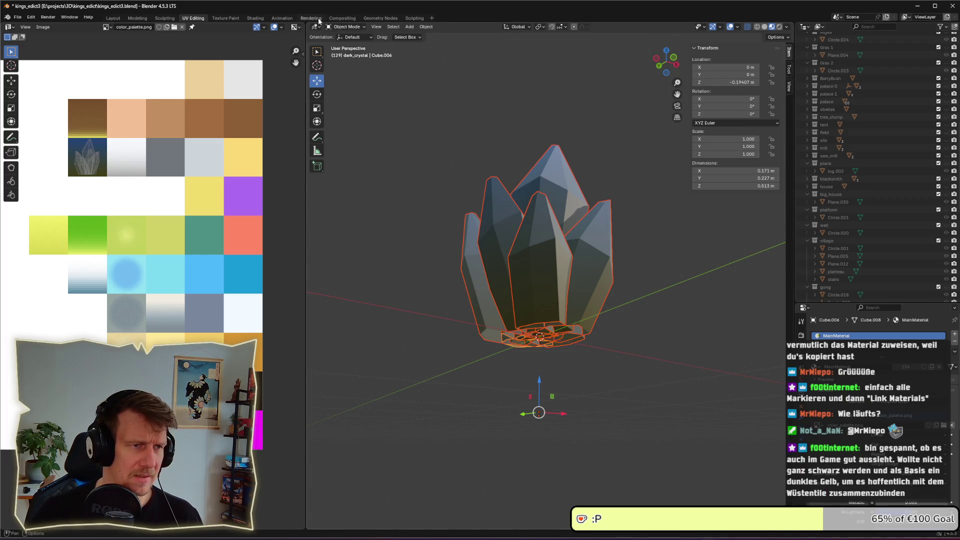
Step: Open the object context menu and try single and batch renaming of the shards, cancelling both
right_click(538, 336)
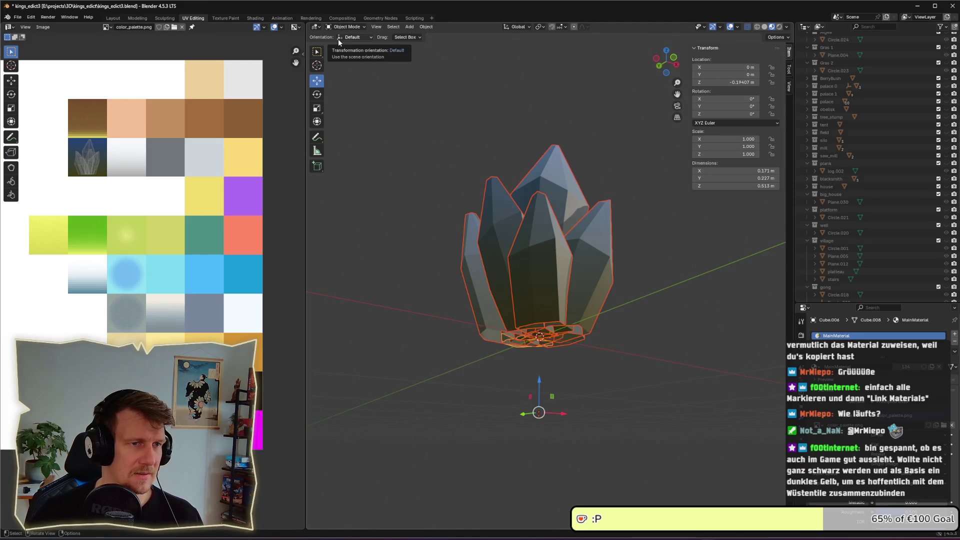
key("F2")
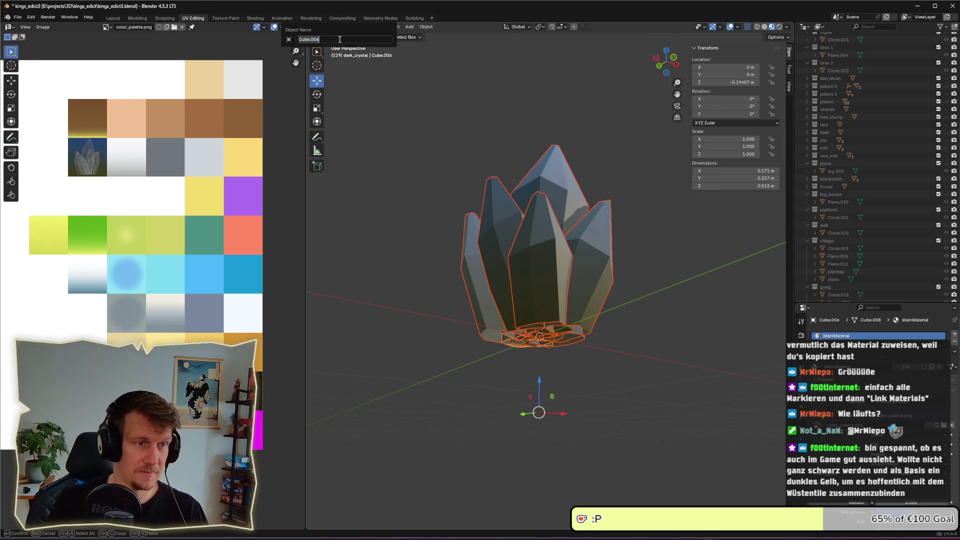
key("Escape")
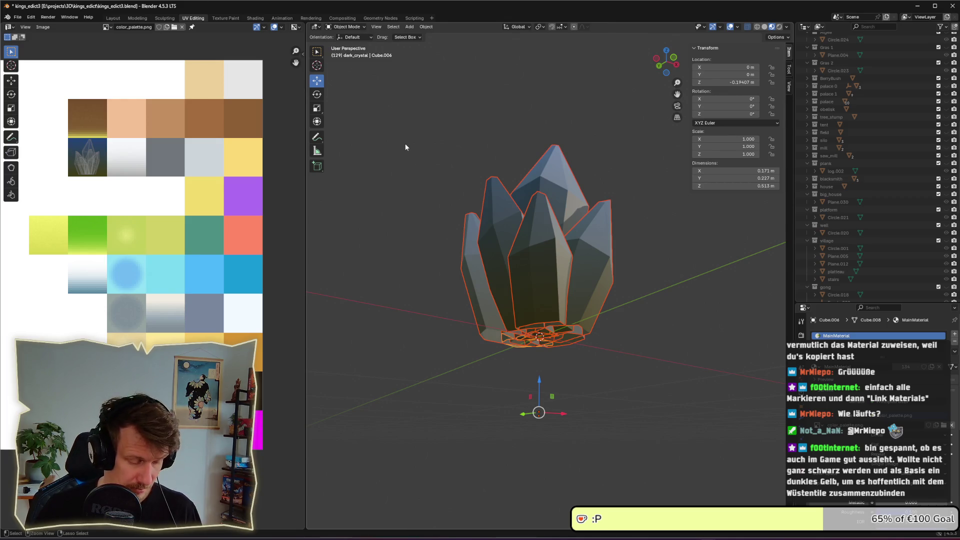
key("ctrl+F2")
key("Escape")
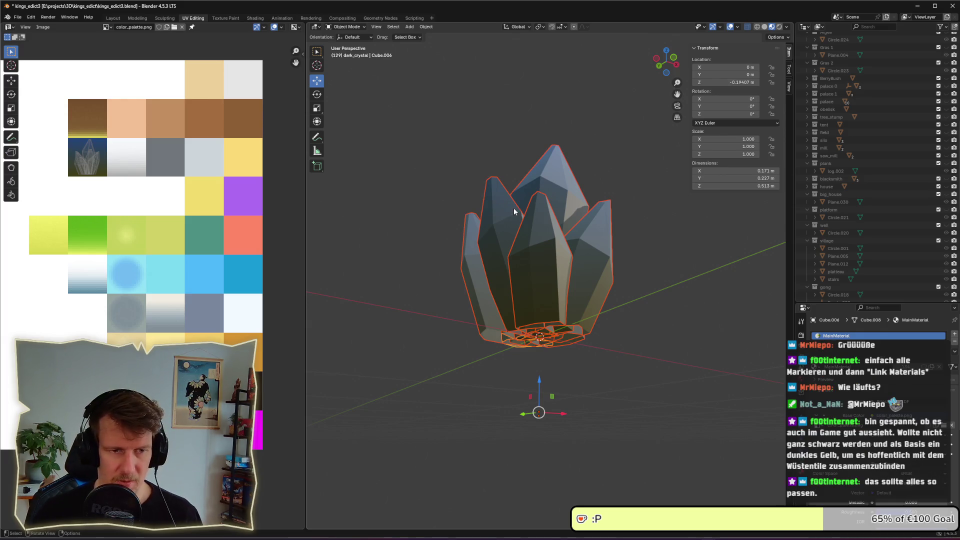
mouse_move(514, 208)
left_mouse_down()
mouse_move(522, 255)
mouse_move(522, 245)
left_mouse_up()
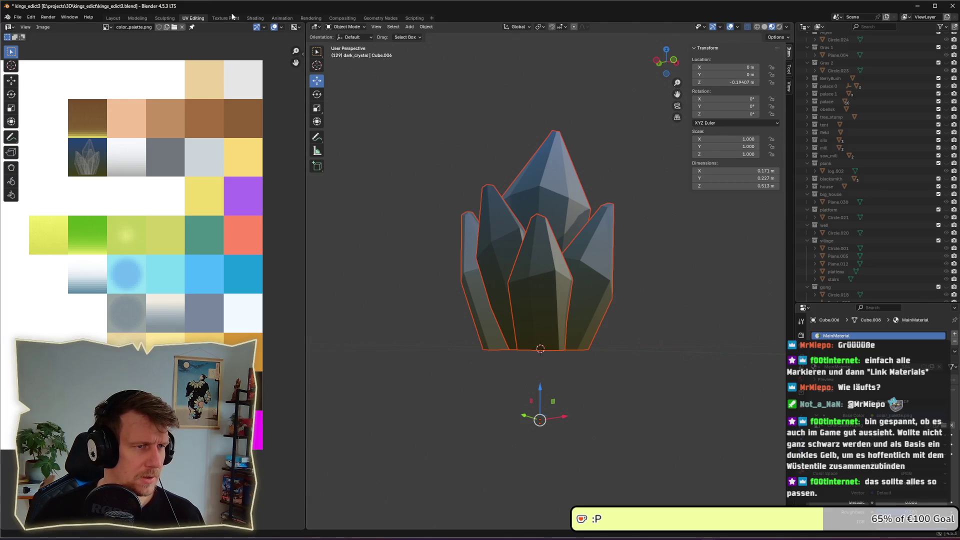
Step: Apply All Transforms to the crystal shards so their Z location is 0 m, and save
left_click(377, 28)
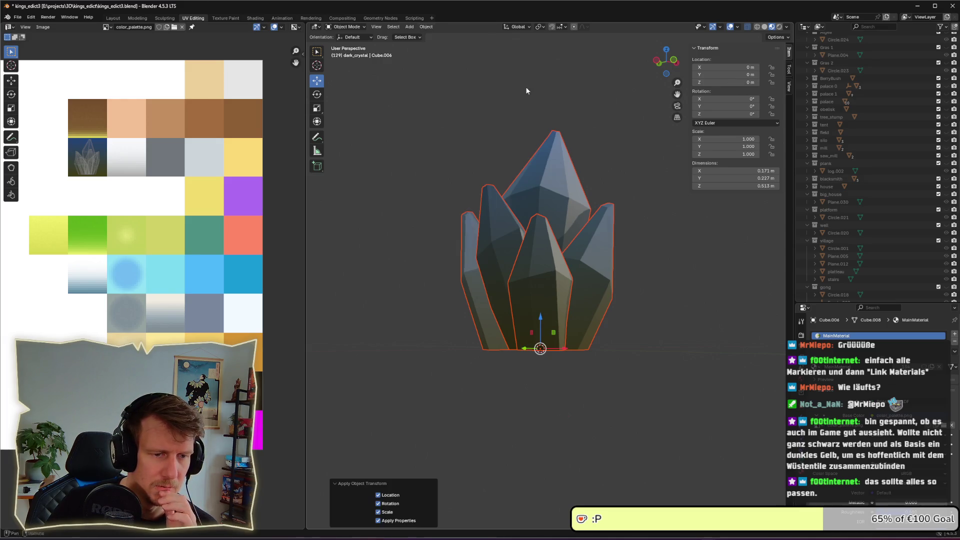
left_click(526, 90)
key("ctrl+s")
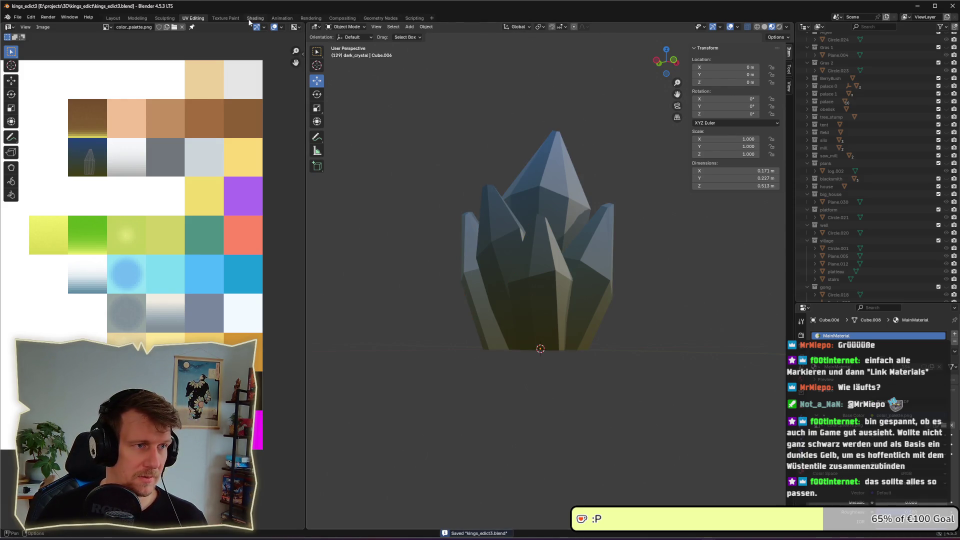
left_click(172, 18)
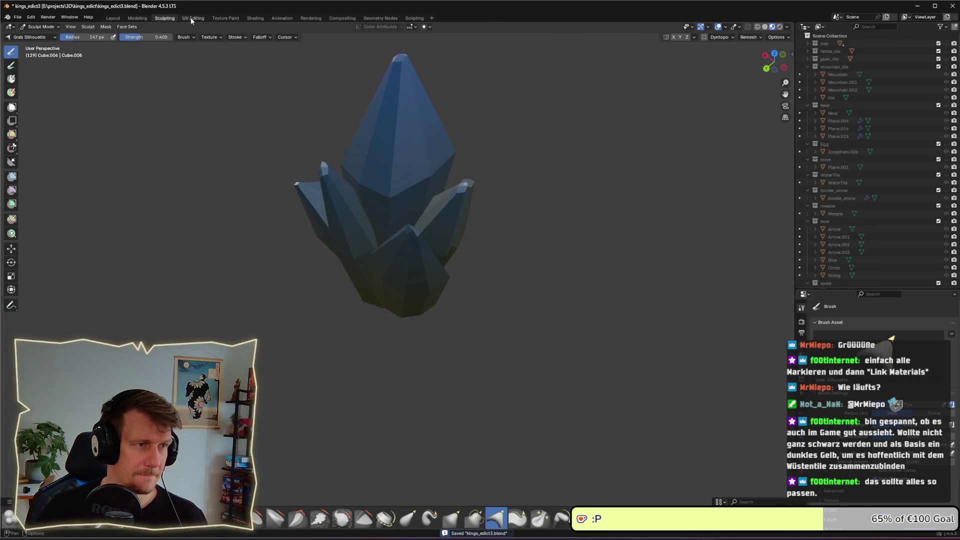
Step: Show the export script in Blender's Scripting workspace, then bring the Godot Engine window forward
left_click(191, 18)
left_click(415, 18)
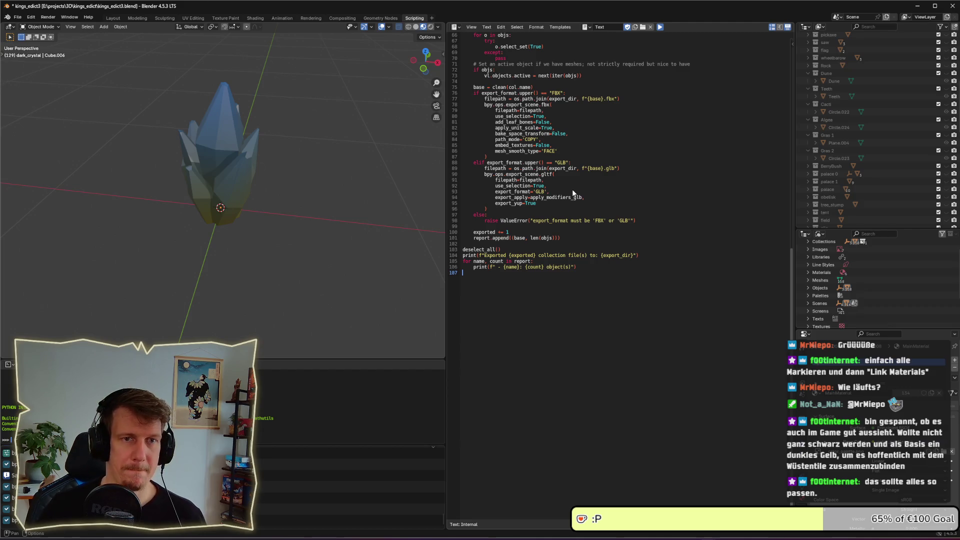
key("alt+Tab")
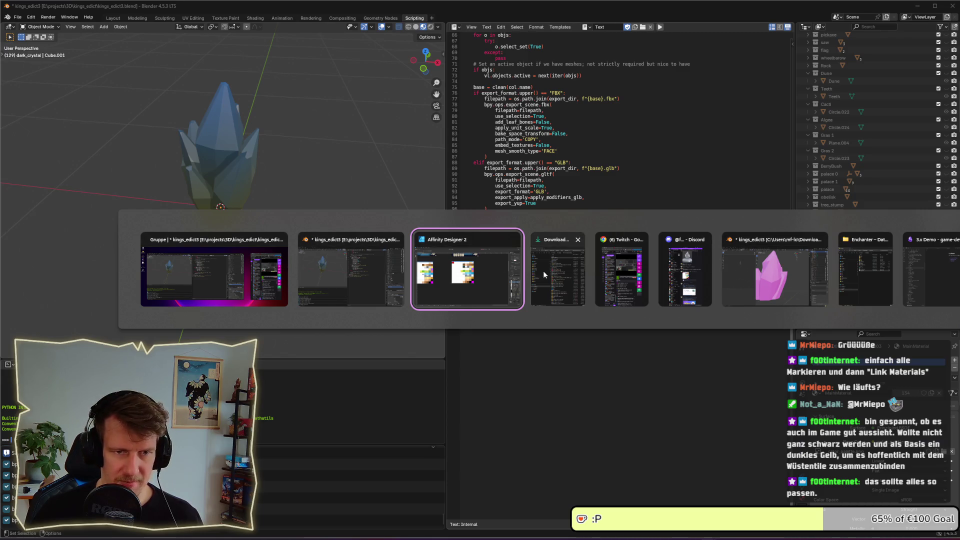
key("alt+shift+Tab")
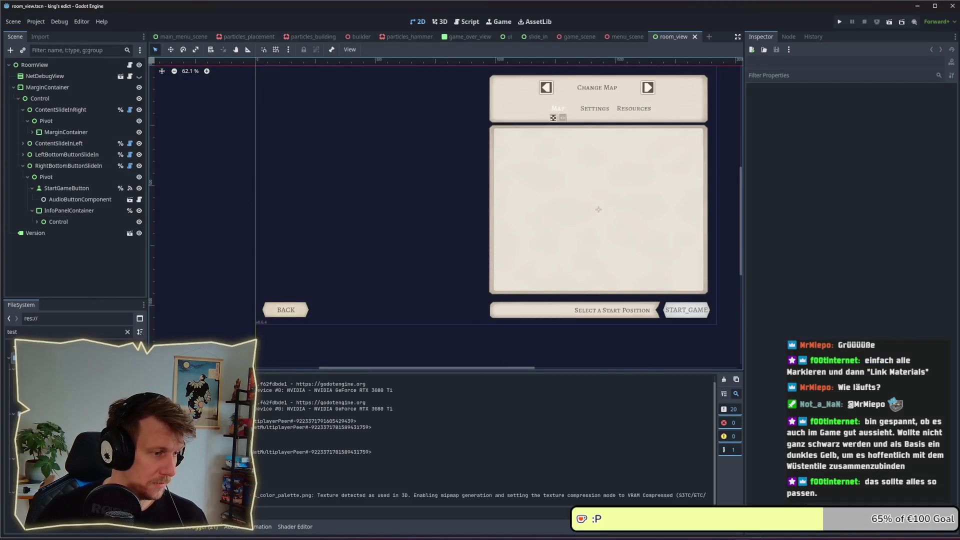
Step: Duplicate olives.tscn in scenes/anomalies as dark_crystal.tscn, then filter the file list for 'cr'
left_click(6, 332)
type("olive")
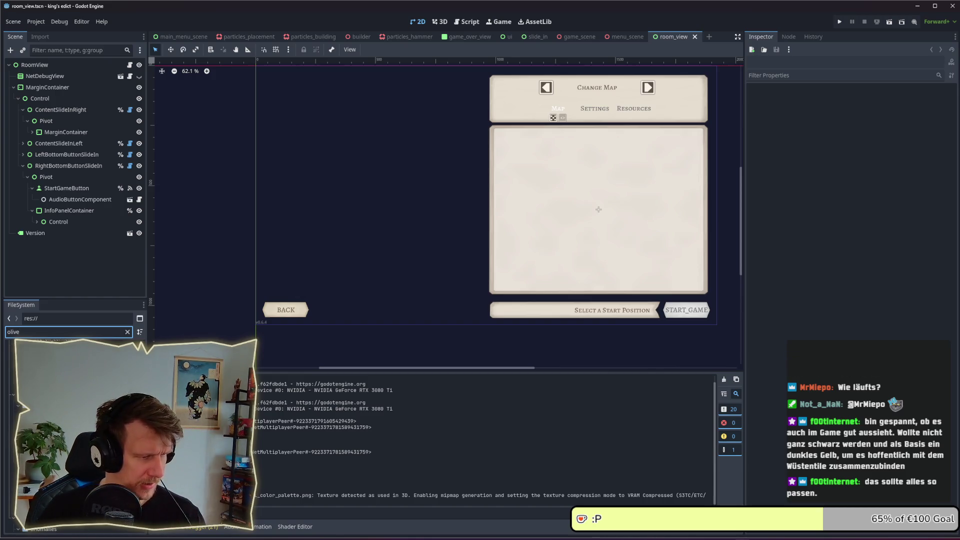
left_click(50, 360)
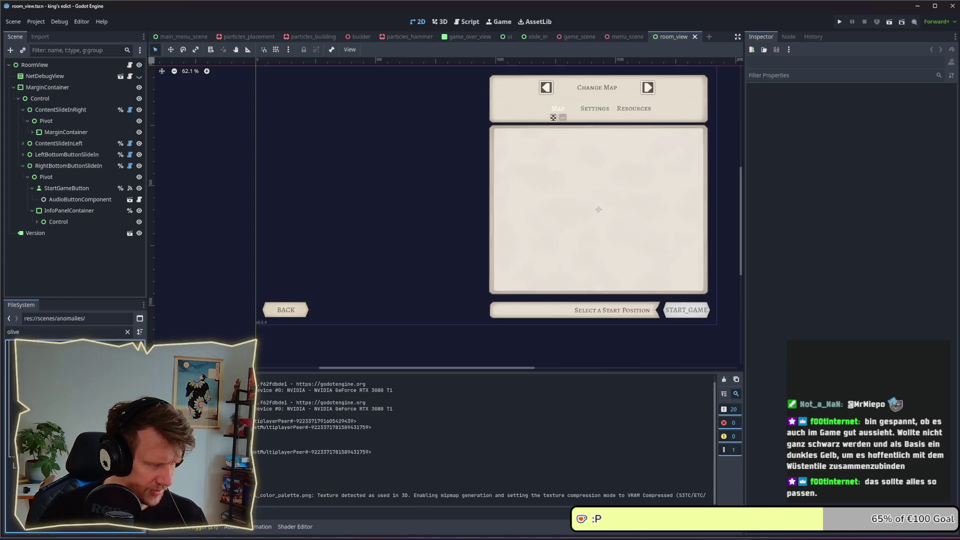
right_click(50, 360)
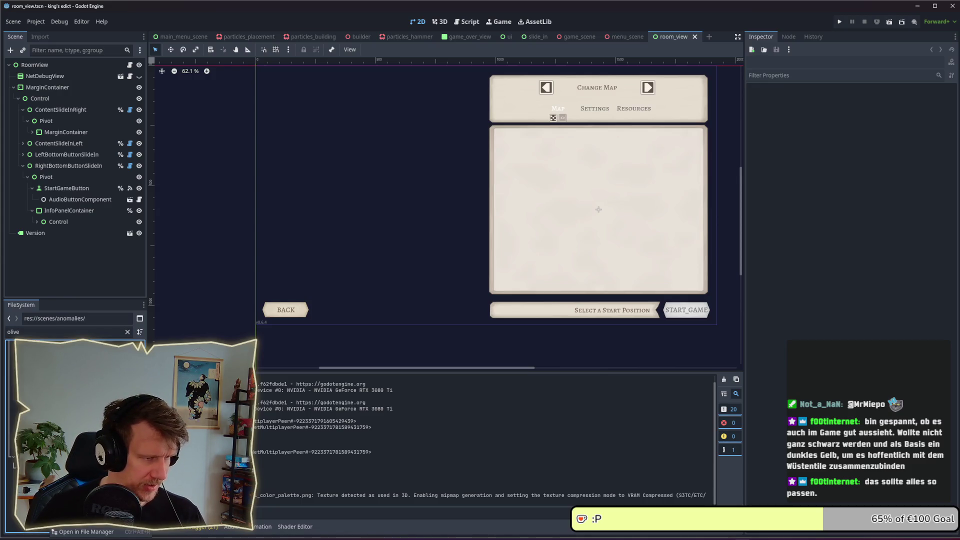
left_click(55, 371)
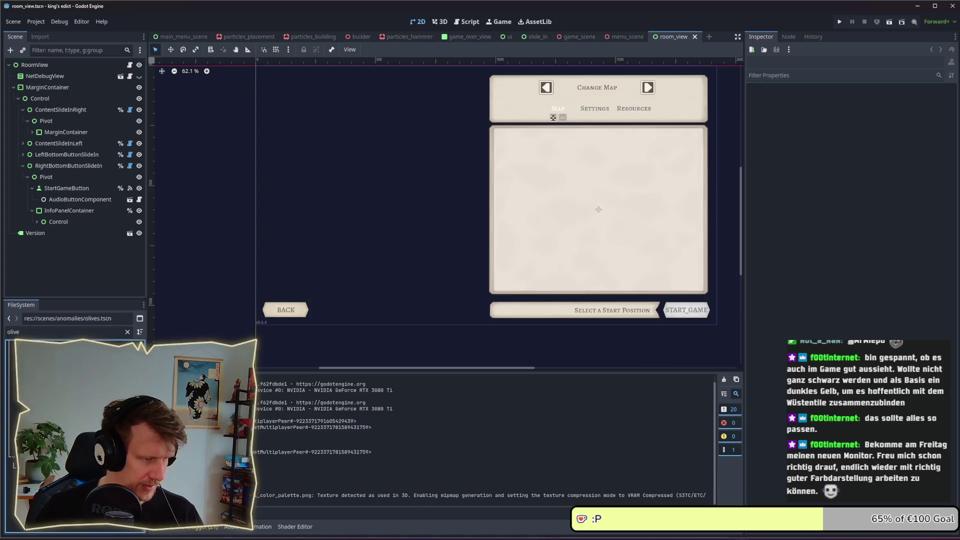
key("ctrl+d")
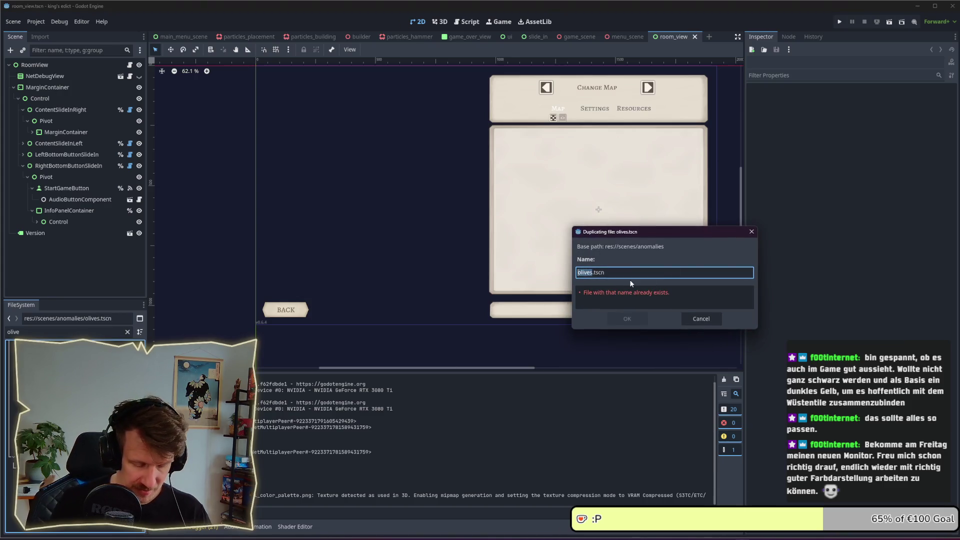
type("dar")
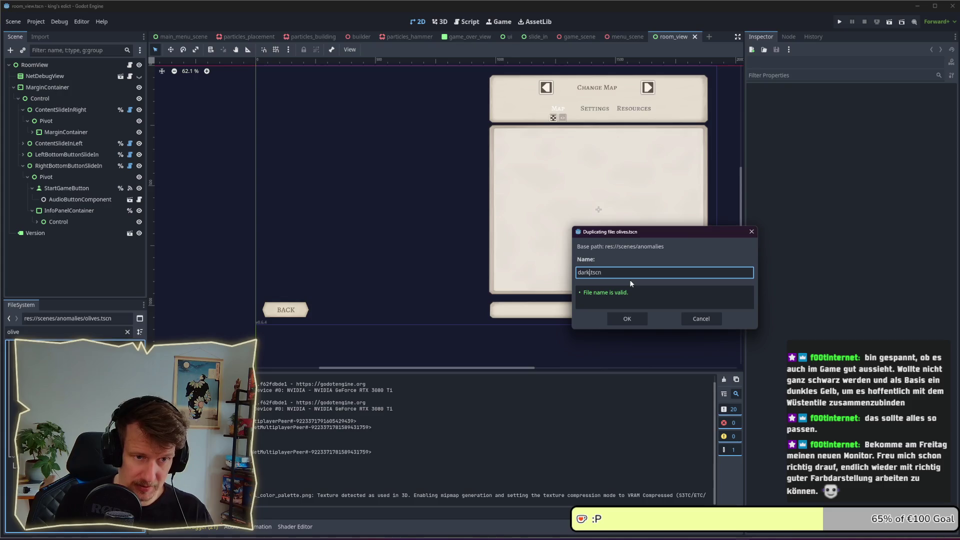
type("k_crystals")
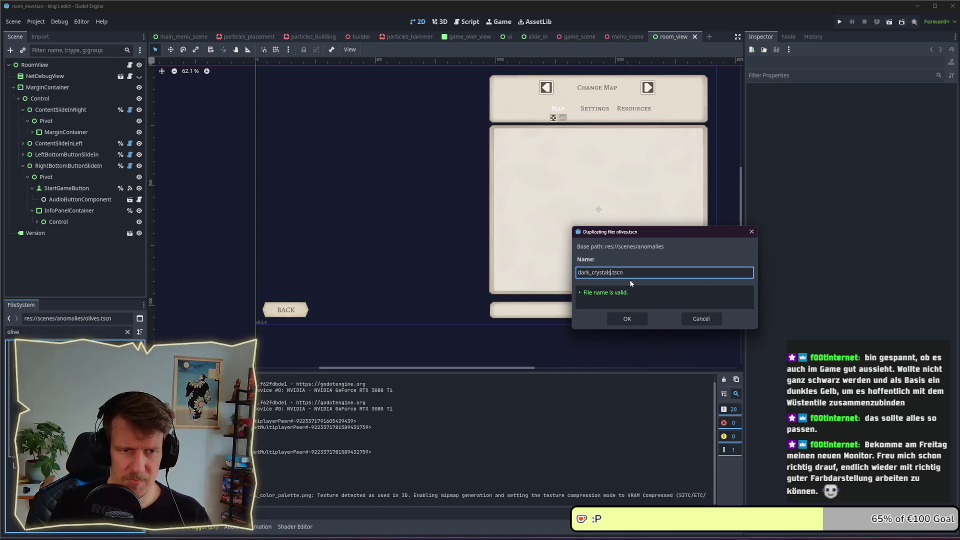
key("Return")
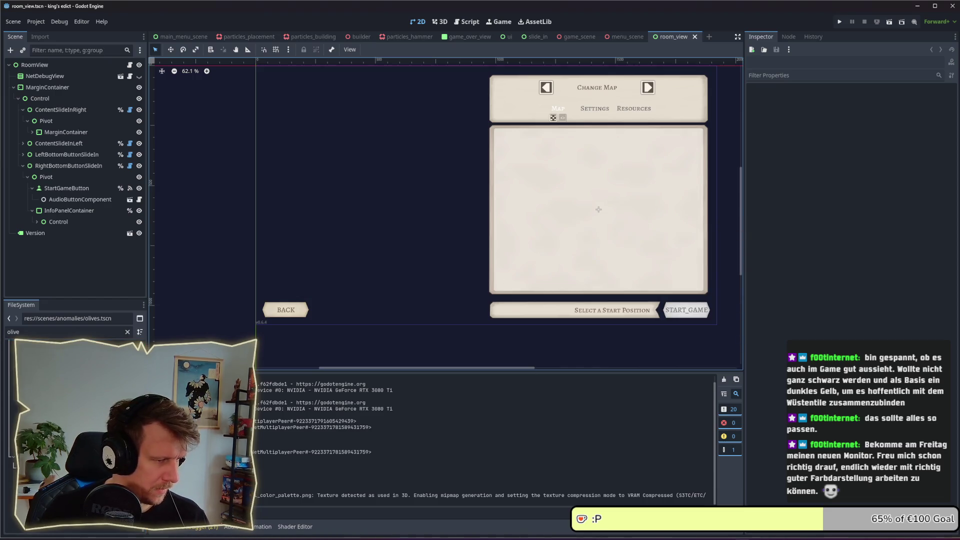
left_click(15, 332)
type("cryst")
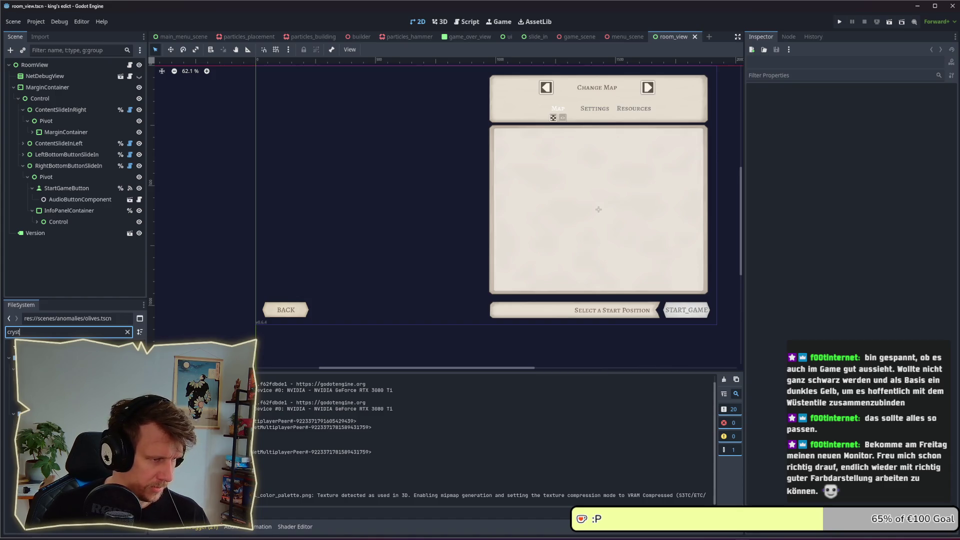
Step: Open the dark_crystals scene and add the plain_tile model under the Olives root
double_click(45, 379)
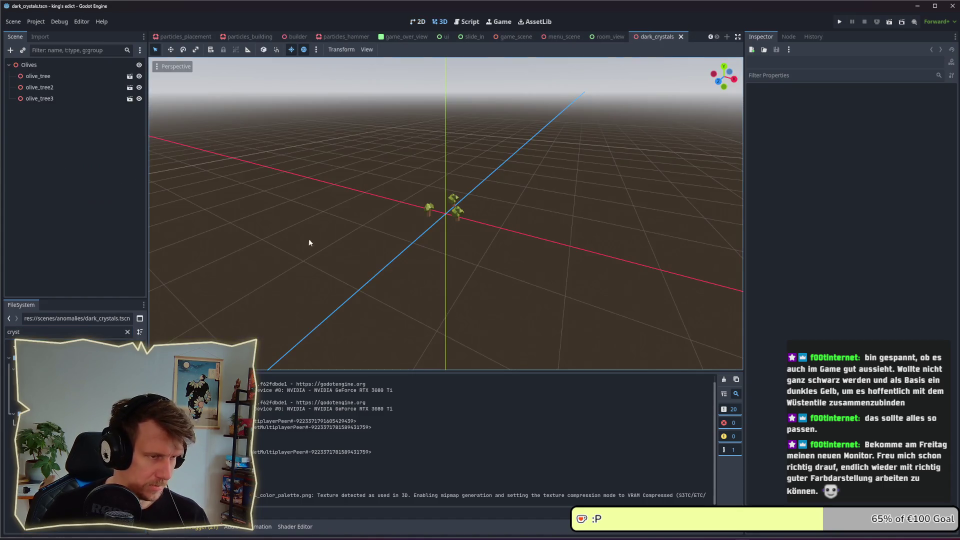
scroll(446, 210, "down", 2)
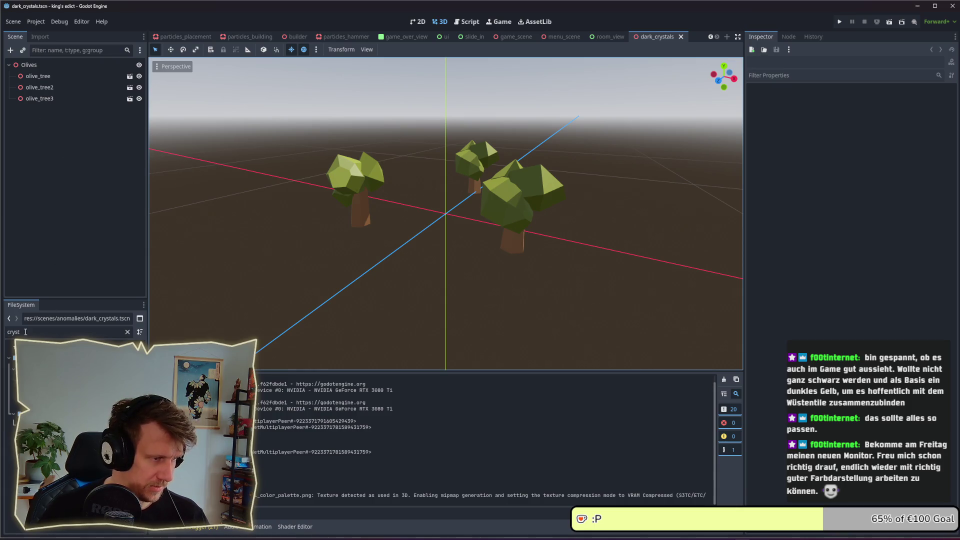
left_click_drag(25, 332, 3, 334)
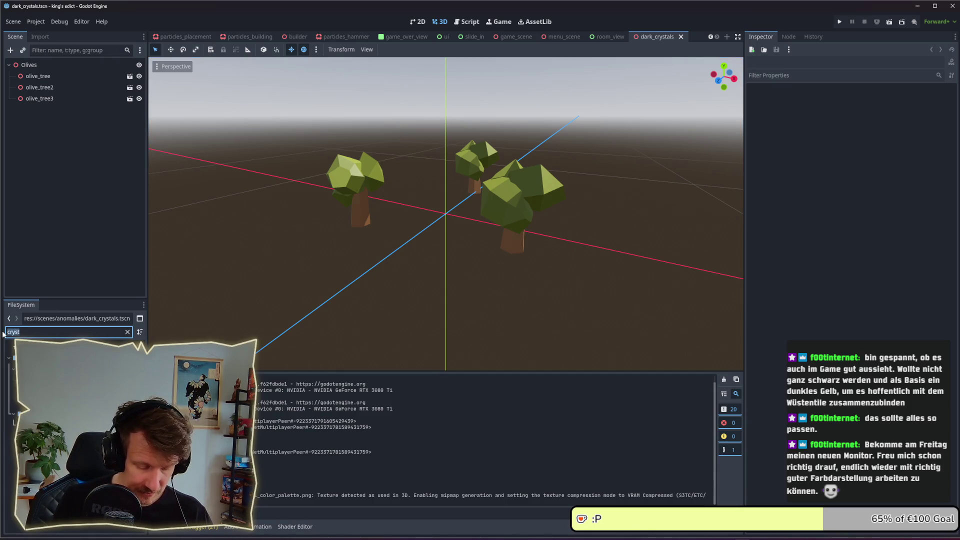
type("tile")
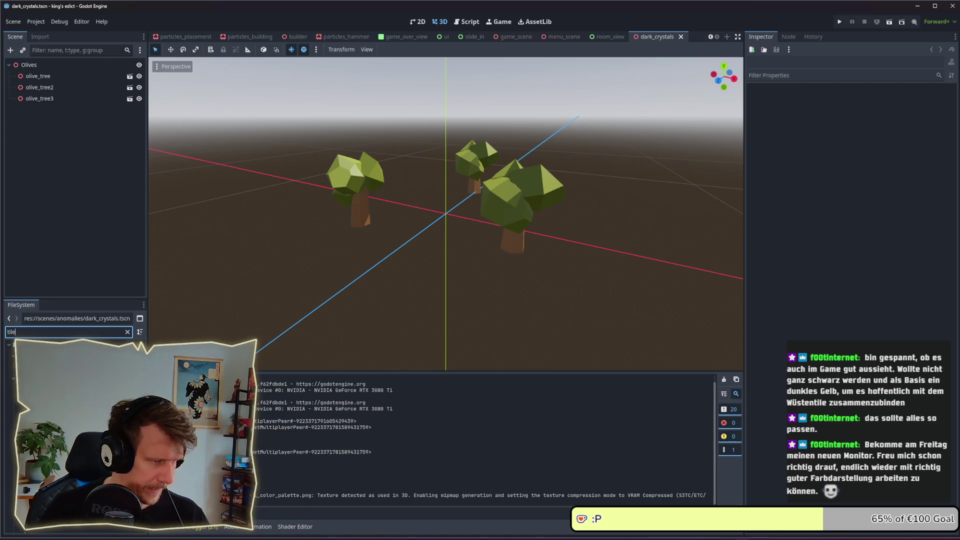
left_click_drag(30, 380, 54, 74)
key("ctrl+z")
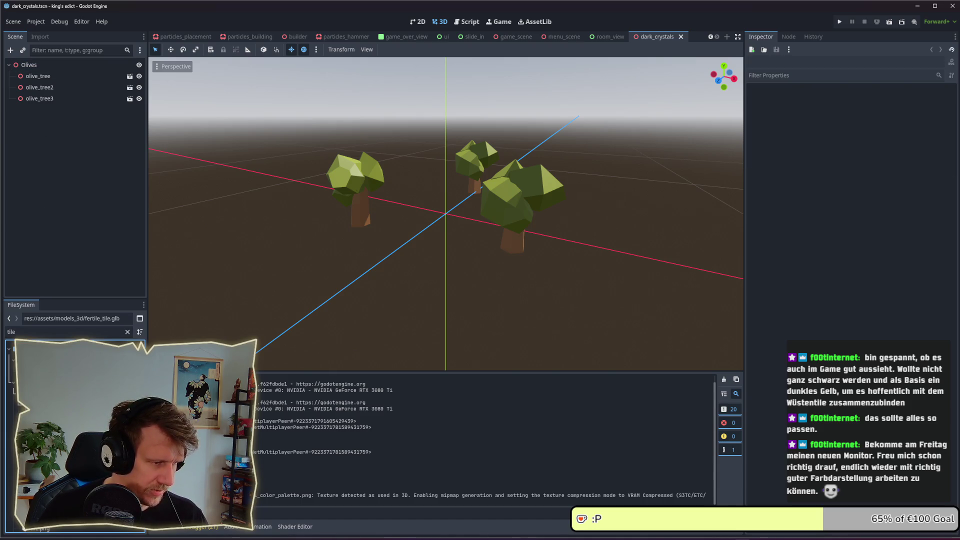
left_click_drag(30, 350, 60, 75)
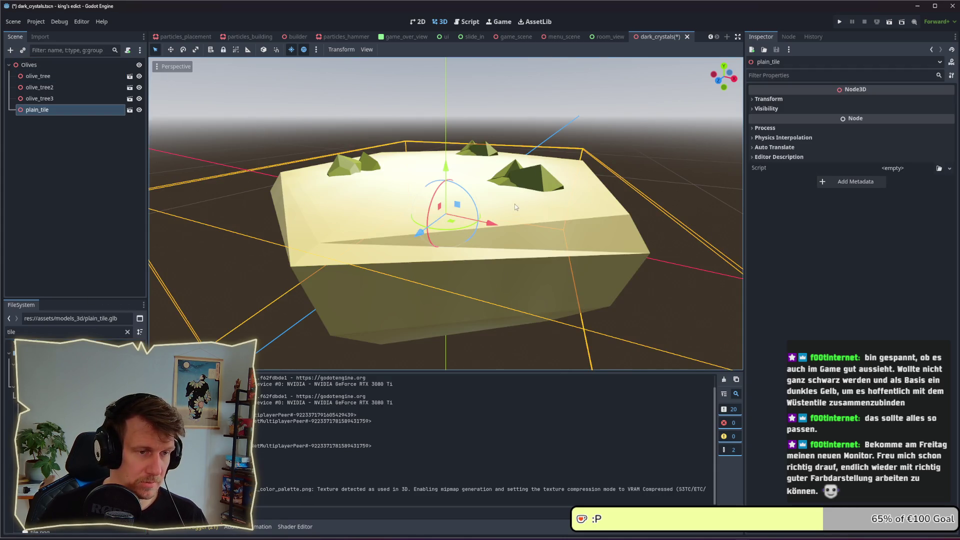
Step: Lower the plain_tile beneath the olive trees and check its placement from several angles
mouse_move(446, 166)
left_mouse_down()
mouse_move(452, 224)
mouse_move(453, 211)
left_mouse_up()
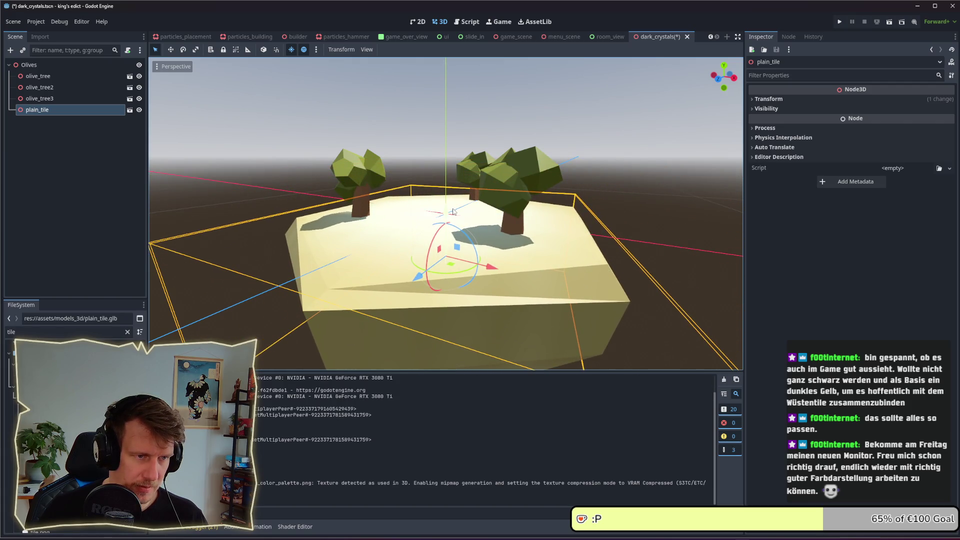
left_click(575, 145)
left_click_drag(600, 139, 633, 148)
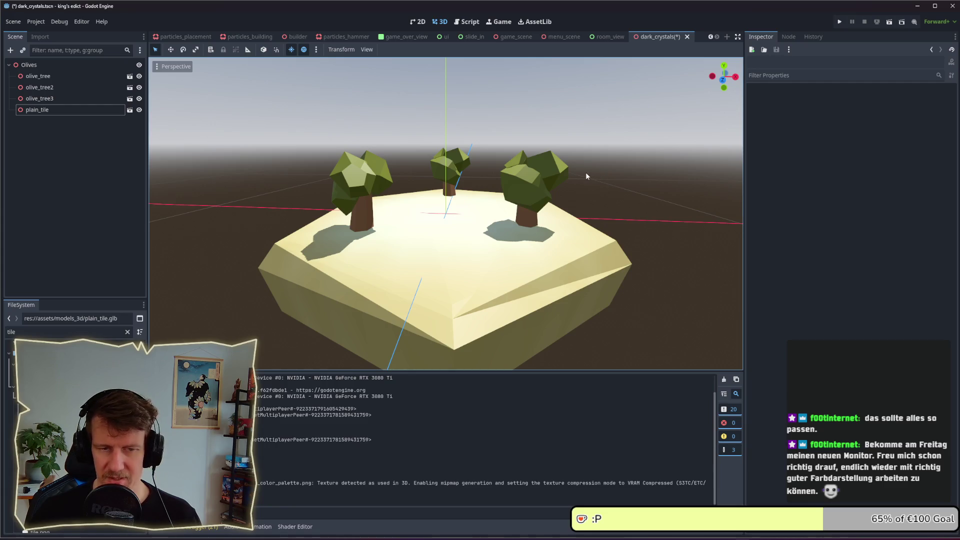
scroll(496, 179, "down", 3)
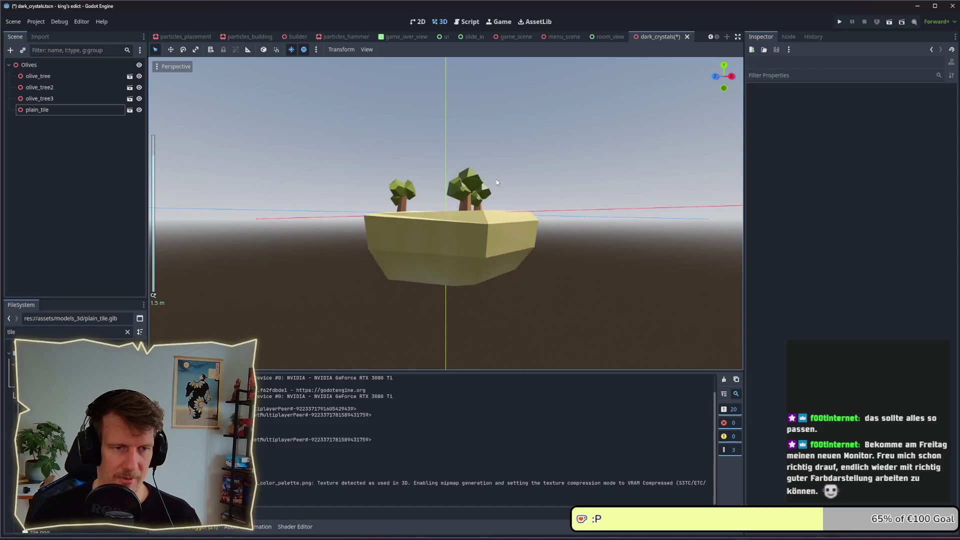
left_click_drag(495, 179, 506, 256)
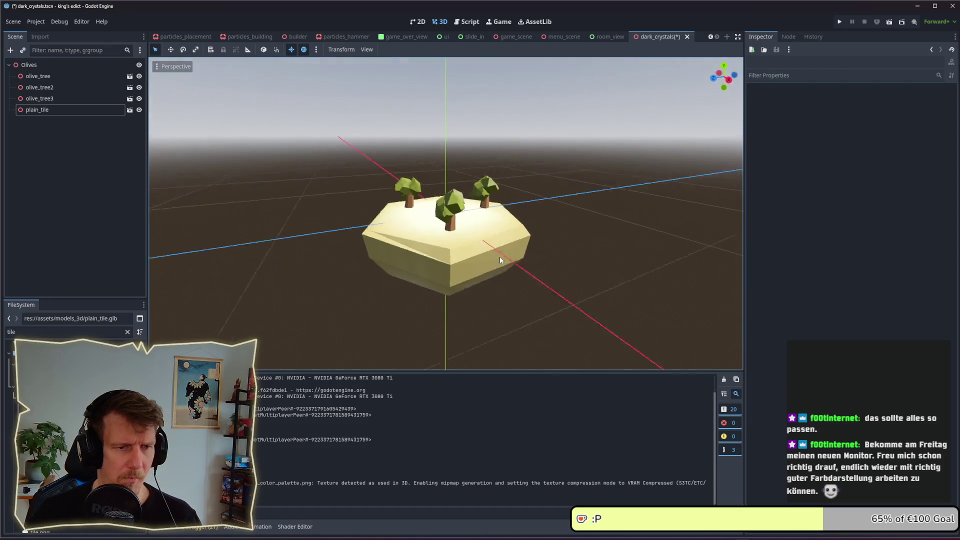
mouse_move(482, 256)
left_mouse_down()
mouse_move(467, 254)
mouse_move(477, 279)
left_mouse_up()
scroll(477, 279, "down", 4)
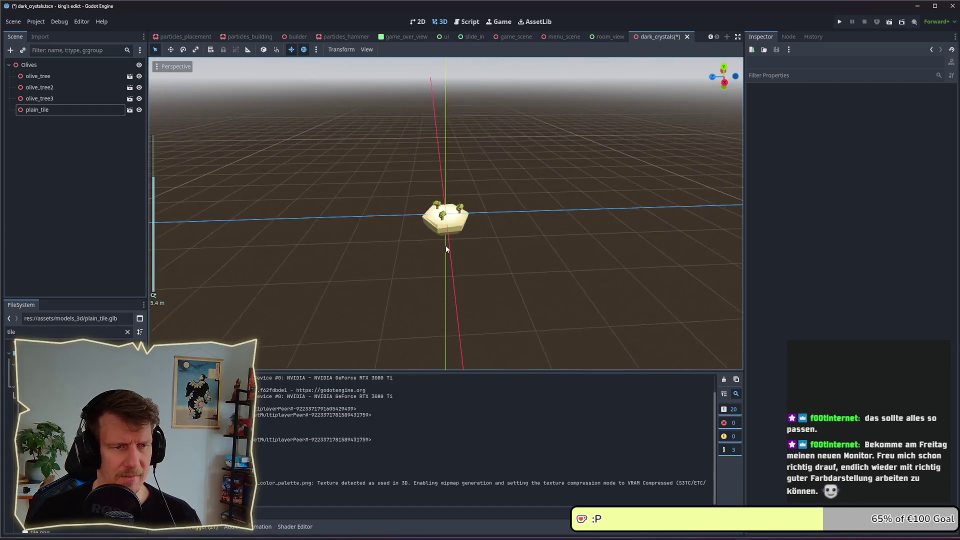
scroll(457, 279, "up", 5)
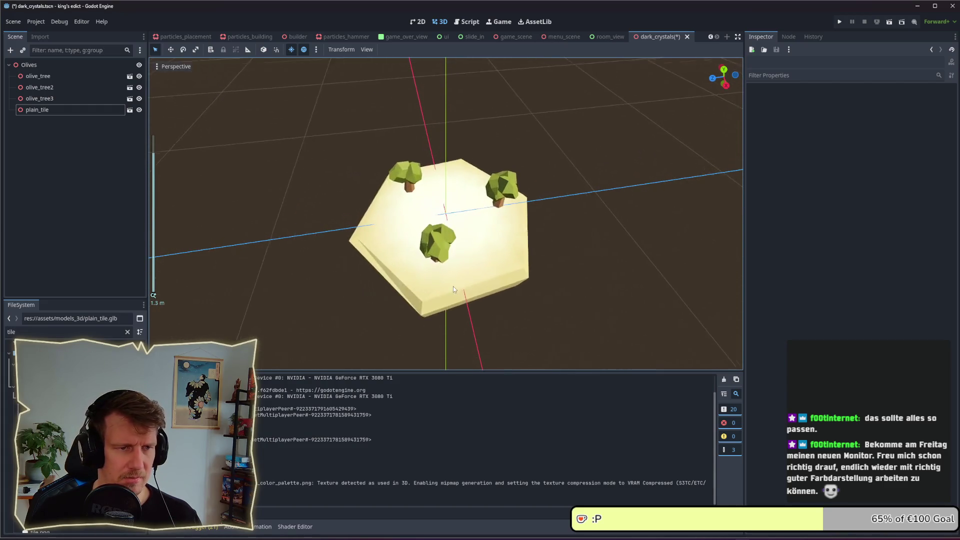
left_click_drag(453, 286, 347, 229)
left_click(50, 65)
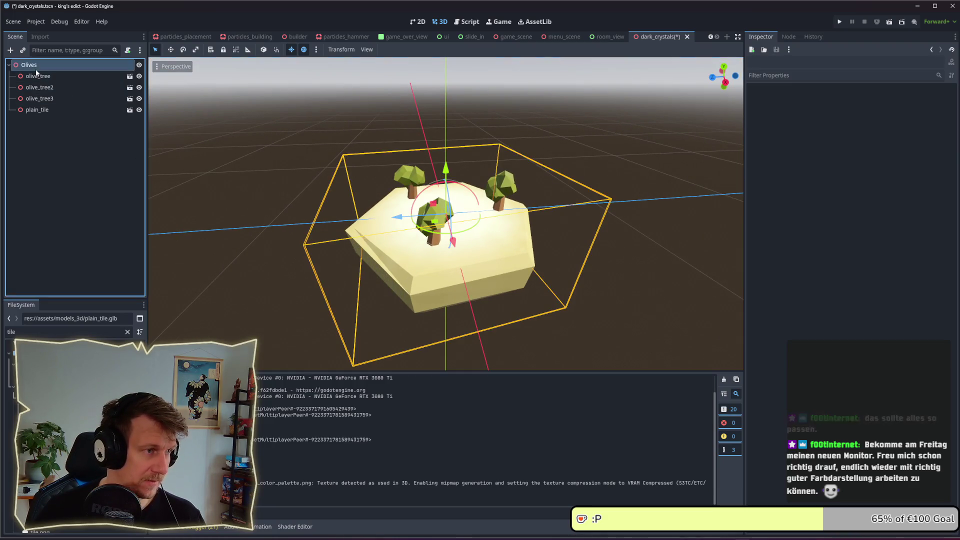
Step: Filter the file list for 'dark' and add the dark_crystal.glb model to the scene
double_click(10, 331)
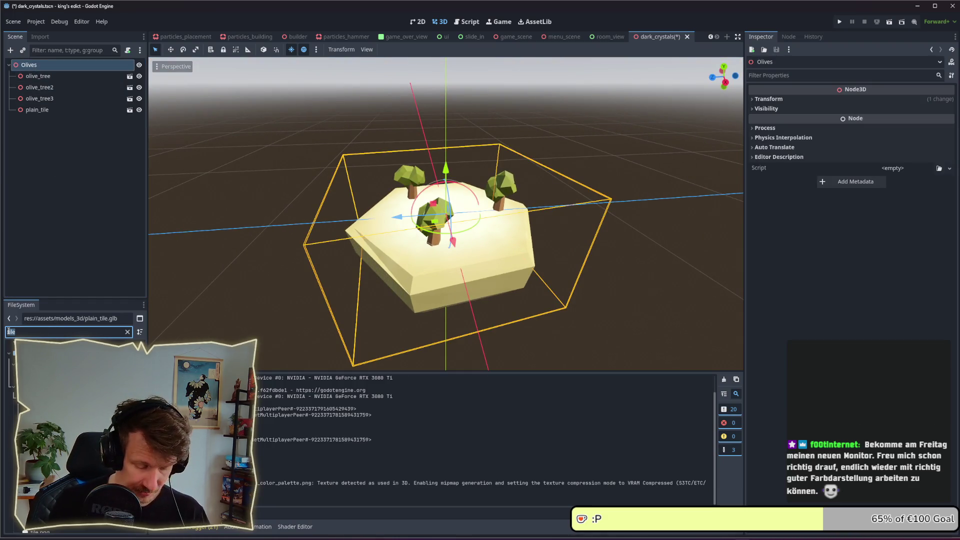
type("dark")
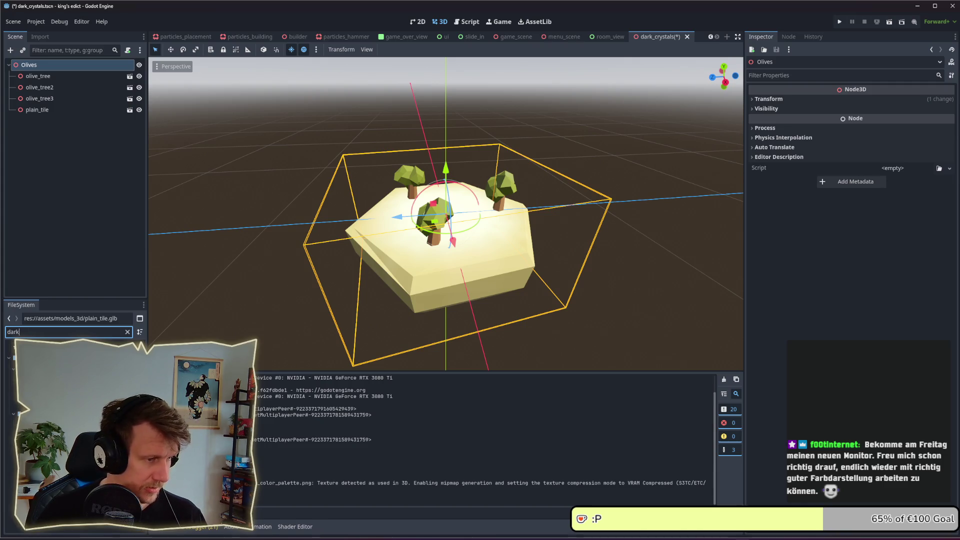
left_click_drag(40, 377, 49, 72)
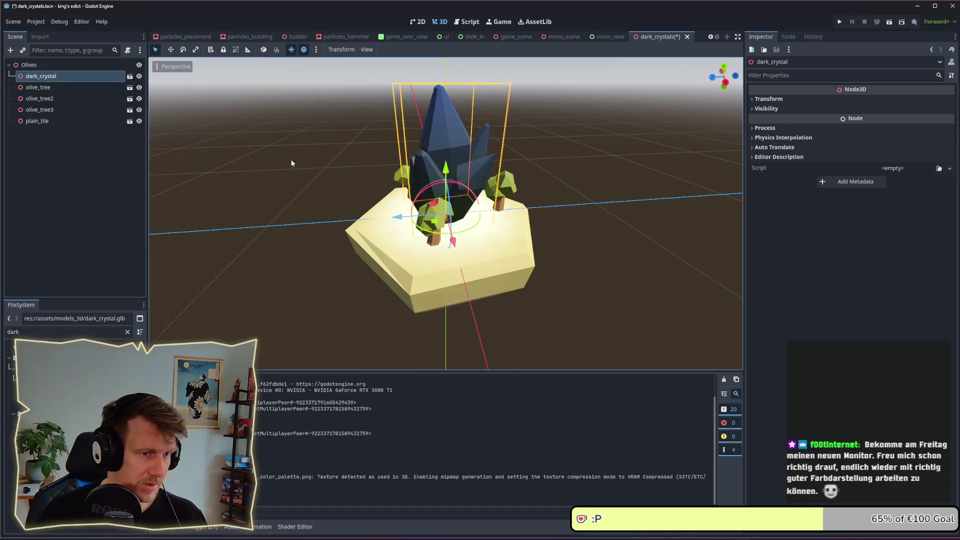
mouse_move(422, 159)
left_mouse_down()
mouse_move(530, 155)
mouse_move(489, 160)
left_mouse_up()
Step: Delete olive_tree and olive_tree2, then save the dark_crystals scene
left_click(58, 88)
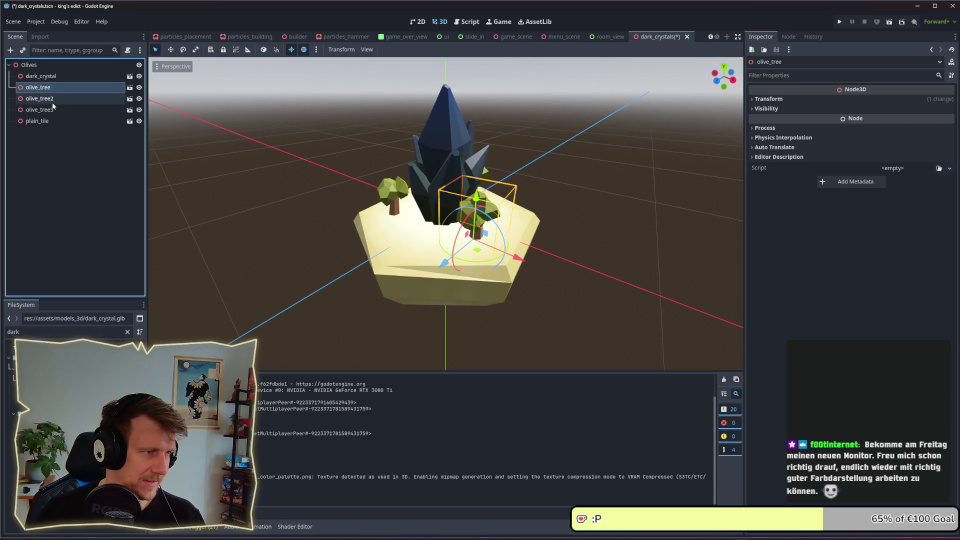
left_click(53, 102, "ctrl")
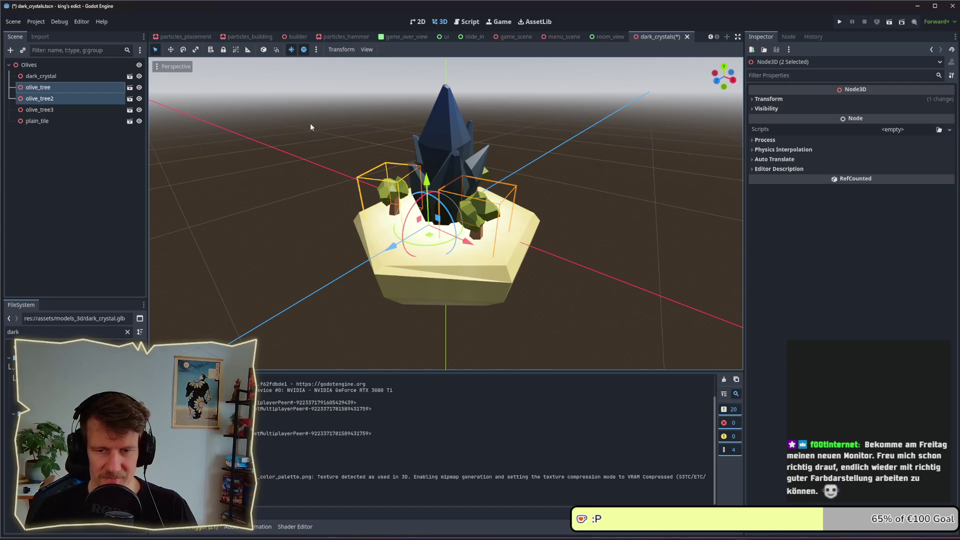
key("Delete")
key("Return")
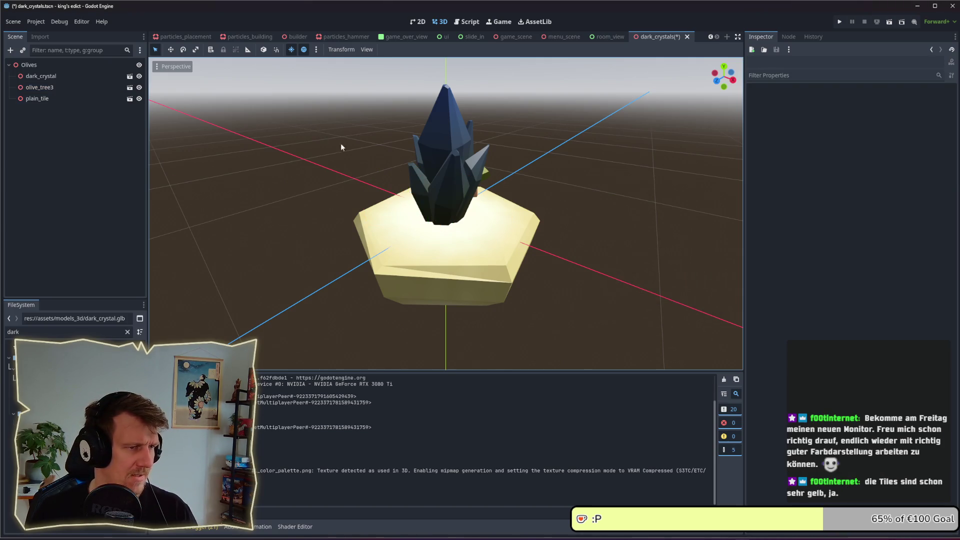
mouse_move(503, 214)
left_mouse_down()
mouse_move(560, 191)
mouse_move(437, 165)
mouse_move(353, 176)
mouse_move(446, 180)
left_mouse_up()
key("ctrl+s")
left_click(447, 180)
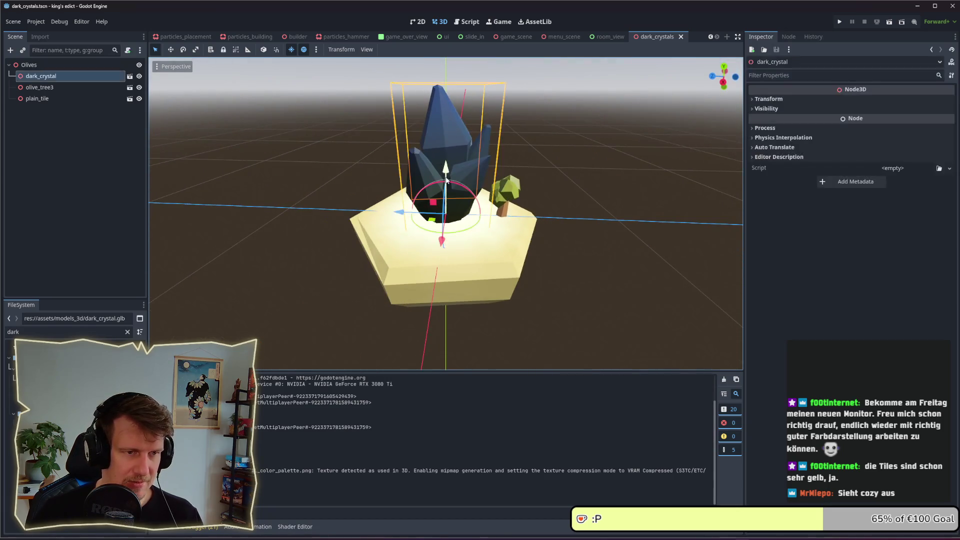
Step: Scale the dark_crystal down to 0.605 and move it toward the back of the tile
left_click(175, 51)
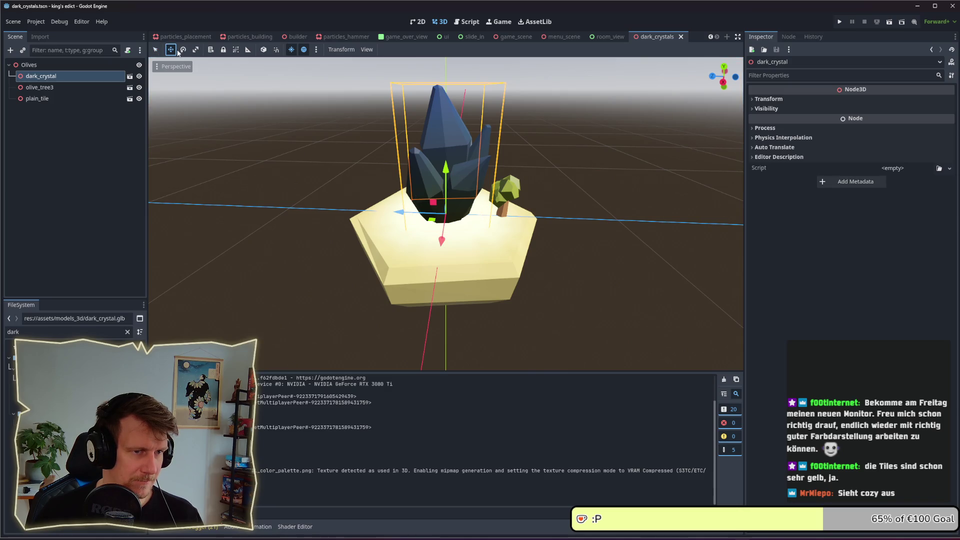
left_click(196, 52)
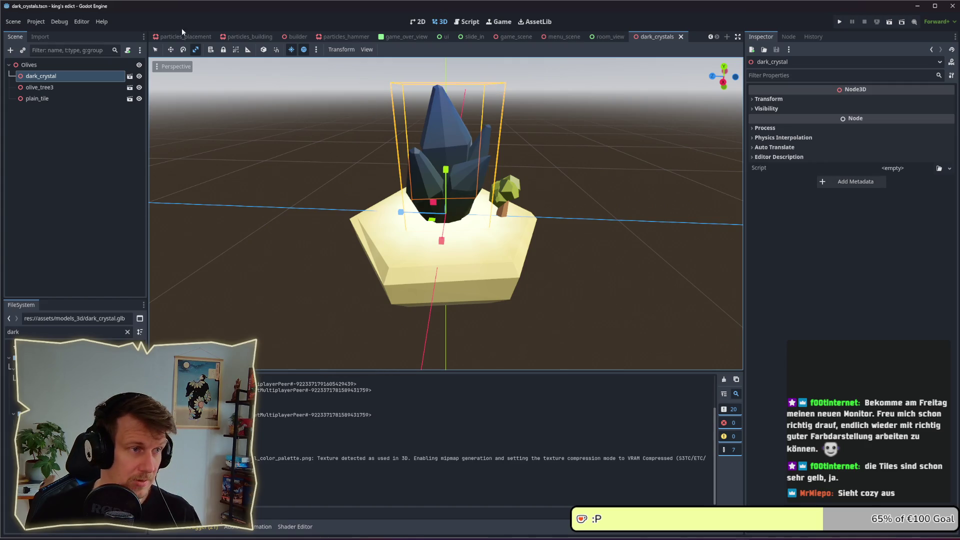
left_click(155, 50)
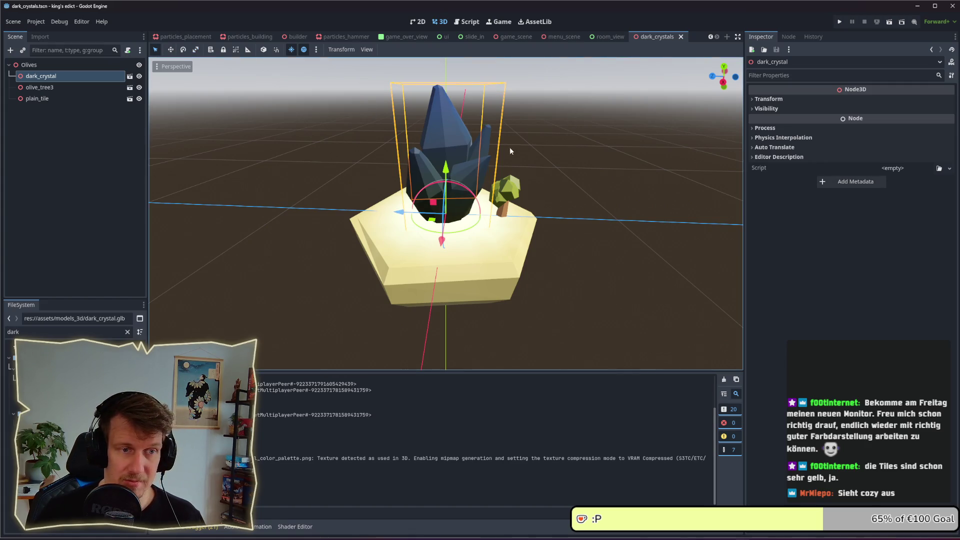
left_click(768, 99)
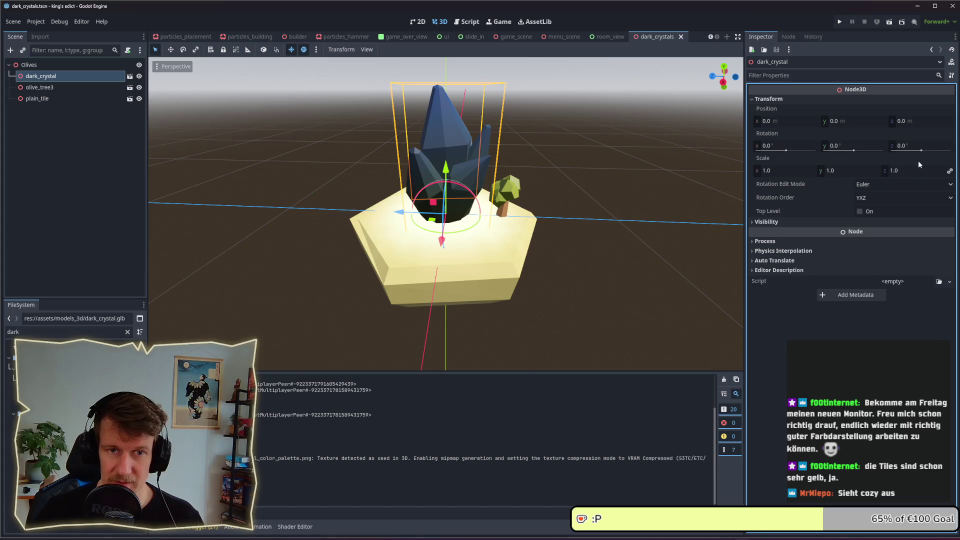
left_click_drag(925, 171, 847, 177)
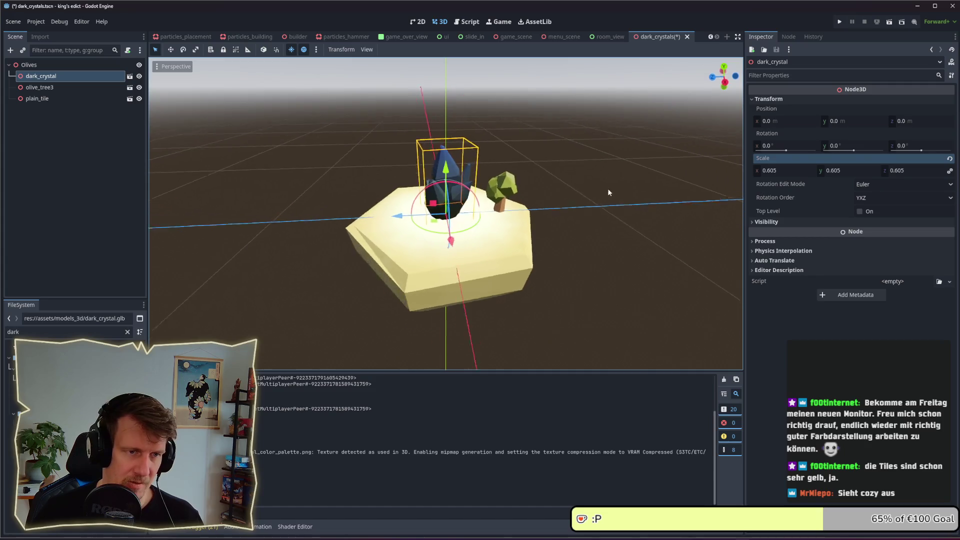
mouse_move(608, 188)
left_mouse_down()
mouse_move(503, 216)
mouse_move(503, 228)
left_mouse_up()
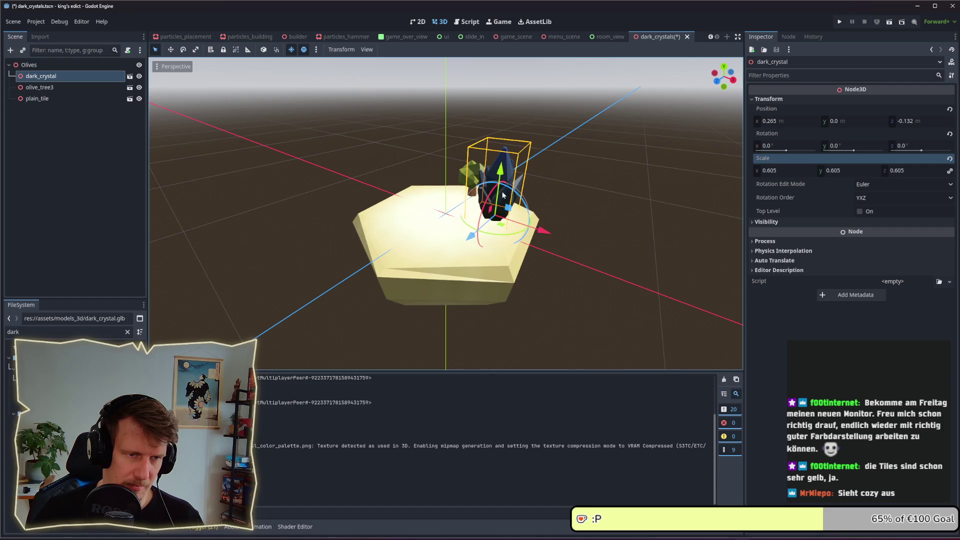
left_click_drag(501, 173, 501, 180)
mouse_move(500, 228)
left_mouse_down()
mouse_move(484, 208)
mouse_move(547, 175)
mouse_move(473, 173)
left_mouse_up()
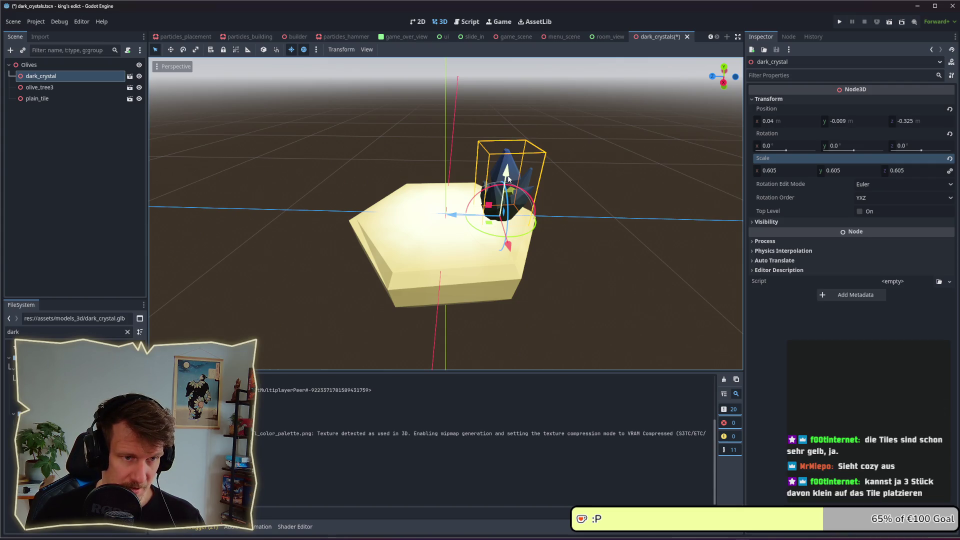
Step: Duplicate the crystal twice, then place dark_crystal3 on the tile's left, rotated and scaled to 0.525
key("ctrl+d")
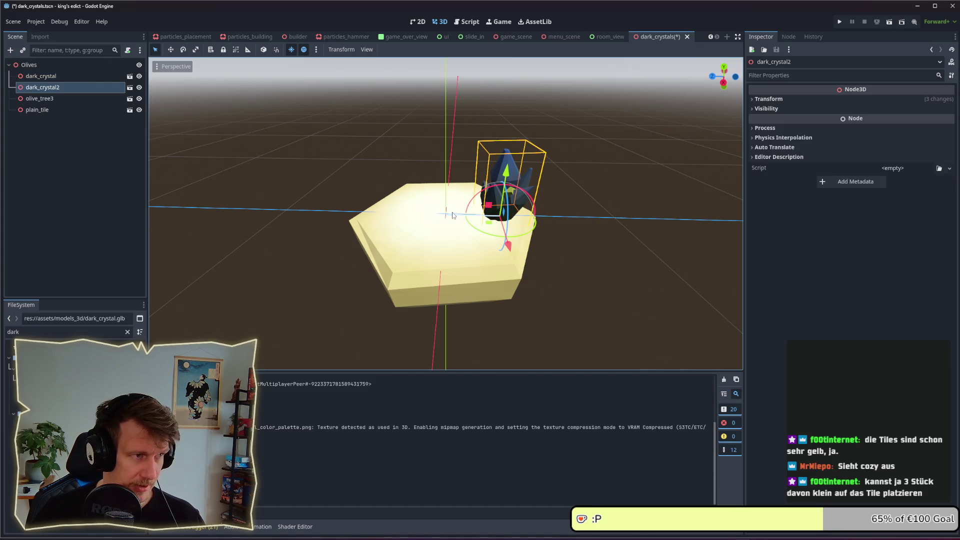
key("ctrl+d")
key("g")
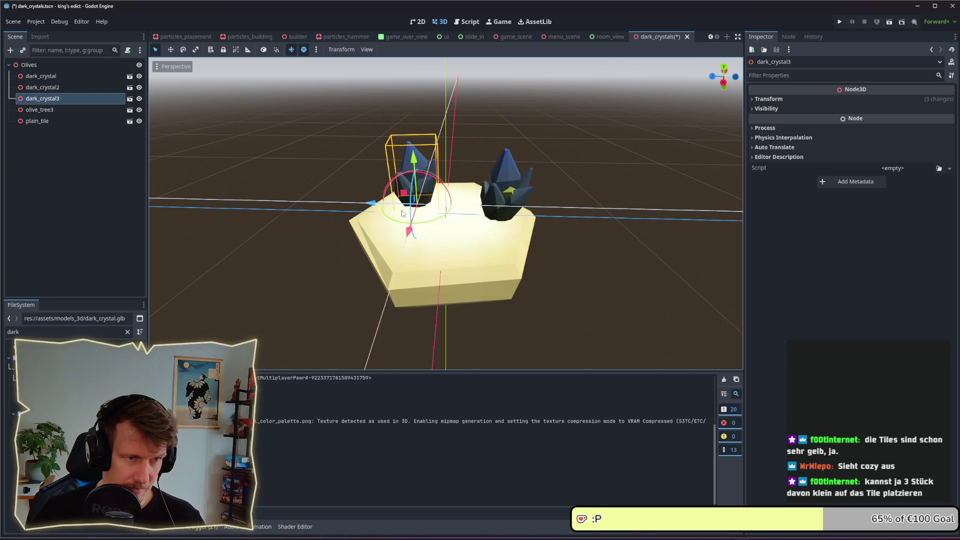
left_click(405, 210)
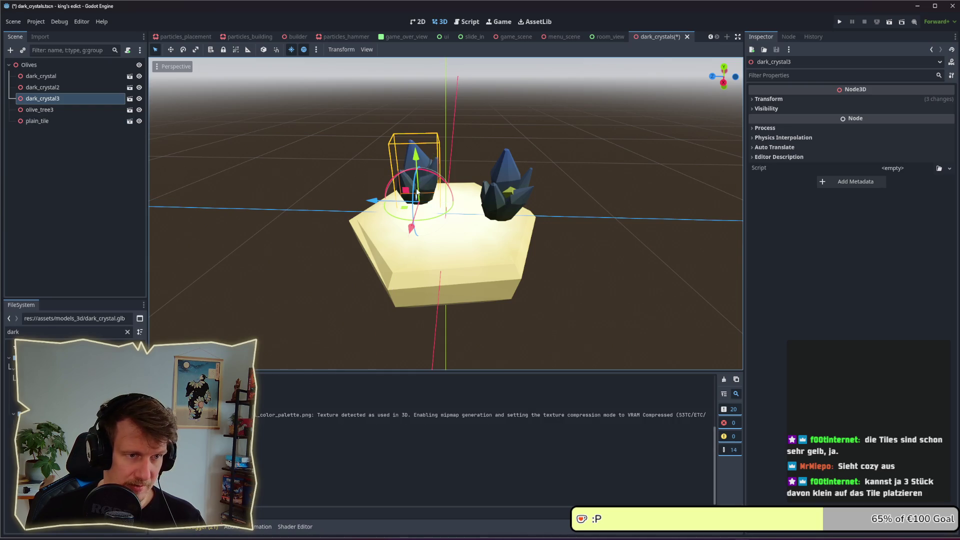
left_click_drag(396, 220, 422, 219)
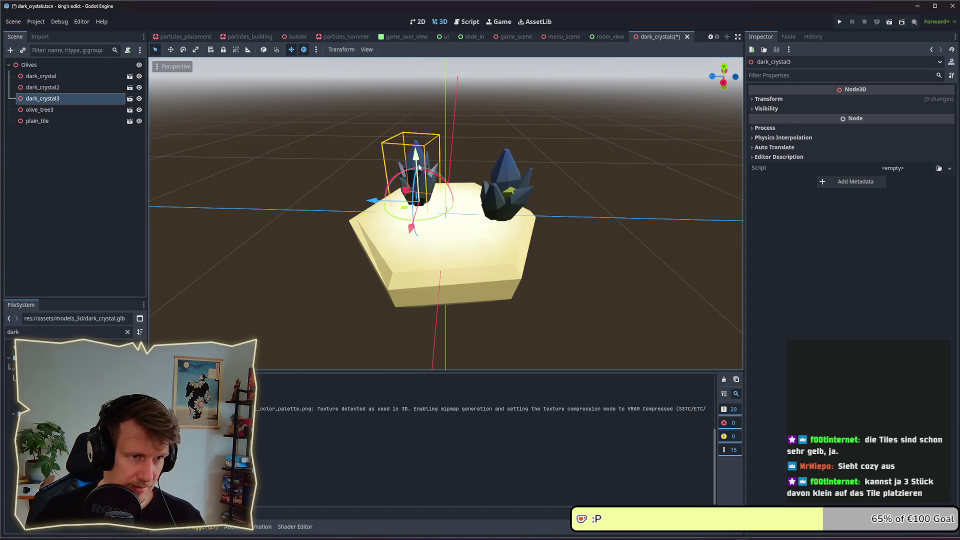
left_click(790, 100)
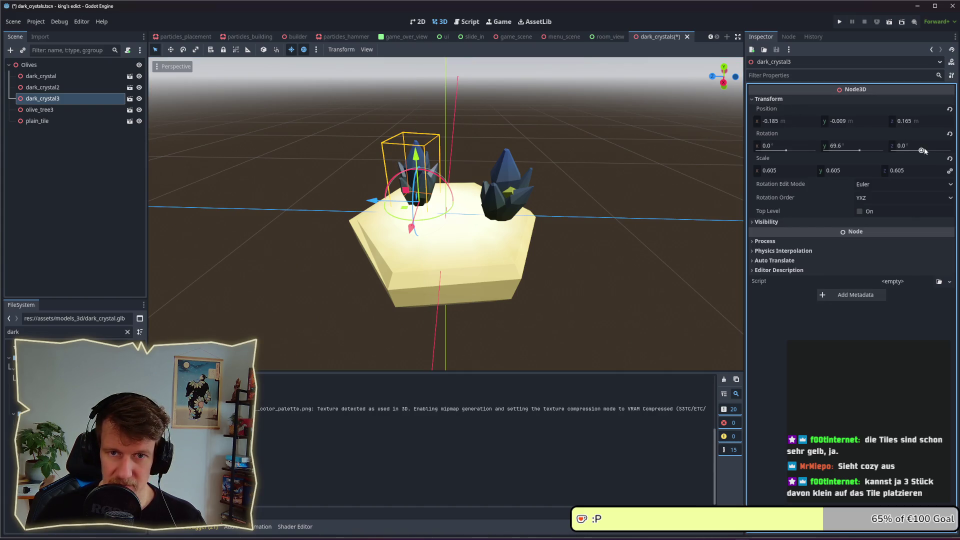
left_click_drag(918, 172, 895, 172)
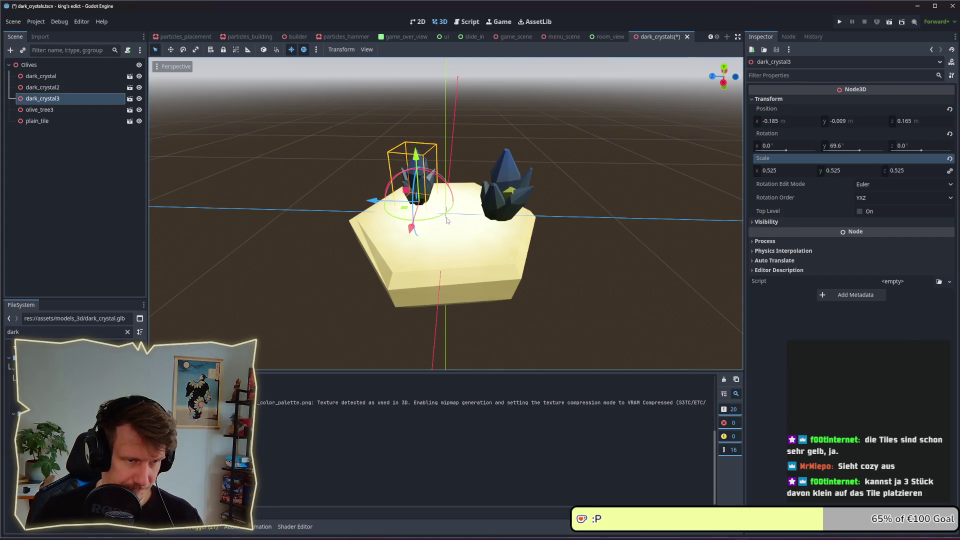
Step: Move dark_crystal2 to the tile's left-centre, delete olive_tree3, and shrink dark_crystal2
left_click(55, 87)
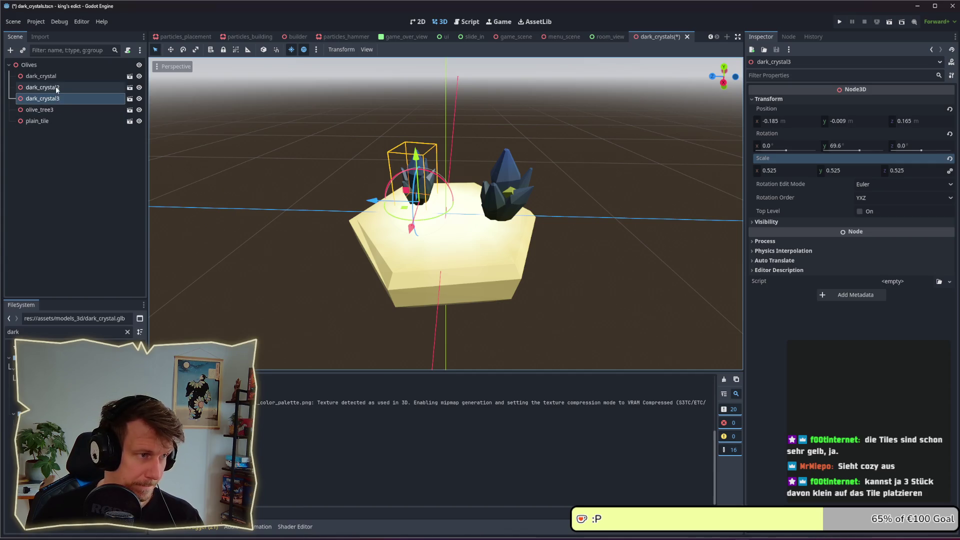
mouse_move(489, 225)
left_mouse_down()
mouse_move(429, 251)
mouse_move(424, 271)
mouse_move(431, 266)
left_mouse_up()
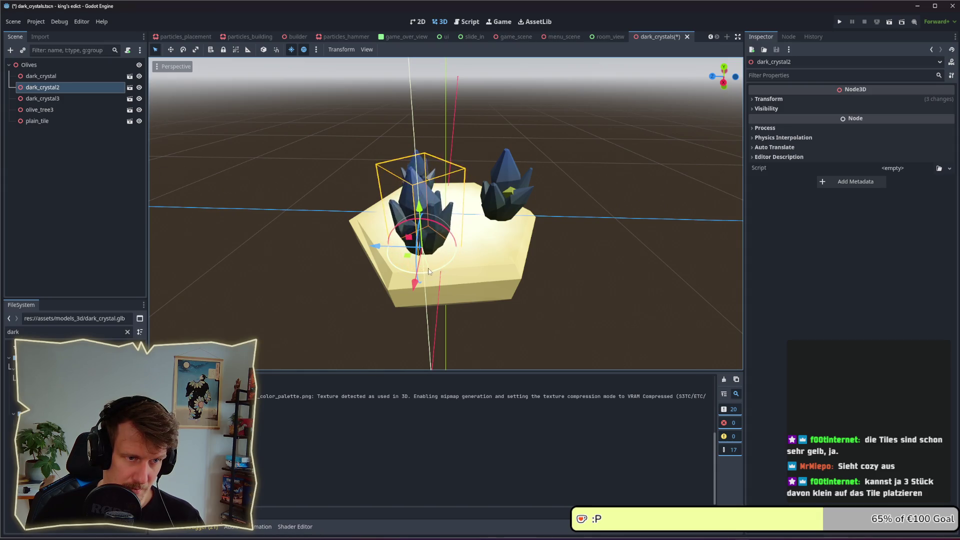
left_click(75, 109)
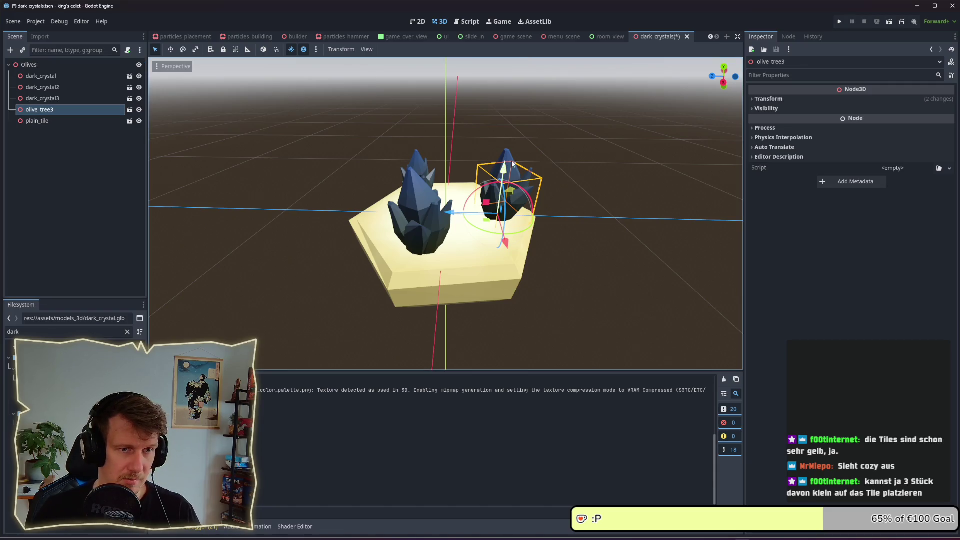
key("Delete")
left_click(637, 286)
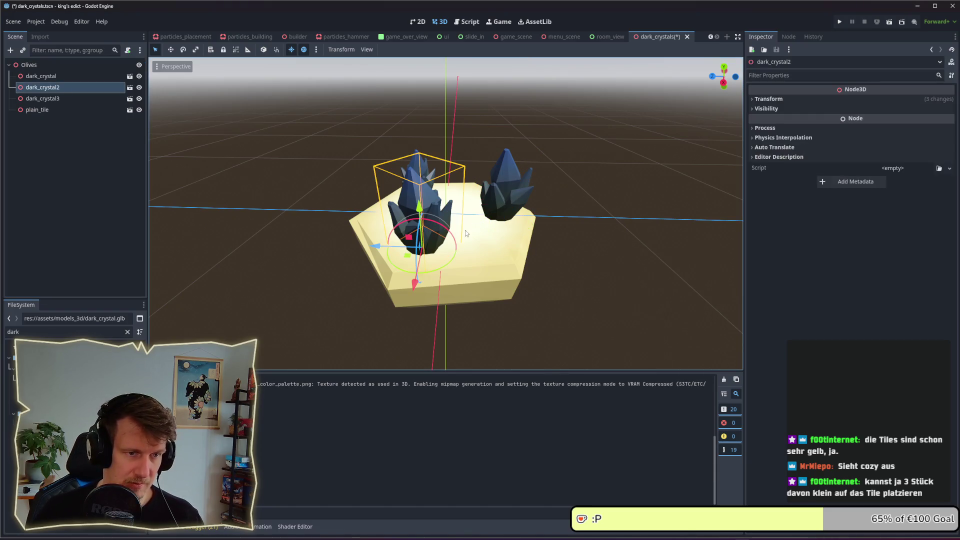
left_click(798, 100)
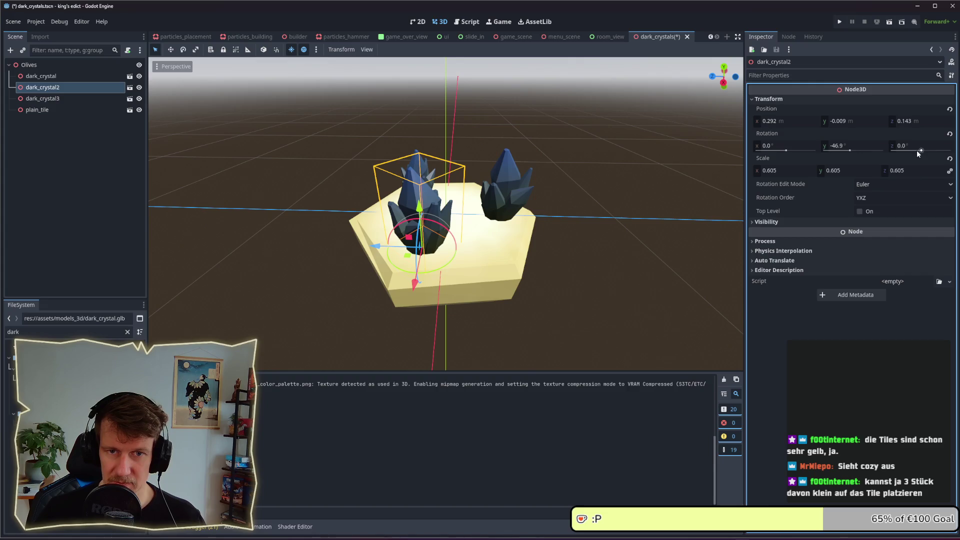
left_click_drag(925, 175, 900, 175)
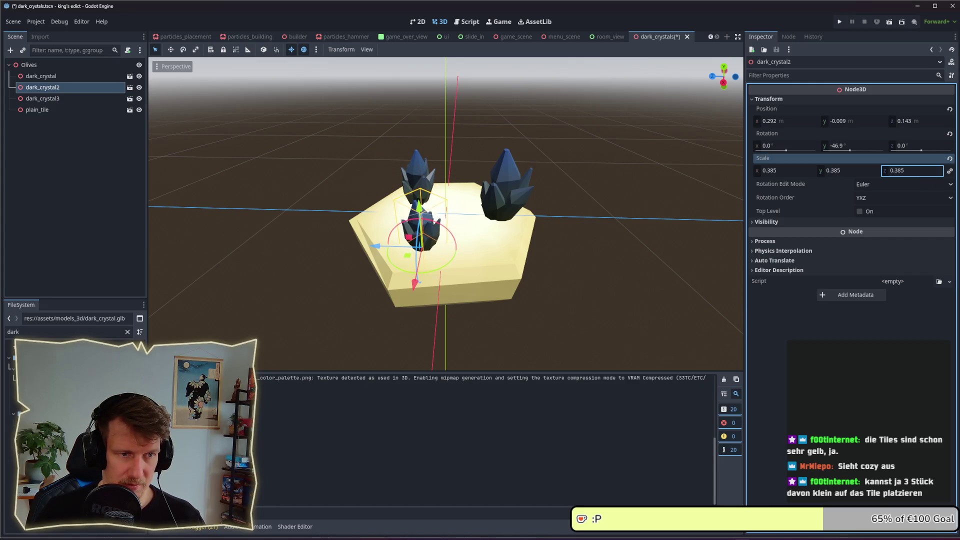
Step: Shrink dark_crystal to scale 0.475 and view the three-crystal arrangement
left_click(518, 182)
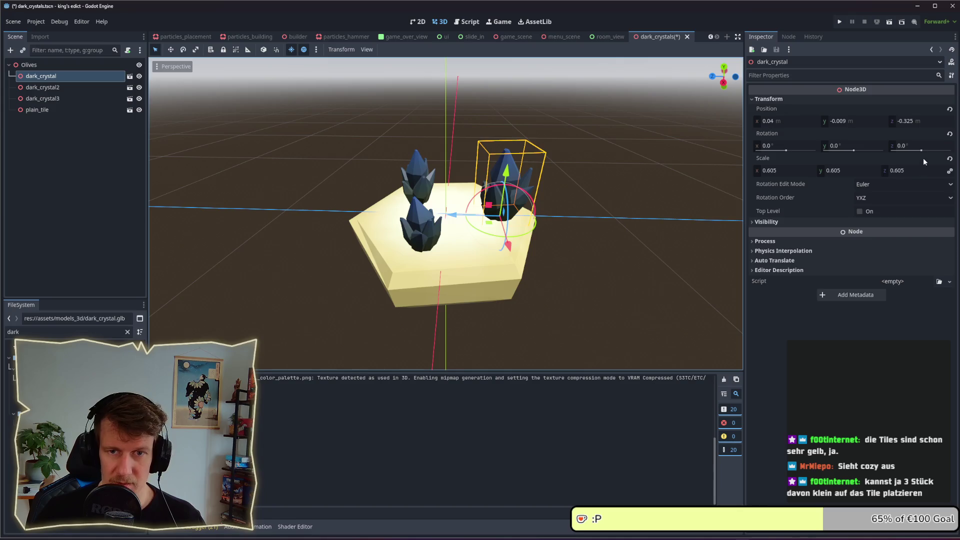
left_click_drag(919, 174, 895, 174)
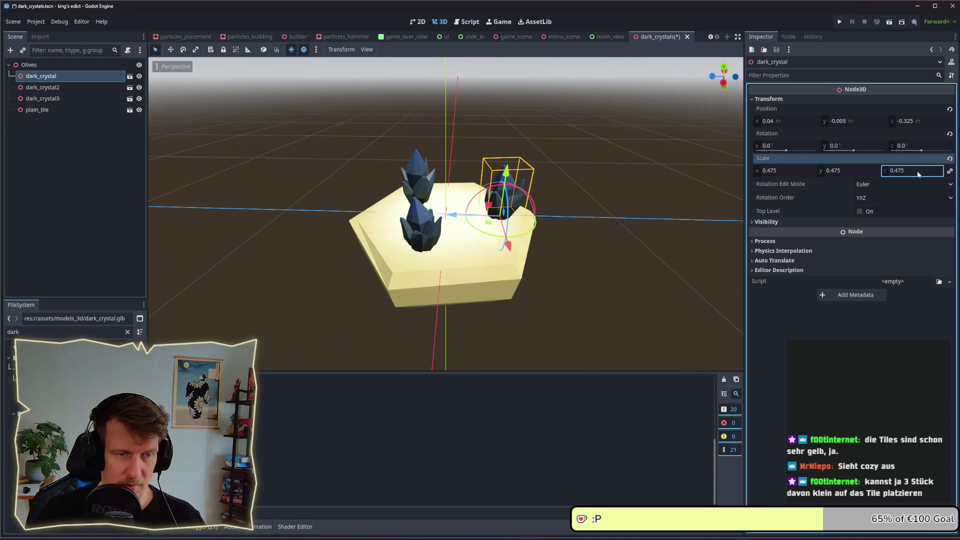
left_click(620, 154)
scroll(619, 200, "down", 3)
scroll(619, 200, "down", 3)
mouse_move(620, 200)
left_mouse_down()
mouse_move(574, 187)
mouse_move(568, 169)
left_mouse_up()
scroll(567, 169, "up", 3)
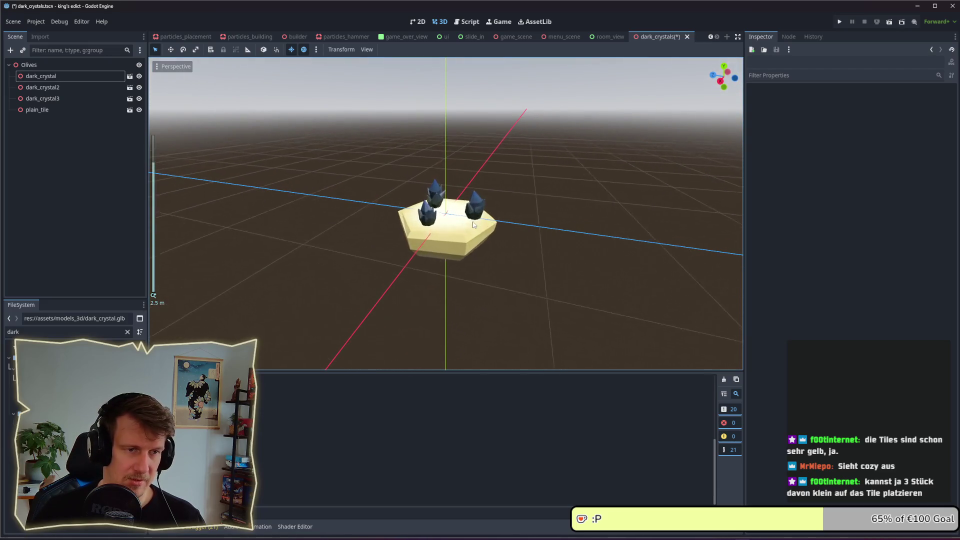
scroll(501, 206, "up", 2)
Step: Set dark_crystal's scale to 0.425 and save the dark_crystals scene
left_click(500, 206)
left_click(887, 170)
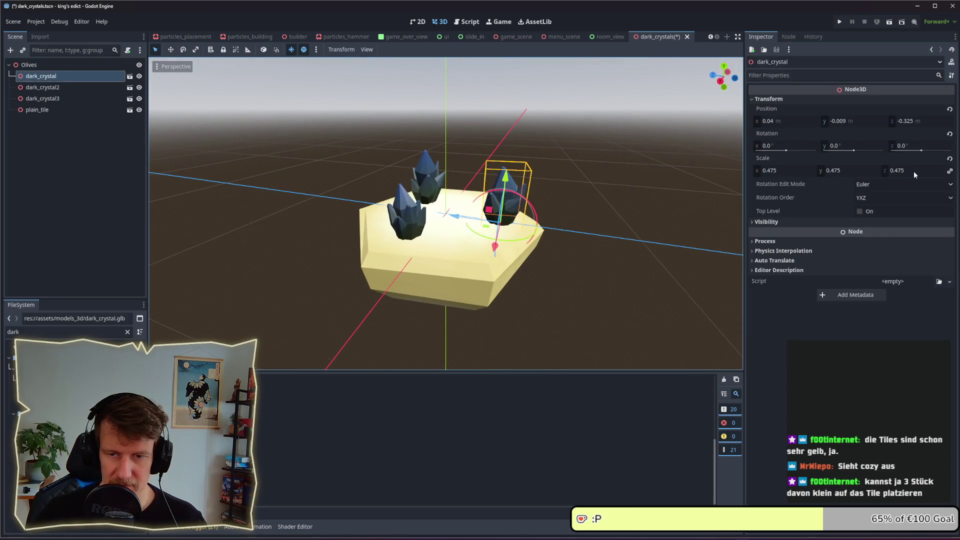
type("0.425")
key("Return")
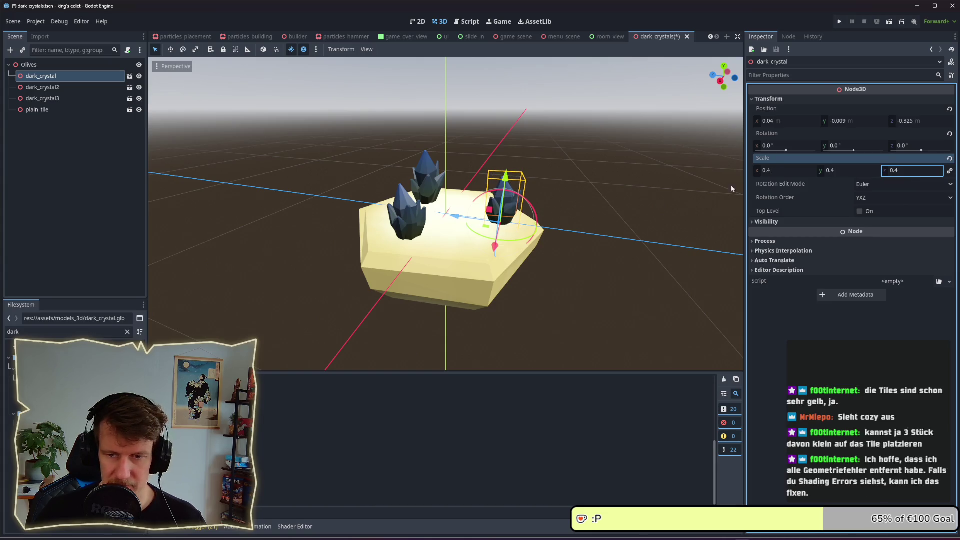
left_click(658, 185)
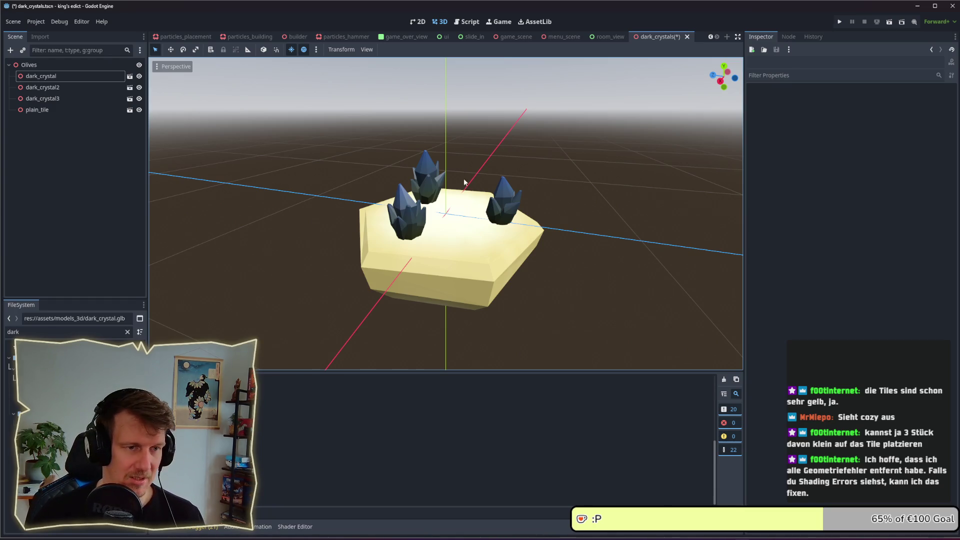
mouse_move(474, 175)
left_mouse_down()
mouse_move(609, 195)
mouse_move(342, 193)
mouse_move(200, 160)
left_mouse_up()
key("ctrl+s")
left_click(58, 113)
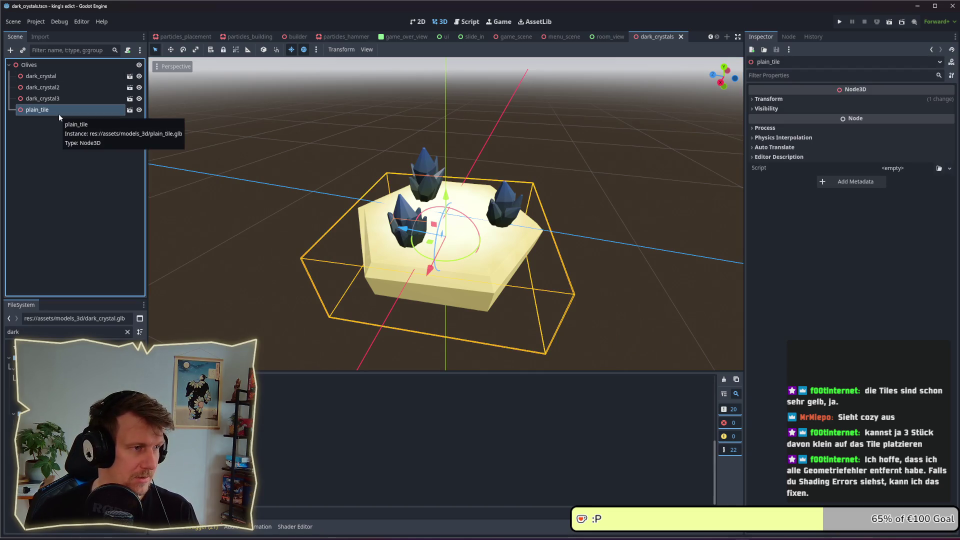
Step: Delete the plain_tile node and rename the root node to DarkCrystals
key("Delete")
key("Return")
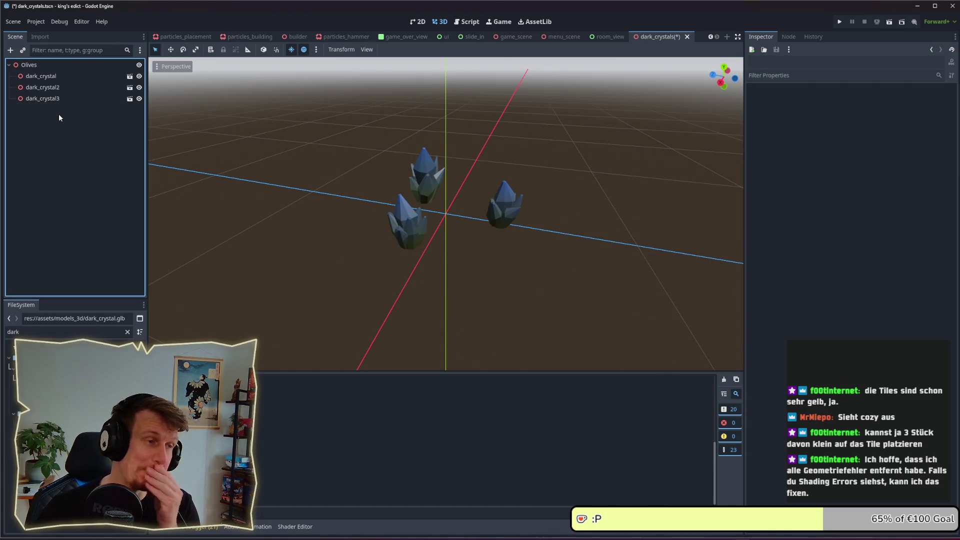
left_click(34, 70)
left_click(33, 71)
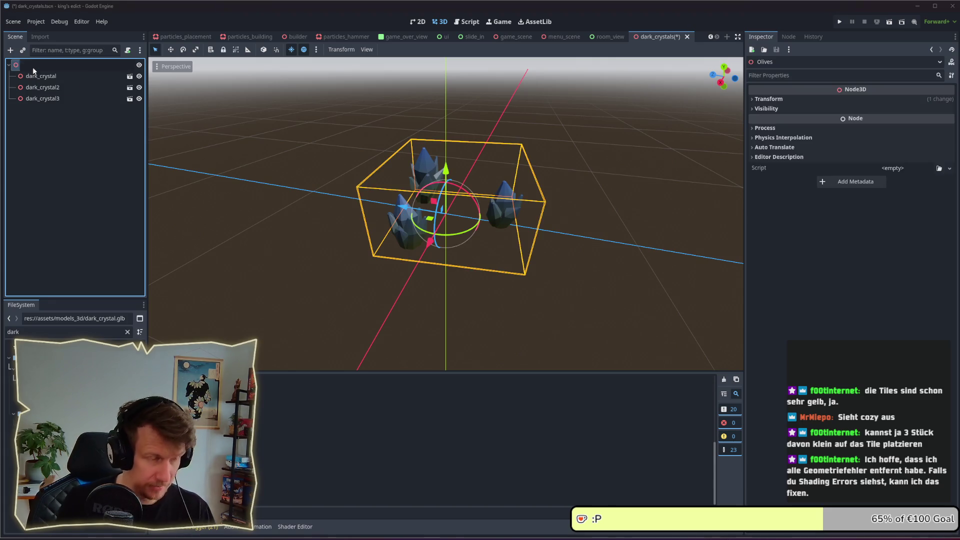
type("Fa")
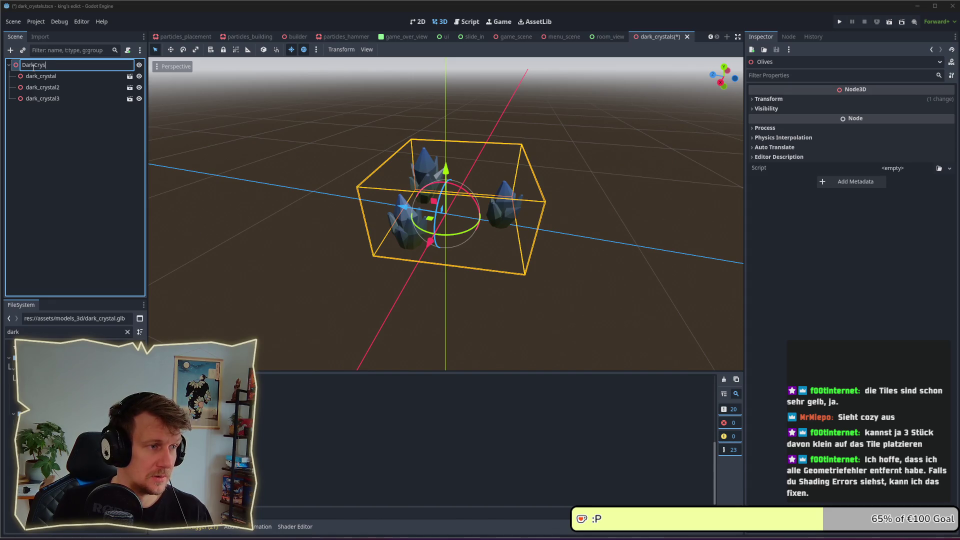
type("lls")
key("Return")
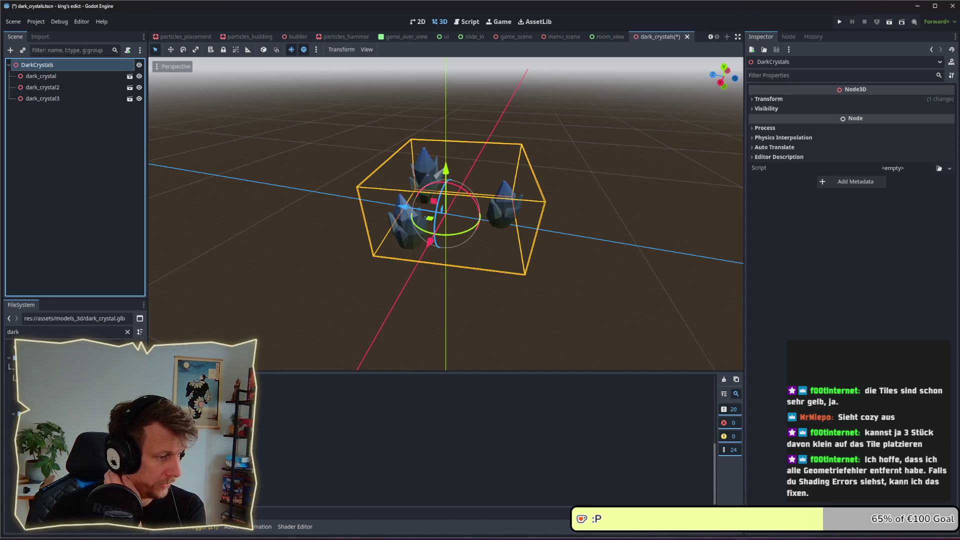
Step: Clear the 'dark' file filter and save the dark_crystals scene
left_click(47, 332)
key("ctrl+a")
key("BackSpace")
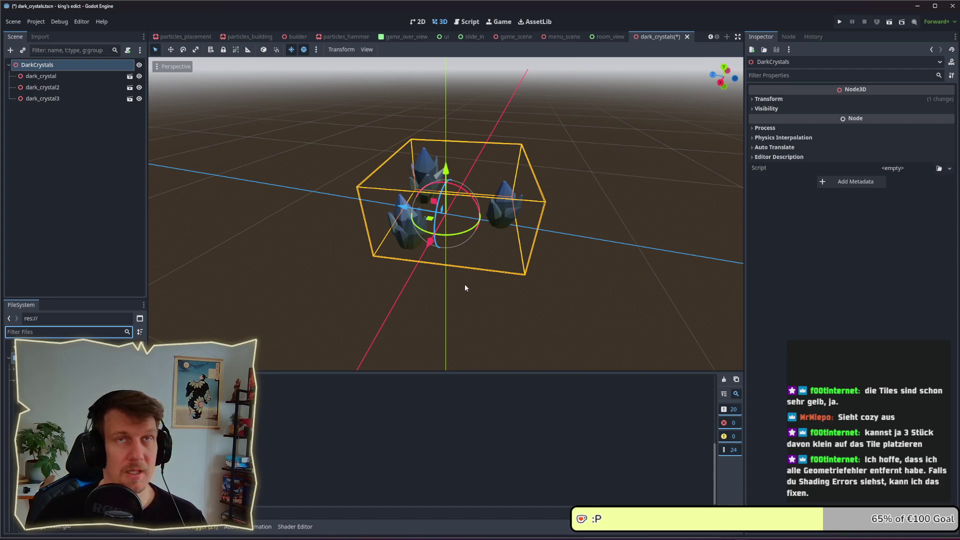
key("ctrl+s")
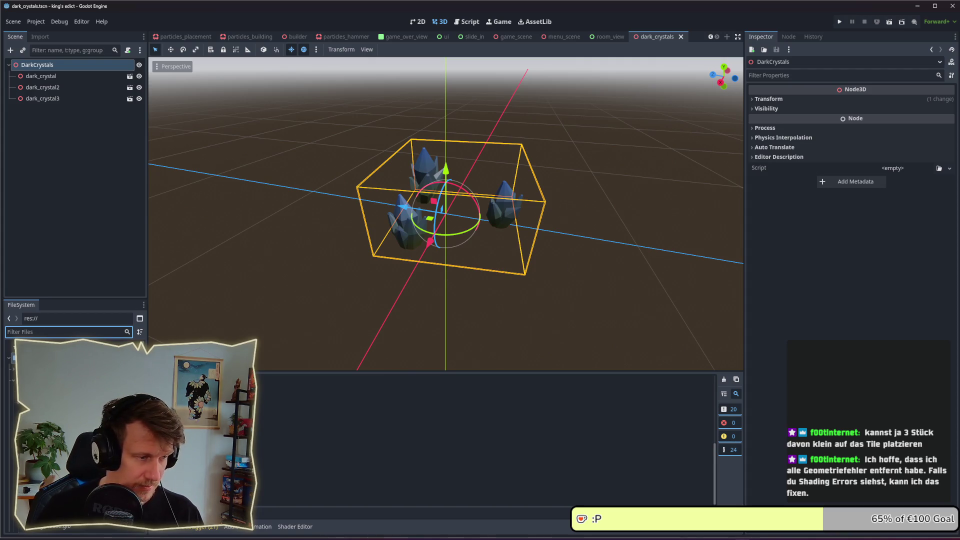
scroll(75, 435, "down", 2)
scroll(75, 435, "down", 2)
scroll(75, 435, "down", 2)
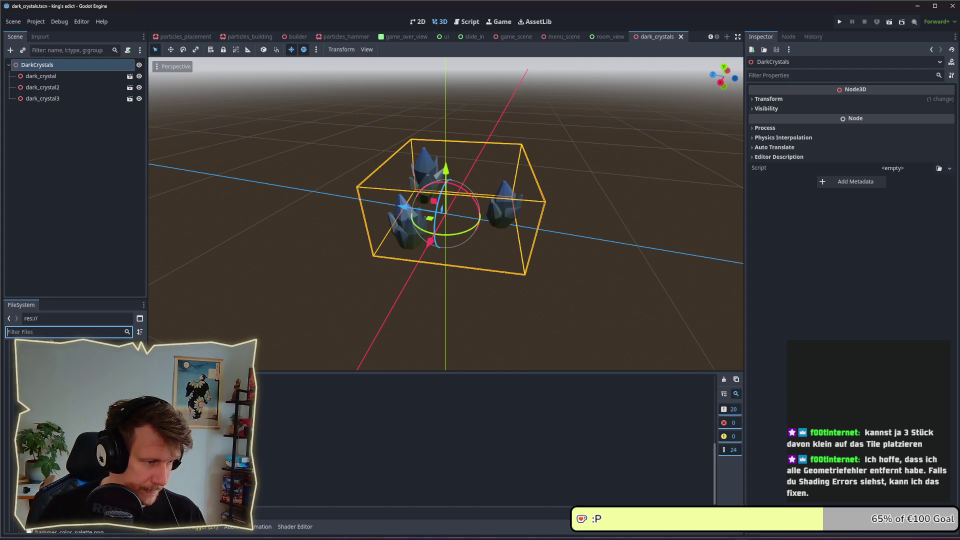
scroll(75, 435, "down", 2)
scroll(75, 434, "down", 2)
scroll(75, 435, "down", 2)
scroll(75, 435, "down", 2)
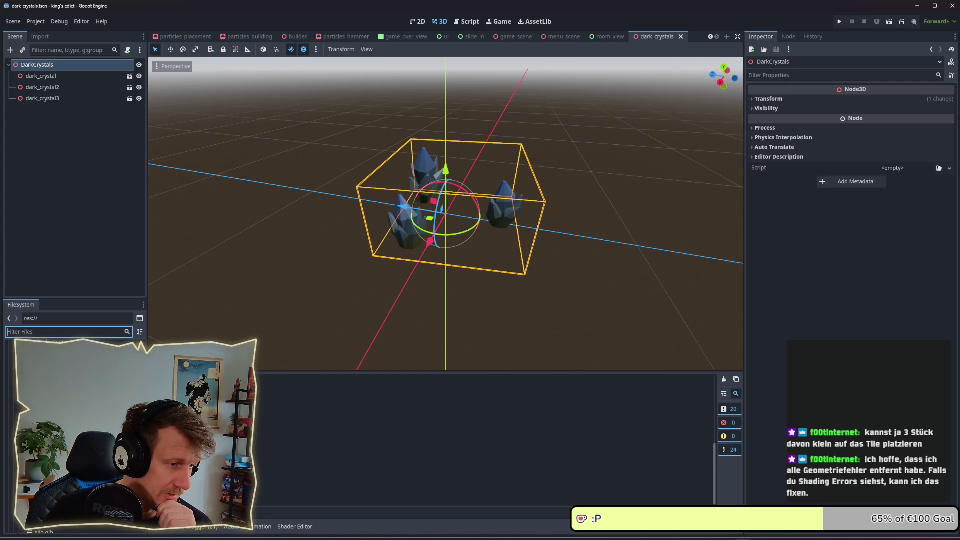
Step: Filter the file list for 'loader' and open asset3d_preloader.tscn
scroll(75, 435, "down", 3)
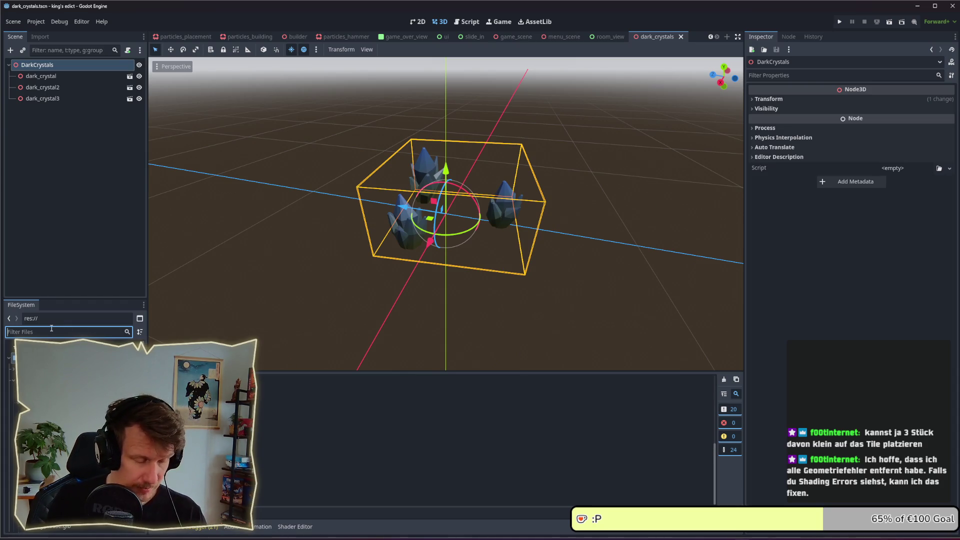
type("r")
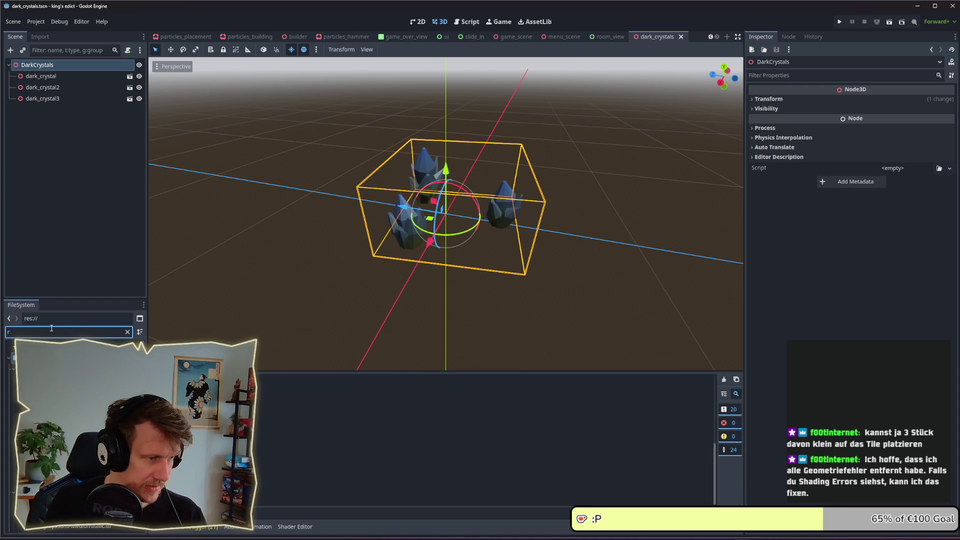
key("BackSpace")
type("loader")
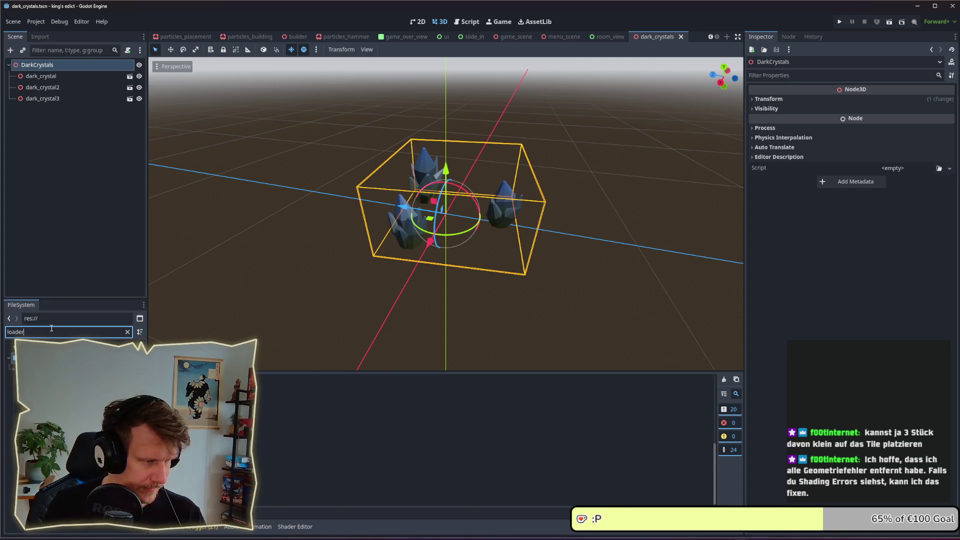
key("Down")
key("Return")
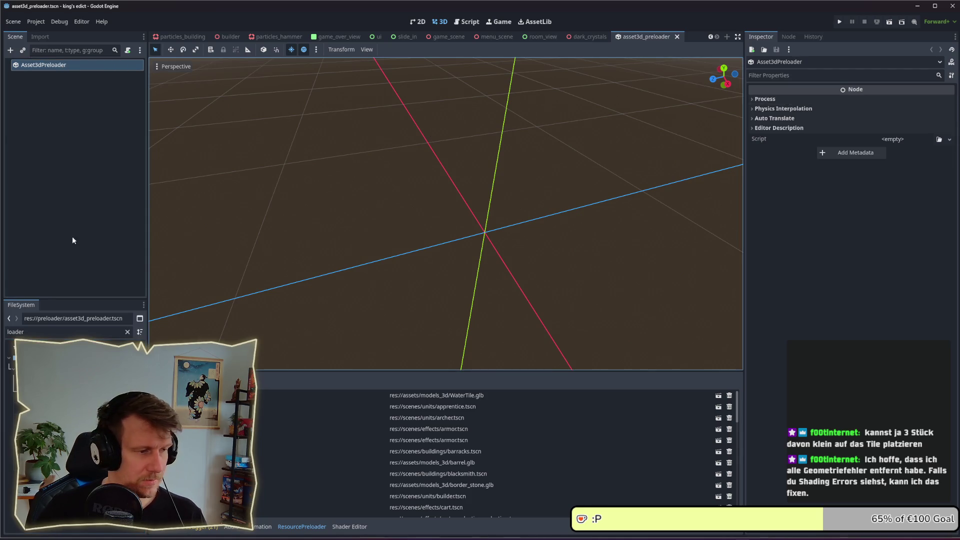
left_click(50, 375)
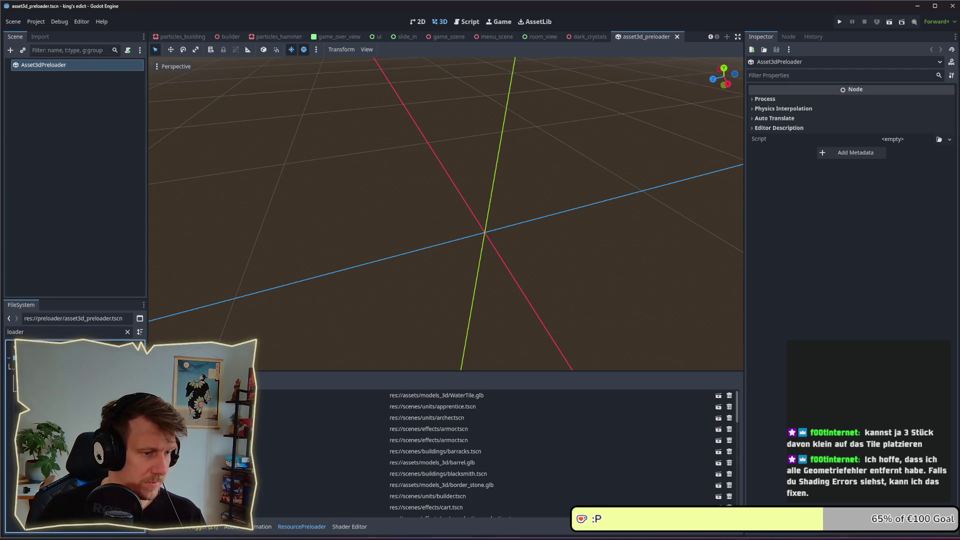
Step: Open tile_asset_preloader.tscn in its own tab, then return to the asset3d_preloader scene
scroll(450, 450, "down", 5)
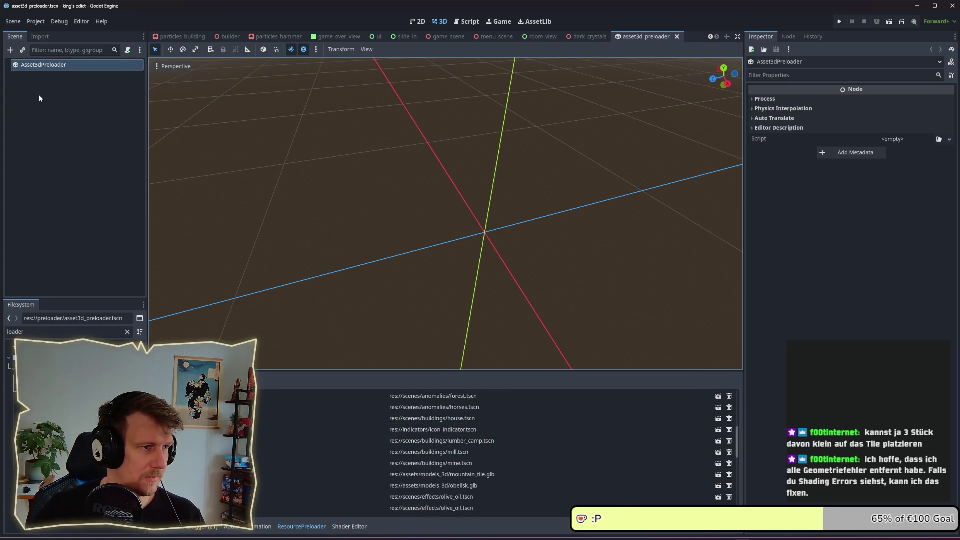
scroll(490, 450, "down", 2)
scroll(490, 483, "down", 3)
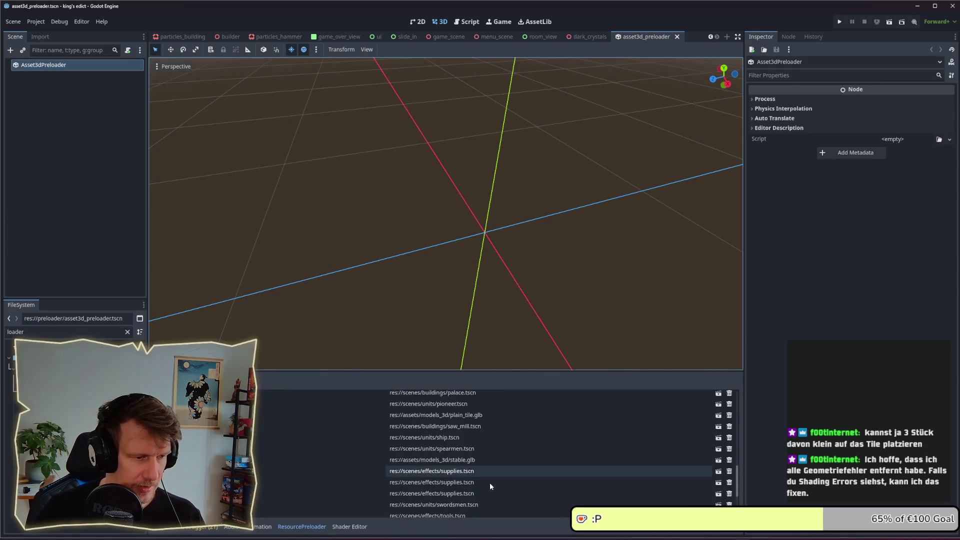
scroll(490, 483, "down", 3)
scroll(490, 484, "up", 2)
scroll(490, 484, "up", 2)
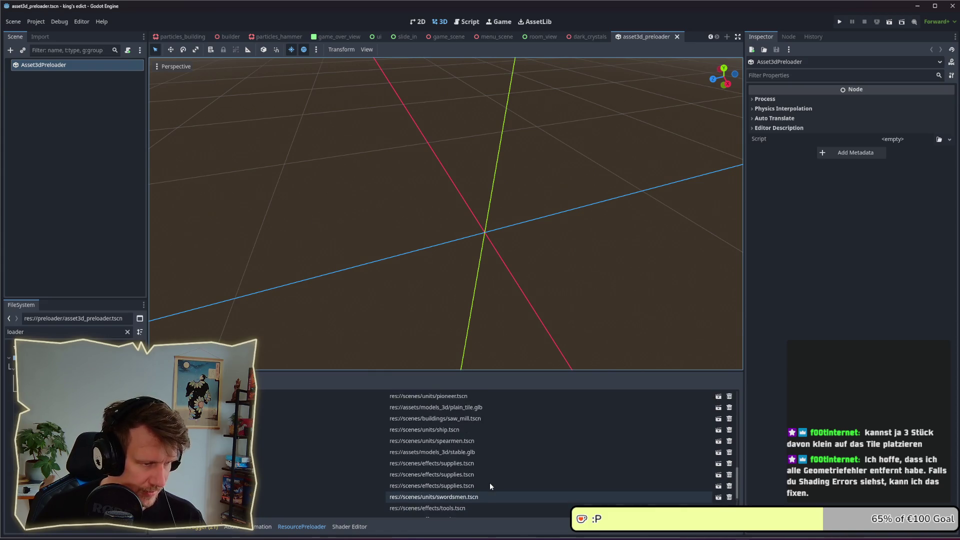
scroll(490, 484, "up", 2)
scroll(489, 484, "up", 1)
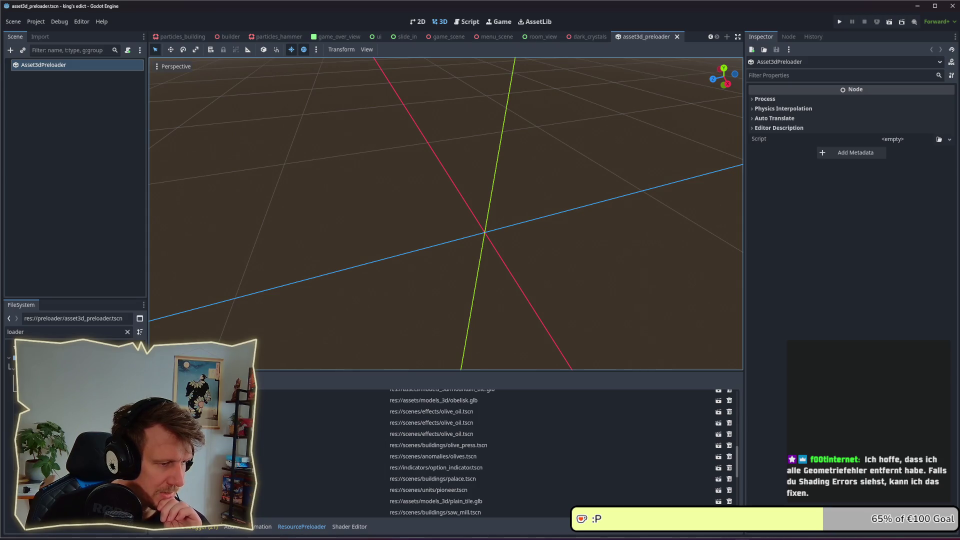
double_click(50, 390)
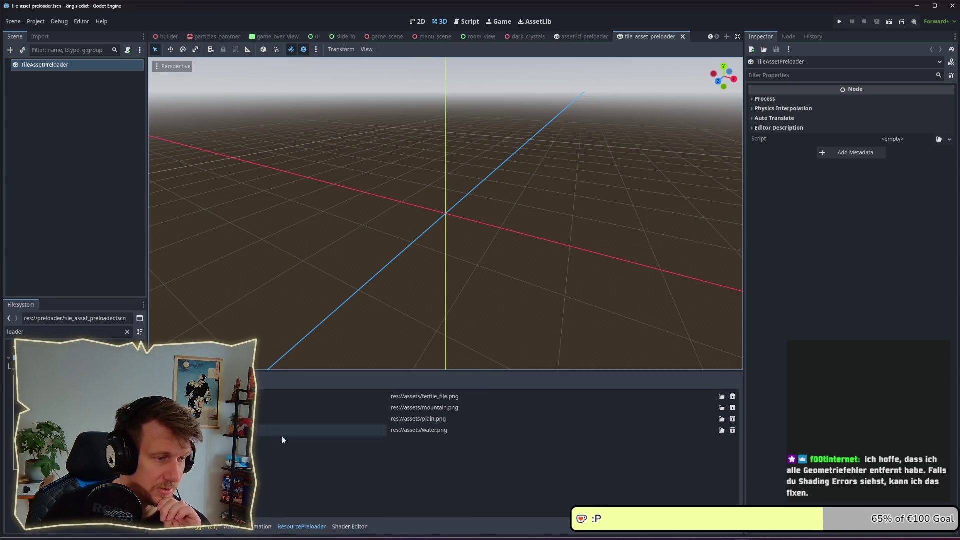
double_click(50, 379)
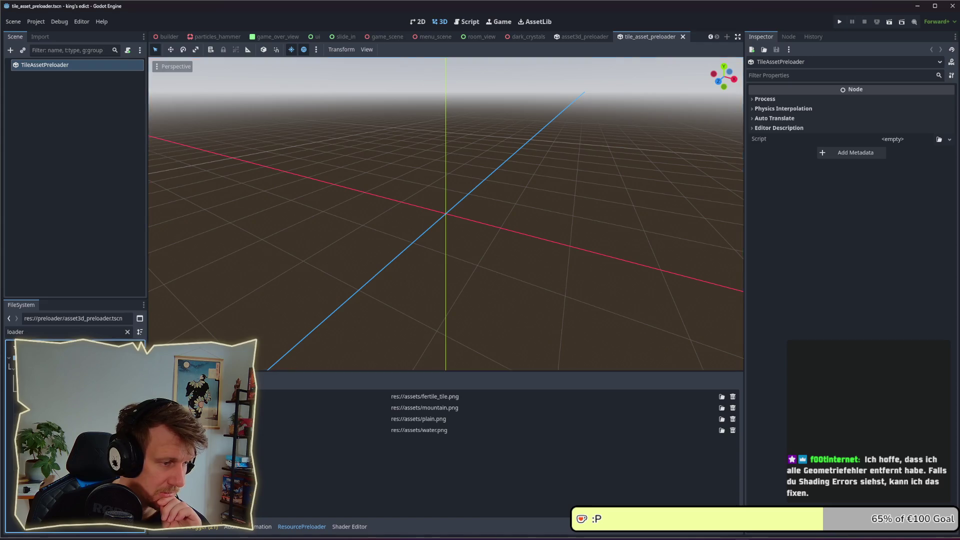
left_click(7, 333)
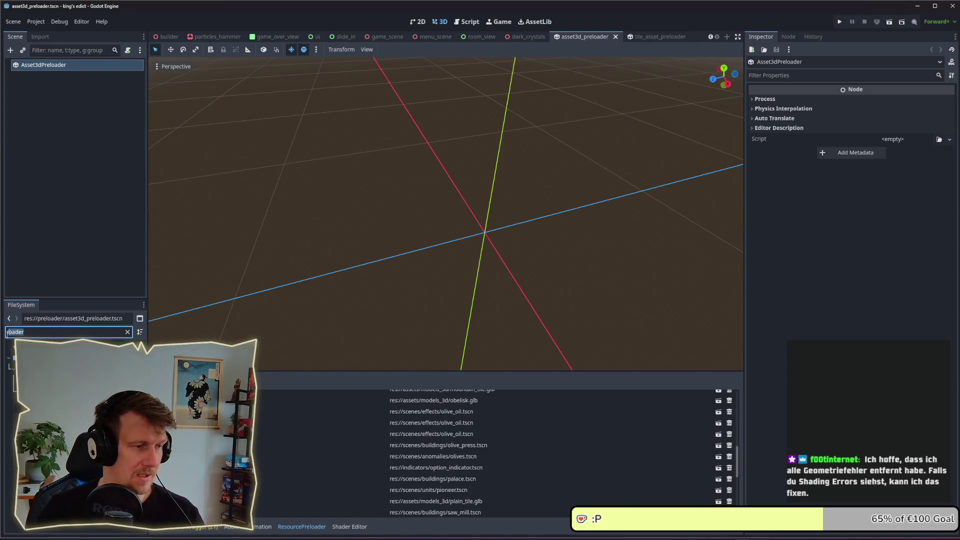
Step: Filter for 'da' and add dark_crystals.tscn to the preloader's resource list
type("dar")
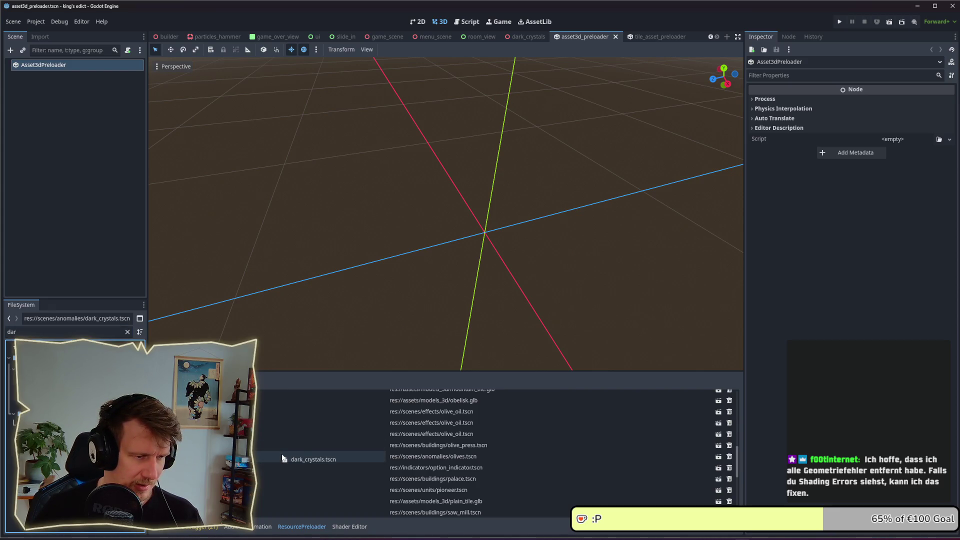
left_click_drag(45, 380, 281, 454)
scroll(440, 450, "up", 5)
scroll(440, 450, "up", 3)
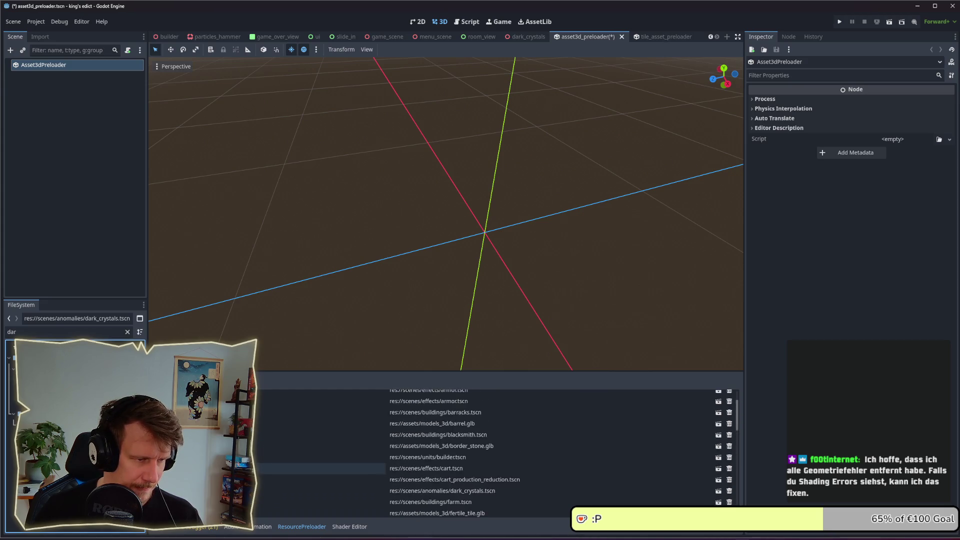
scroll(440, 450, "up", 3)
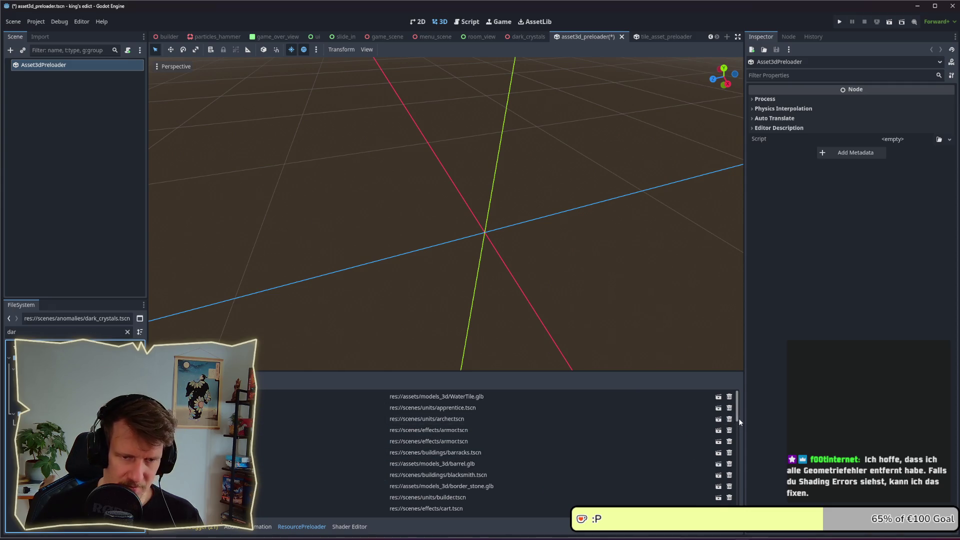
mouse_move(738, 418)
left_mouse_down()
mouse_move(747, 536)
mouse_move(747, 436)
left_mouse_up()
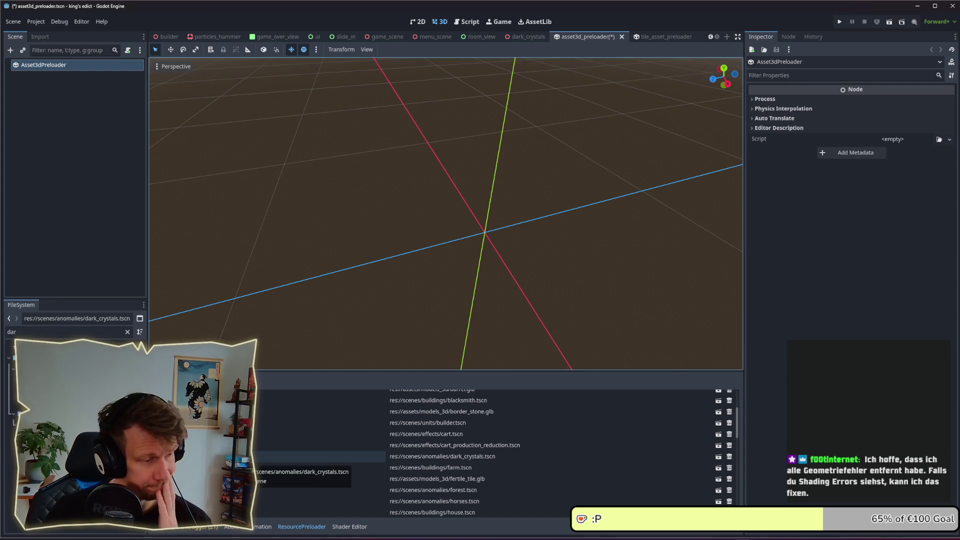
Step: Clear the file filter, save the asset3d_preloader scene, and filter for 'loader'
left_click(65, 332)
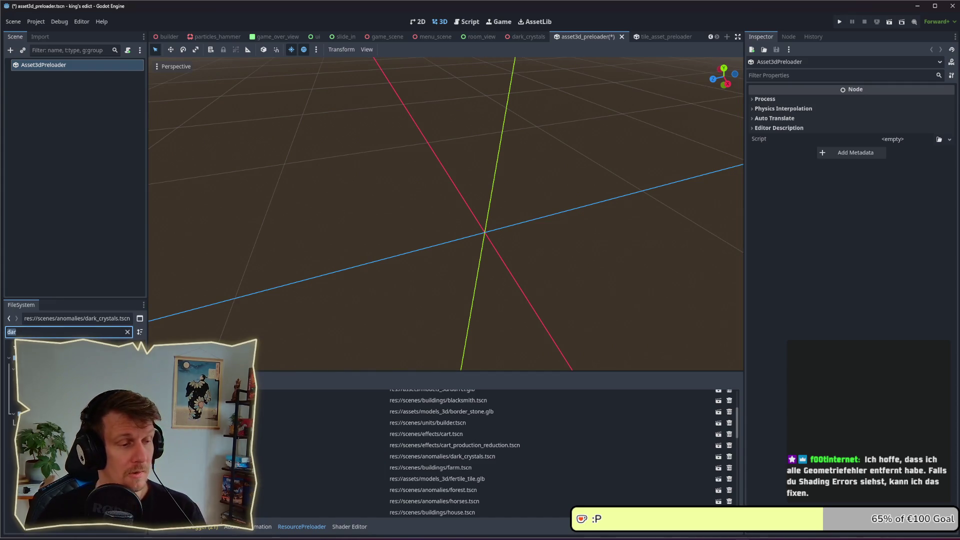
key("BackSpace")
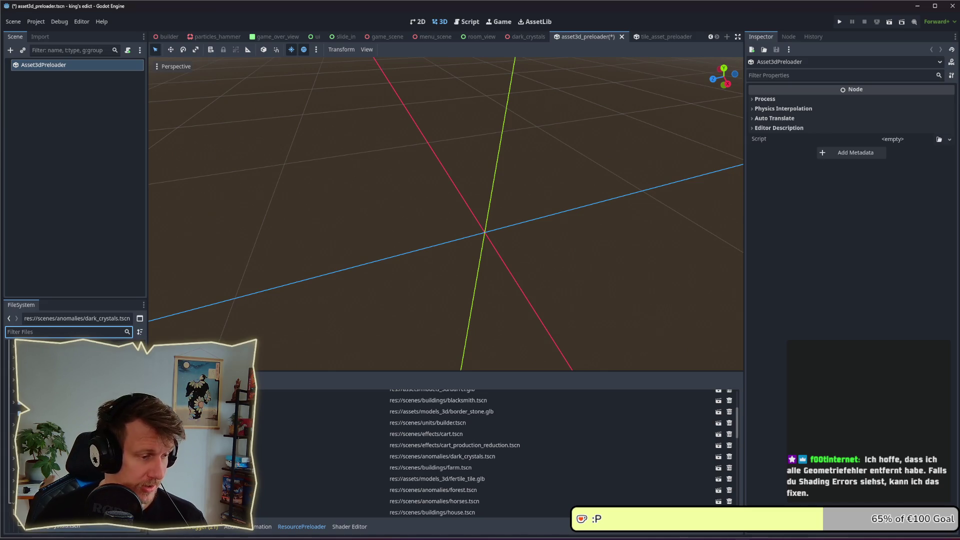
key("Tab")
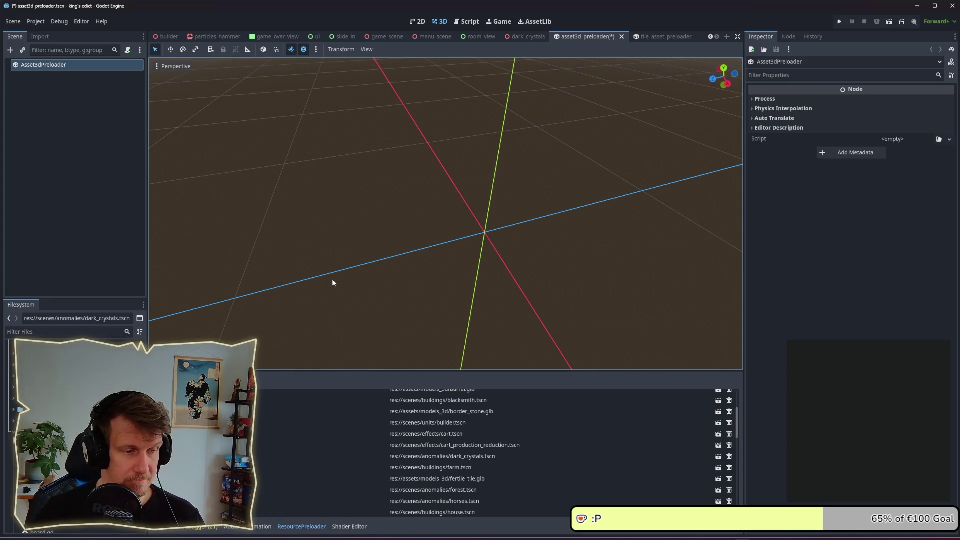
key("ctrl+s")
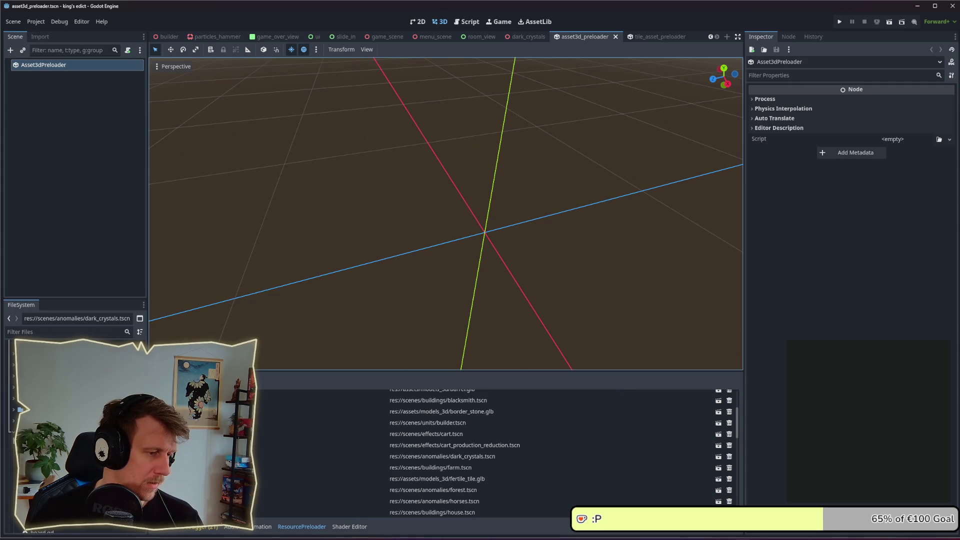
left_click(40, 331)
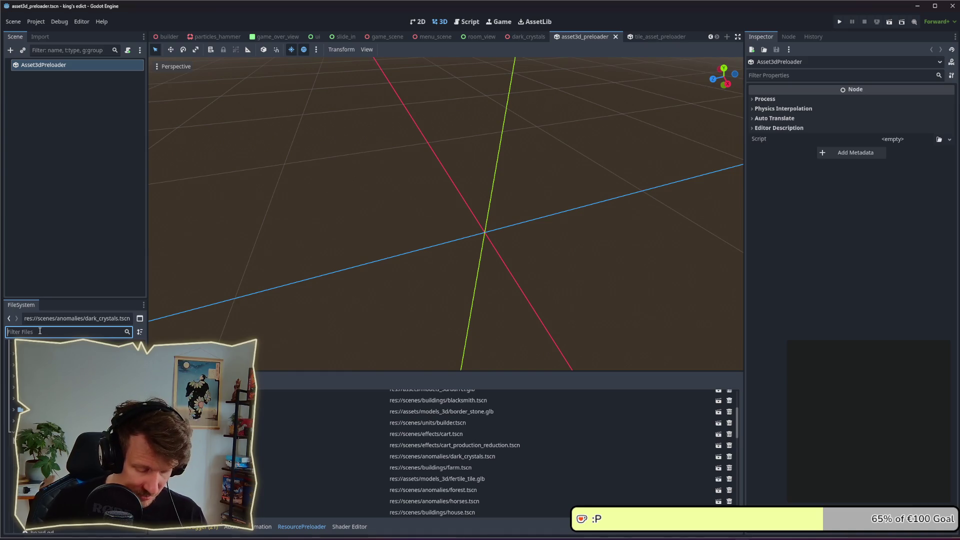
type("loader")
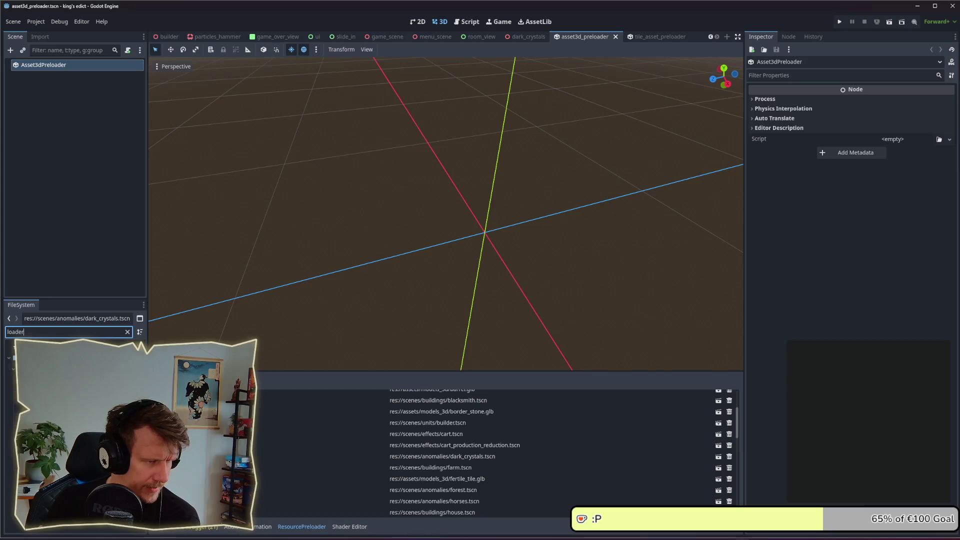
Step: Open anomaly_preloader.tscn, rebuild its list, and browse to the res://defs/anomalies folder
double_click(45, 377)
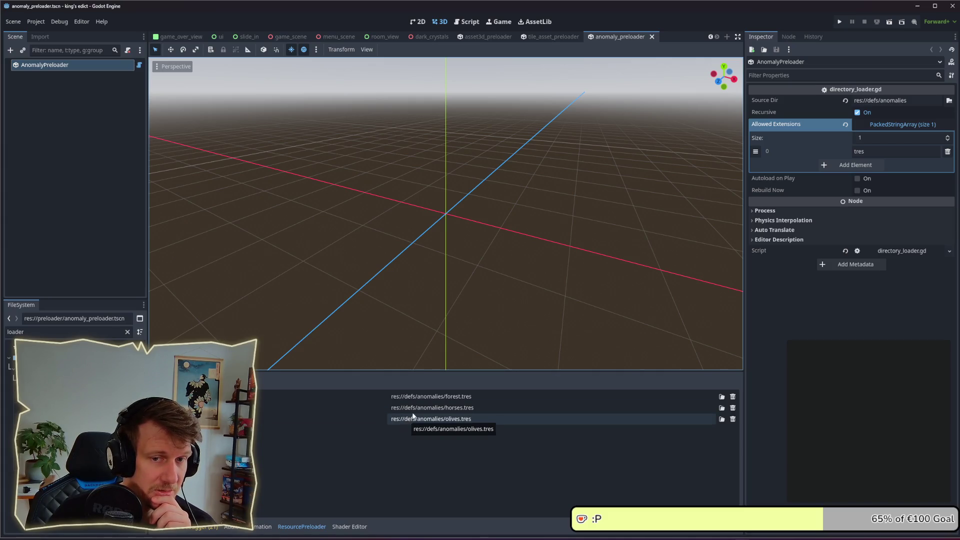
left_click(857, 192)
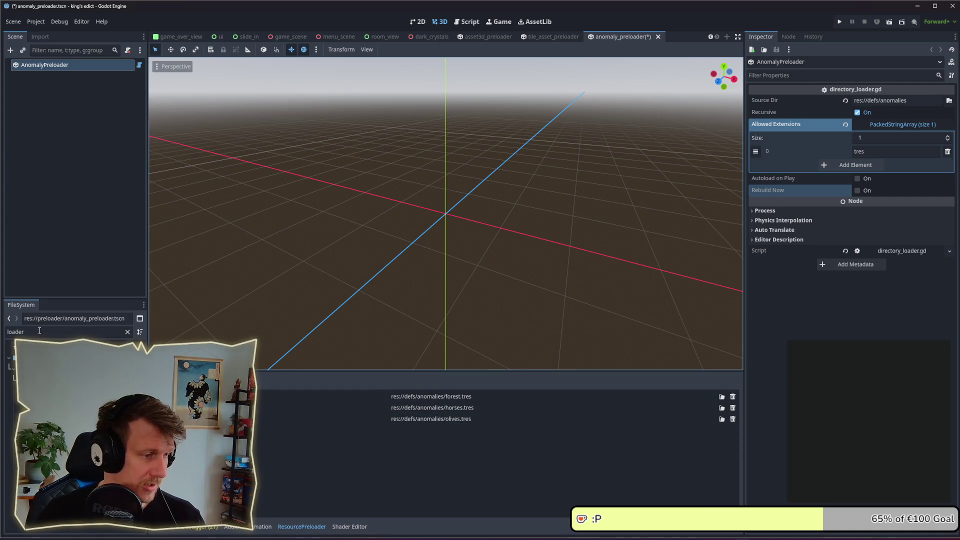
key("ctrl+alt+p")
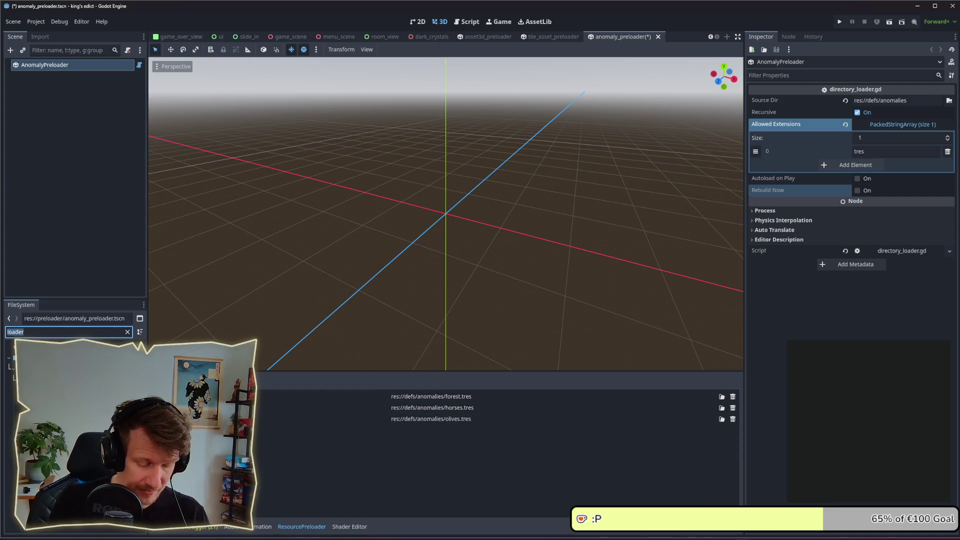
type("anom")
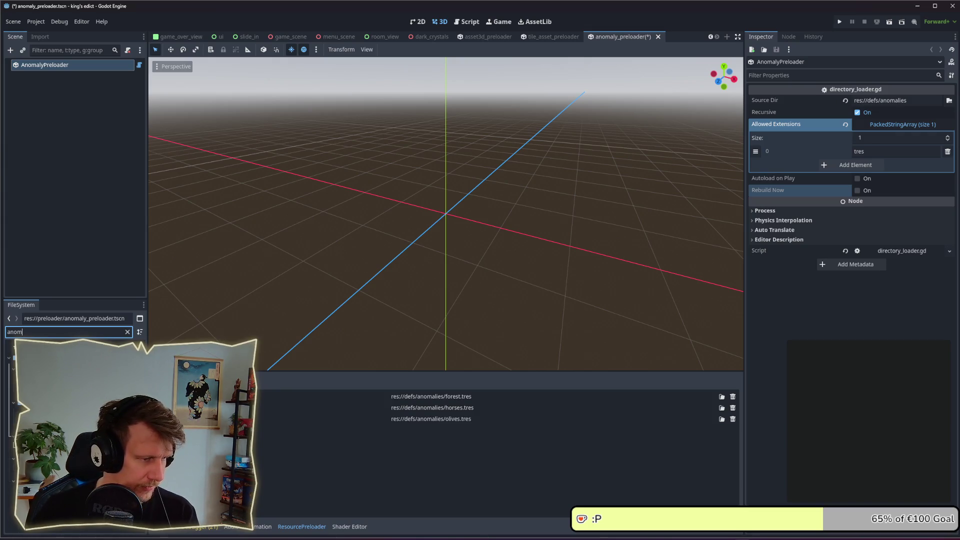
left_click(40, 366)
left_click(127, 331)
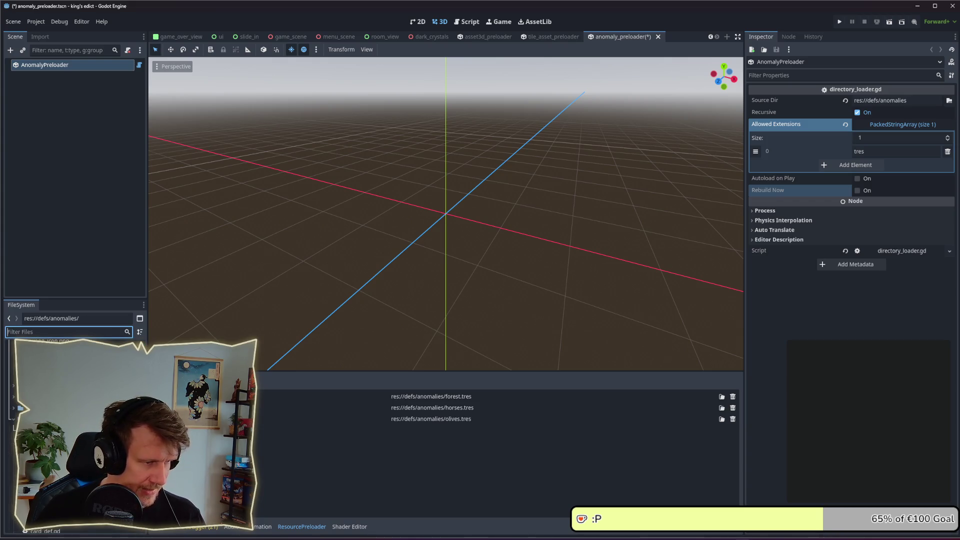
left_click(75, 360)
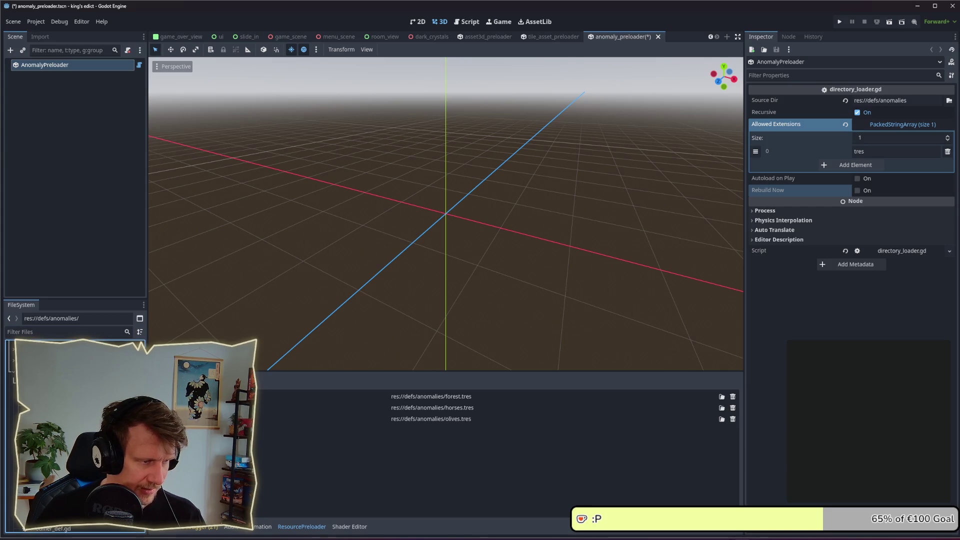
Step: Duplicate olives.tres as a new definition named dark_crystals.tres
key("Down")
key("Down")
key("ctrl+d")
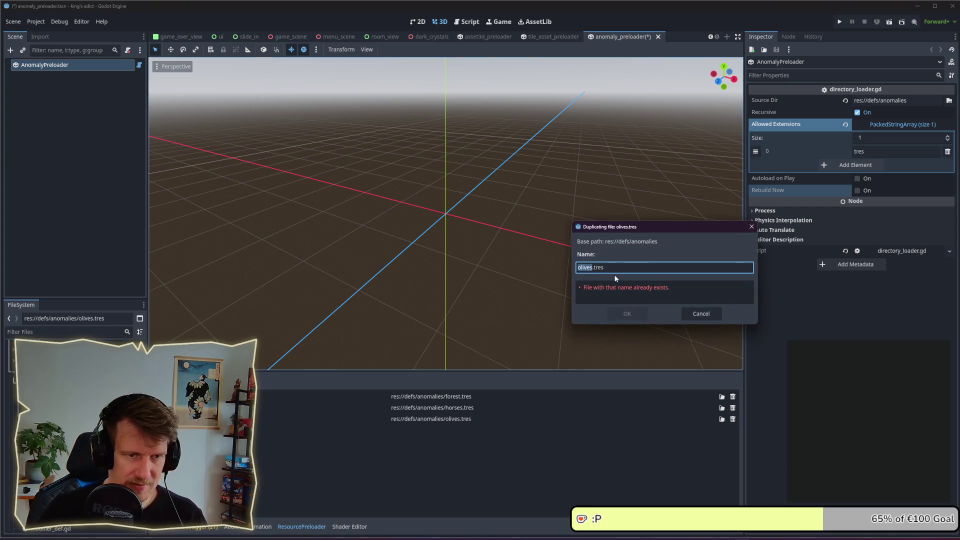
type("dark_crysta")
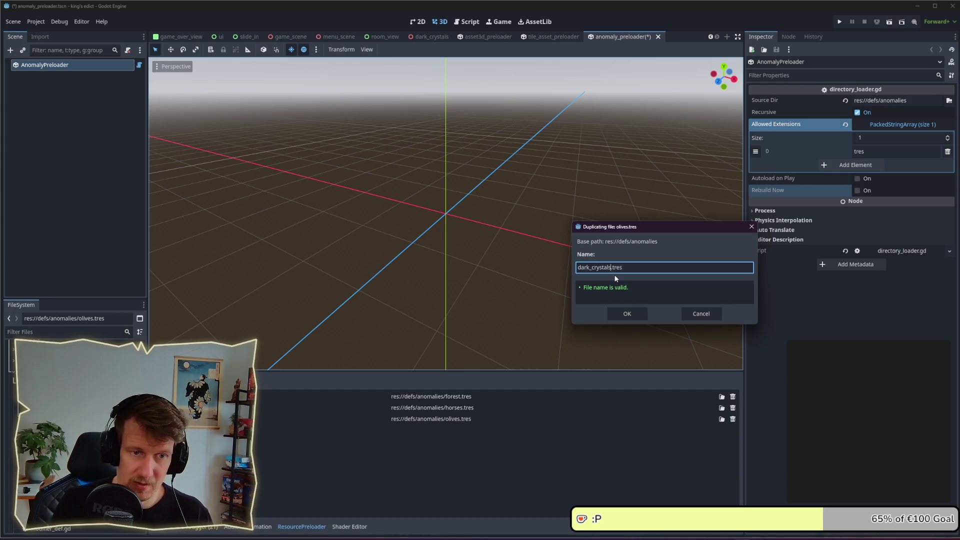
key("Return")
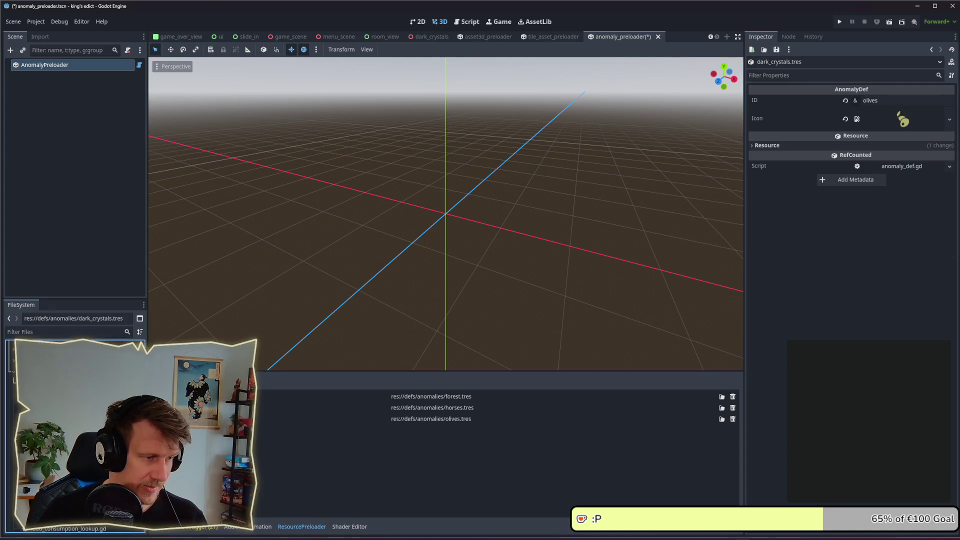
Step: Set the new definition's ID to dark_crystals and return to Affinity Designer
double_click(885, 103)
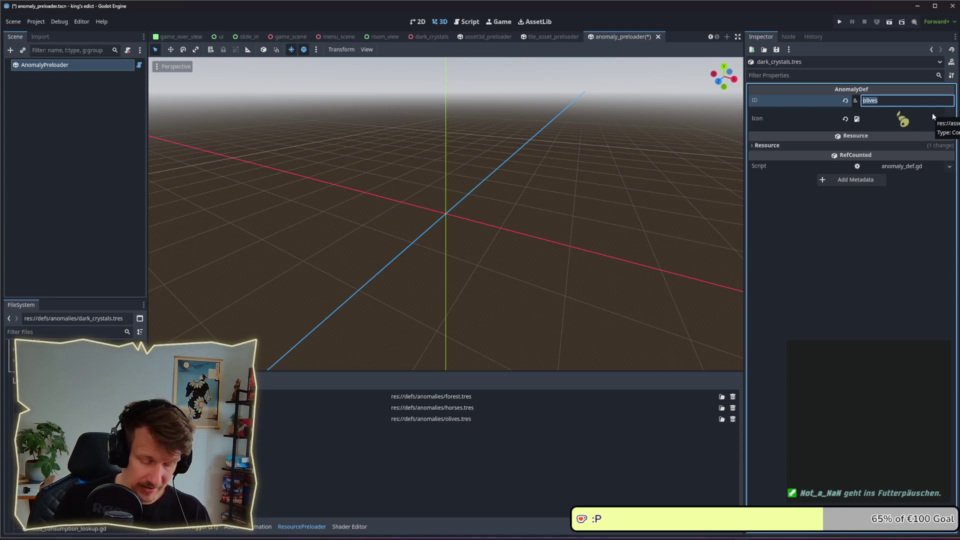
type("dark_crys")
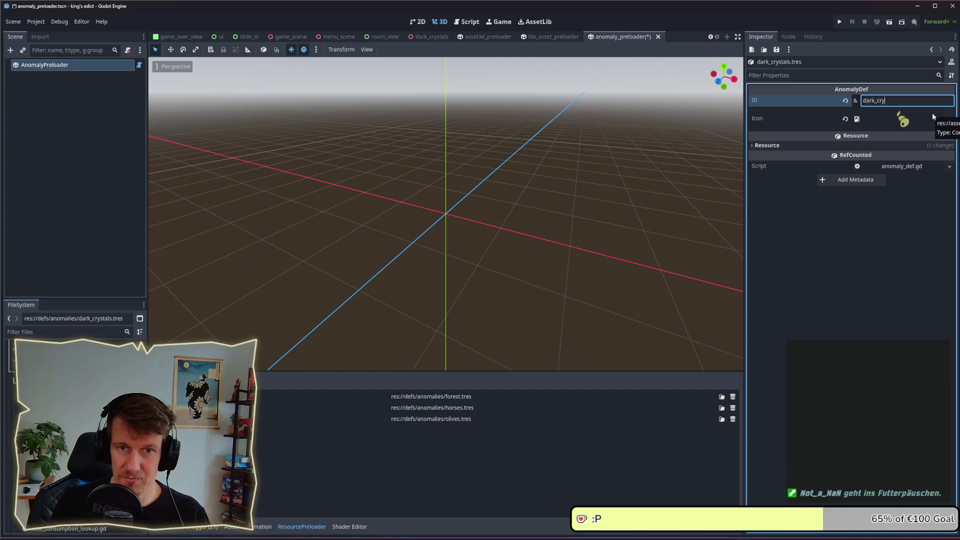
type("tals")
key("Return")
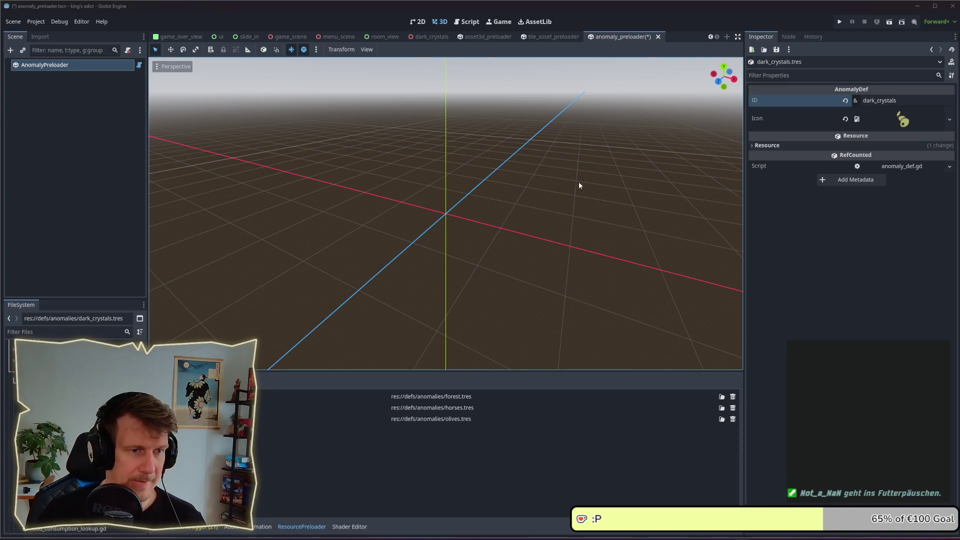
key("alt+Tab")
left_click(540, 243)
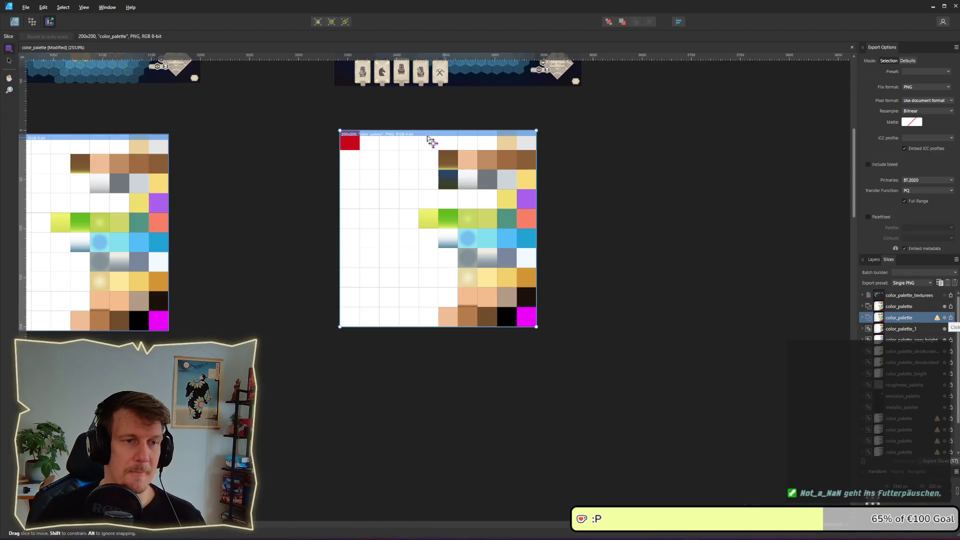
Step: Open the recent document assets_2.afdesign
left_click(26, 7)
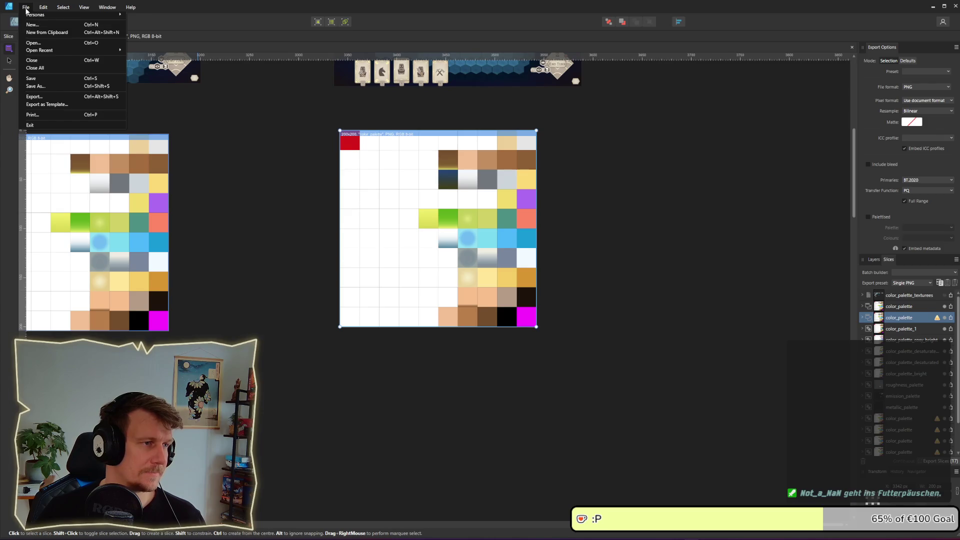
left_click(26, 7)
left_click(25, 7)
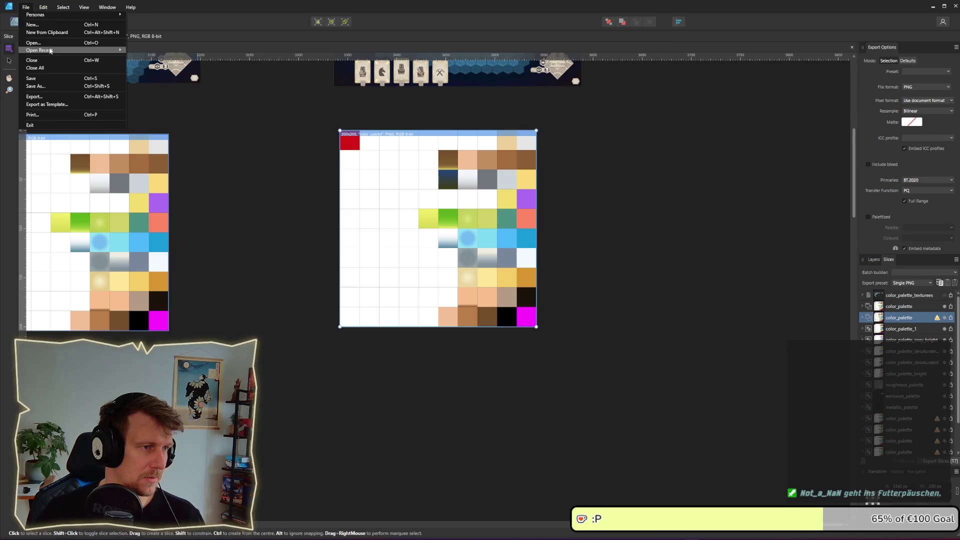
mouse_move(40, 49)
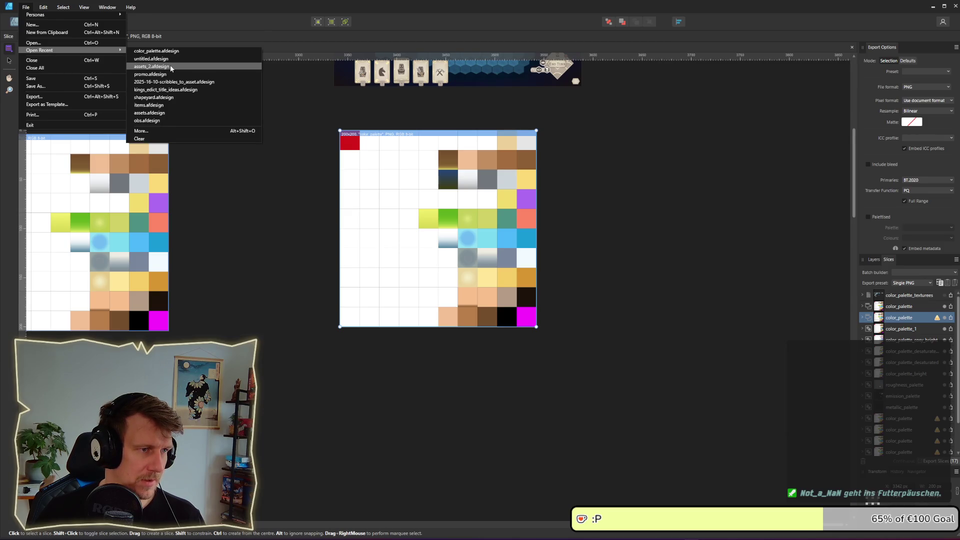
left_click(169, 66)
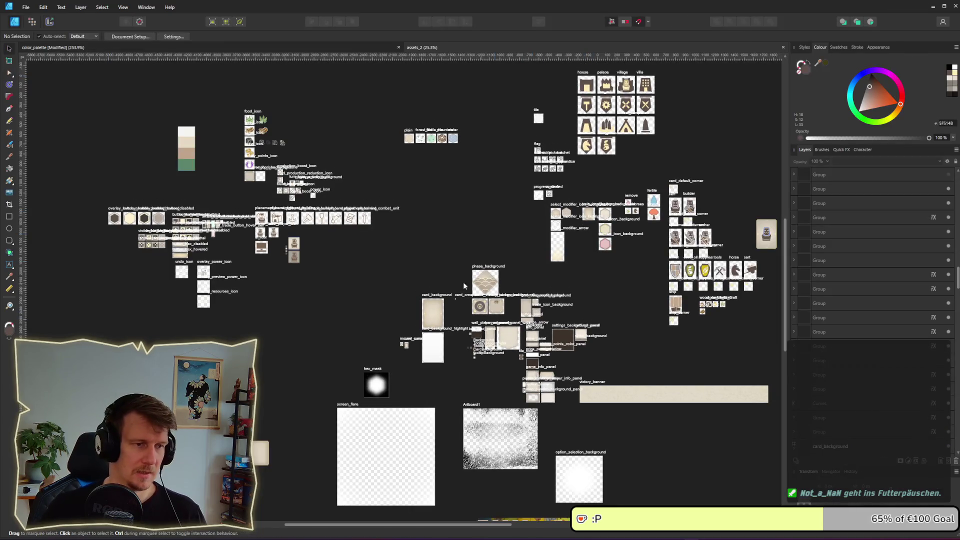
Step: Duplicate the olives artboard and place the copy below the forest artboard
left_click_drag(622, 244, 484, 223)
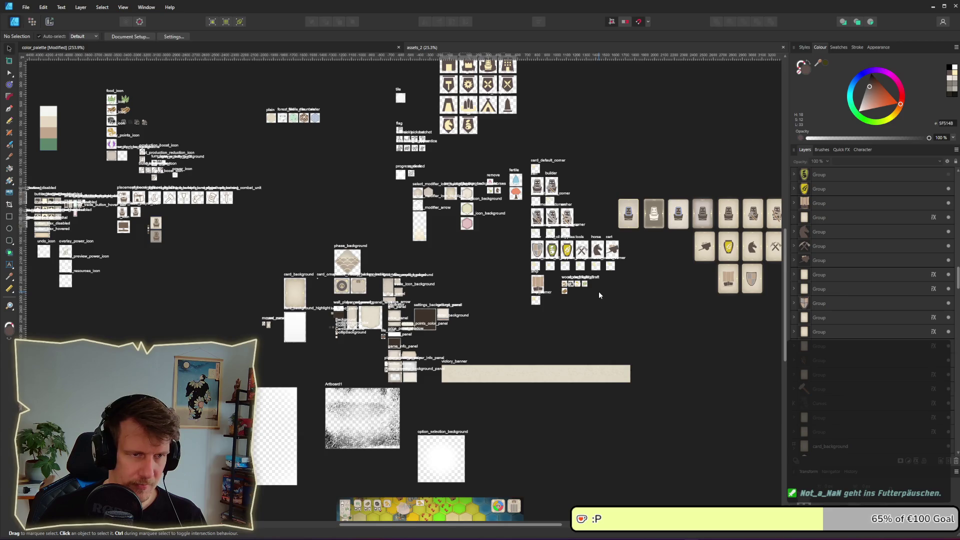
scroll(499, 183, "up", 3)
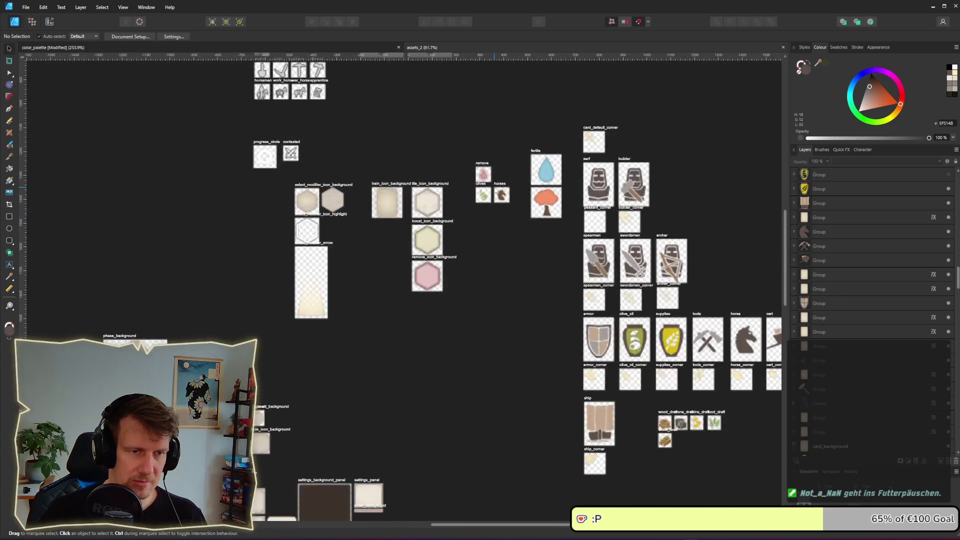
scroll(475, 185, "up", 4)
scroll(450, 186, "up", 3)
left_click(433, 188)
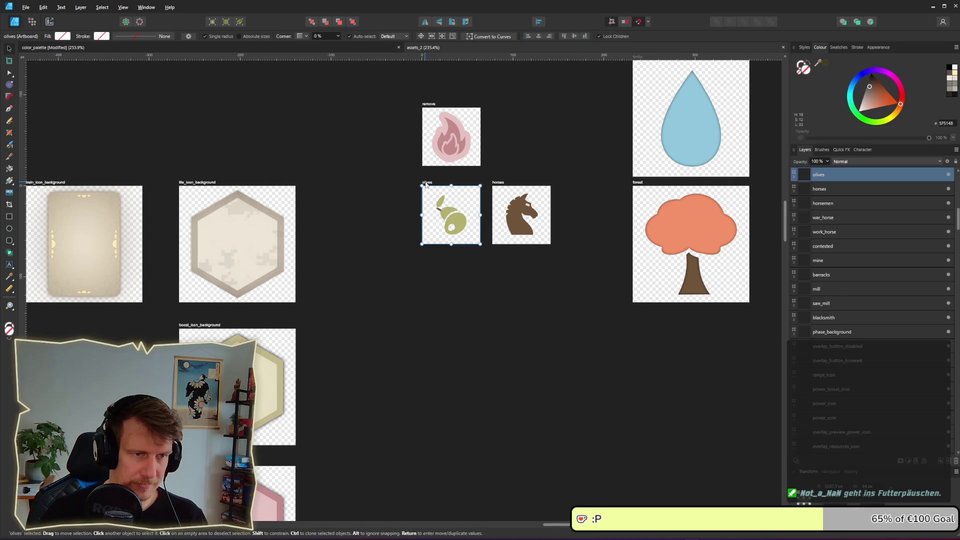
left_click_drag(433, 185, 435, 262)
scroll(435, 263, "up", 4)
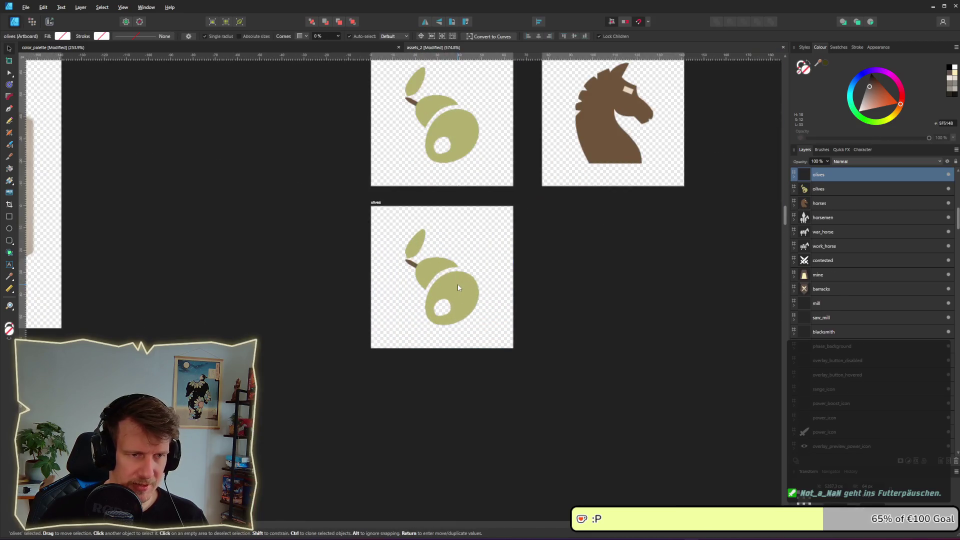
scroll(463, 347, "down", 5)
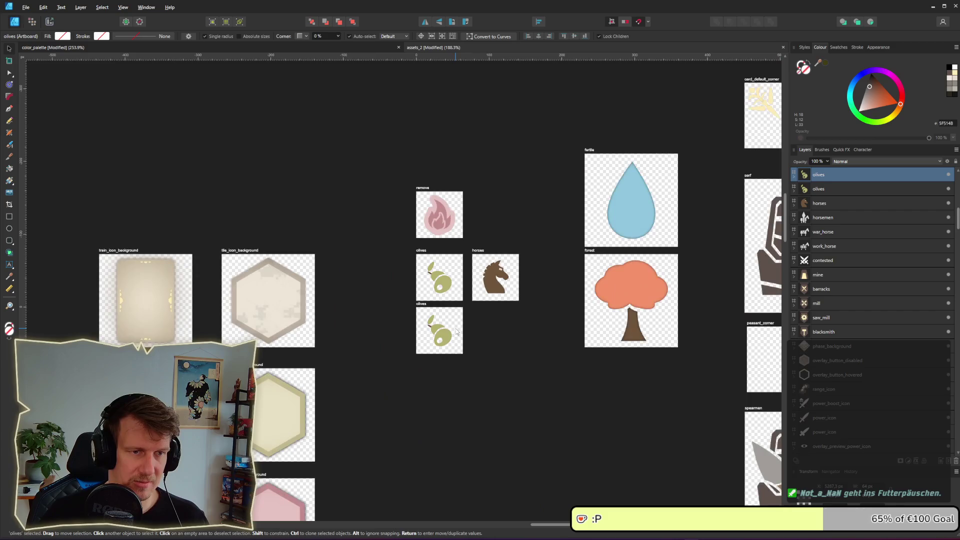
scroll(456, 329, "down", 3)
scroll(436, 265, "right", 3)
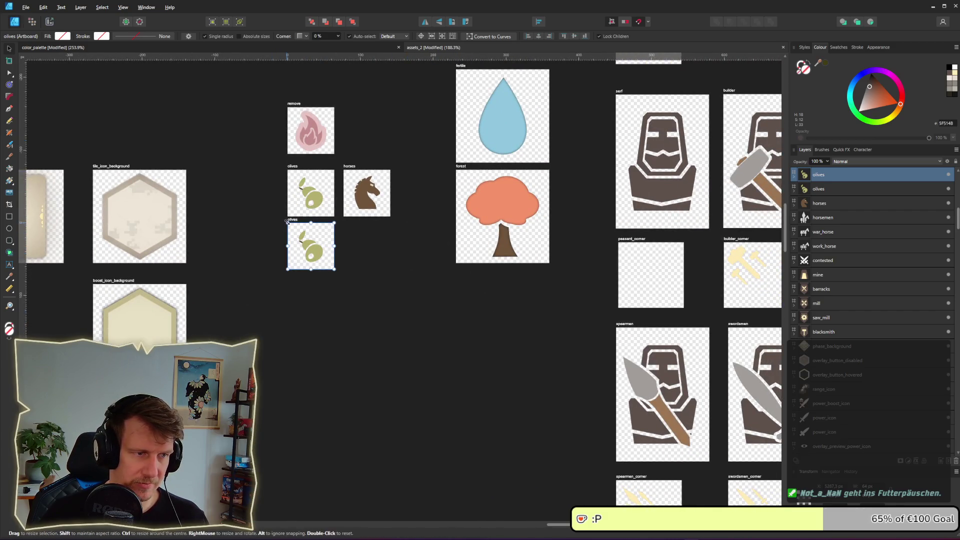
mouse_move(293, 223)
left_mouse_down()
mouse_move(302, 231)
mouse_move(293, 223)
left_mouse_up()
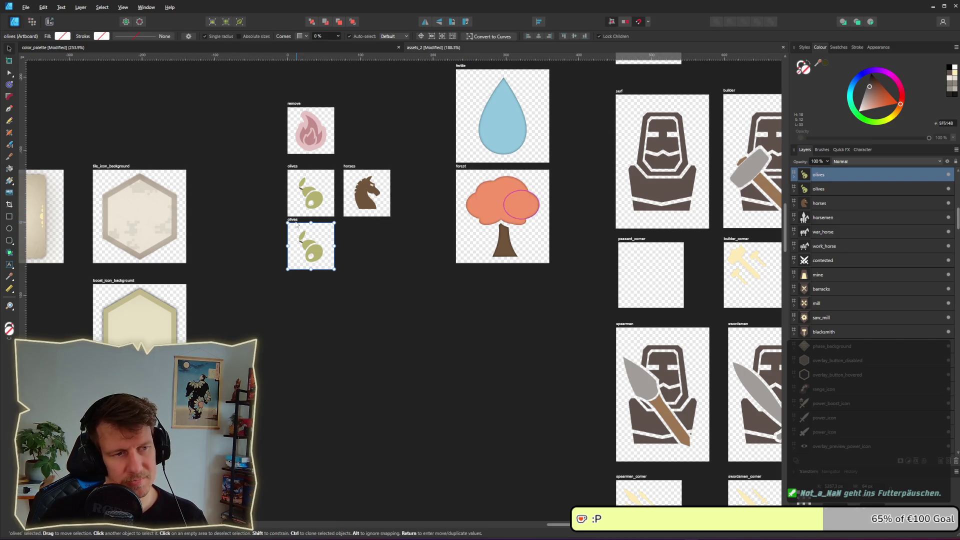
left_click_drag(294, 223, 462, 275)
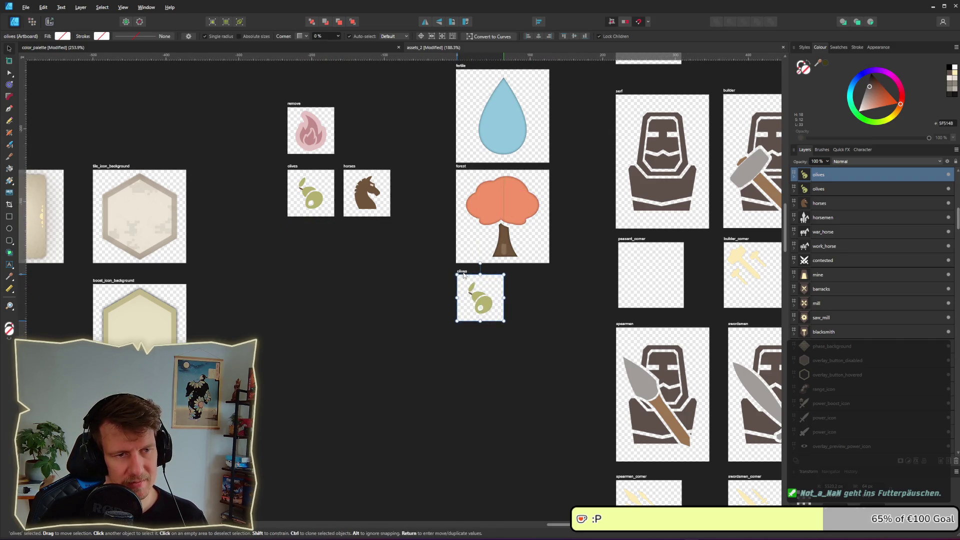
left_click(461, 168)
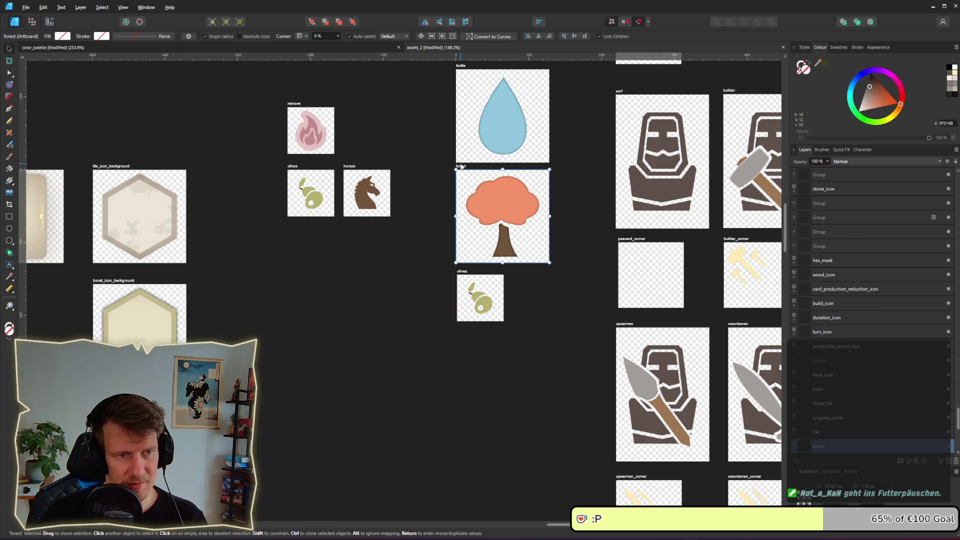
left_click(462, 273)
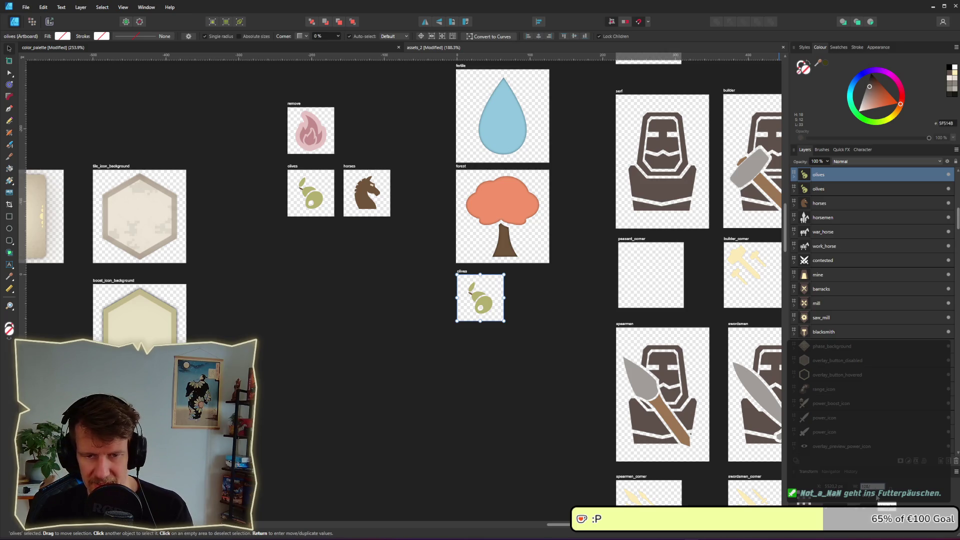
Step: Make the copy a 128×128 square and delete its olive graphic
key("Return")
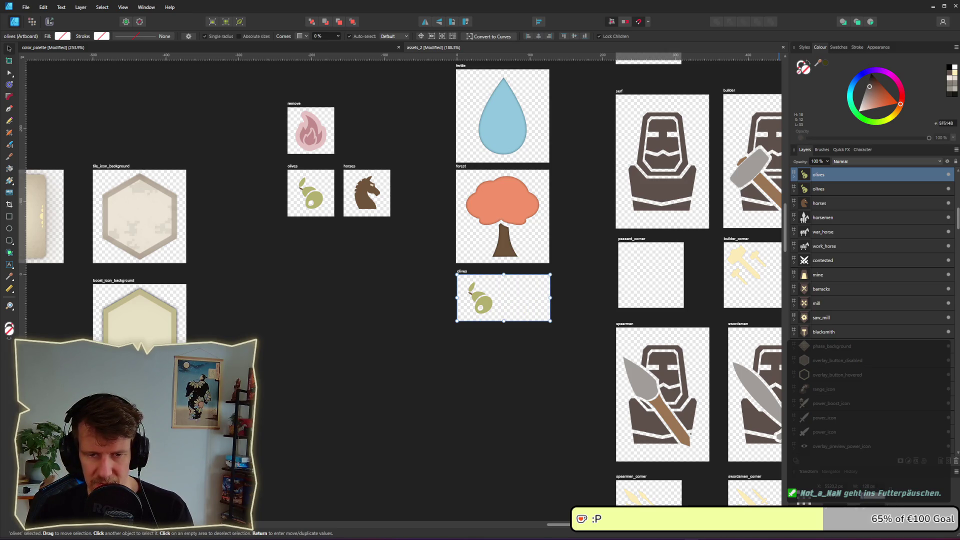
key("Return")
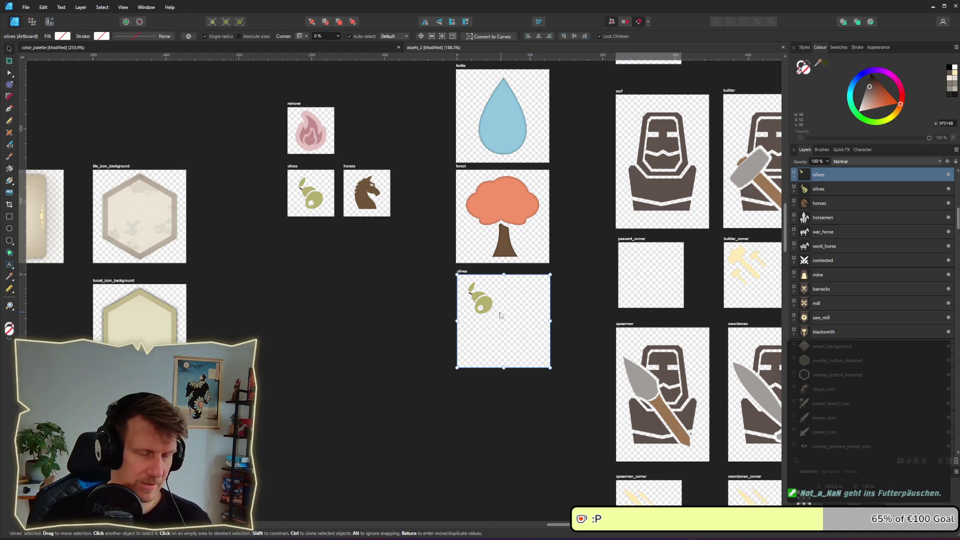
left_click(481, 301)
key("Delete")
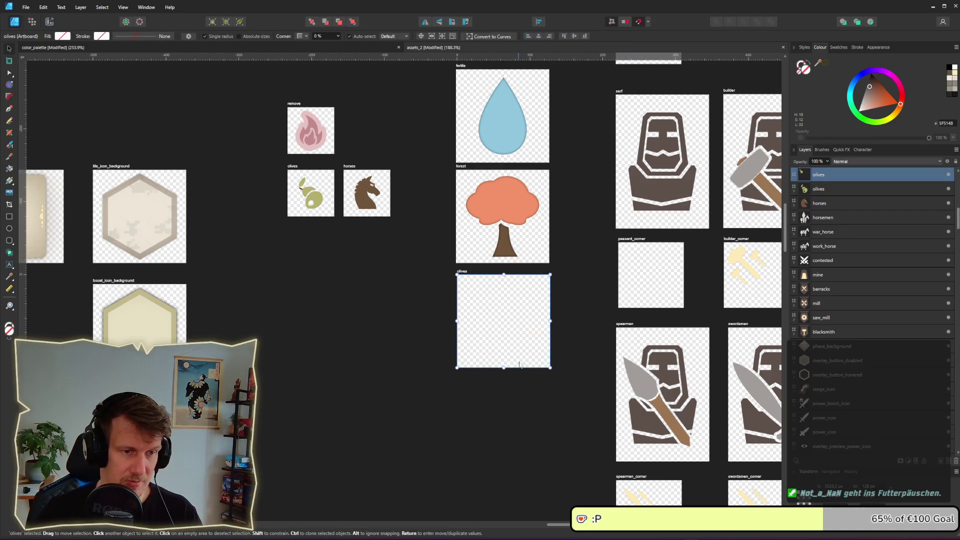
scroll(520, 356, "up", 3)
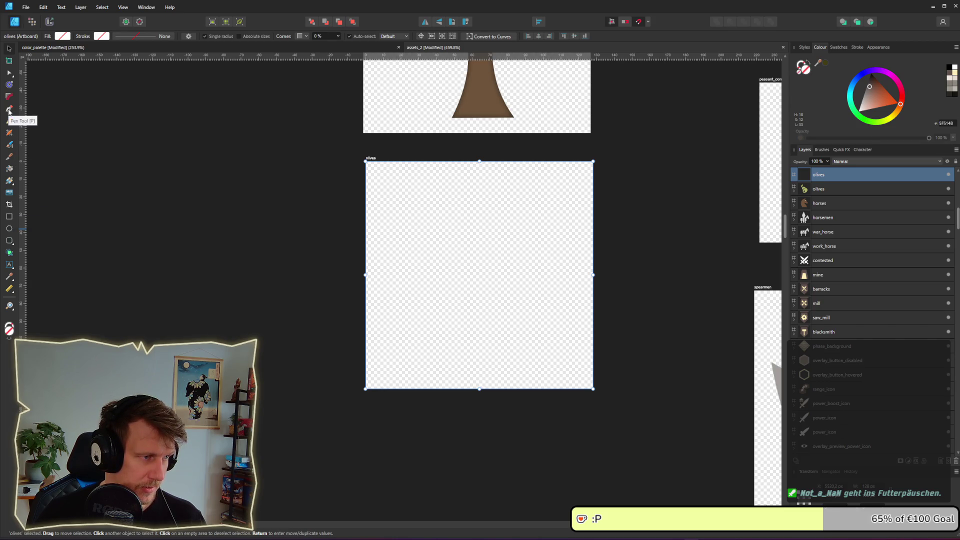
Step: Draw a brown pentagon on the artboard, shift it left and tilt it counter-clockwise
left_click(12, 220)
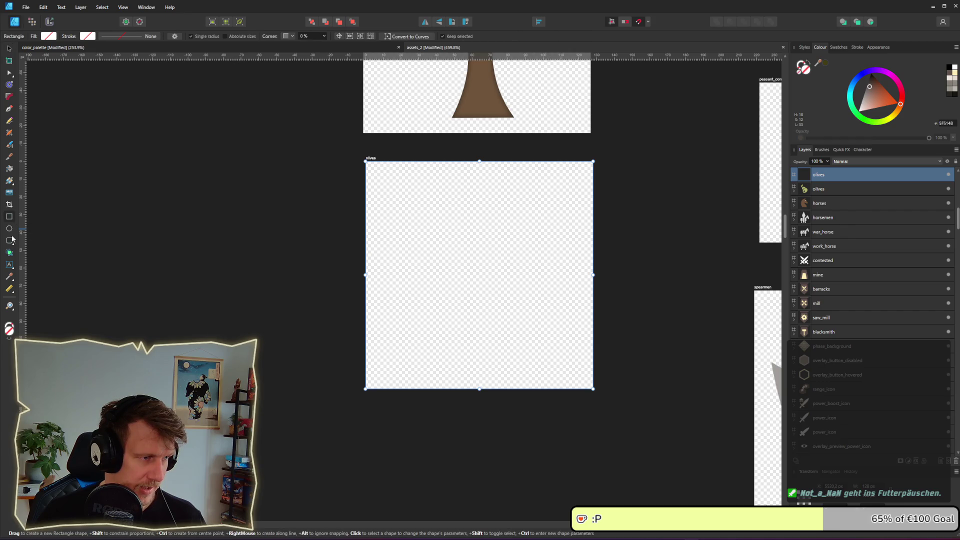
left_click(11, 240)
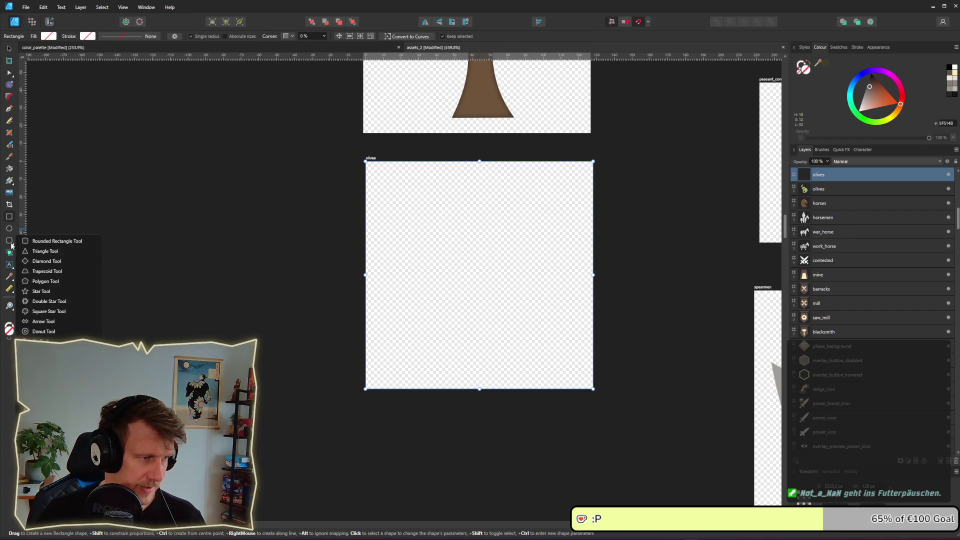
left_click(46, 280)
left_click_drag(420, 203, 499, 364)
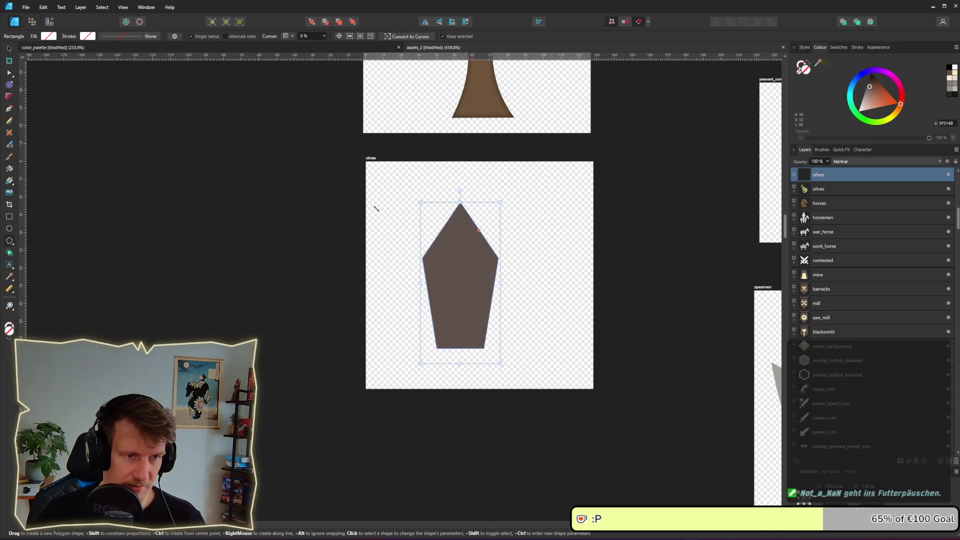
left_click(9, 48)
left_click_drag(464, 255, 440, 262)
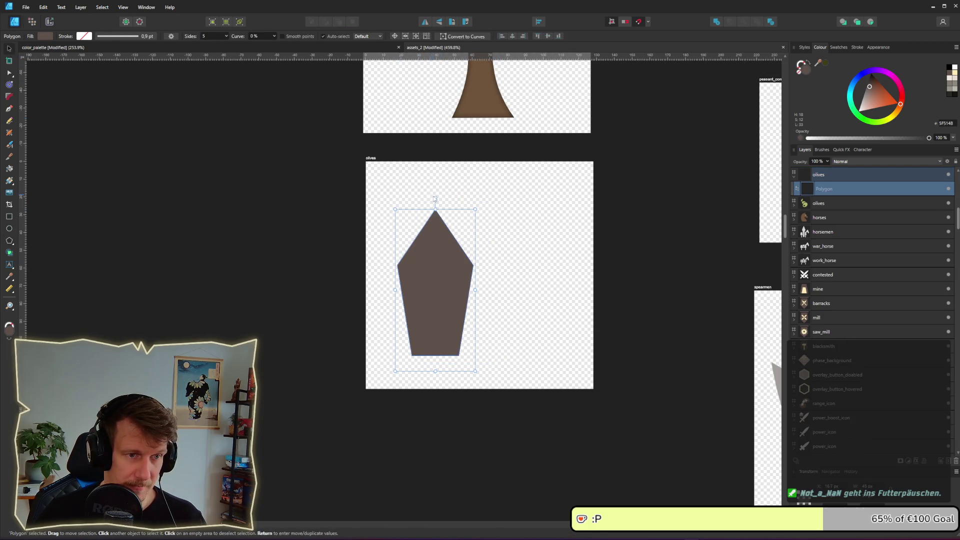
left_click_drag(434, 199, 417, 197)
Step: Add a taller upright pentagon copy on the right and narrow the left one to overlap
left_click_drag(460, 283, 501, 270)
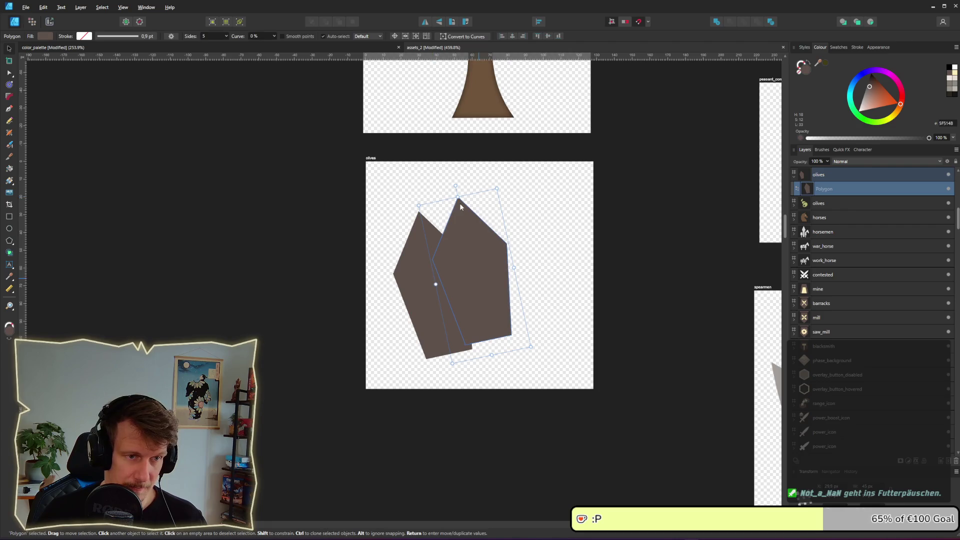
left_click_drag(456, 185, 474, 183)
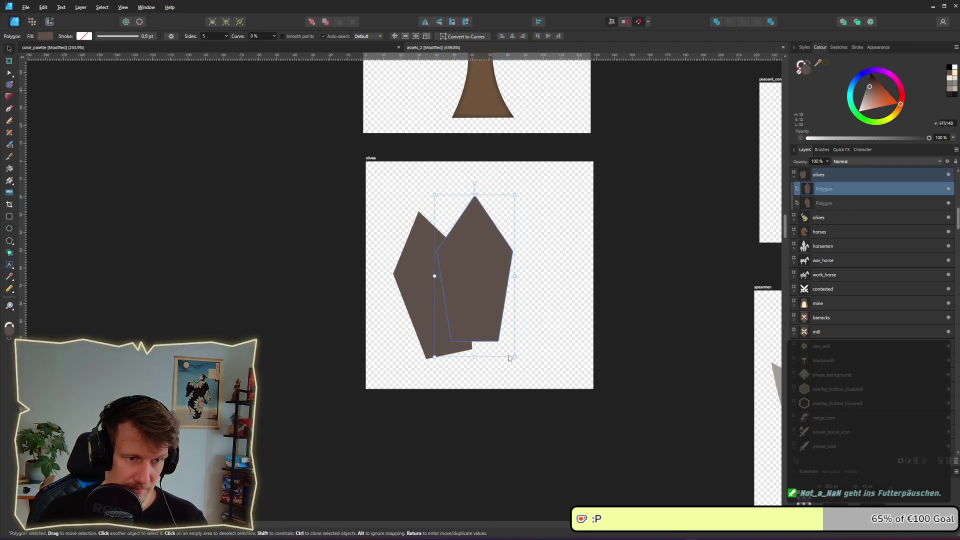
left_click_drag(509, 358, 512, 366)
left_click(428, 235)
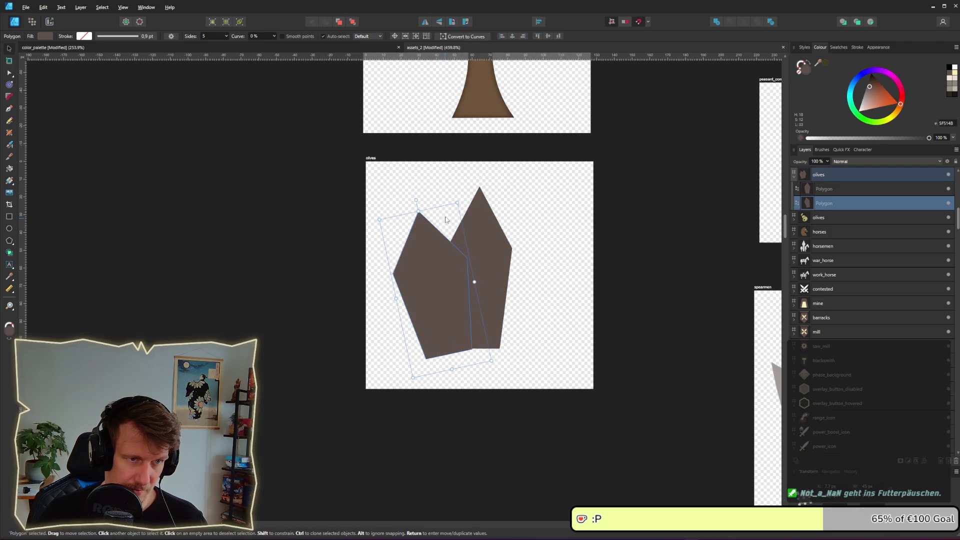
left_click_drag(474, 281, 454, 310)
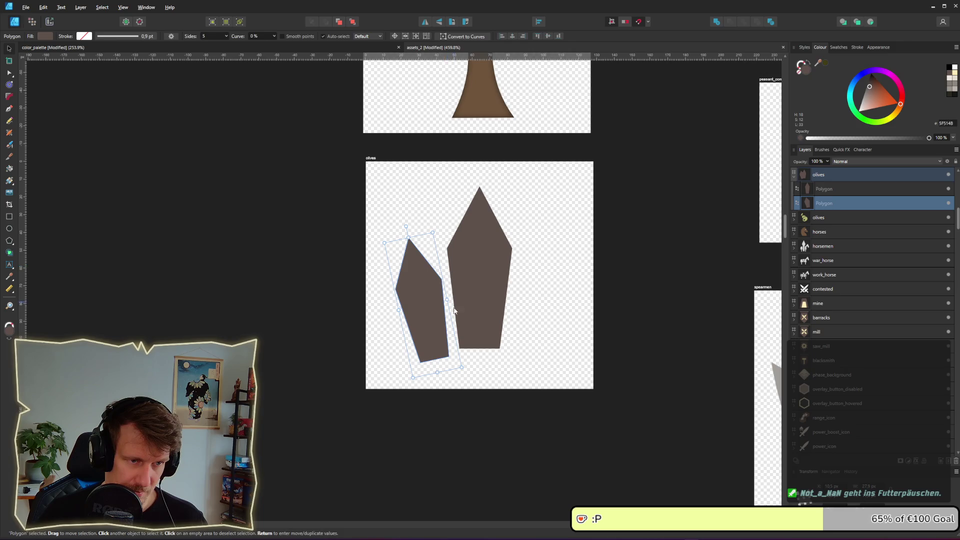
left_click_drag(435, 344, 456, 336)
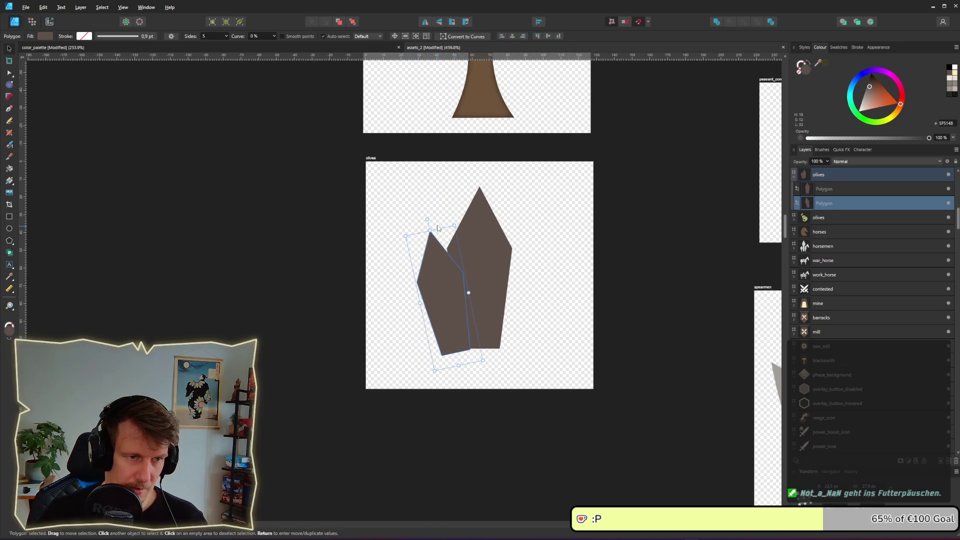
left_click_drag(427, 219, 432, 219)
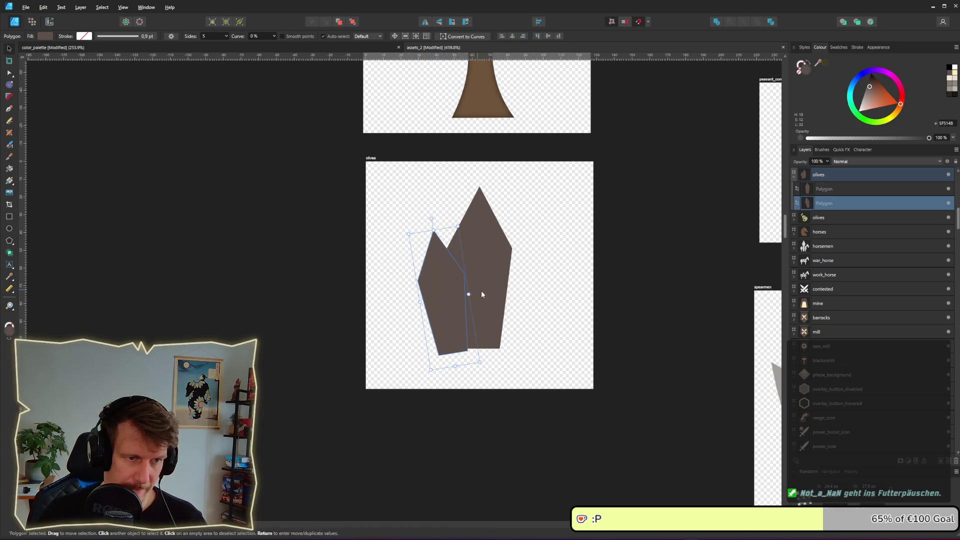
Step: Copy a third tilted shard to the right, then narrow, shorten and shift it
left_click_drag(482, 295, 510, 298)
left_click_drag(490, 220, 515, 227)
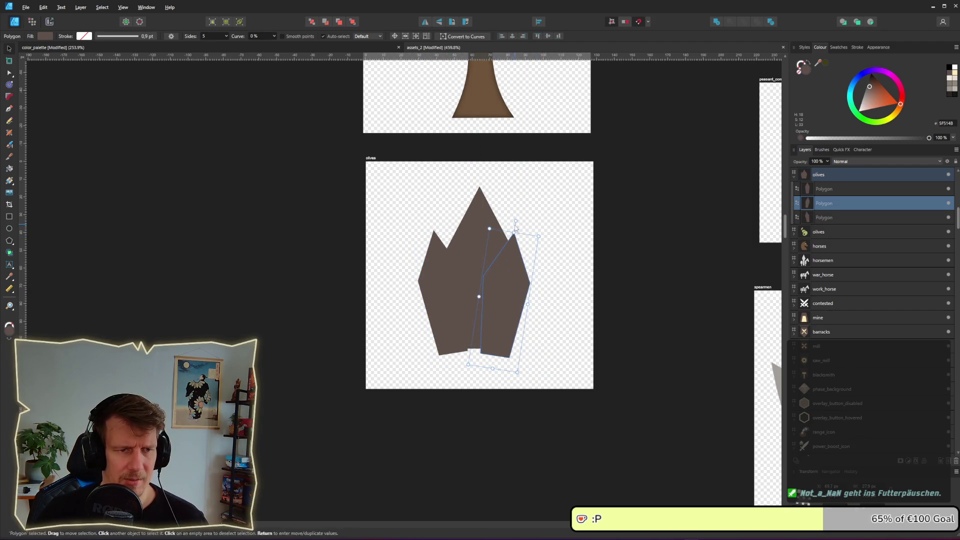
scroll(511, 287, "down", 5)
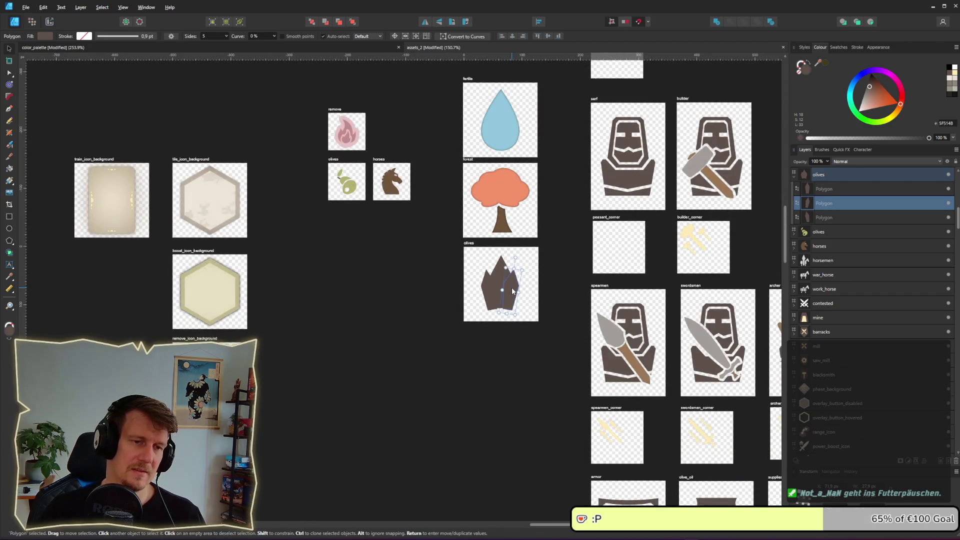
scroll(511, 287, "up", 2)
scroll(511, 287, "up", 2)
scroll(511, 287, "up", 1)
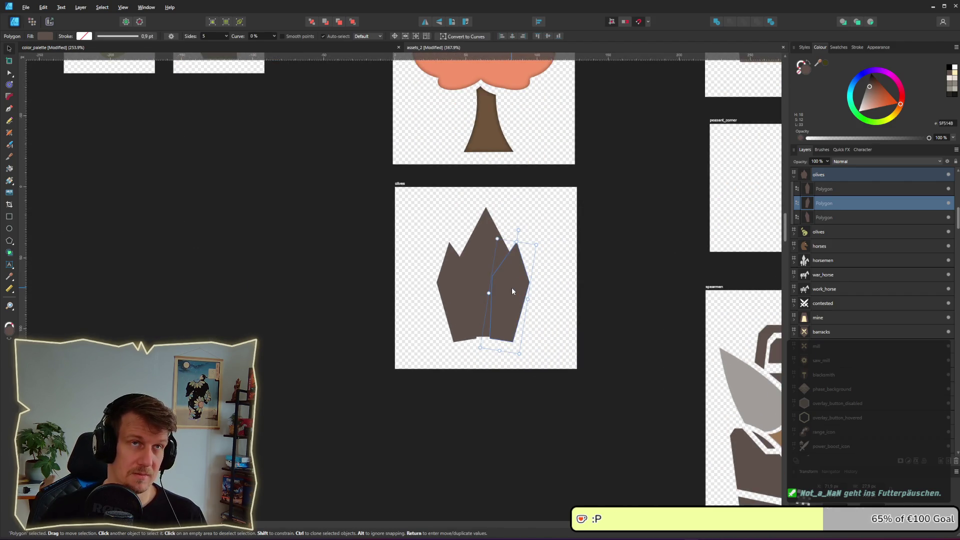
left_click_drag(527, 299, 521, 298)
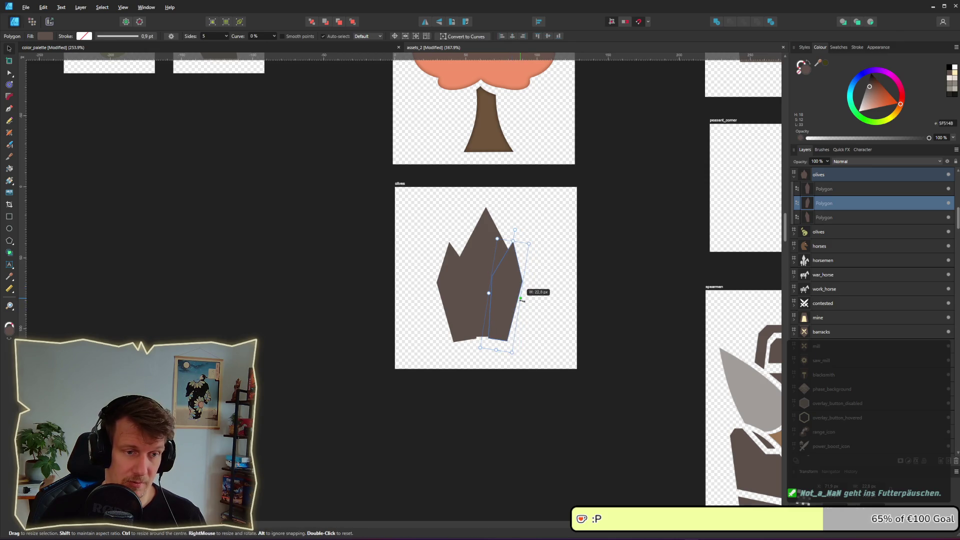
left_click_drag(515, 231, 512, 250)
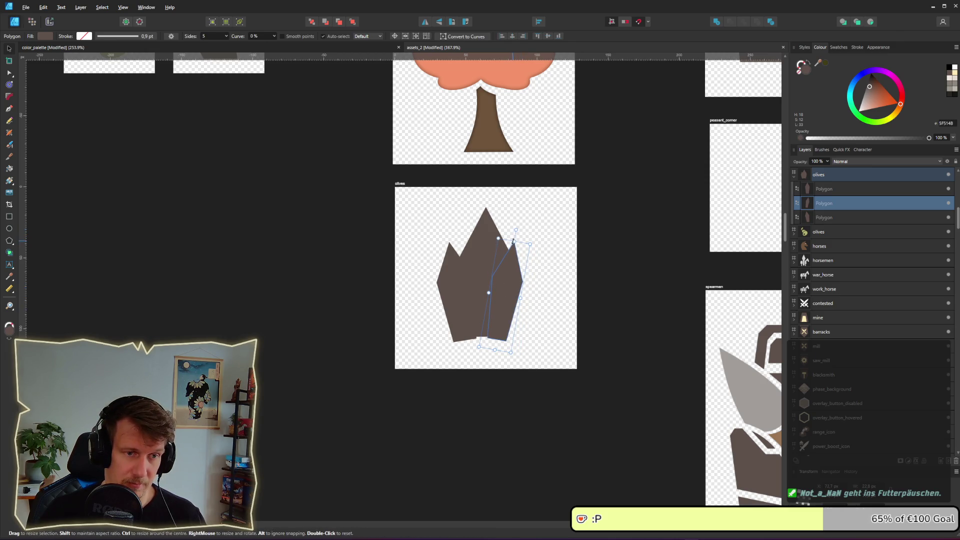
scroll(505, 308, "up", 3)
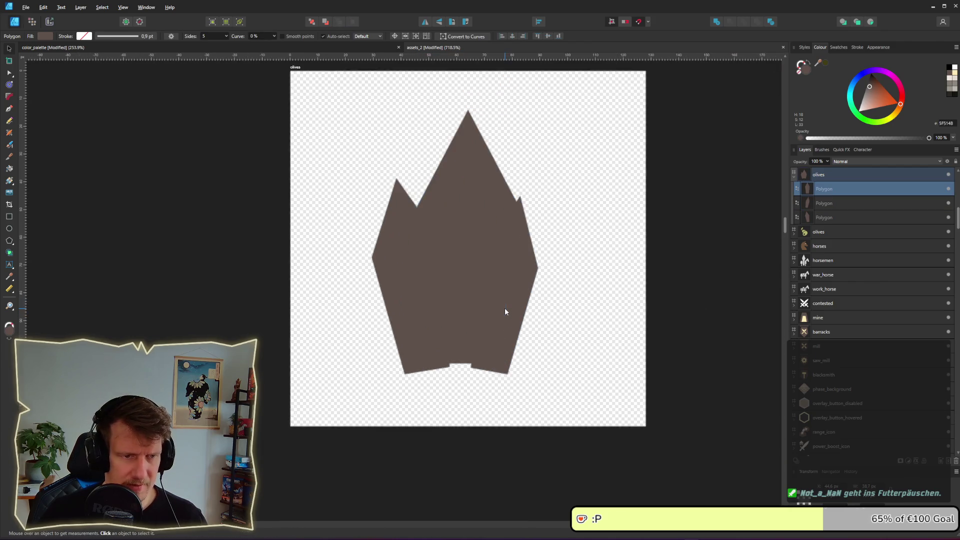
left_click_drag(522, 311, 518, 313)
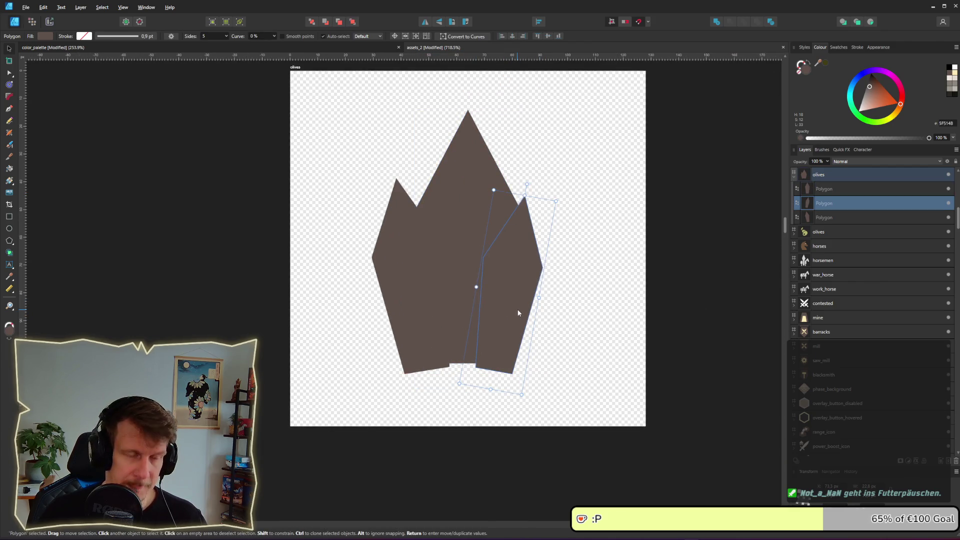
left_click(451, 233)
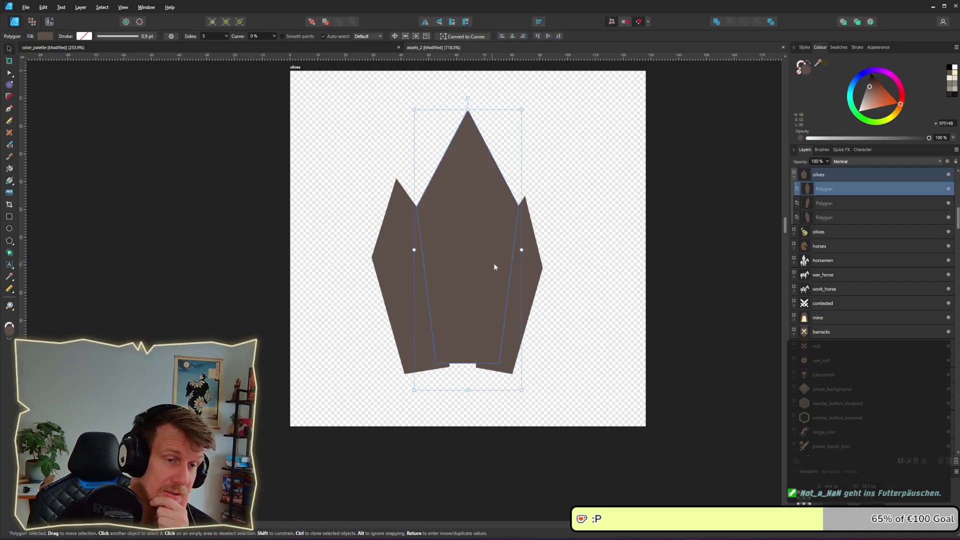
Step: Duplicate the left and right shards and enlarge both copies
left_click(521, 285)
left_click(414, 284)
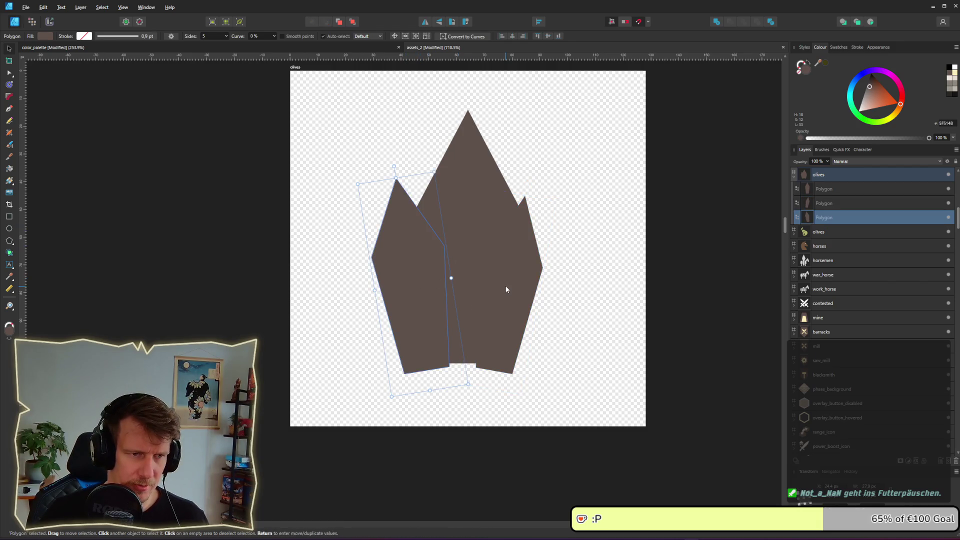
scroll(844, 232, "up", 3)
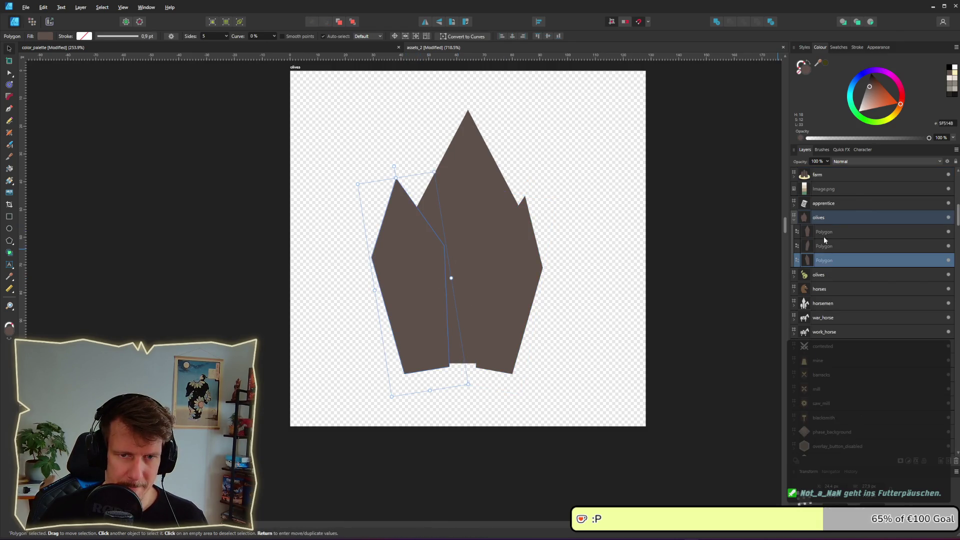
left_click(517, 308, "shift")
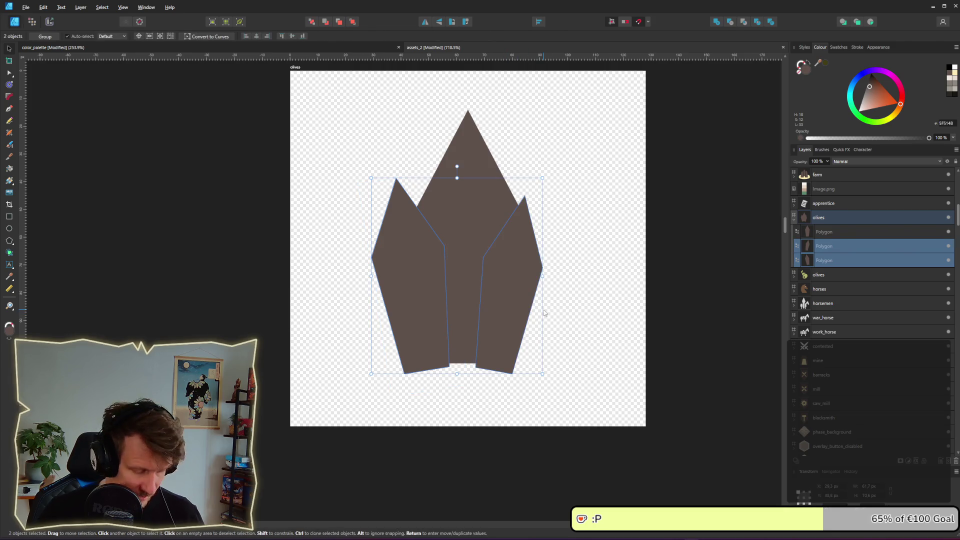
key("ctrl+j")
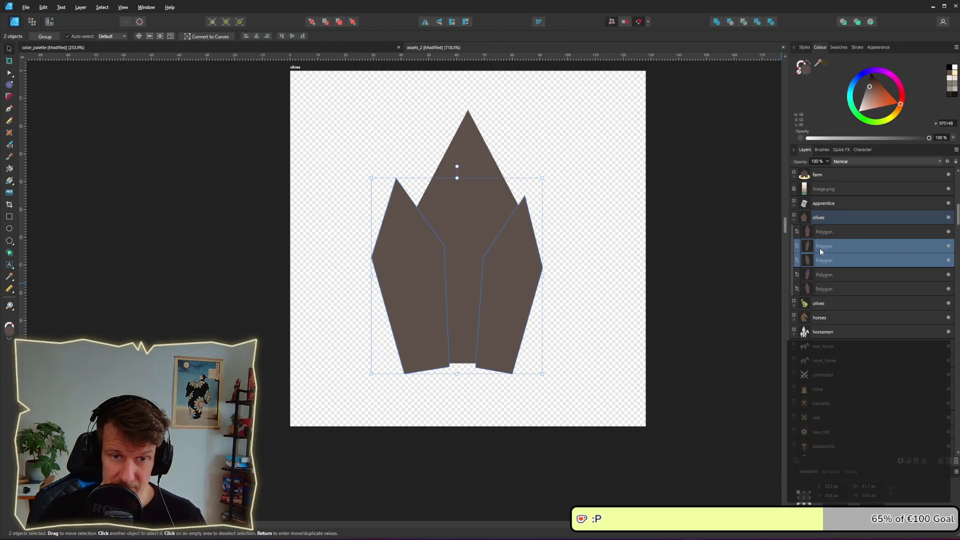
left_click(521, 288)
mouse_move(523, 360)
left_mouse_down()
mouse_move(525, 400)
mouse_move(541, 408)
left_mouse_up()
left_click(424, 355)
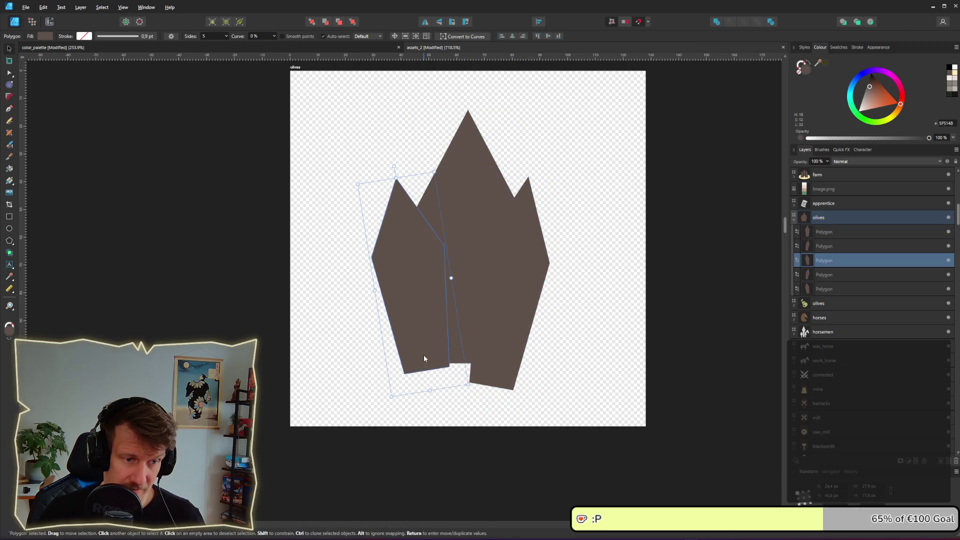
left_click_drag(467, 385, 481, 406)
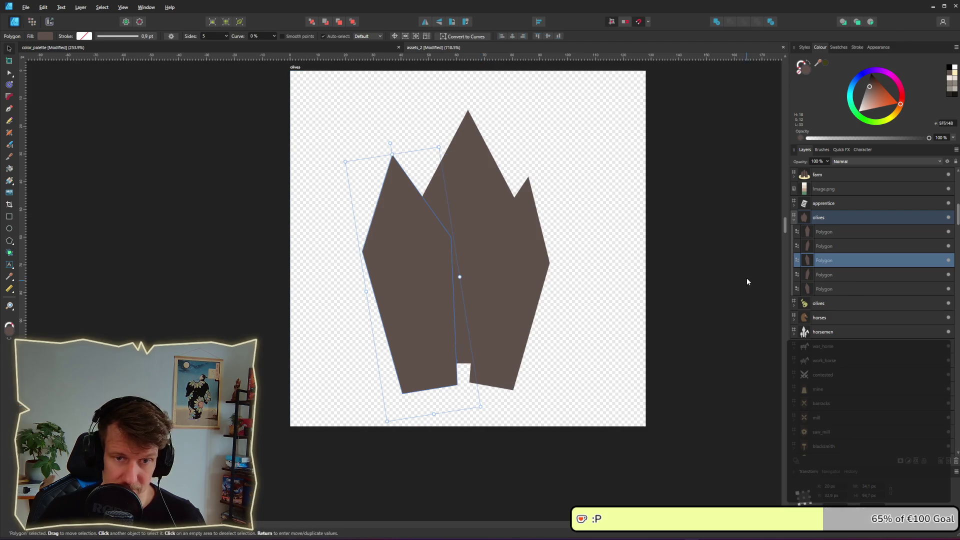
Step: Group the three shard polygons together
left_click(818, 248)
left_click(827, 233, "shift")
left_click(824, 260)
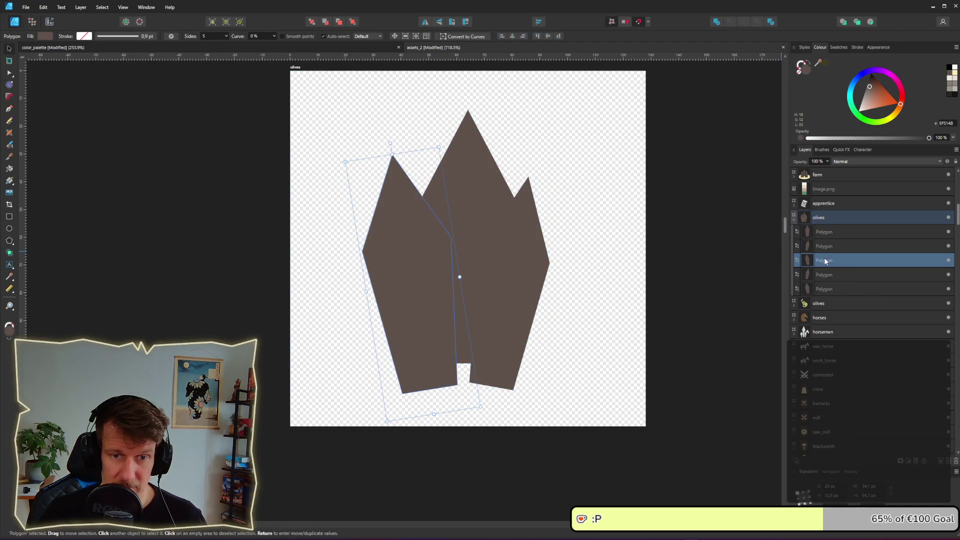
left_click(828, 232, "shift")
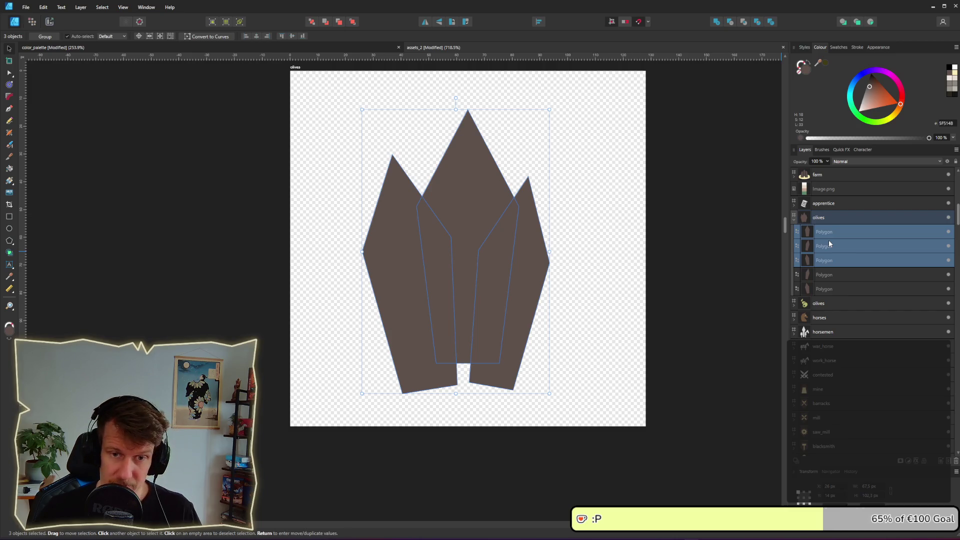
key("ctrl+g")
Step: Set the enlarged side-shard copies' blend mode to Erase to cut the gaps
left_click(828, 246)
left_click(824, 261)
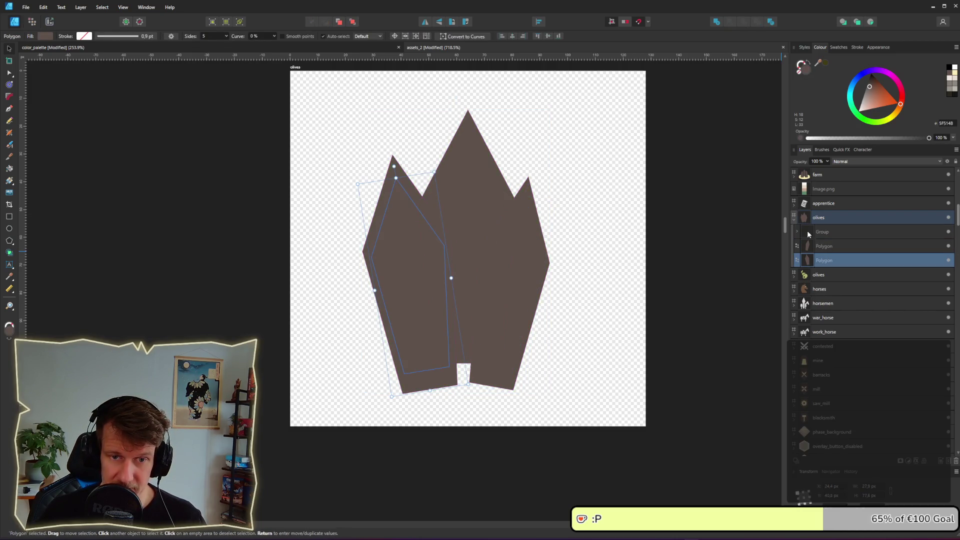
left_click(797, 233)
left_click(821, 274)
left_click(826, 261)
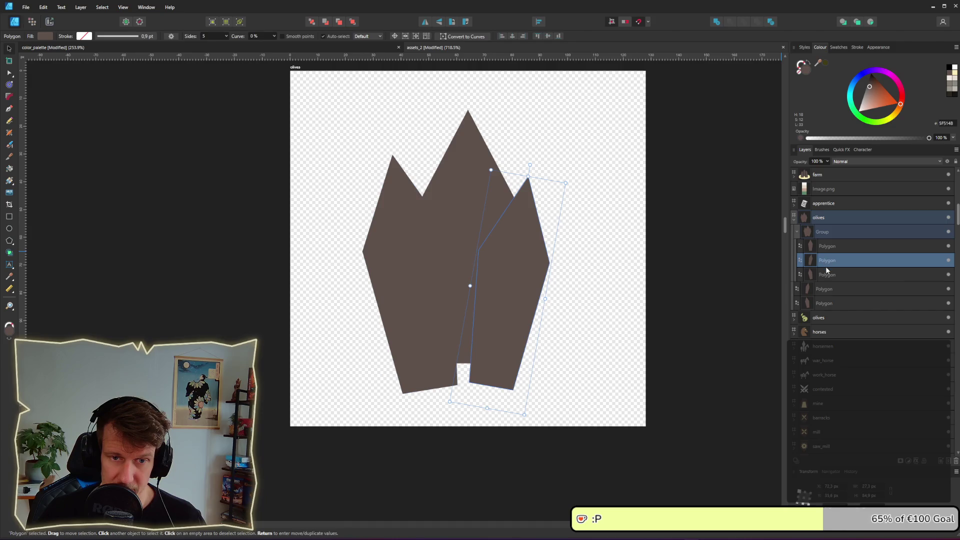
left_click(827, 246, "shift")
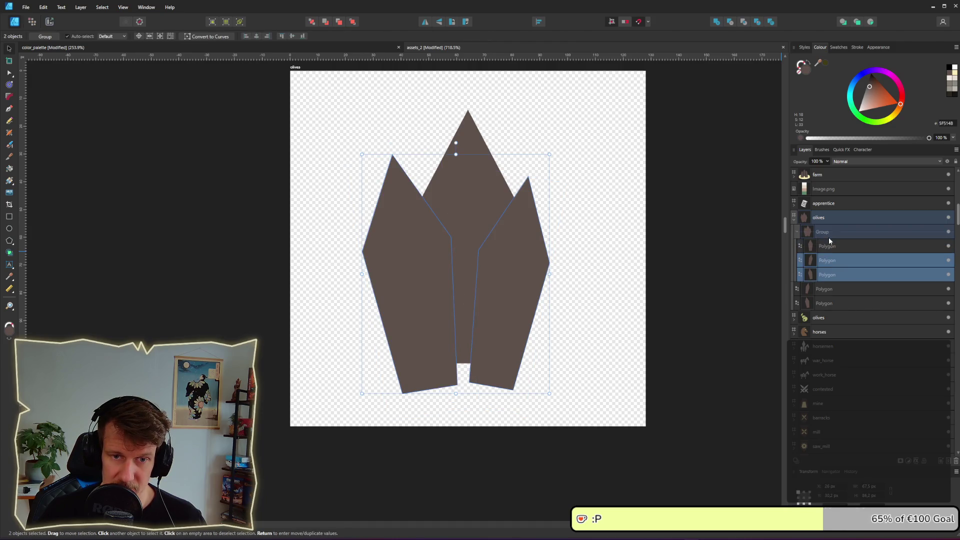
left_click(840, 162)
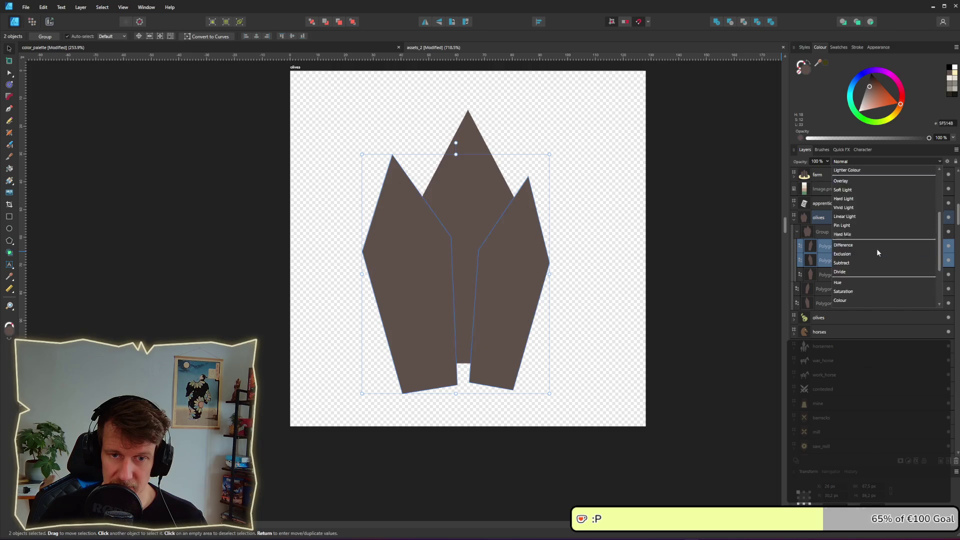
left_click(866, 300)
left_click(660, 259)
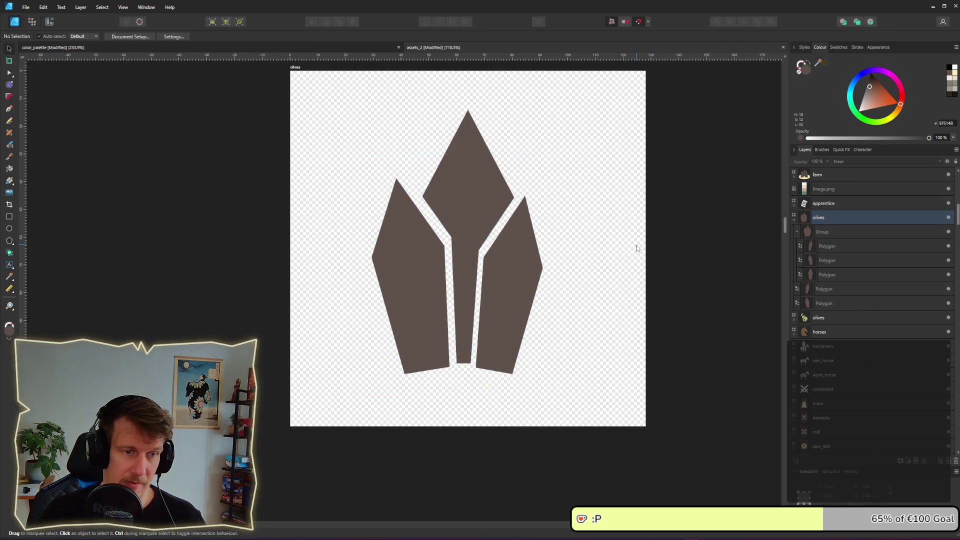
scroll(613, 274, "down", 2)
scroll(614, 278, "down", 6)
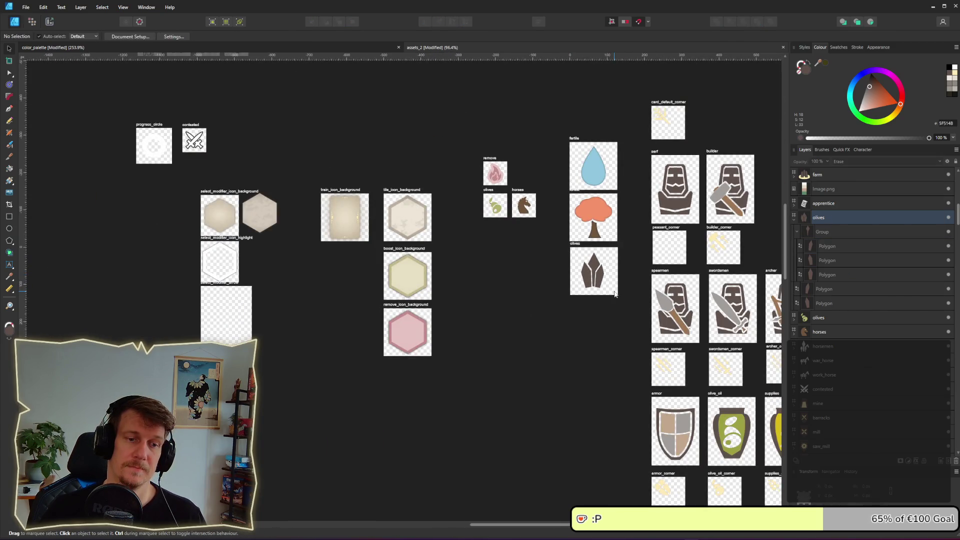
Step: Zoom out to check the crystal icon and undo the last shard adjustment
scroll(612, 289, "up", 6)
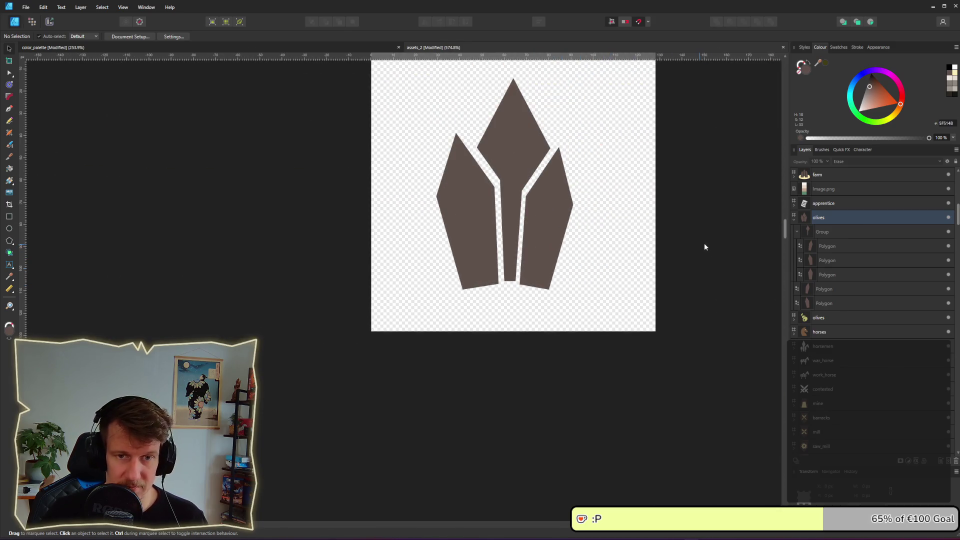
scroll(607, 215, "down", 3)
scroll(606, 240, "down", 3)
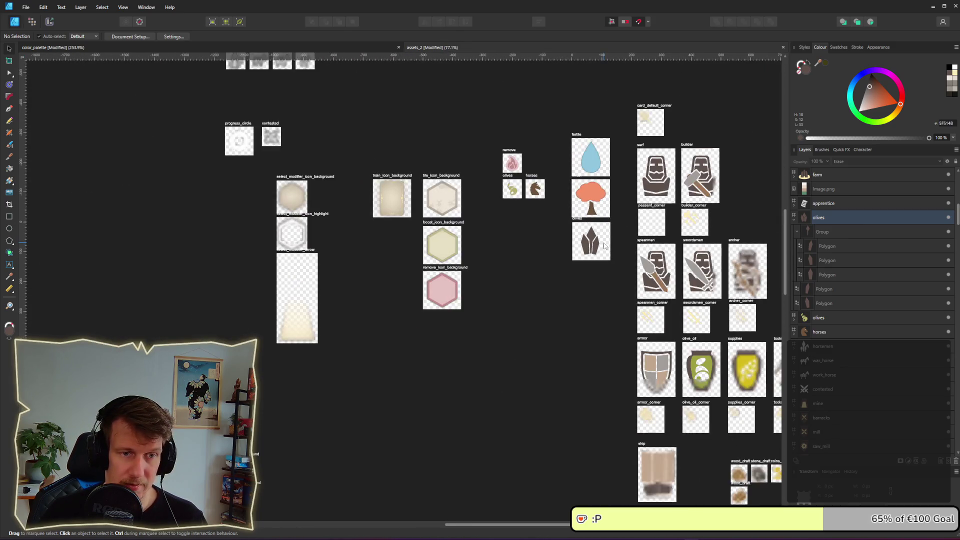
scroll(605, 245, "down", 2)
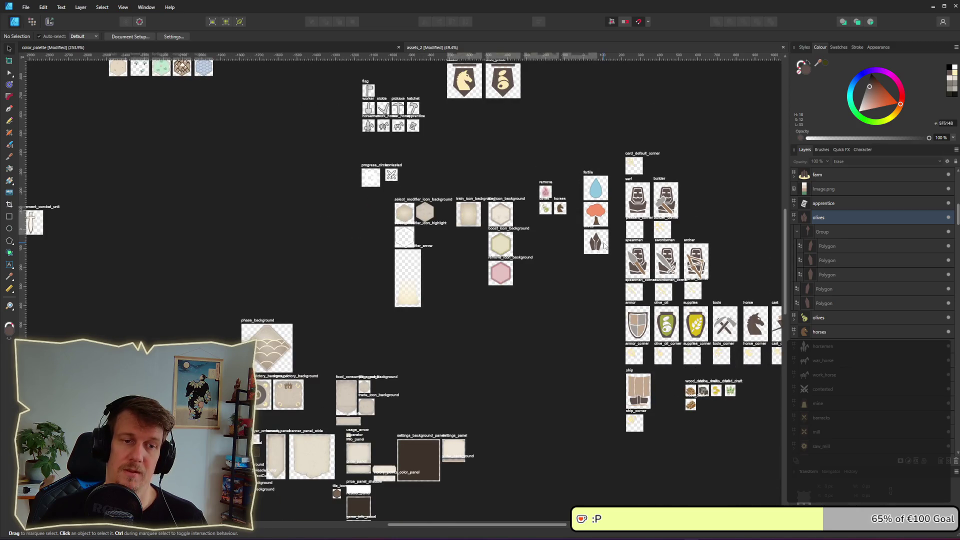
scroll(604, 245, "up", 3)
scroll(604, 244, "up", 5)
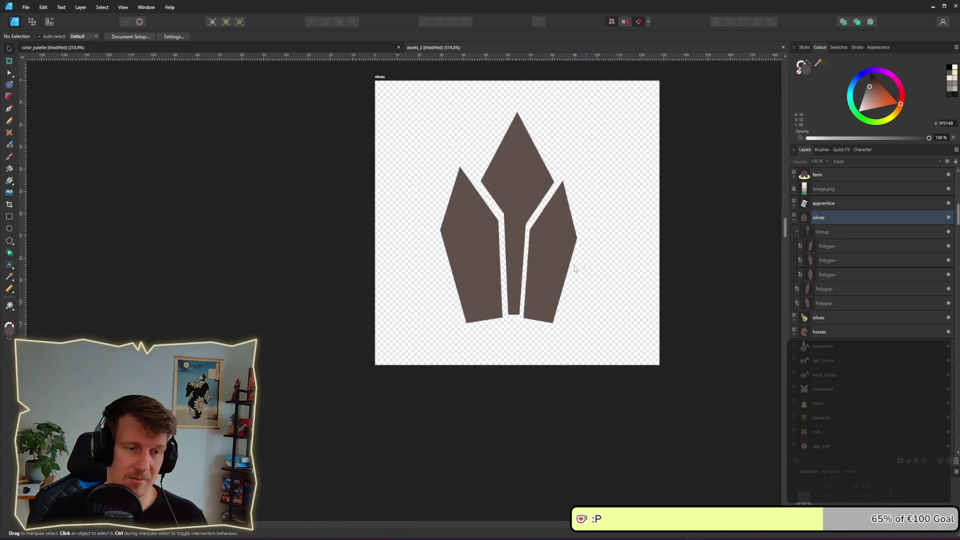
left_click(560, 279)
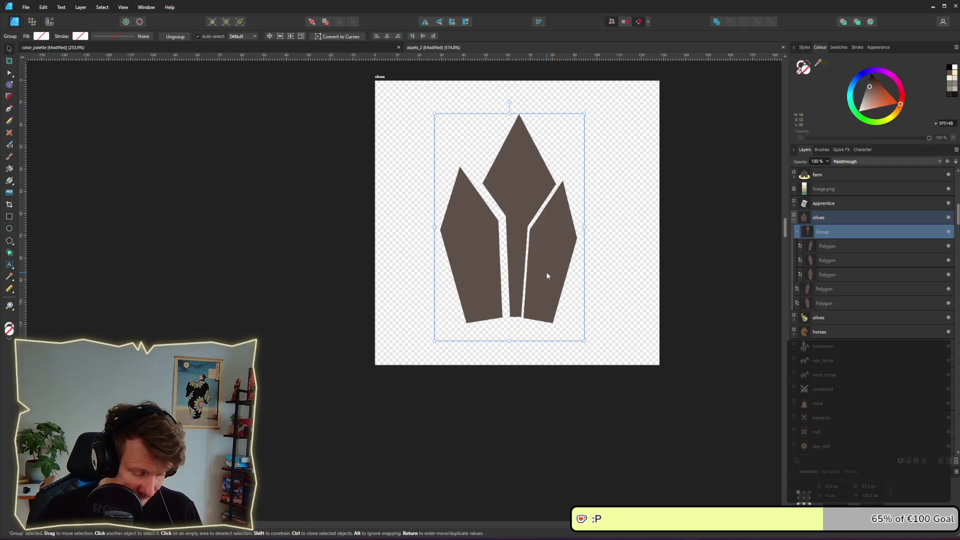
key("ctrl+z")
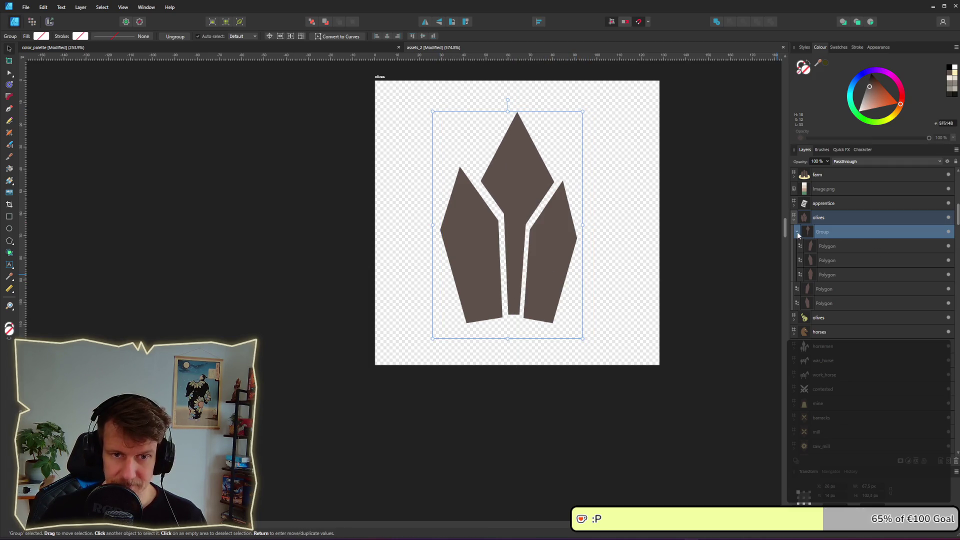
Step: Move the crystal layers slightly right and down toward the artboard centre
left_click(797, 233)
left_click(824, 260)
left_click(823, 231, "shift")
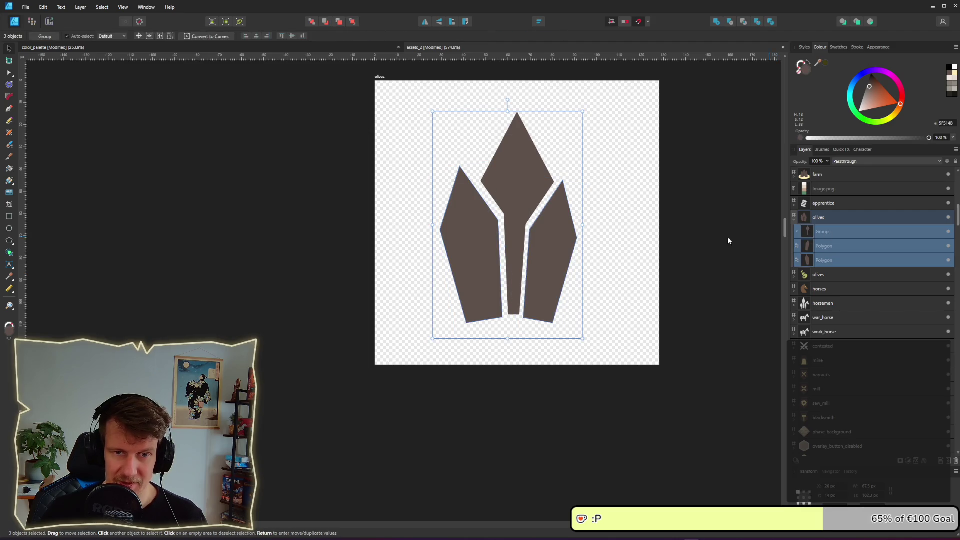
mouse_move(519, 263)
left_mouse_down()
mouse_move(529, 265)
mouse_move(521, 262)
left_mouse_up()
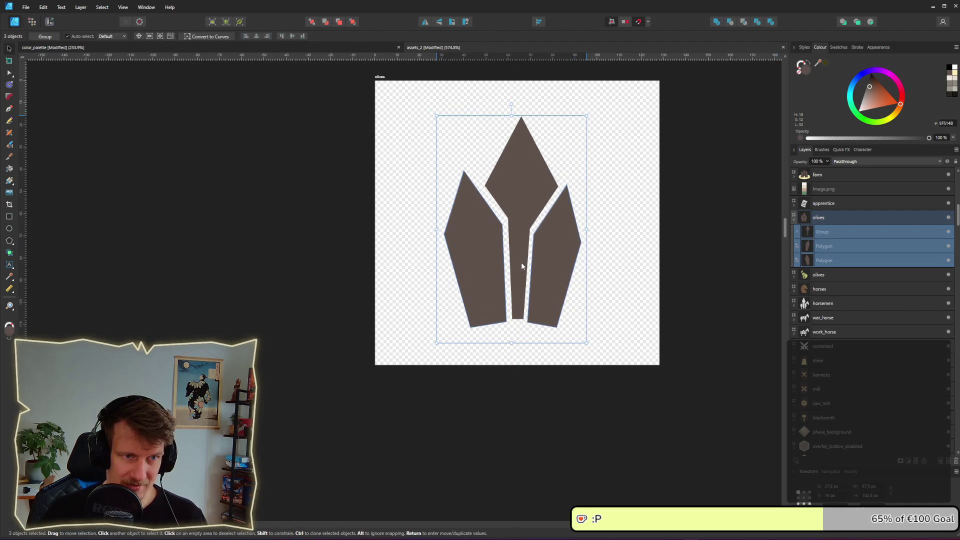
left_click(705, 251)
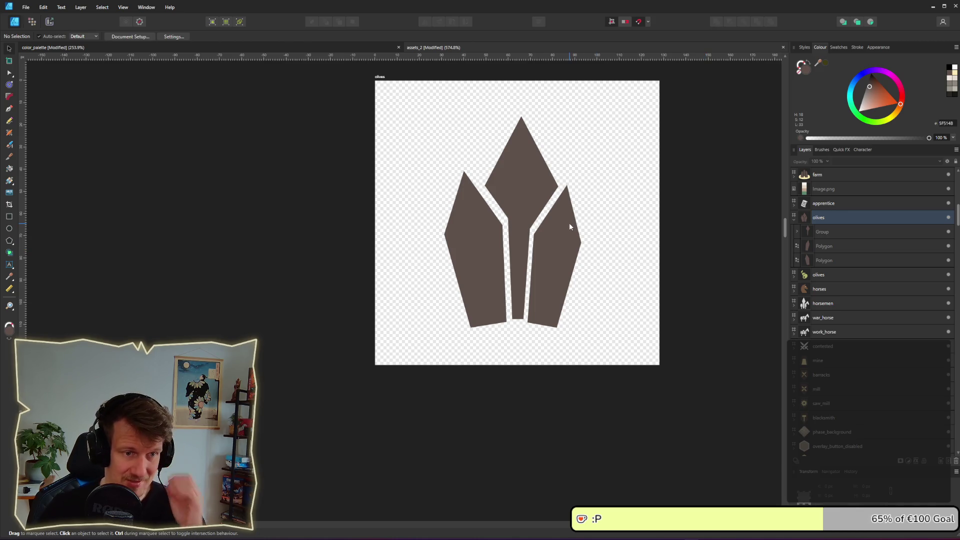
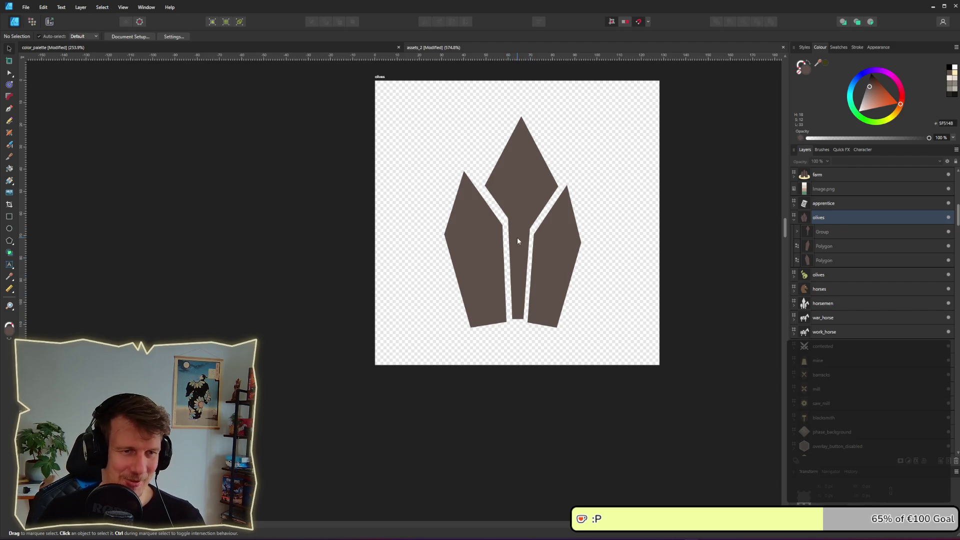
Step: Inside the crystal group, nudge the right crystal shard slightly to the right
scroll(517, 237, "down", 2)
scroll(517, 236, "up", 3)
left_click(566, 261)
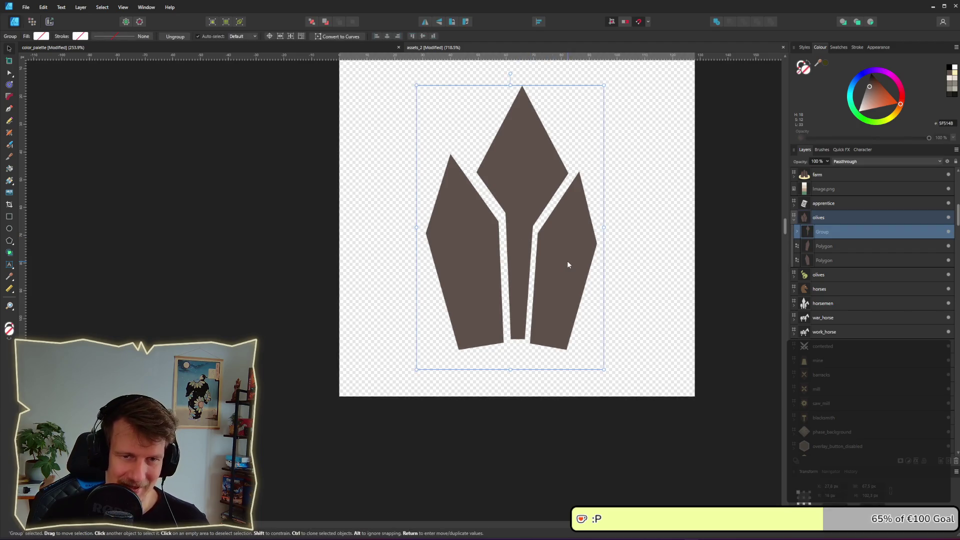
double_click(567, 261)
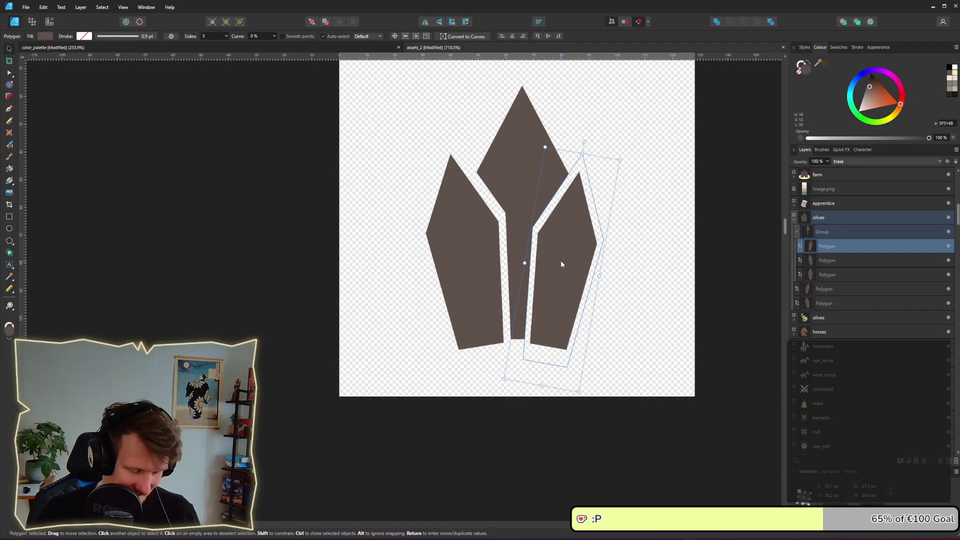
left_click(828, 286)
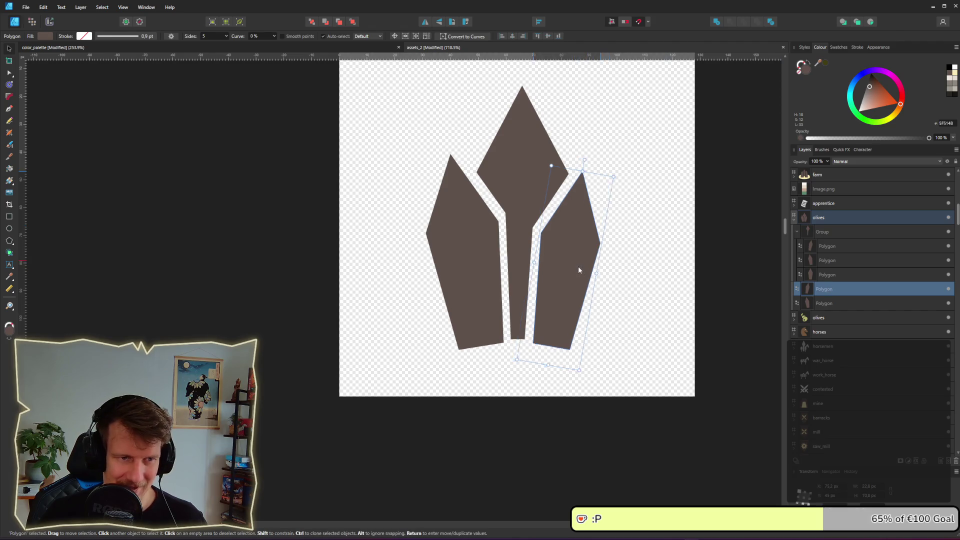
left_click_drag(578, 266, 577, 266)
Step: Nudge the left crystal shard up and to the left, then deselect the group
left_click(475, 258)
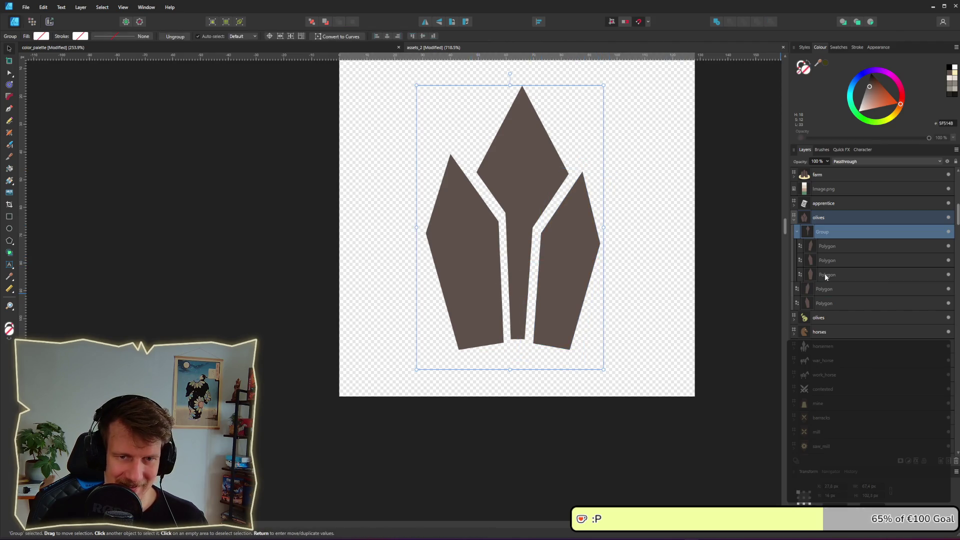
left_click(488, 281)
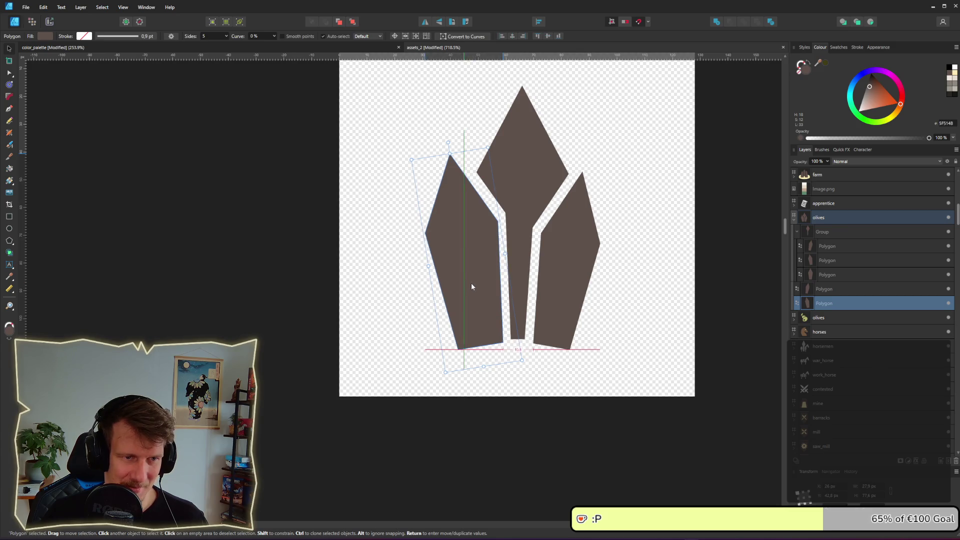
left_click_drag(471, 283, 469, 281)
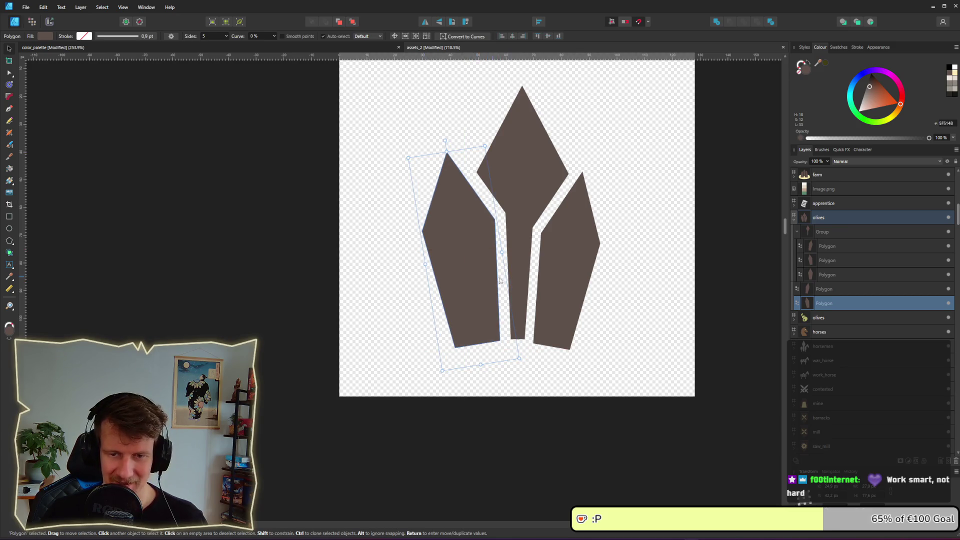
left_click(569, 283)
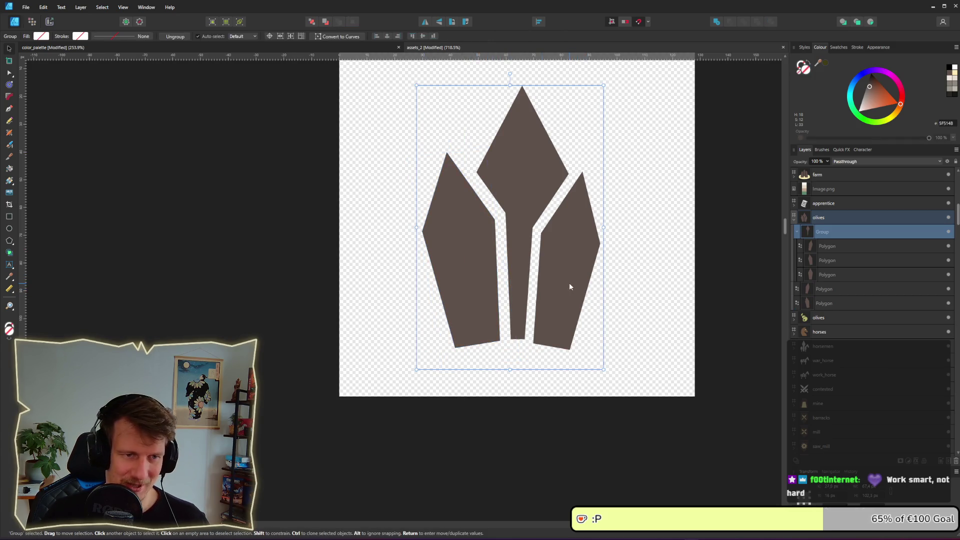
left_click(733, 276)
scroll(650, 278, "down", 5)
scroll(650, 278, "down", 3)
scroll(651, 278, "down", 2)
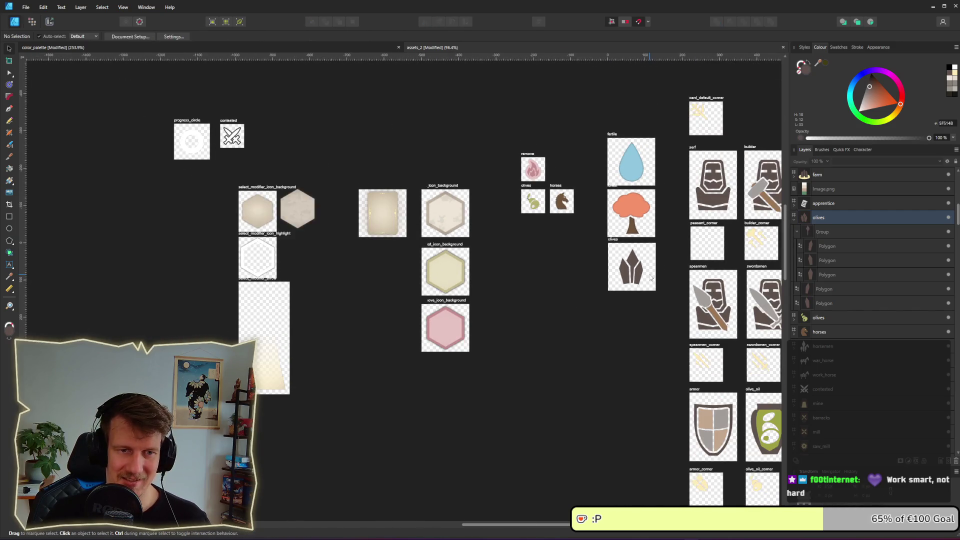
scroll(645, 278, "down", 1)
scroll(630, 280, "up", 8)
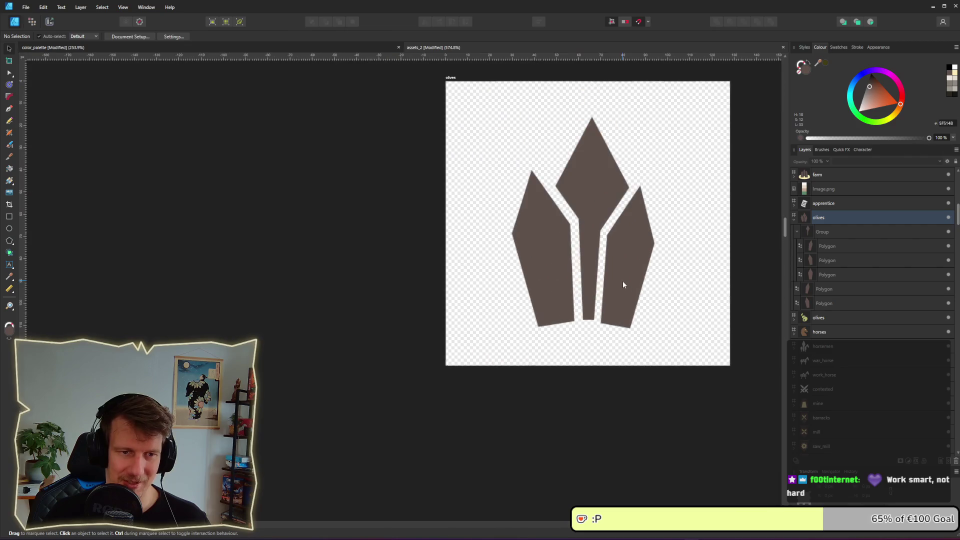
scroll(615, 303, "up", 1)
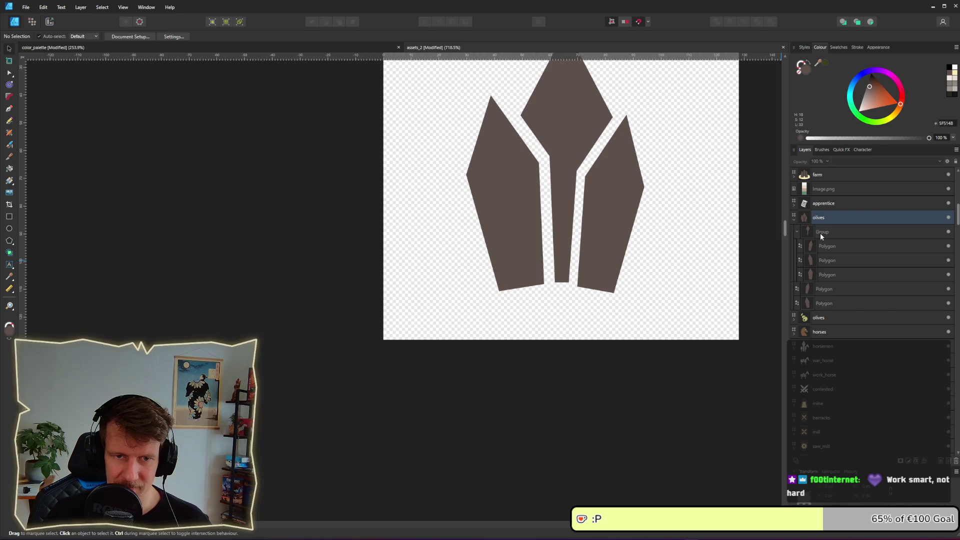
Step: Draw a rectangle across the crystal bottoms, reaching the artboard's left edge and bottom-right corner
left_click(822, 220)
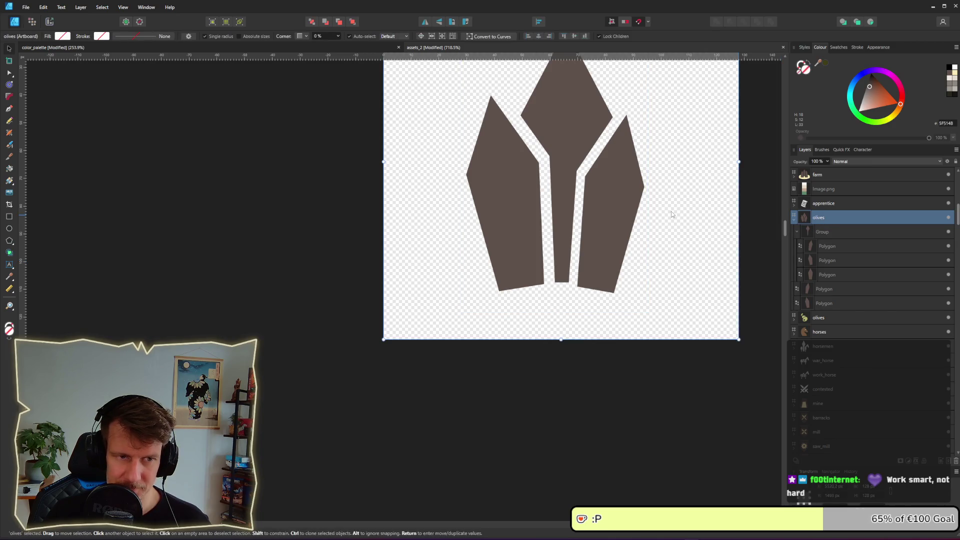
left_click(9, 216)
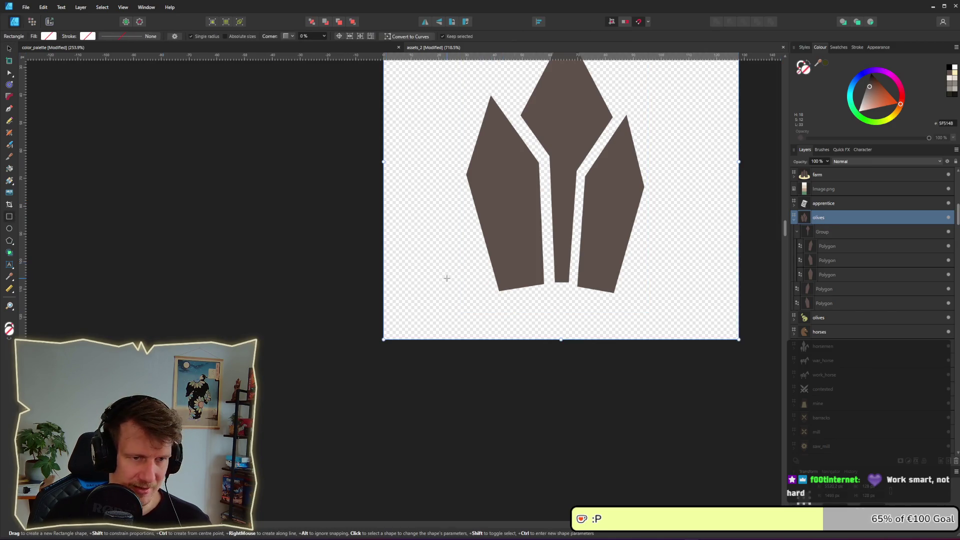
left_click_drag(447, 278, 691, 320)
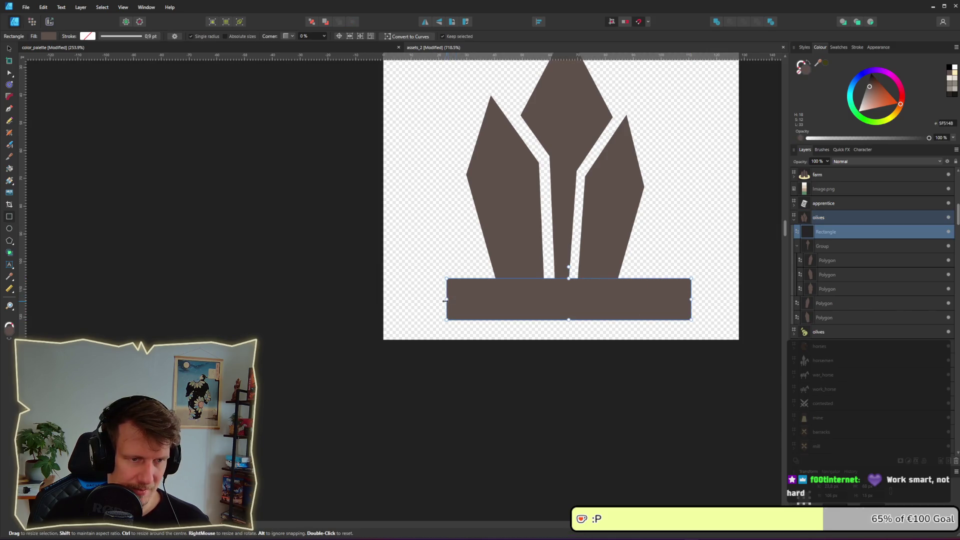
left_click_drag(431, 299, 383, 299)
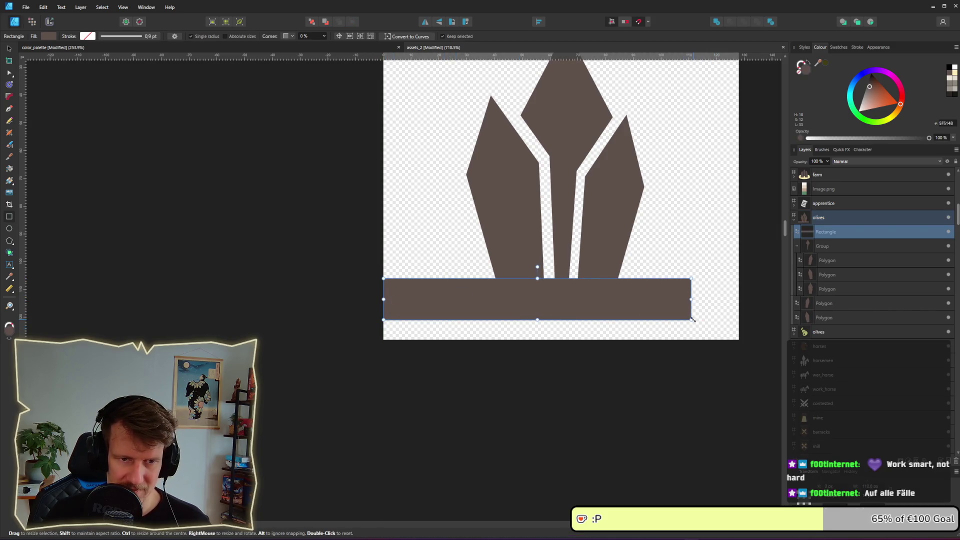
left_click_drag(691, 320, 738, 339)
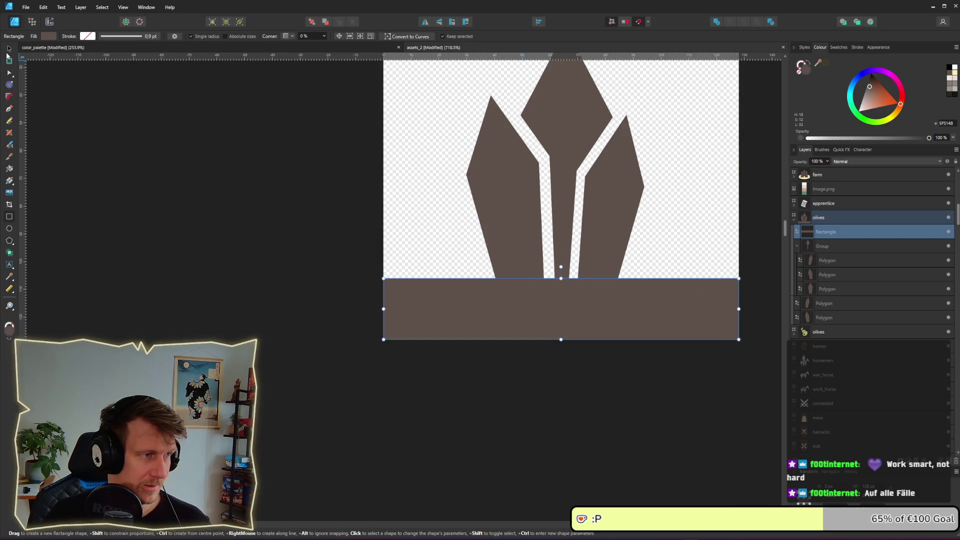
left_click(8, 52)
Step: Set the rectangle's blend mode to Erase
left_click(845, 163)
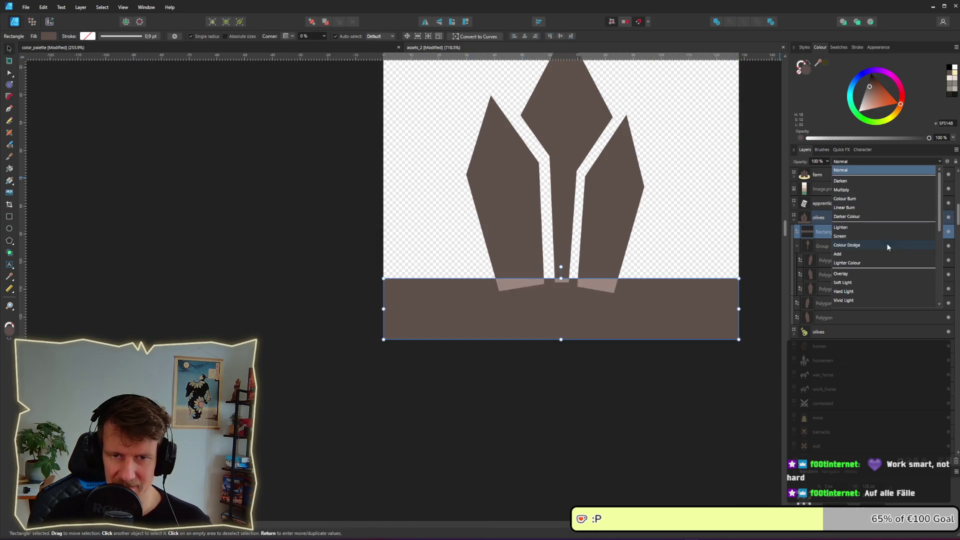
scroll(880, 270, "down", 3)
left_click(871, 302)
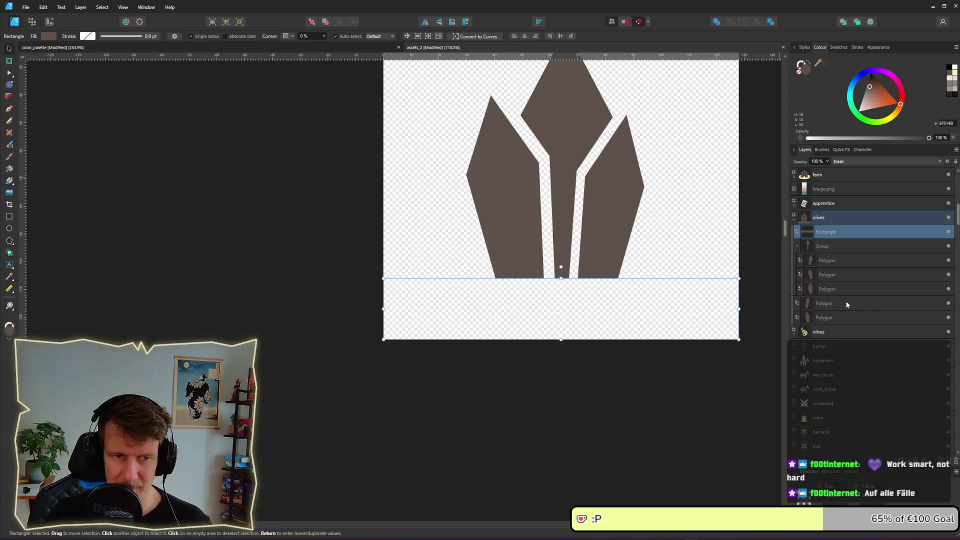
left_click(322, 321)
scroll(318, 329, "down", 3)
scroll(318, 329, "down", 2)
scroll(363, 320, "down", 5)
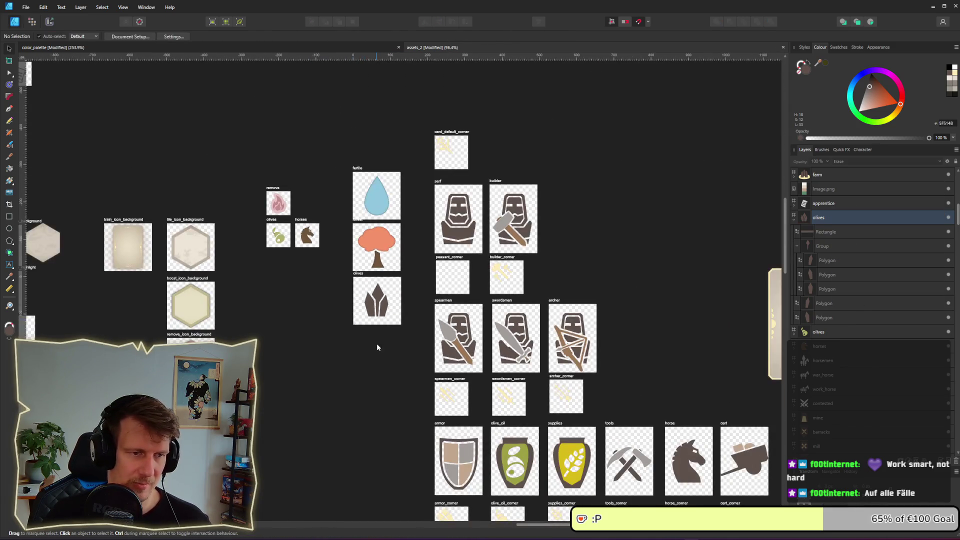
scroll(375, 345, "down", 1)
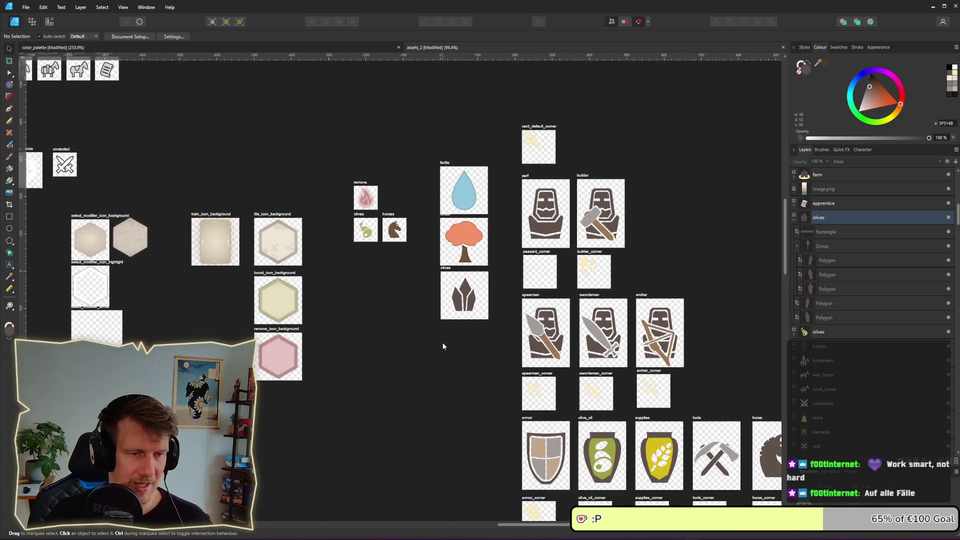
scroll(445, 332, "up", 8)
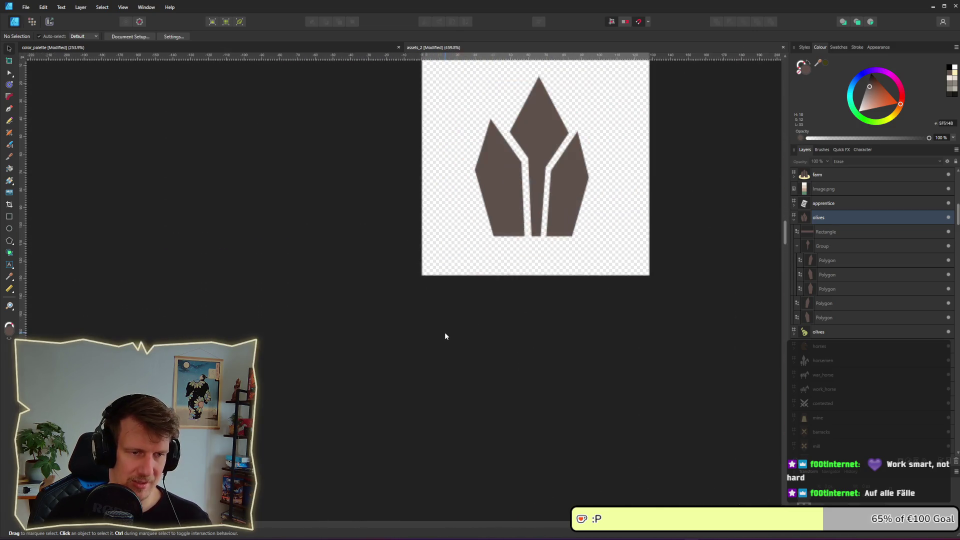
Step: Lower the Erase rectangle's top edge to trim the crystal bottoms flat
left_click(491, 274)
scroll(492, 276, "up", 4)
left_click_drag(601, 182, 603, 198)
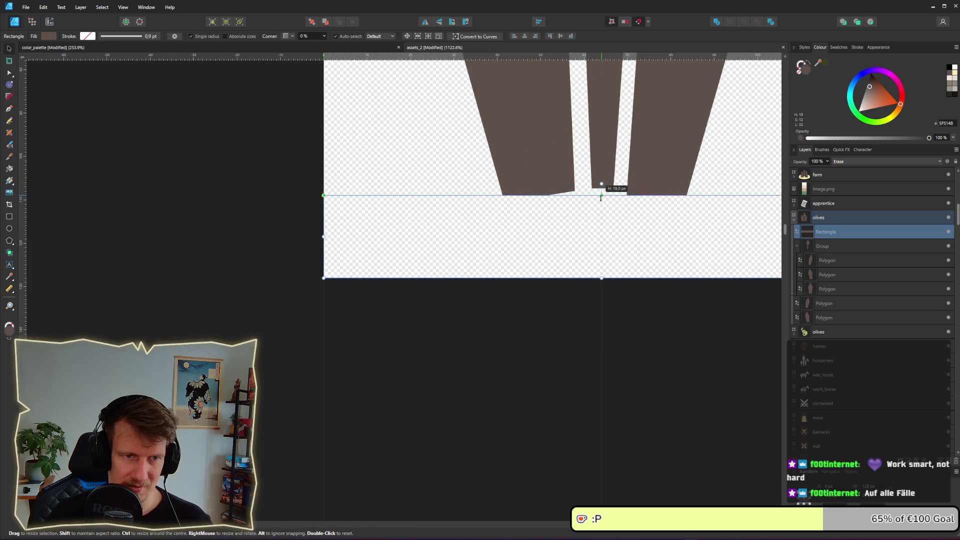
scroll(604, 195, "down", 4)
Step: Select the crystal group plus the two loose shards and scale them up together
left_click(822, 246)
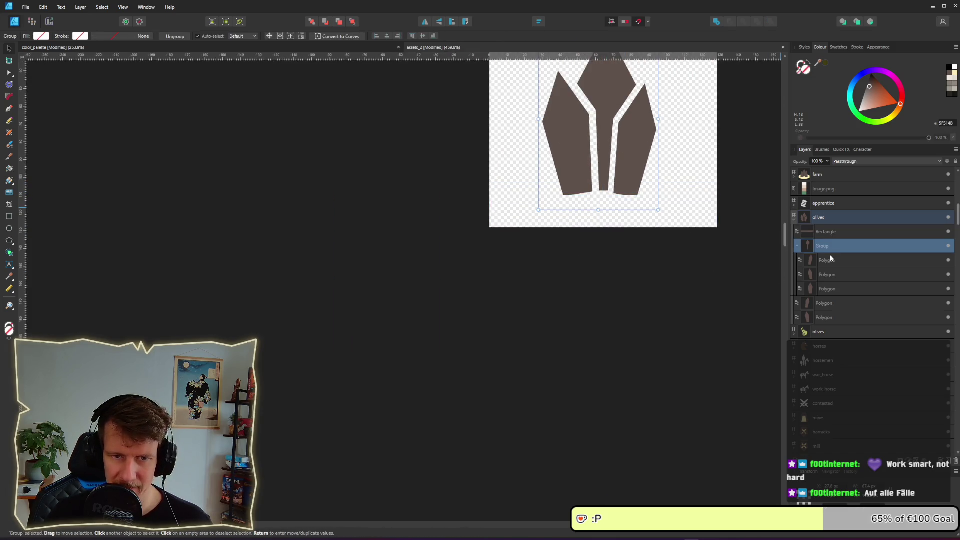
left_click(824, 318, "shift")
scroll(650, 214, "up", 2)
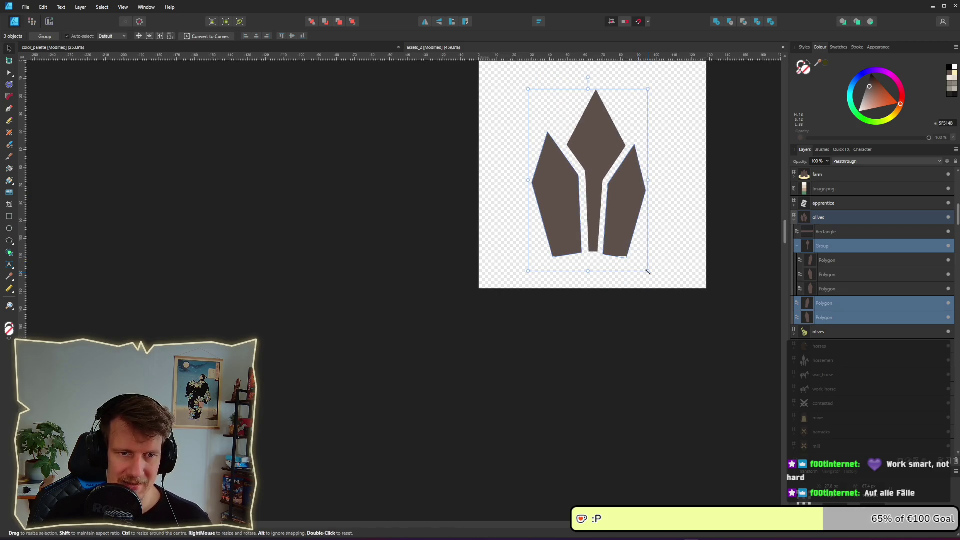
left_click_drag(646, 272, 659, 285)
left_click(622, 338)
scroll(568, 364, "up", 2)
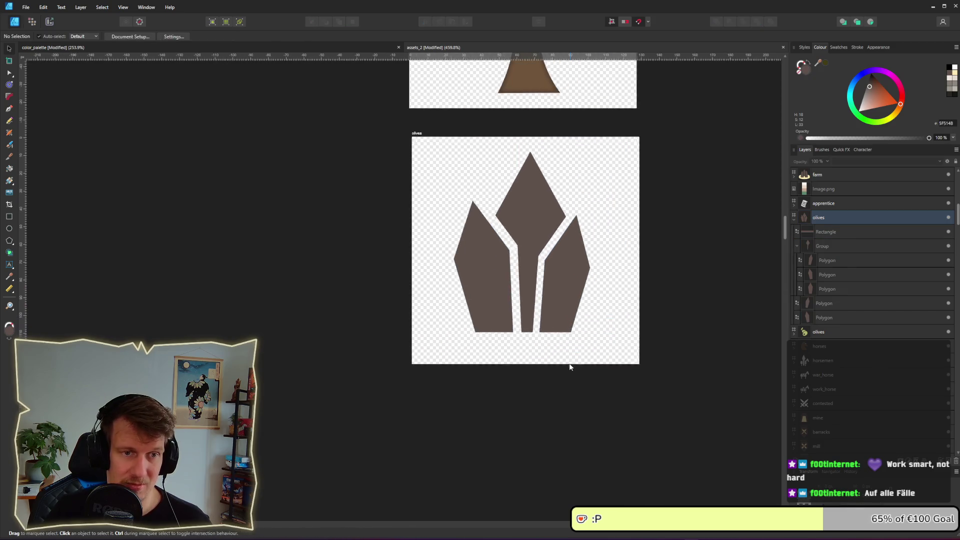
scroll(564, 320, "down", 5)
scroll(566, 330, "down", 3)
scroll(567, 332, "down", 1)
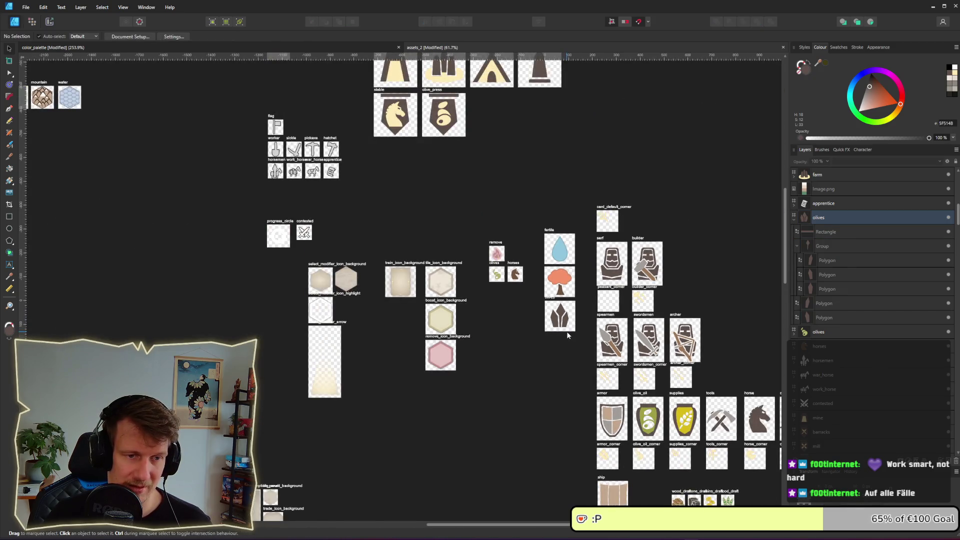
scroll(566, 324, "up", 4)
left_click(540, 294)
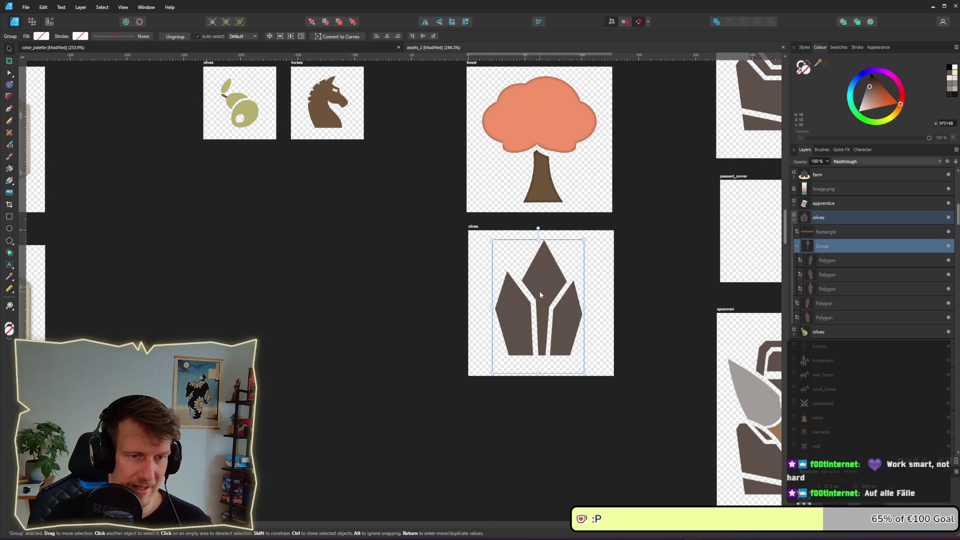
scroll(539, 292, "up", 2)
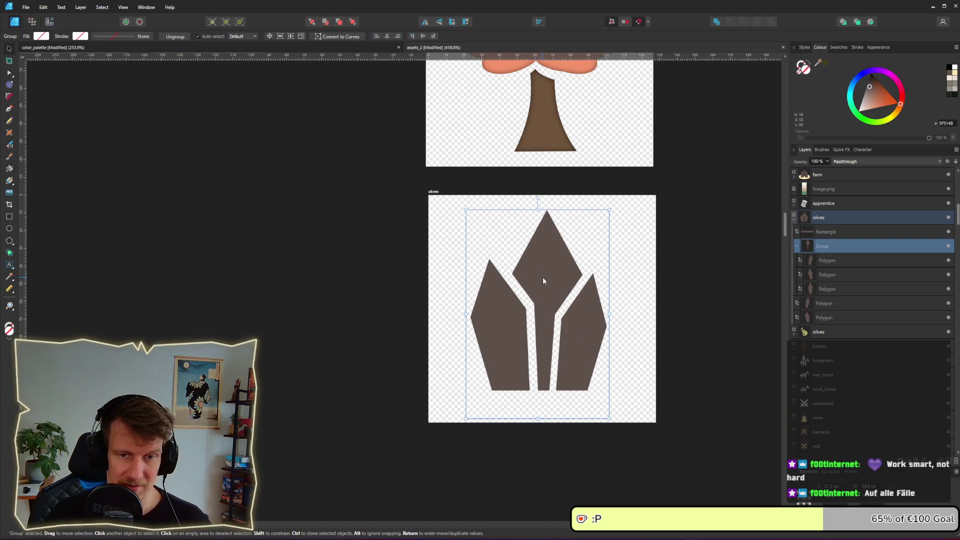
left_click(852, 299)
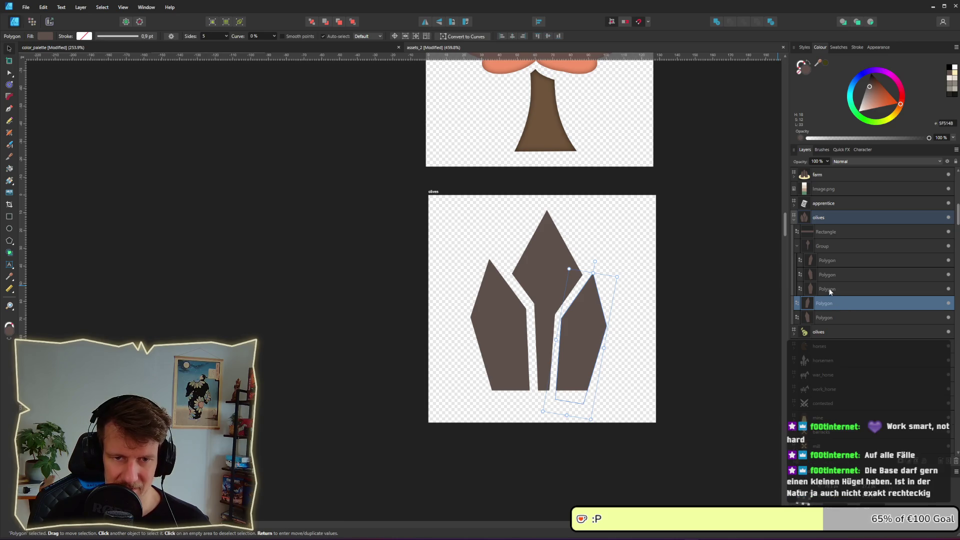
left_click(830, 289)
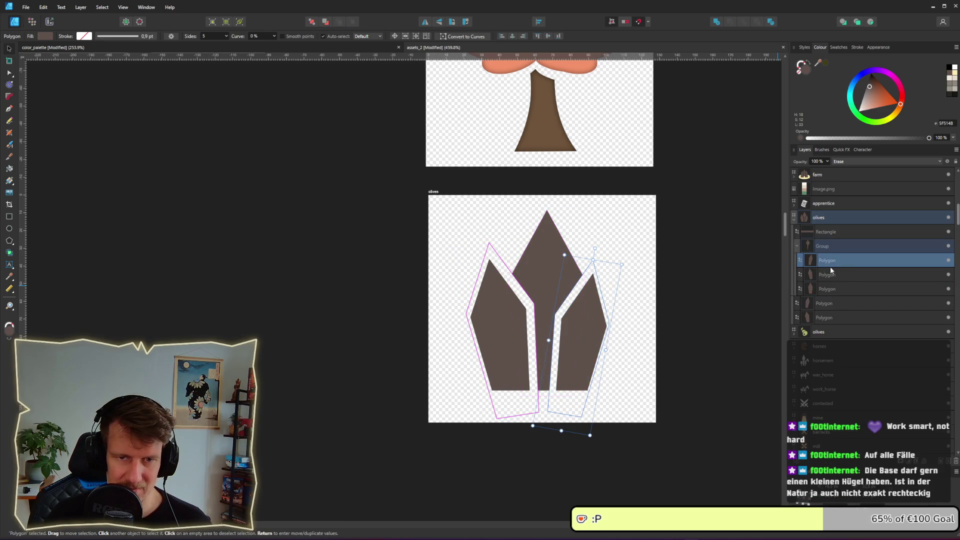
left_click(831, 274, "ctrl")
left_click_drag(869, 86, 871, 74)
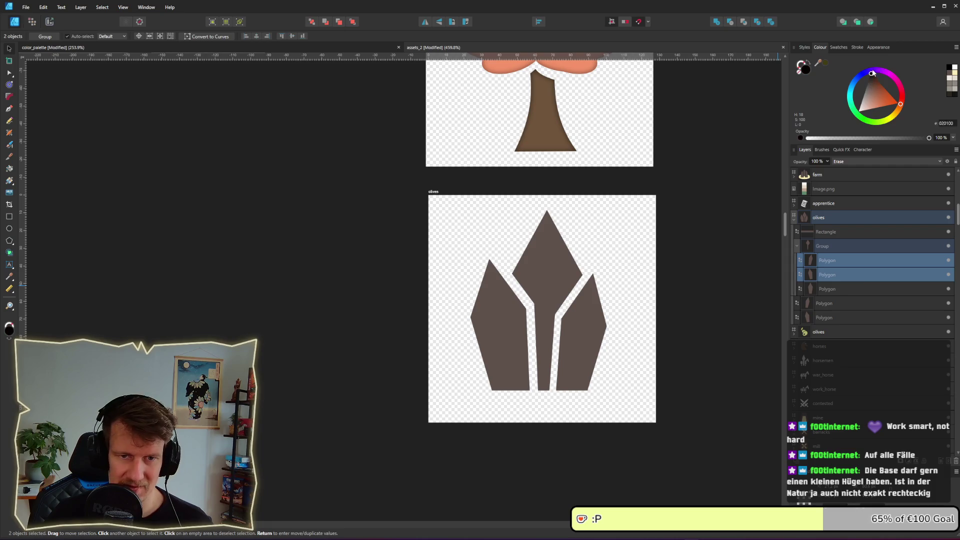
left_click(754, 289)
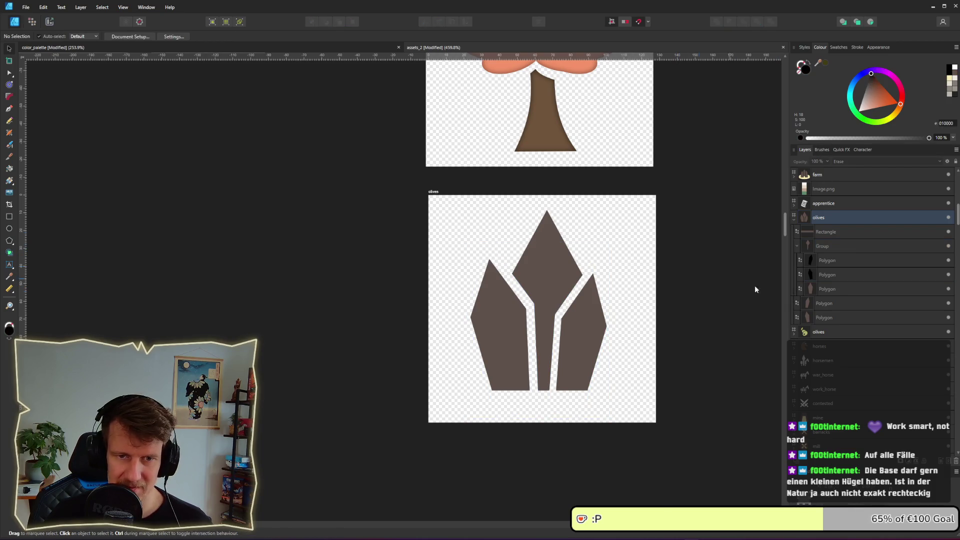
left_click(831, 288)
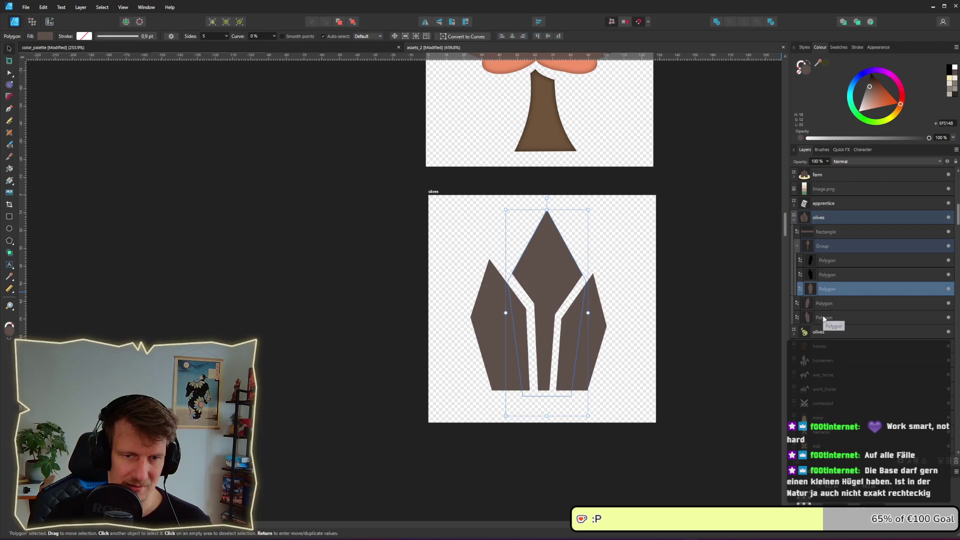
left_click(824, 316, "shift")
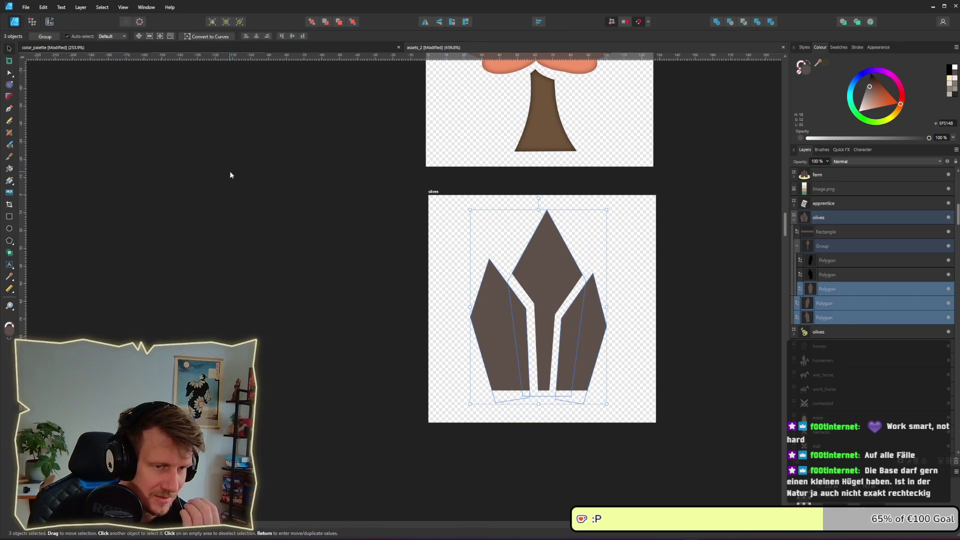
left_click(550, 265)
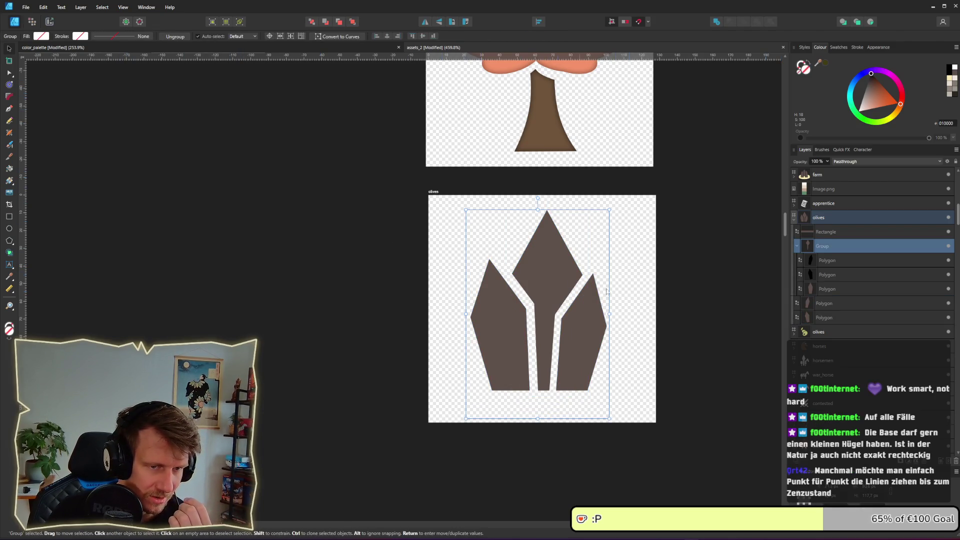
left_click(825, 292)
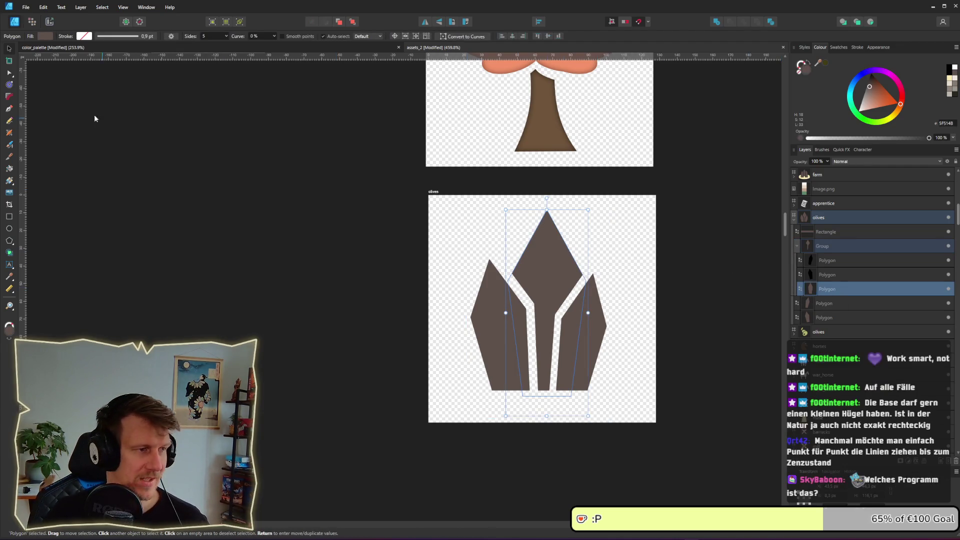
scroll(318, 184, "down", 2)
scroll(318, 184, "down", 1)
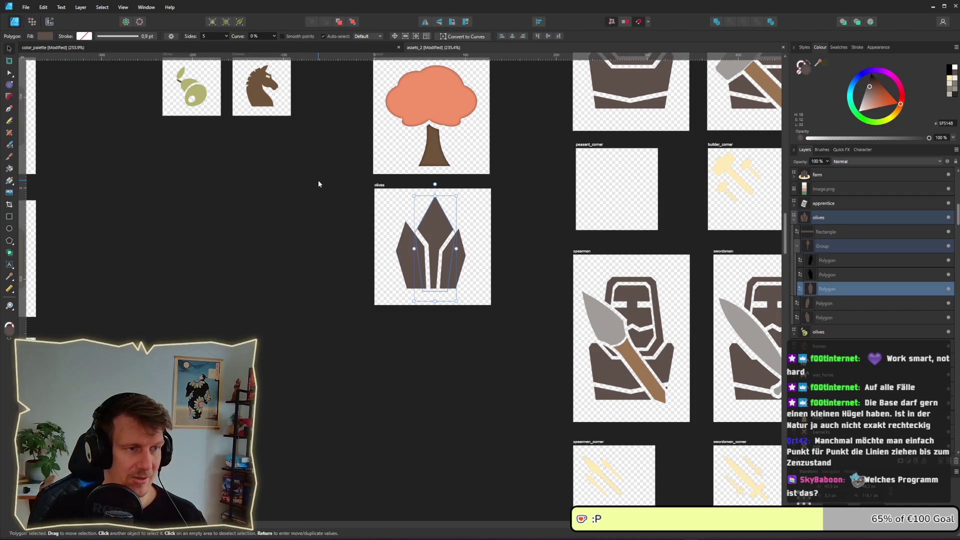
mouse_move(316, 231)
left_mouse_down()
mouse_move(395, 284)
mouse_move(316, 257)
left_mouse_up()
scroll(403, 272, "down", 2)
scroll(403, 272, "down", 2)
scroll(403, 272, "up", 3)
scroll(403, 274, "up", 2)
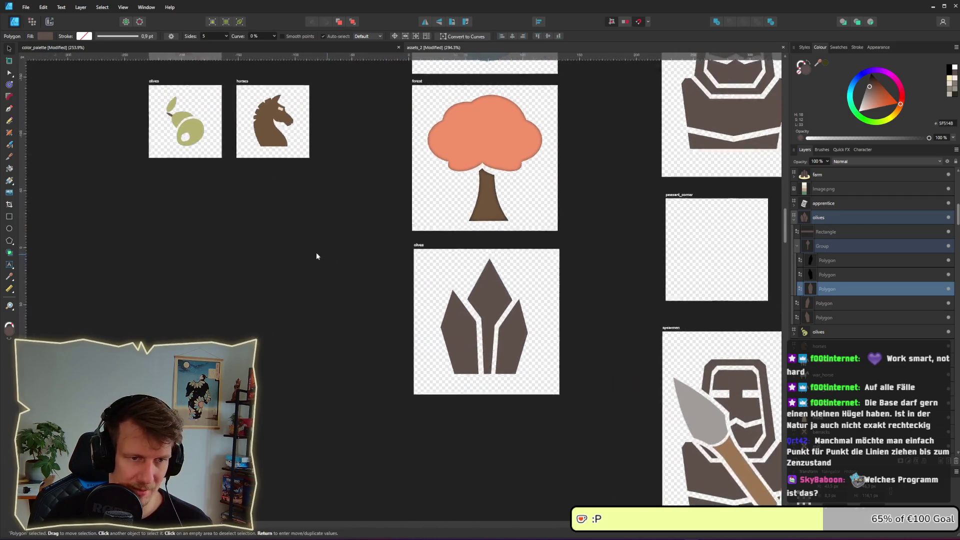
scroll(418, 306, "up", 2)
left_click_drag(418, 306, 354, 252)
left_click(51, 38)
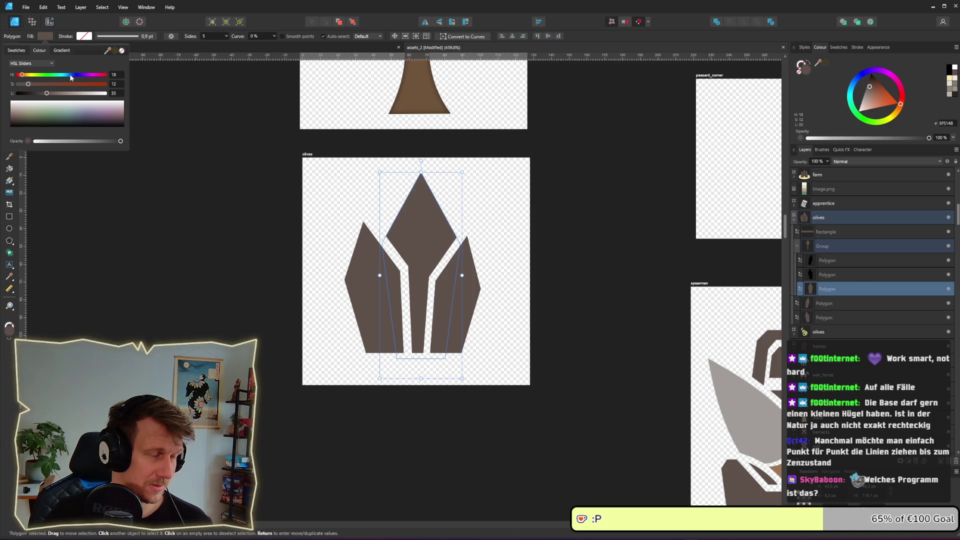
key("alt+Tab")
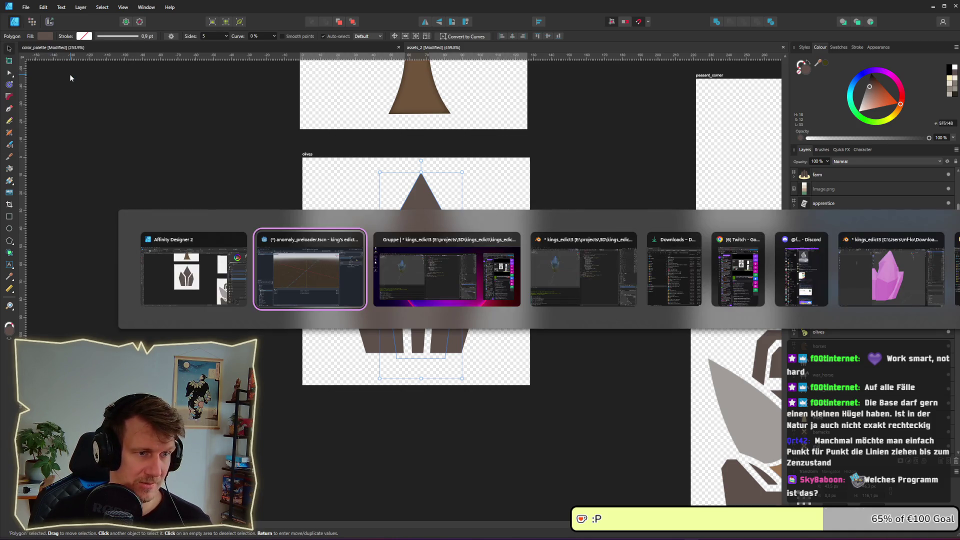
key("Escape")
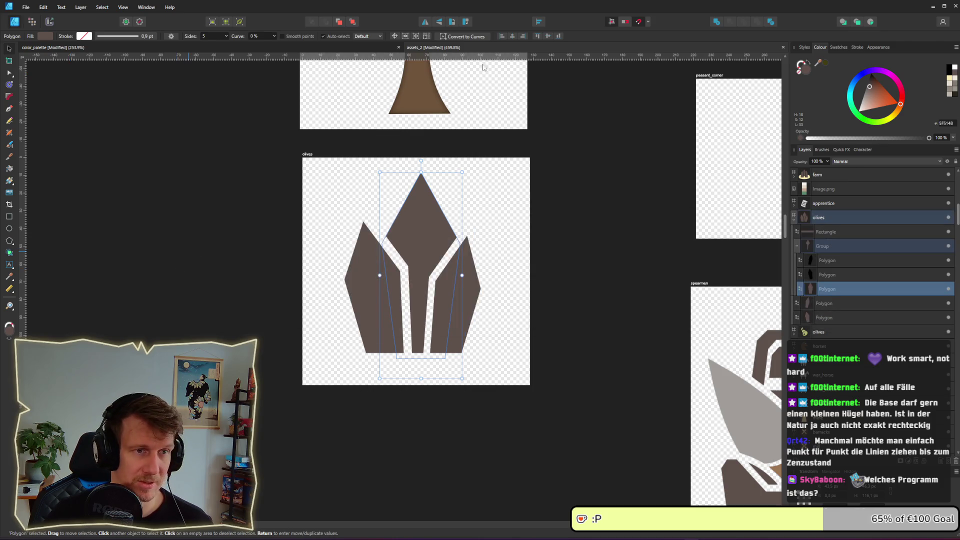
Step: In the color_palette document's Designer persona, select the blue gradient swatch
left_click(360, 47)
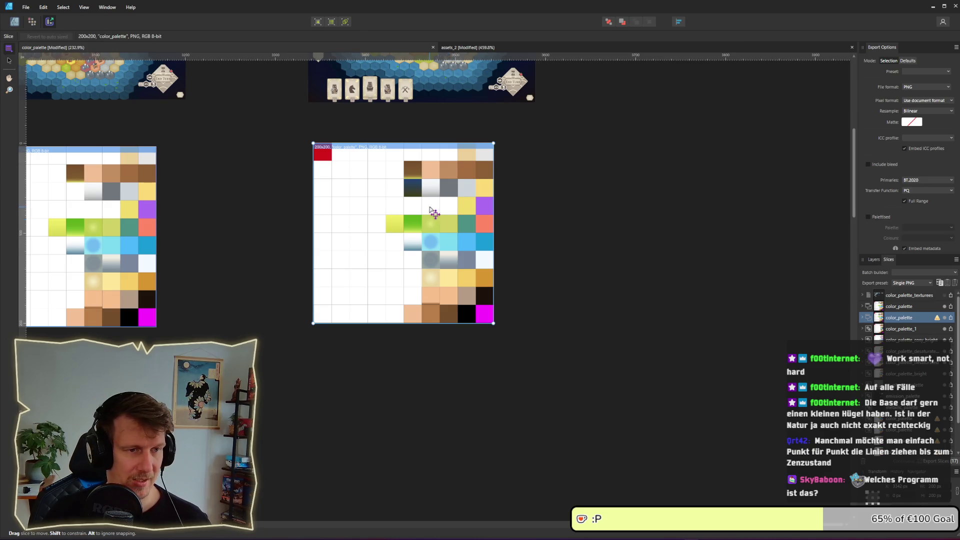
scroll(431, 210, "up", 3)
scroll(431, 210, "up", 2)
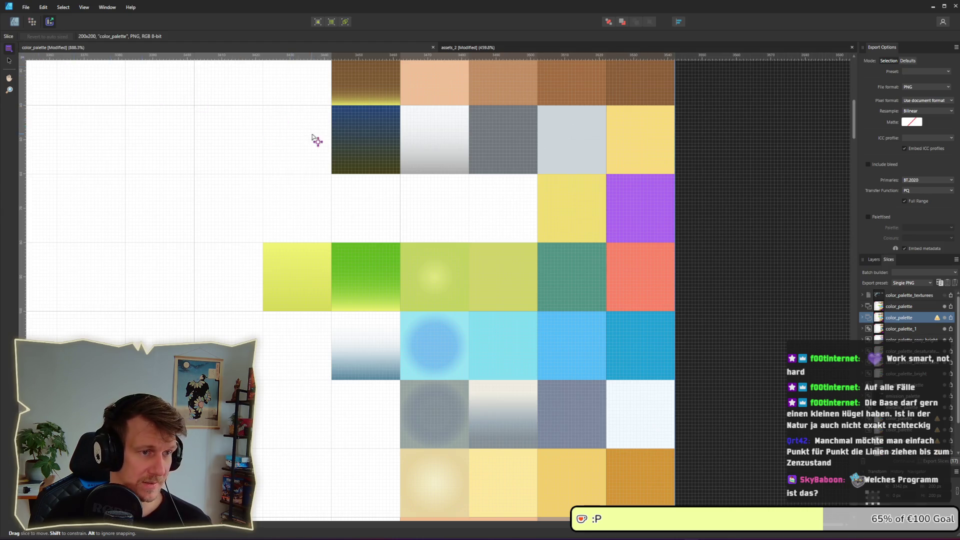
scroll(181, 82, "up", 2)
scroll(181, 83, "left", 2)
left_click(14, 21)
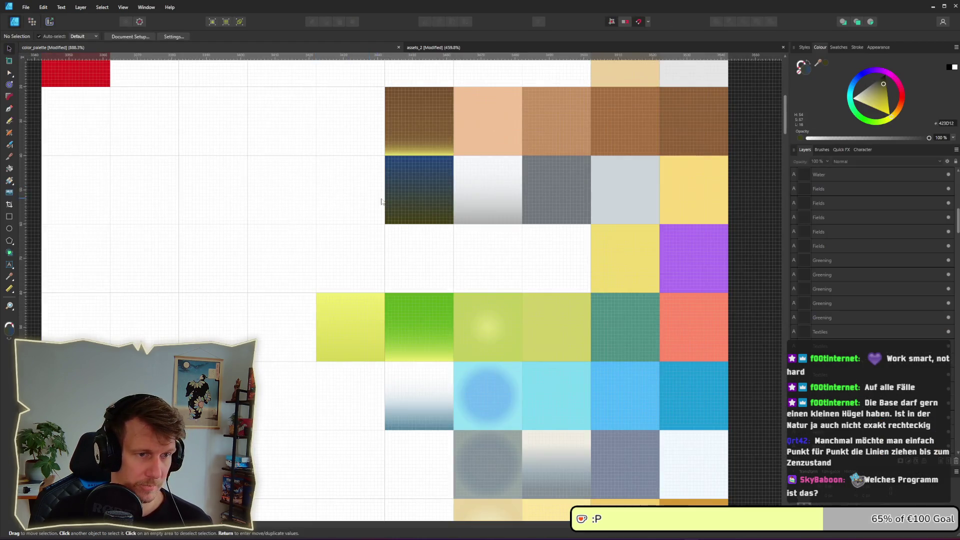
scroll(408, 195, "up", 3)
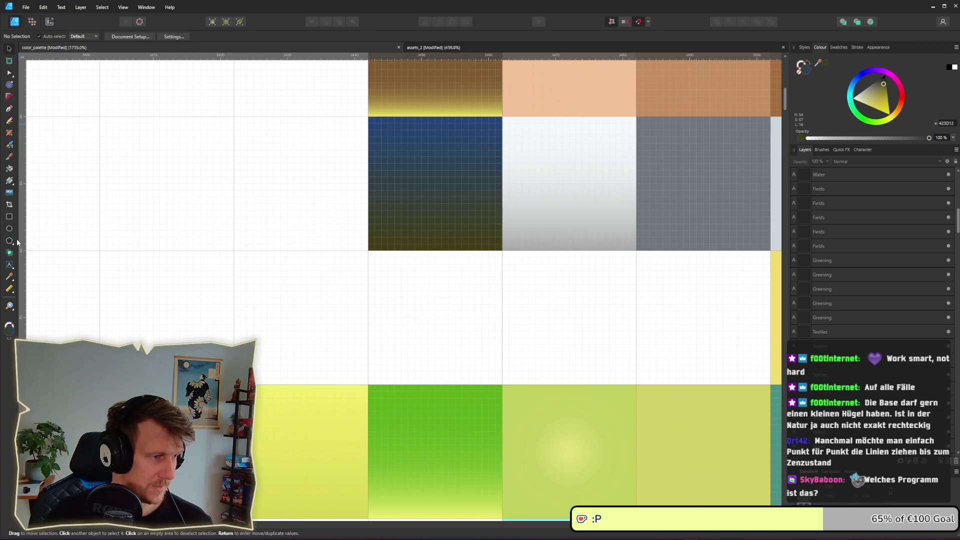
left_click(436, 194)
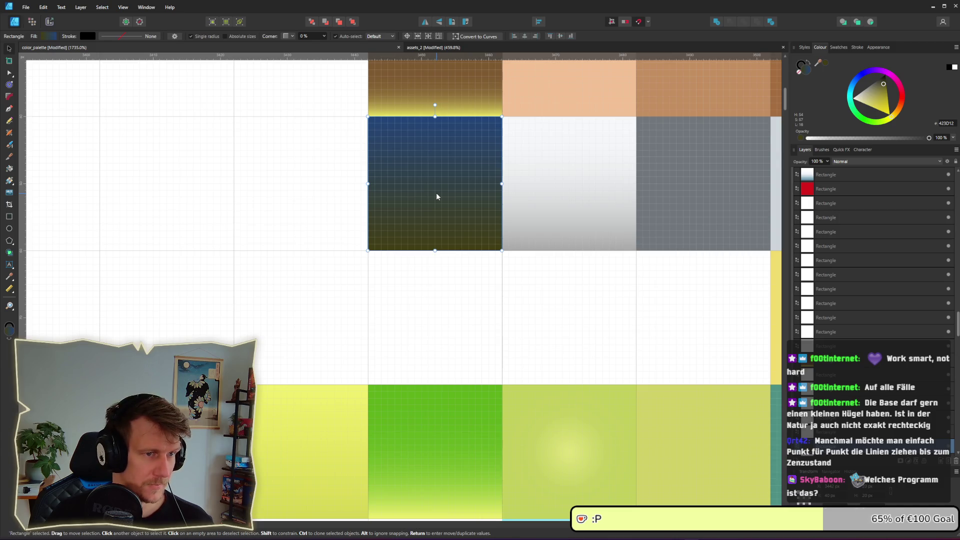
Step: Sample the dark blue from the gradient's right stop and return to assets_2
left_click(46, 35)
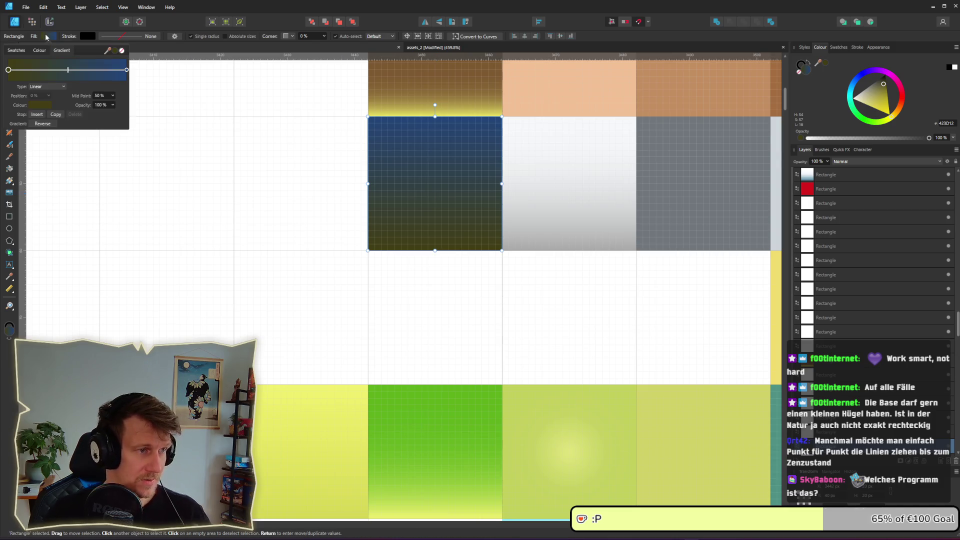
left_click(126, 70)
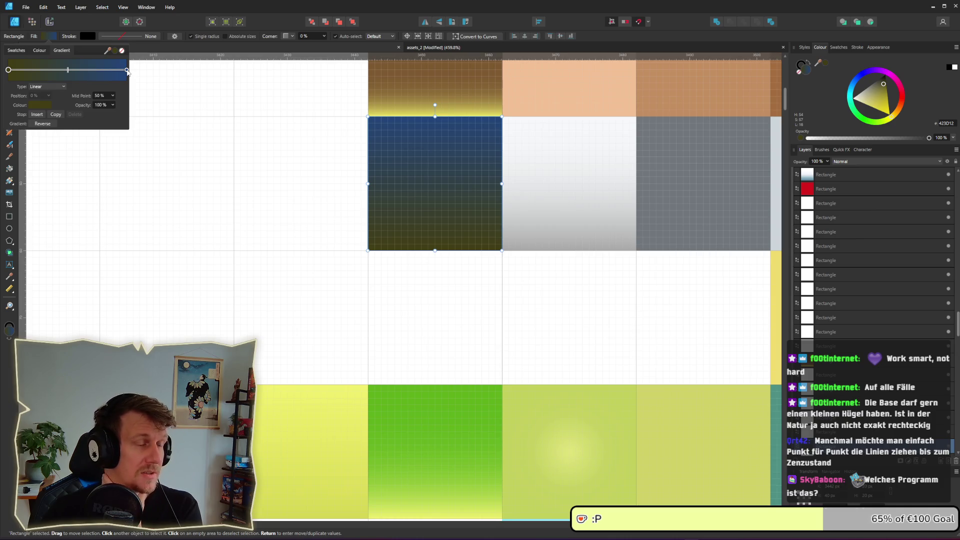
left_click(48, 105)
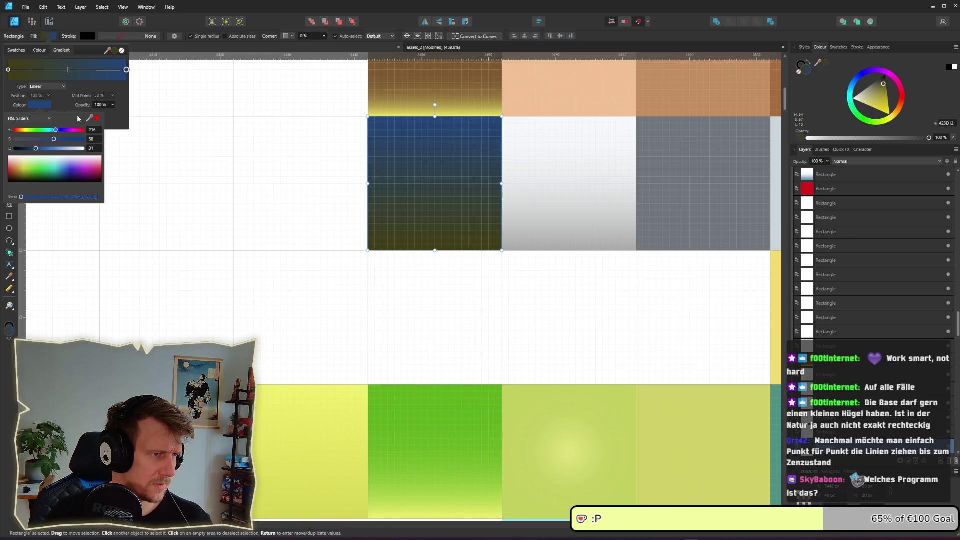
left_click_drag(90, 118, 41, 103)
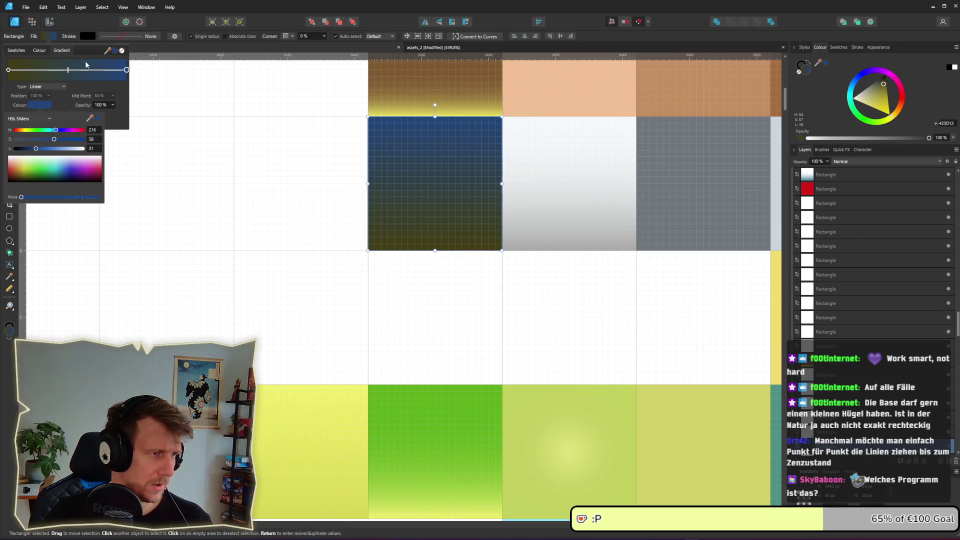
key("alt+Tab")
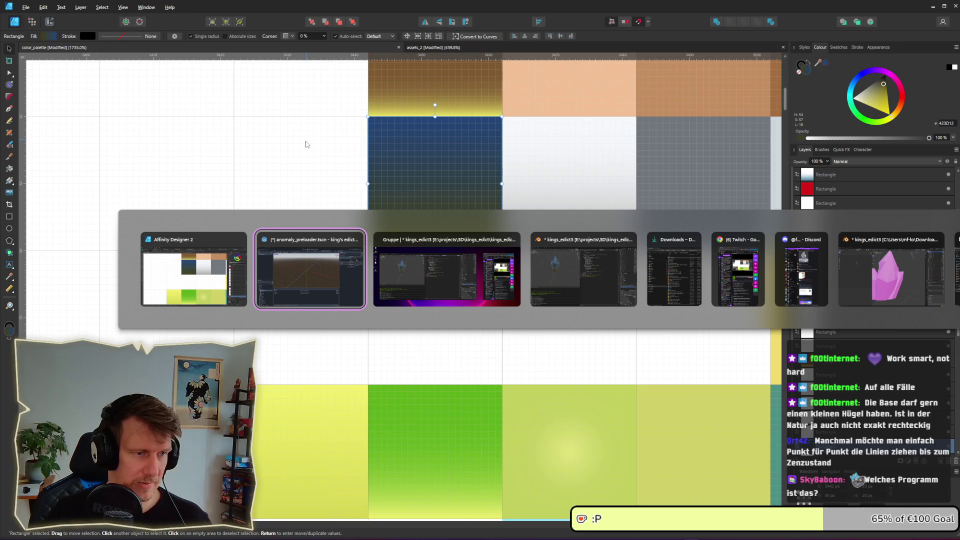
left_click(183, 258)
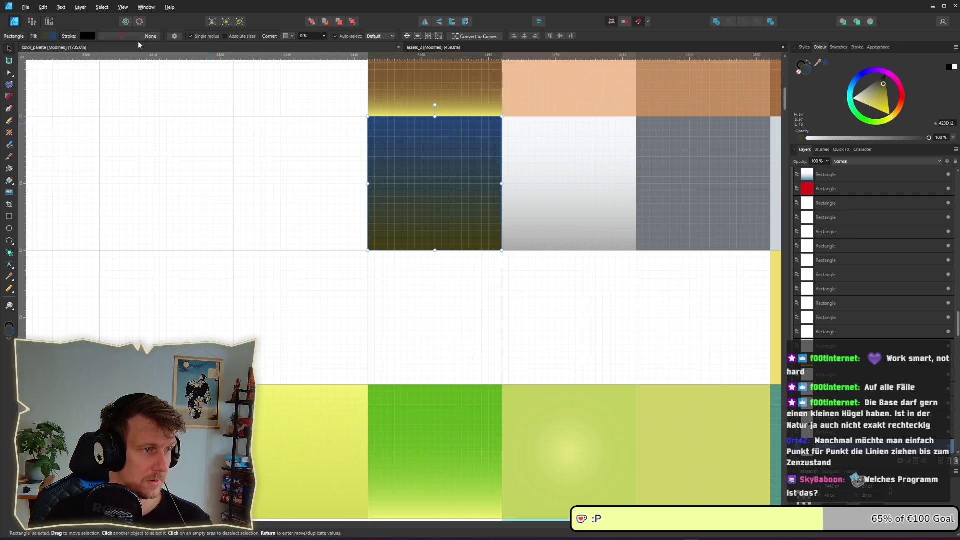
left_click(433, 47)
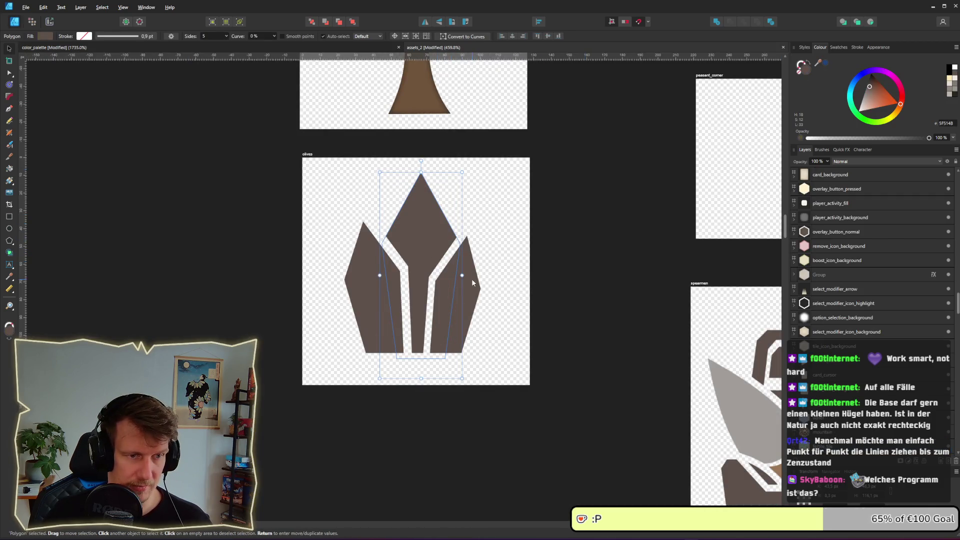
Step: Fill the middle, top and two side crystal polygons with the picked dark blue
left_click(467, 264)
left_click(427, 237)
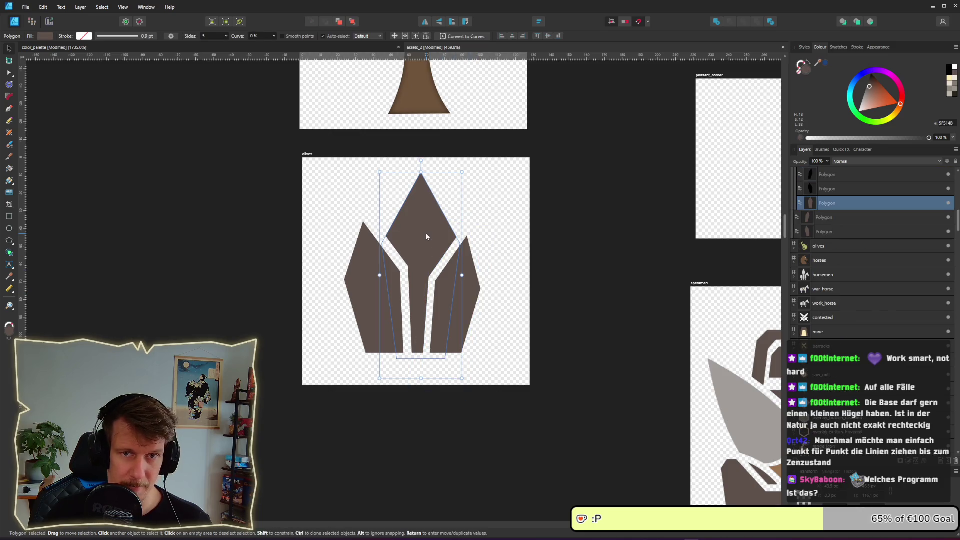
left_click(826, 63)
left_click(850, 174)
left_click(825, 63)
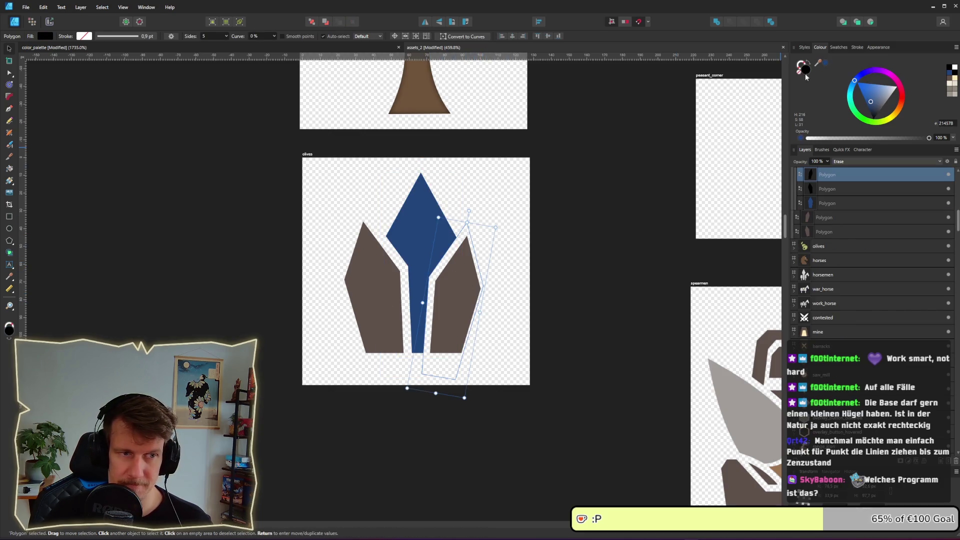
left_click(827, 217)
left_click(829, 230, "shift")
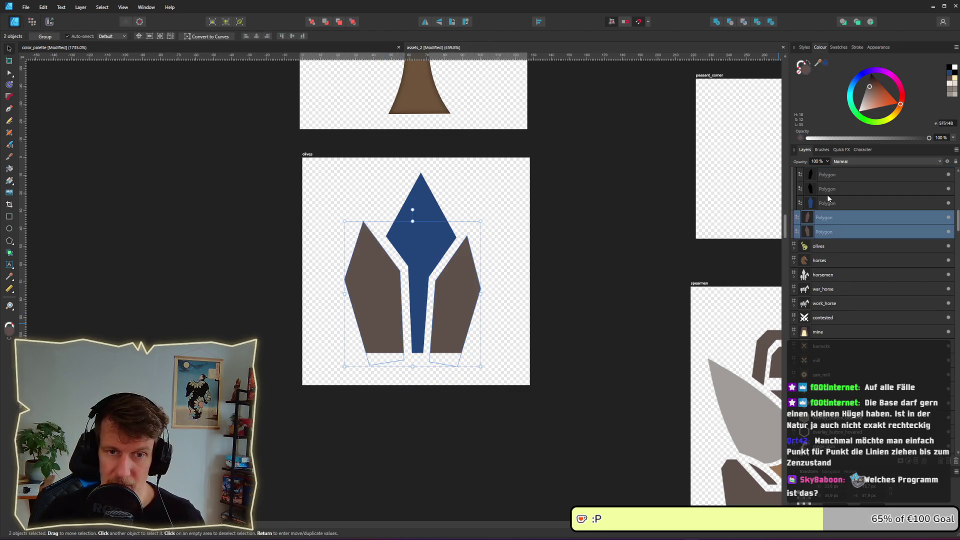
left_click(826, 63)
left_click(251, 317)
scroll(250, 317, "down", 5)
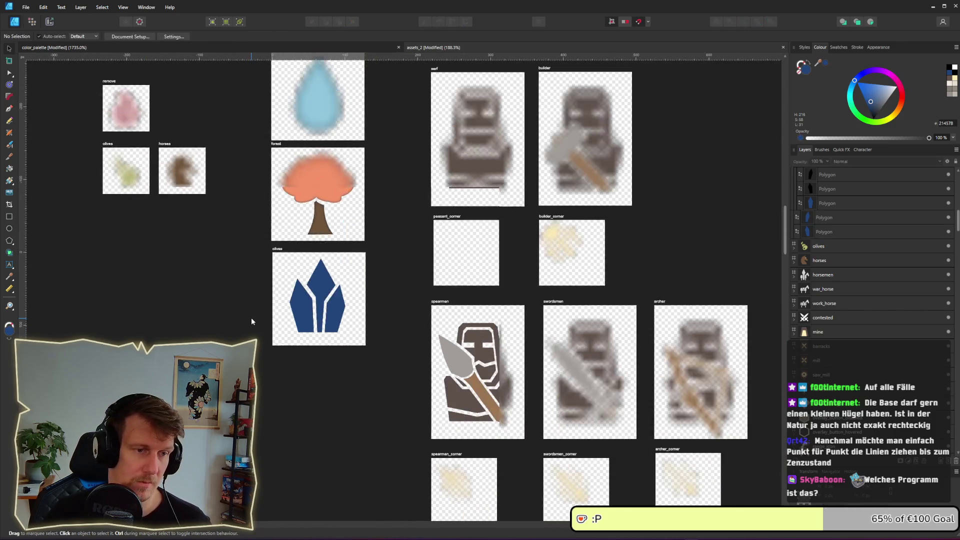
scroll(251, 316, "down", 3)
key("ctrl+z")
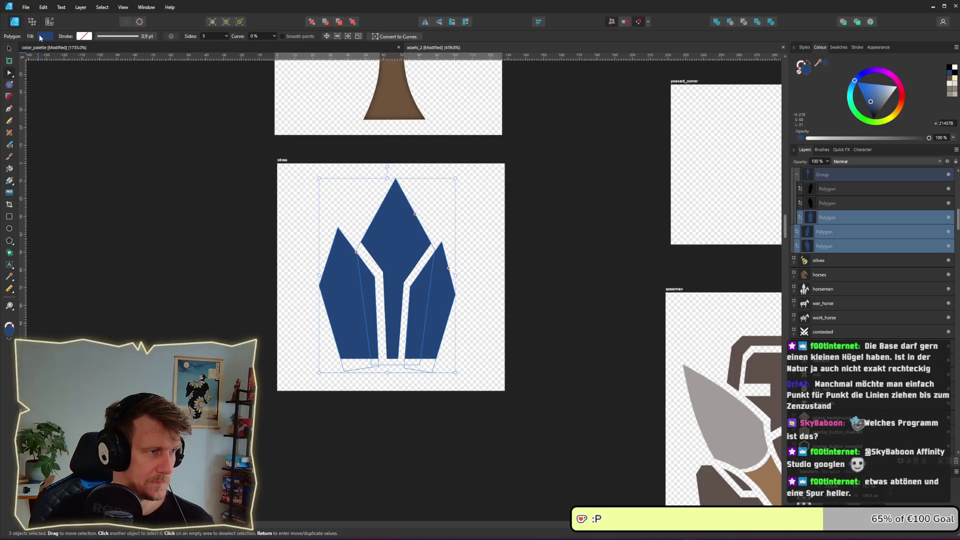
Step: Lower the saturation of the crystals' blue fill to a muted slate blue
left_click(44, 37)
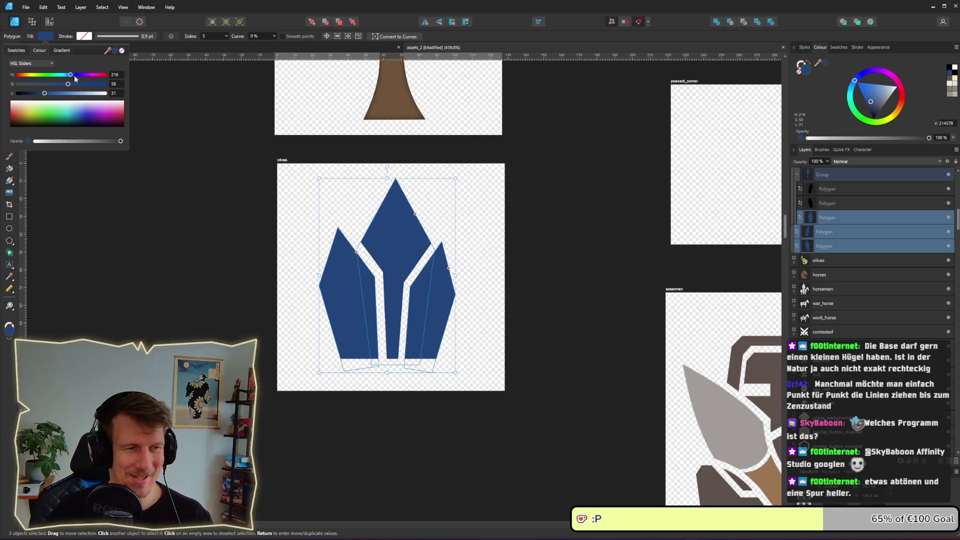
mouse_move(68, 84)
left_mouse_down()
mouse_move(49, 99)
mouse_move(40, 84)
mouse_move(52, 97)
left_mouse_up()
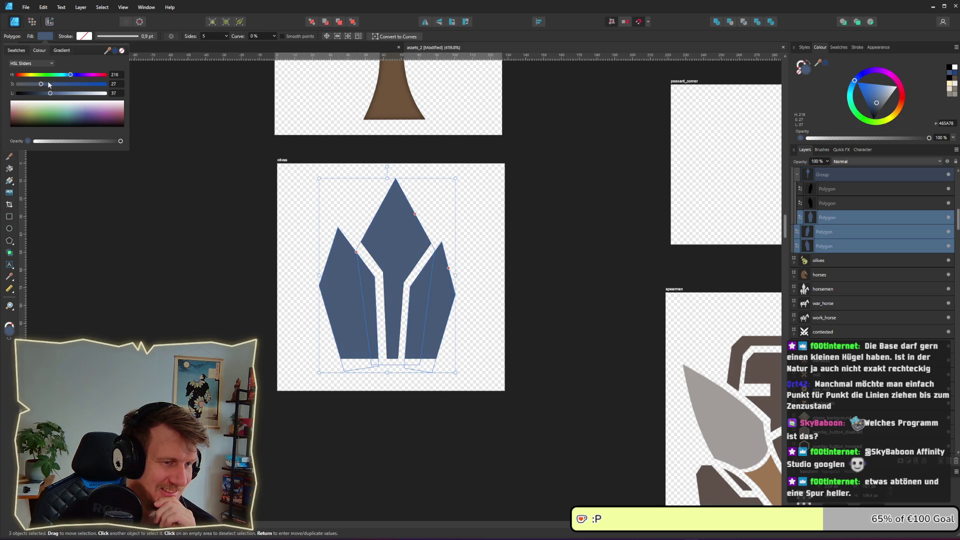
left_click_drag(41, 84, 47, 96)
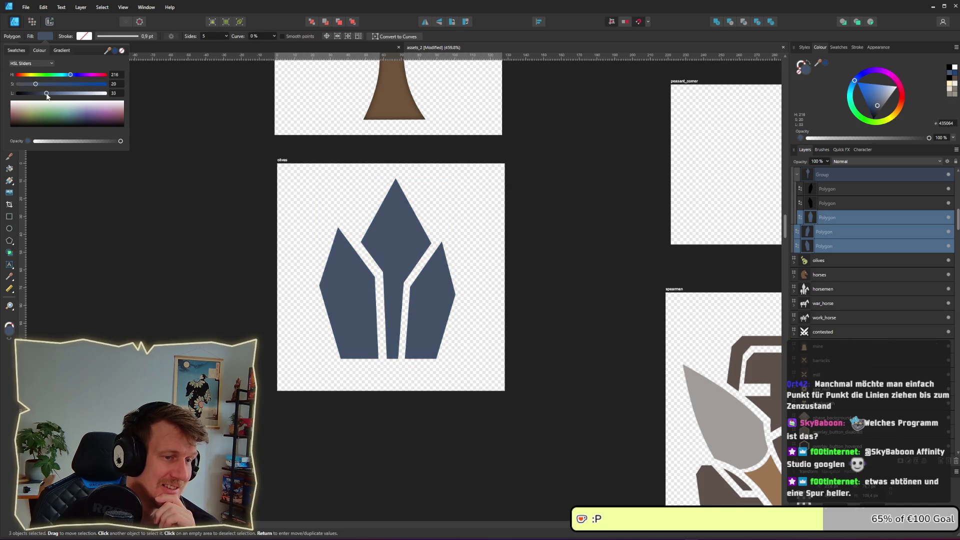
left_click(616, 257)
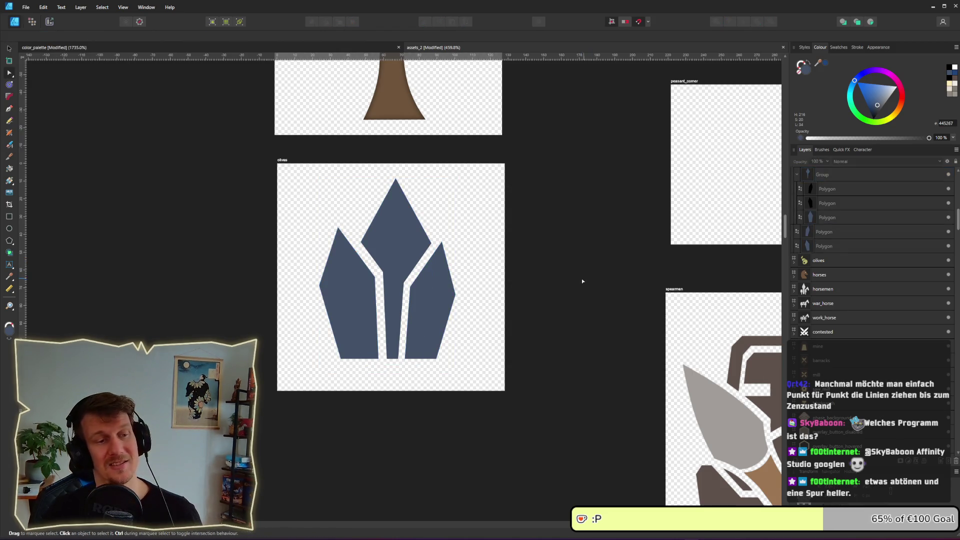
Step: Zoom in on the crystal icon and resize the erase strip at its base
scroll(579, 277, "down", 3)
scroll(579, 275, "down", 2)
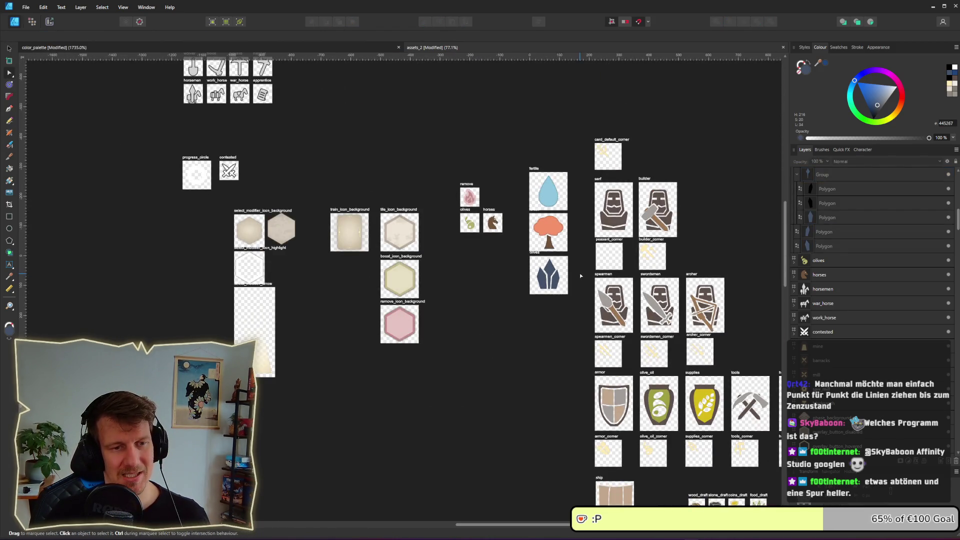
scroll(579, 276, "up", 2)
scroll(579, 275, "up", 2)
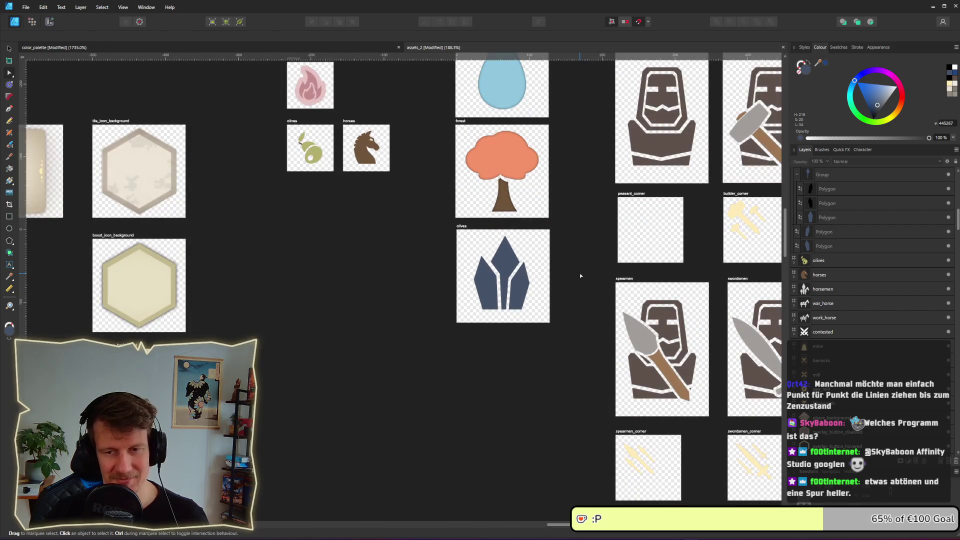
scroll(565, 276, "up", 1)
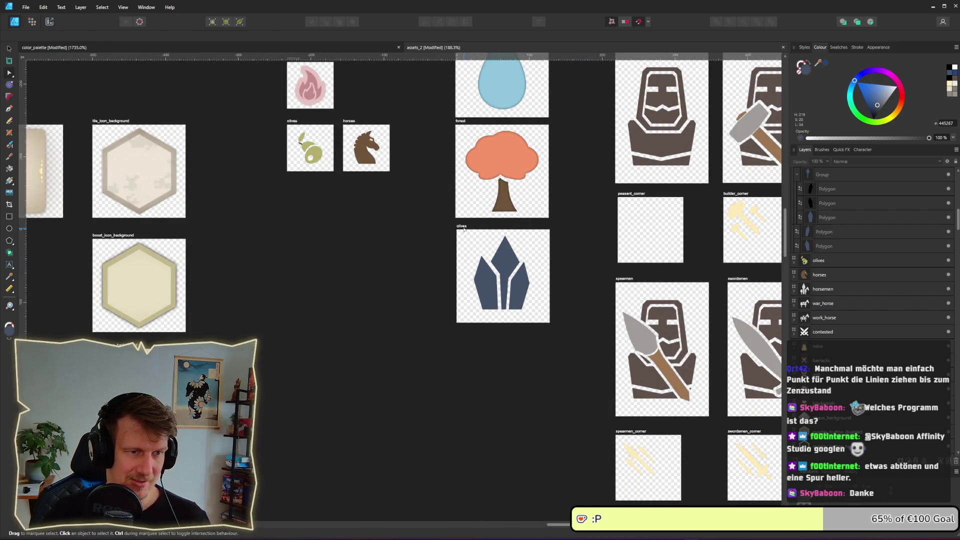
left_click(12, 52)
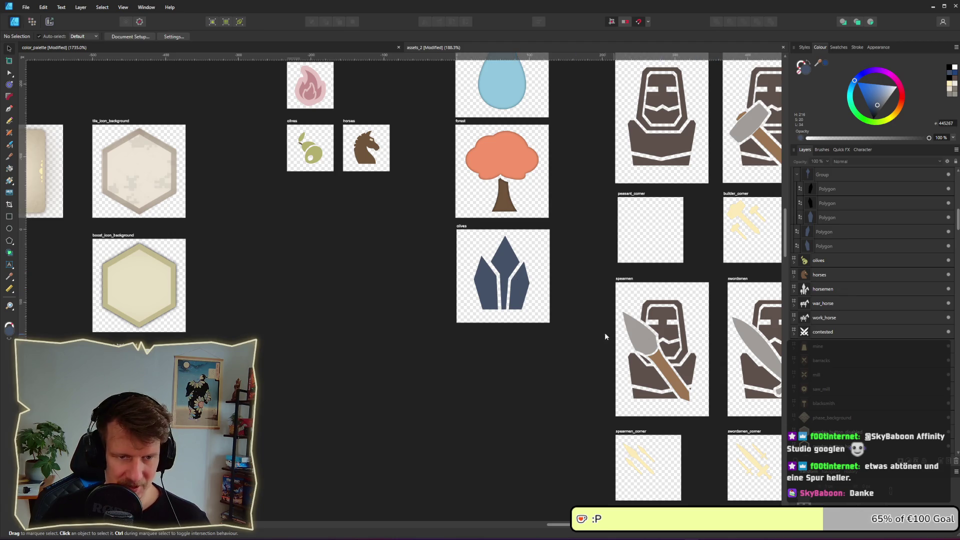
scroll(524, 283, "up", 3)
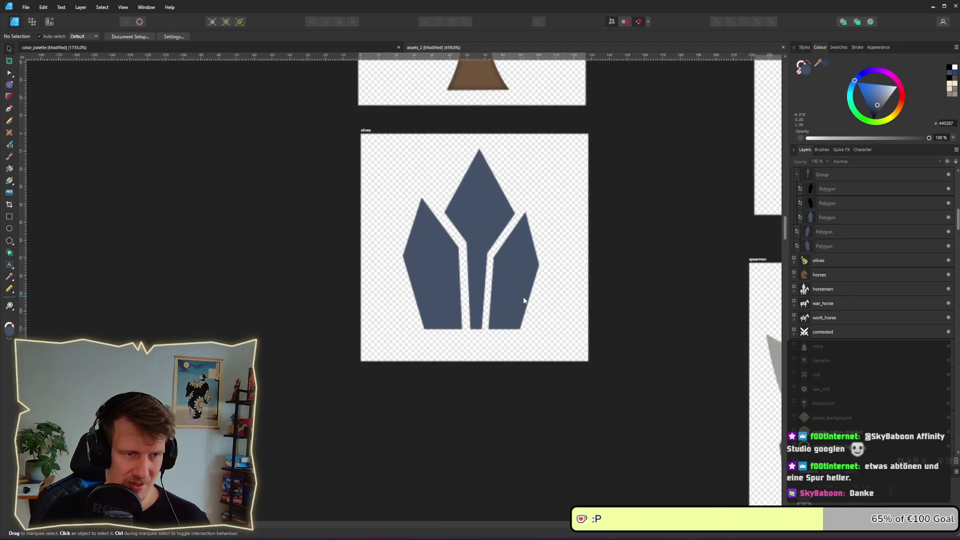
key("ctrl+v")
left_click_drag(475, 328, 474, 335)
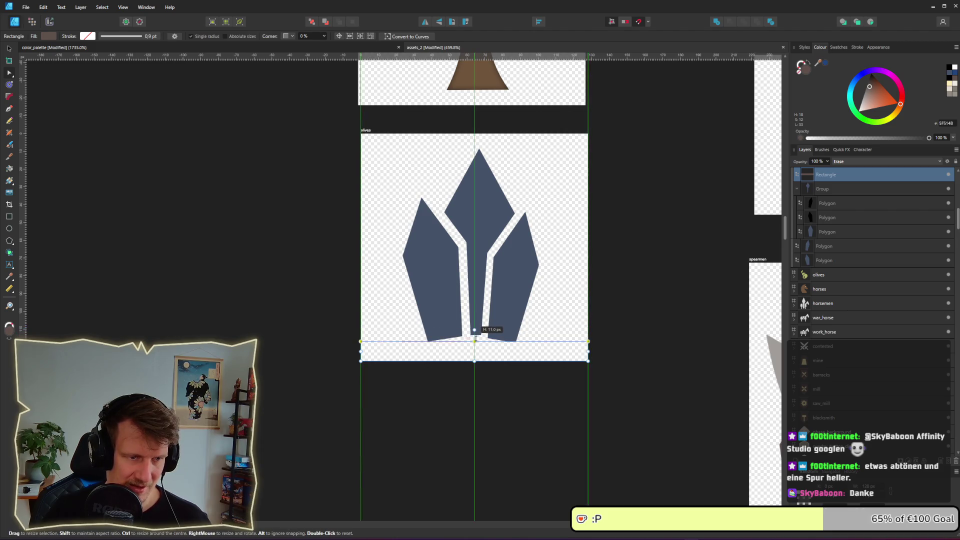
Step: Extend the Erase rectangle's height downward with the Move tool
left_click(476, 267)
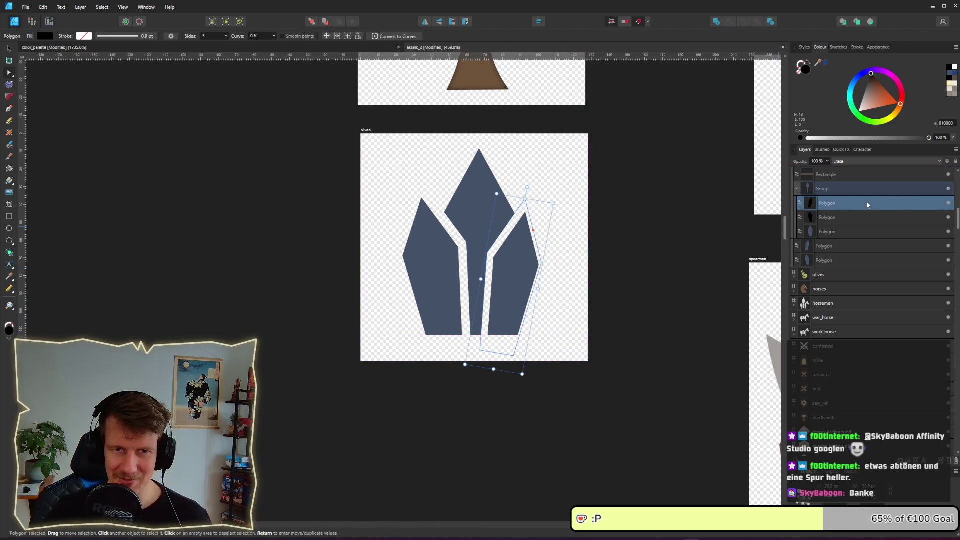
left_click(838, 190)
left_click(838, 252, "shift")
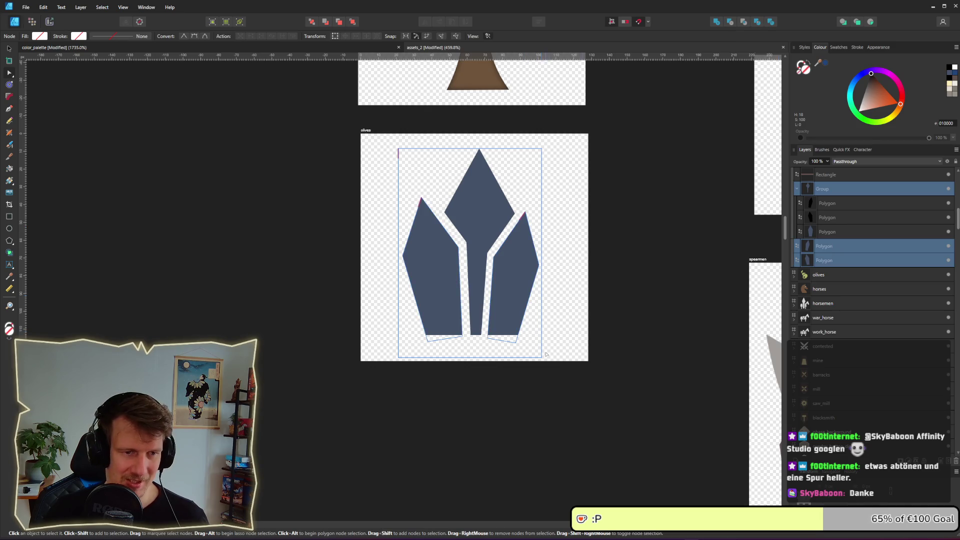
left_click(9, 49)
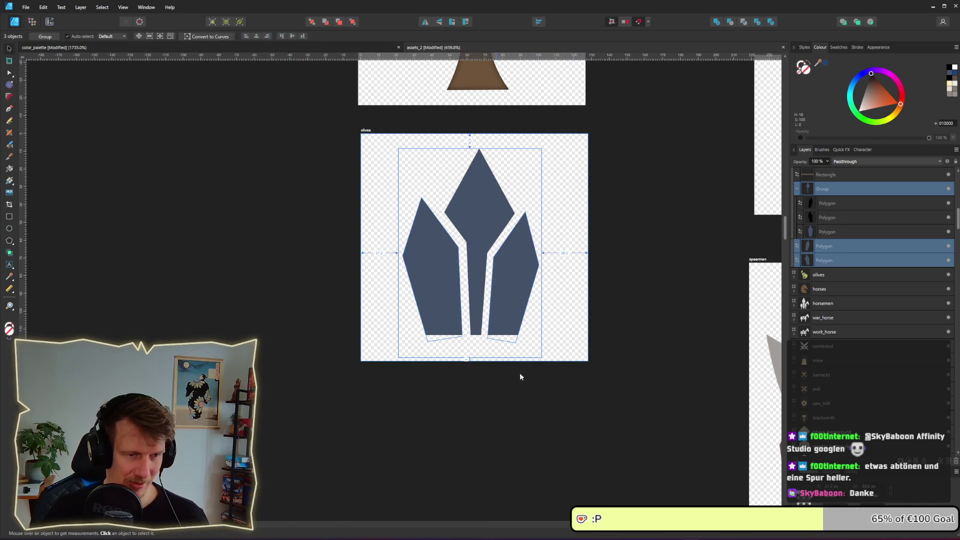
left_click(534, 349)
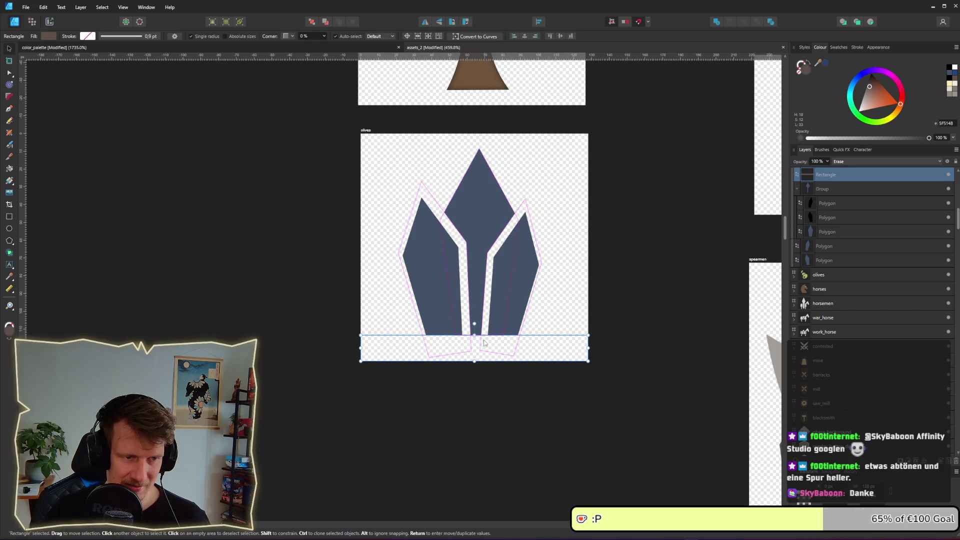
left_click_drag(475, 326, 475, 342)
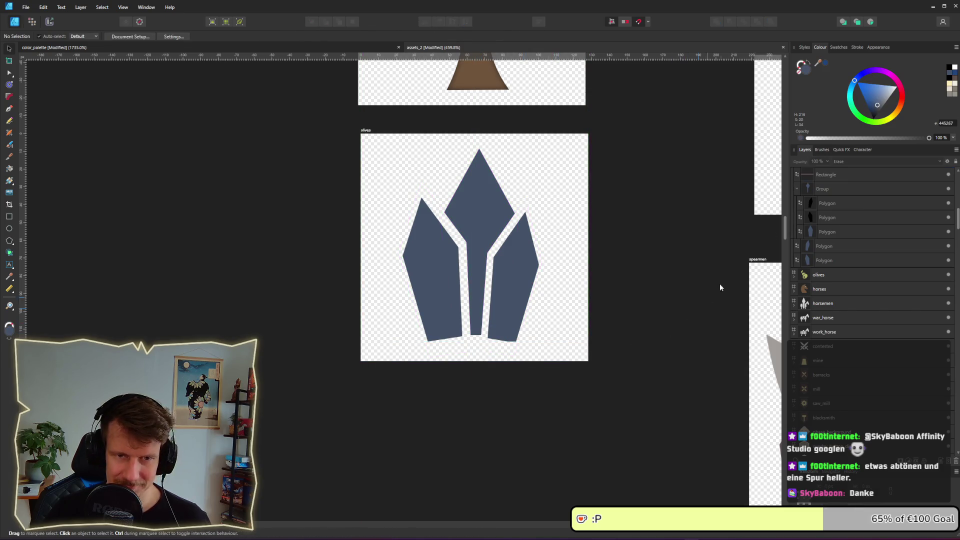
Step: Scale up the crystal group and outer polygons together
left_click(830, 188)
left_click(824, 260, "shift")
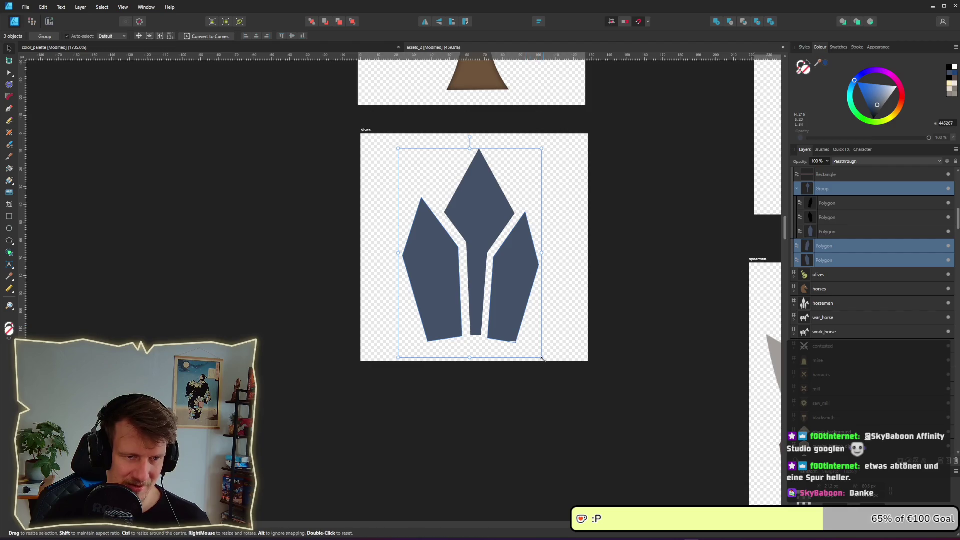
left_click_drag(543, 359, 546, 363)
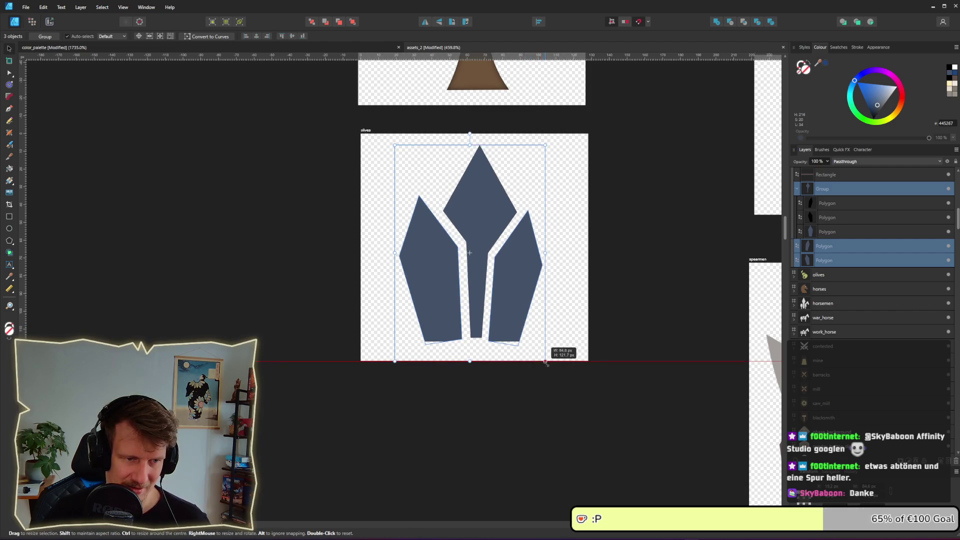
left_click(551, 396)
scroll(551, 396, "down", 2)
scroll(551, 396, "down", 1)
scroll(551, 396, "up", 2)
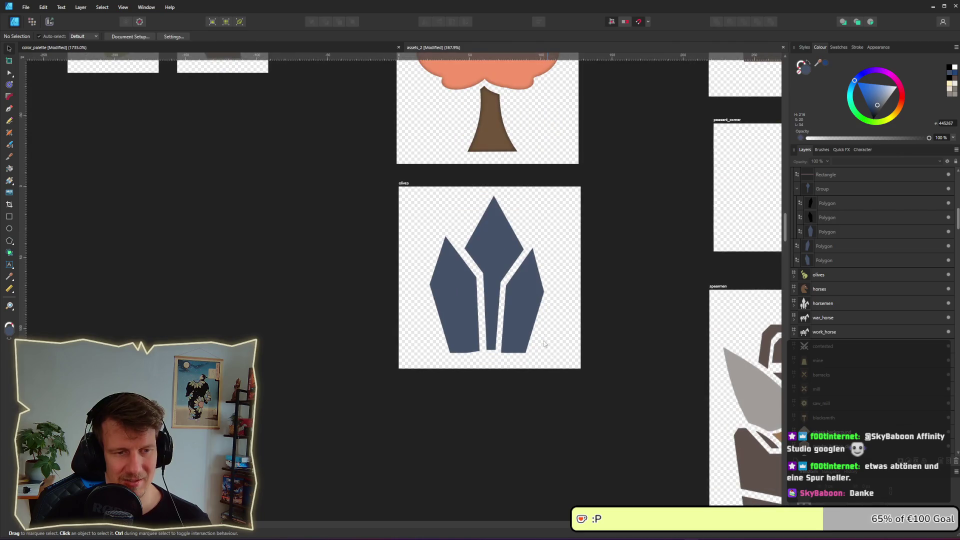
Step: Enlarge the crystal group and outer polygons further around their centre to the final size
left_click(535, 305)
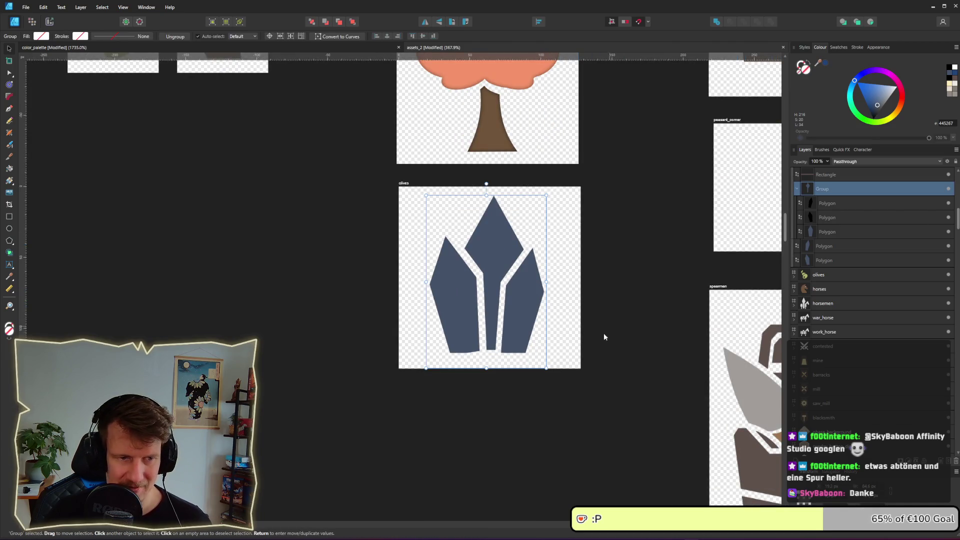
left_click_drag(545, 368, 550, 371)
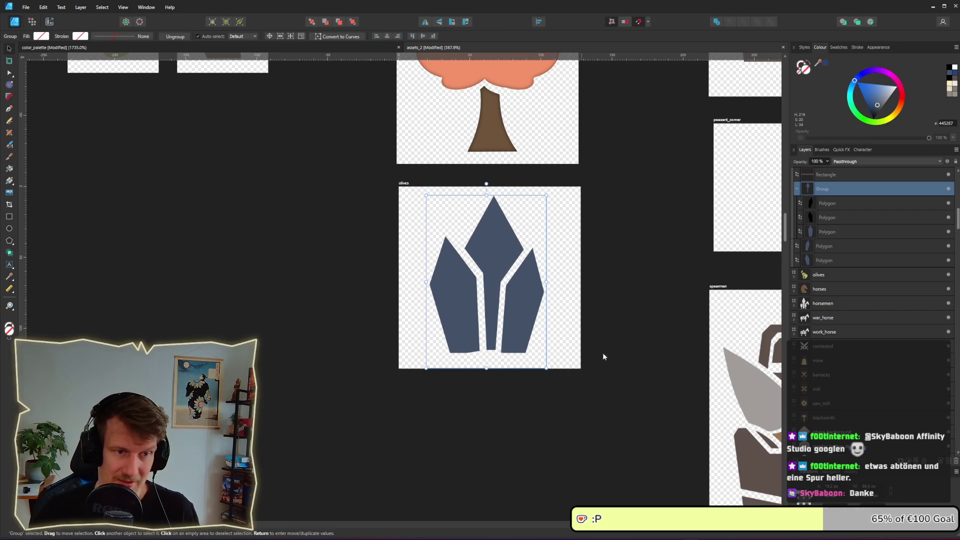
left_click(825, 219)
left_click(822, 188)
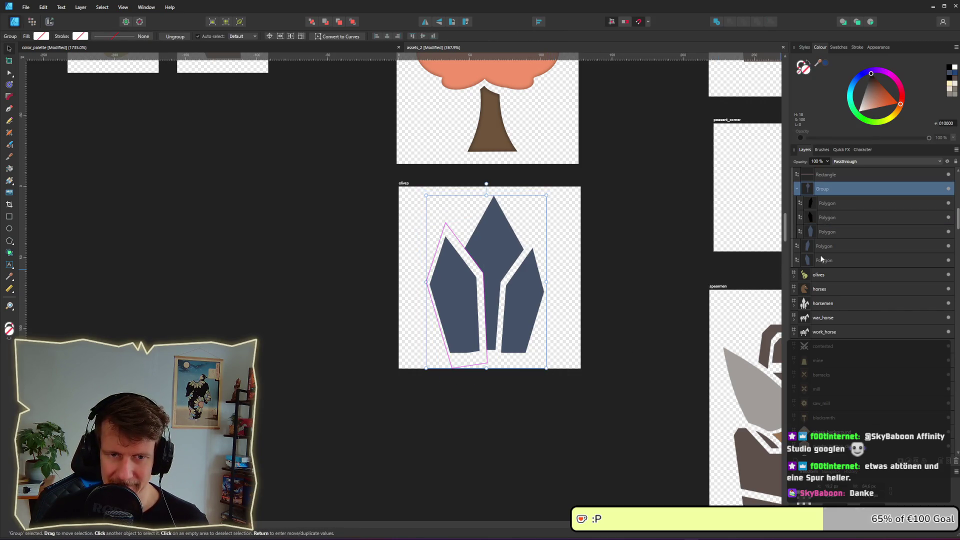
left_click(824, 260, "shift")
left_click_drag(551, 371, 554, 374)
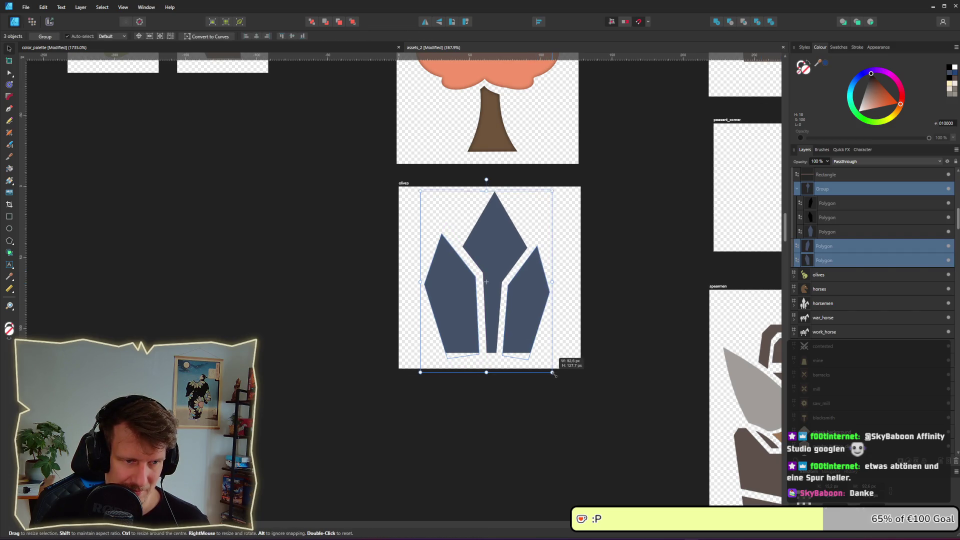
left_click_drag(552, 374, 552, 372)
left_click(646, 370)
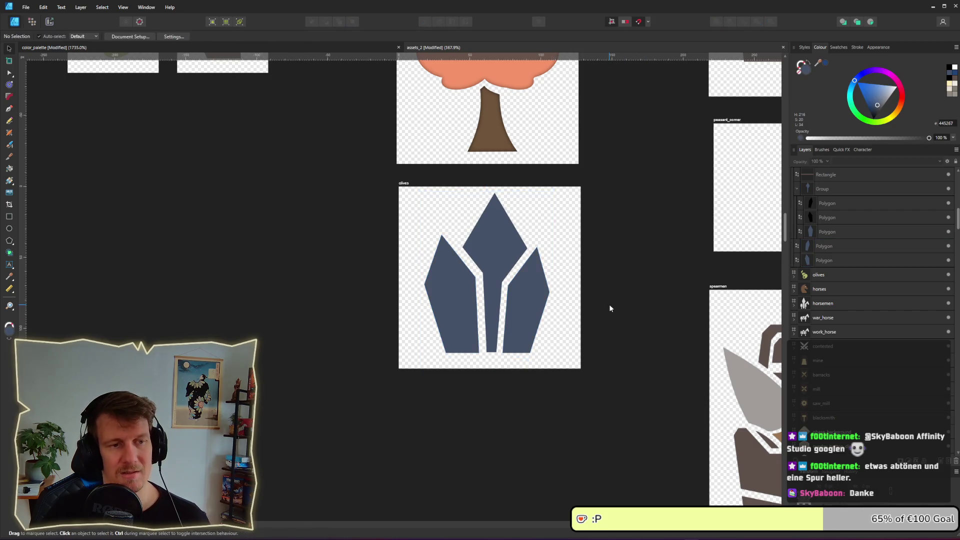
double_click(407, 185)
Step: Rename the artboard to dark_crystals
type("d")
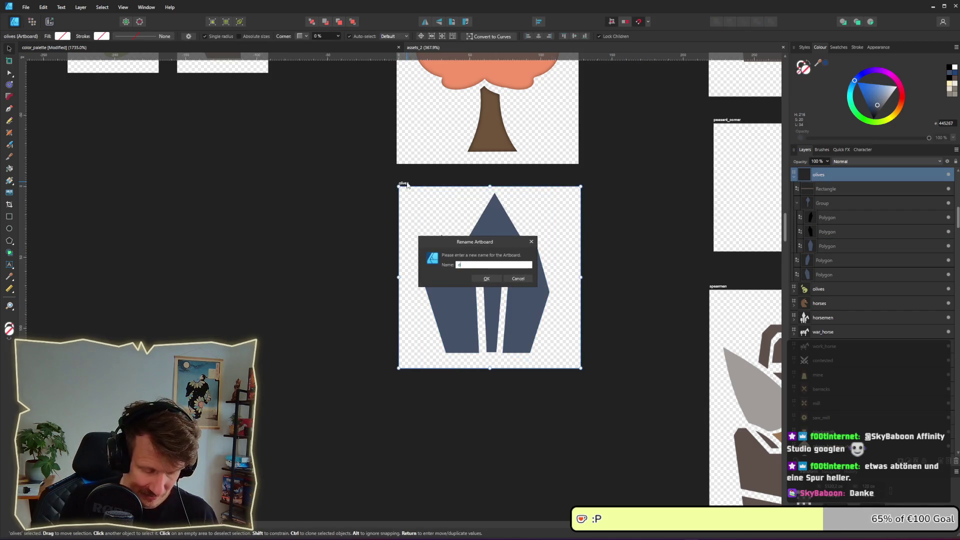
type("ark_sto")
key("BackSpace")
key("BackSpace")
key("BackSpace")
type("crysta")
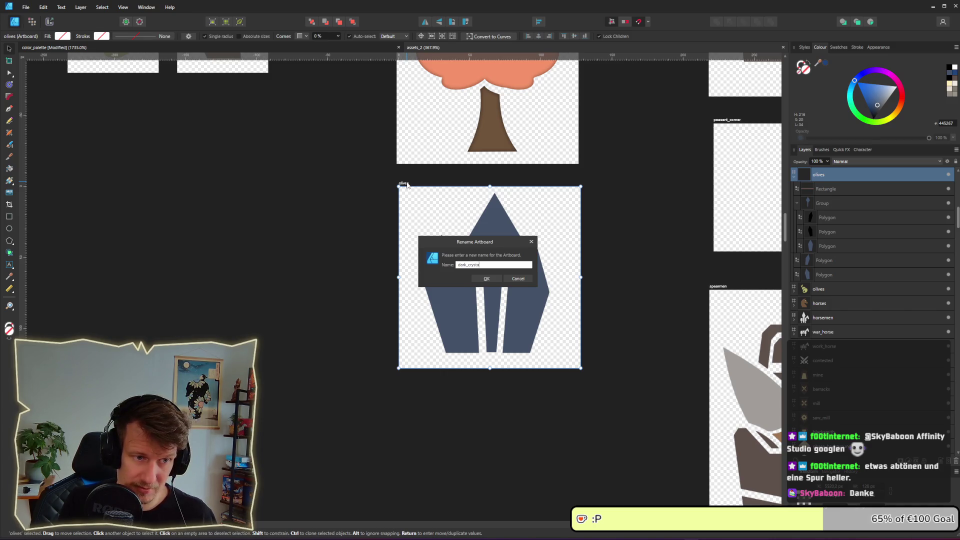
type("ls")
key("Return")
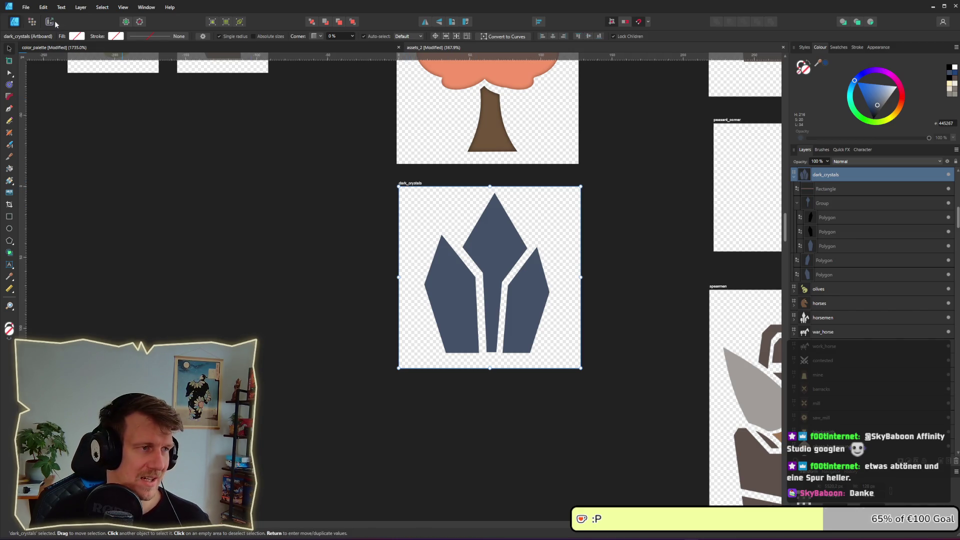
Step: In the Export persona, set the dark_crystals slice width to 128 px and save
left_click(52, 22)
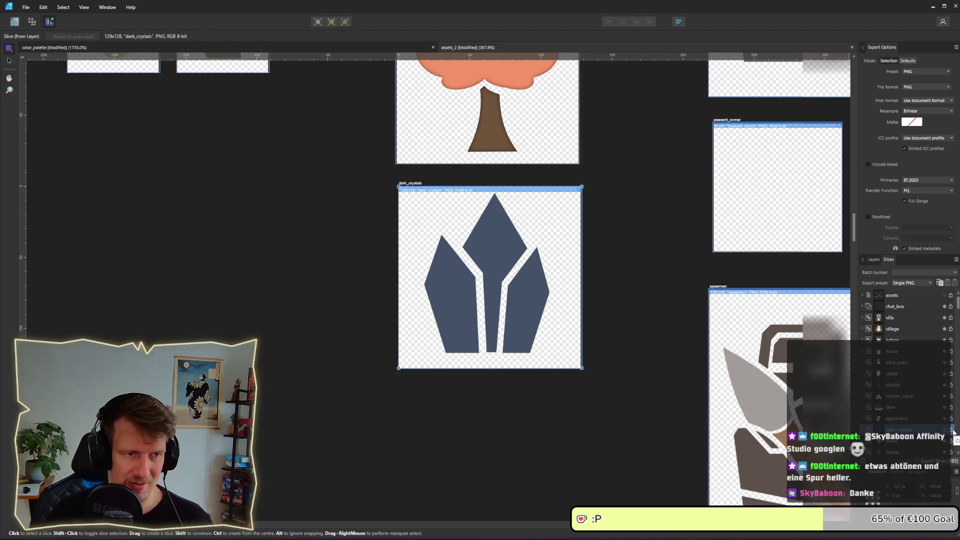
left_click(938, 486)
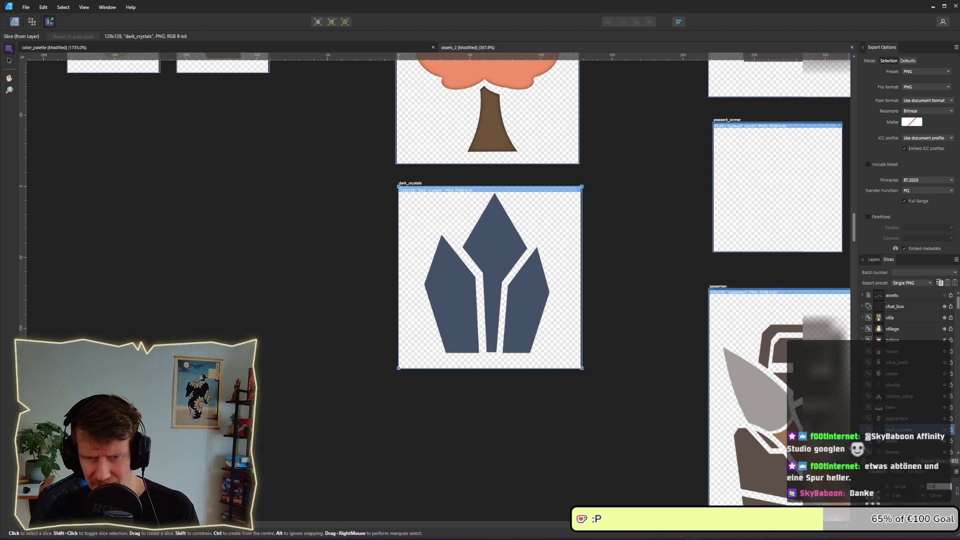
type("128")
key("Return")
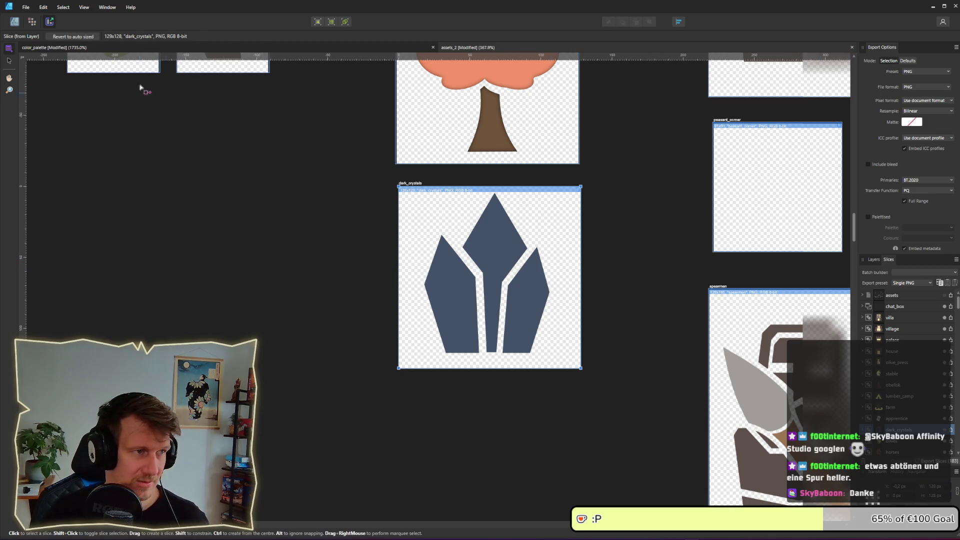
key("ctrl+s")
Step: Export the dark_crystals slice as dark_crystals.png
left_click(460, 129)
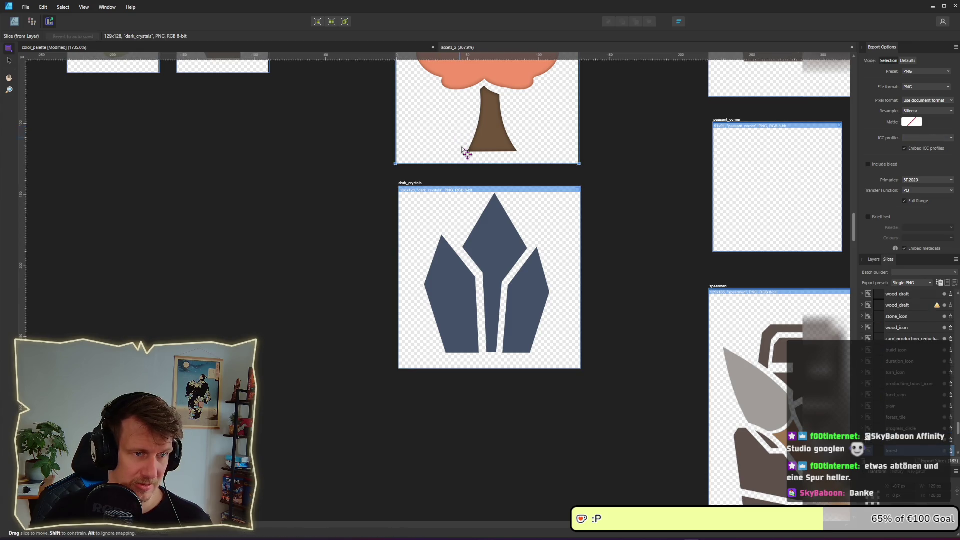
left_click(483, 278)
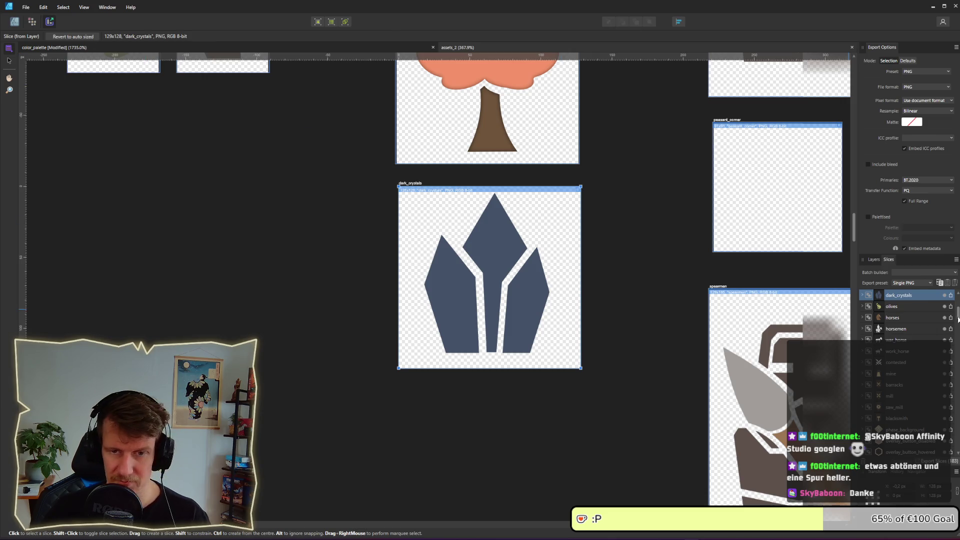
left_click(950, 296)
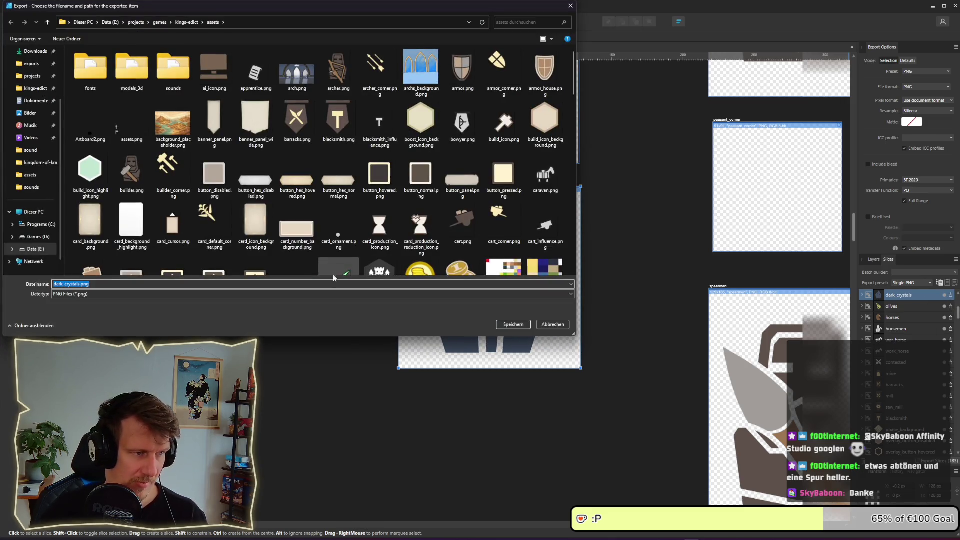
left_click(513, 325)
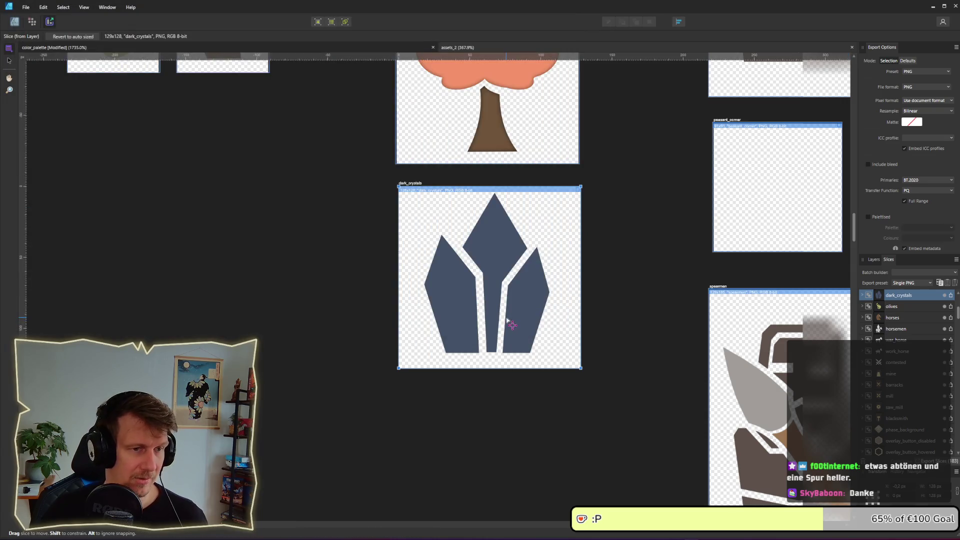
key("alt+Tab")
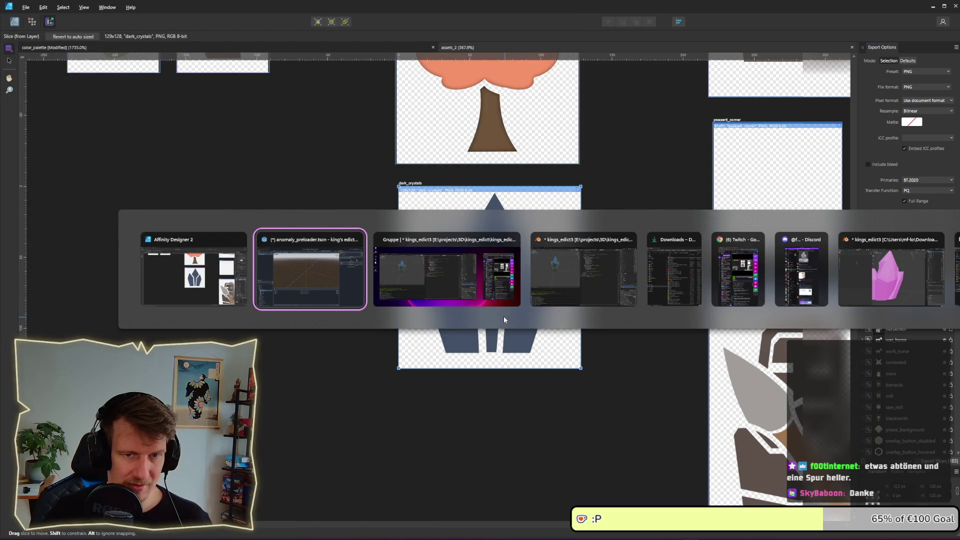
Step: Switch from Affinity Designer to the Godot project window
key("shift+Tab")
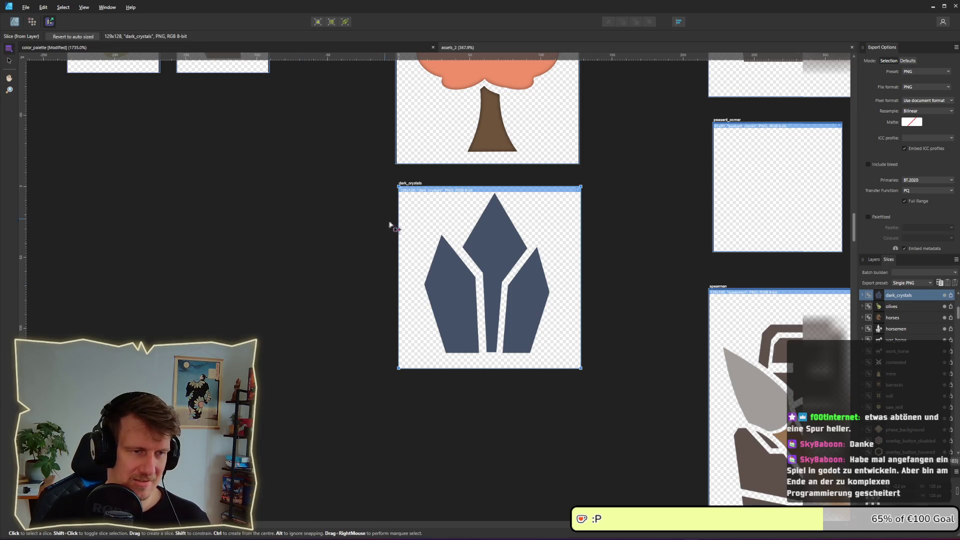
key("alt+Tab")
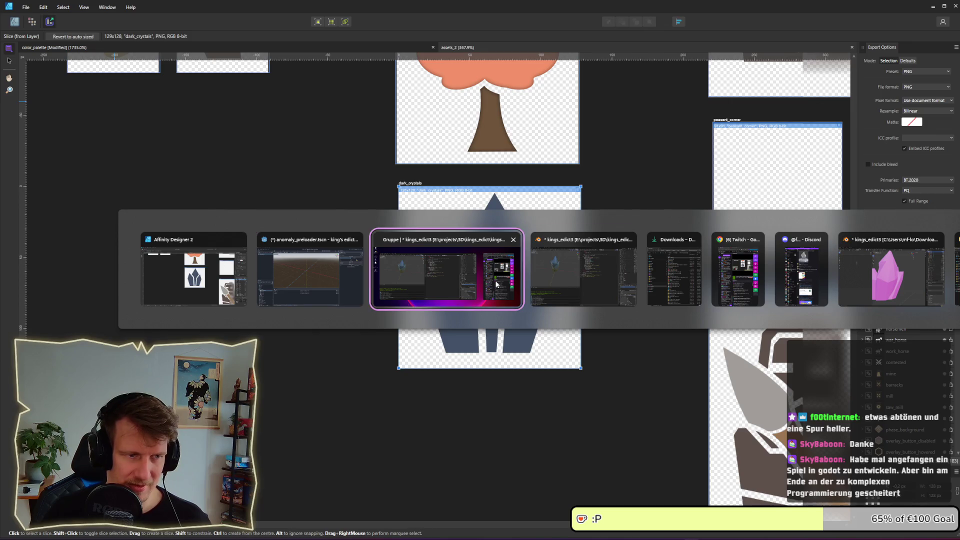
left_click(338, 296)
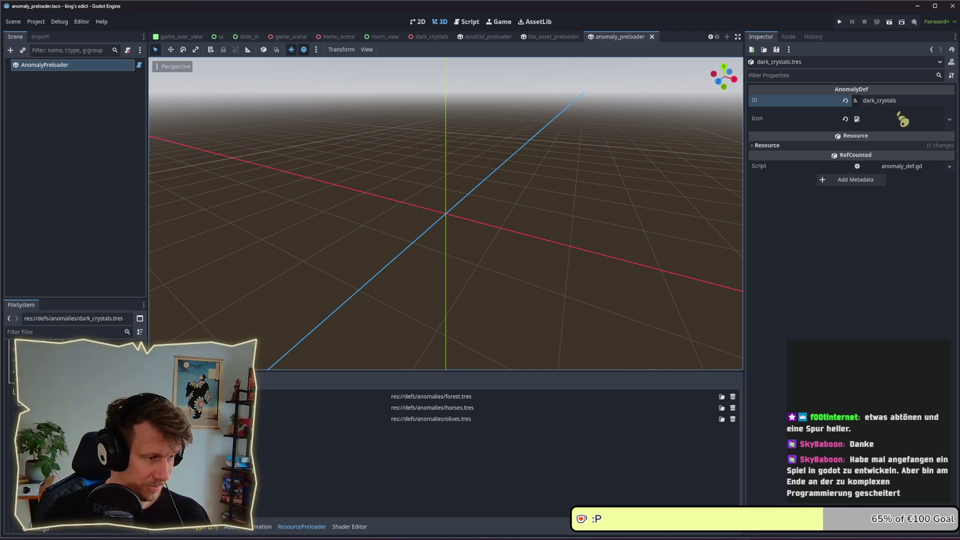
Step: Rebuild the AnomalyPreloader until dark_crystals.tres appears in its resource list
left_click(70, 65)
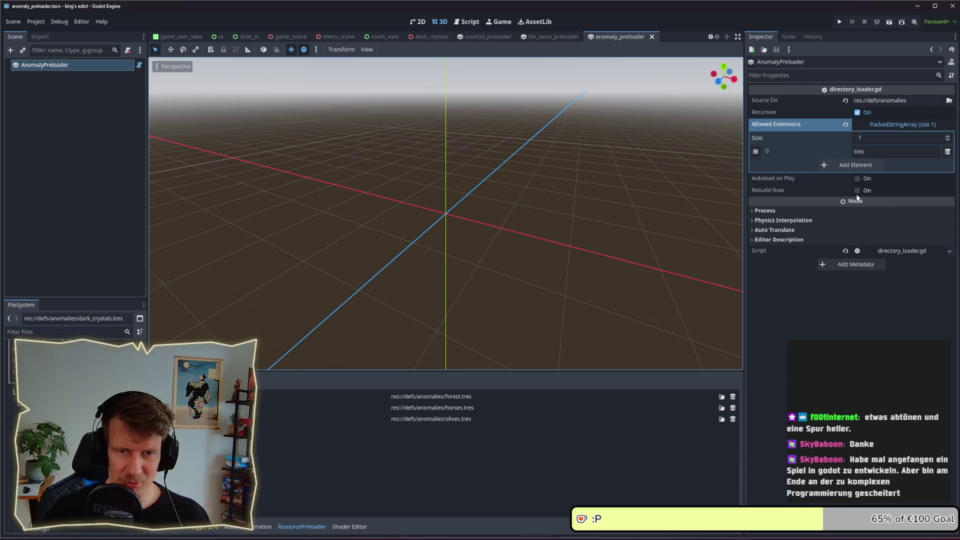
left_click(858, 193)
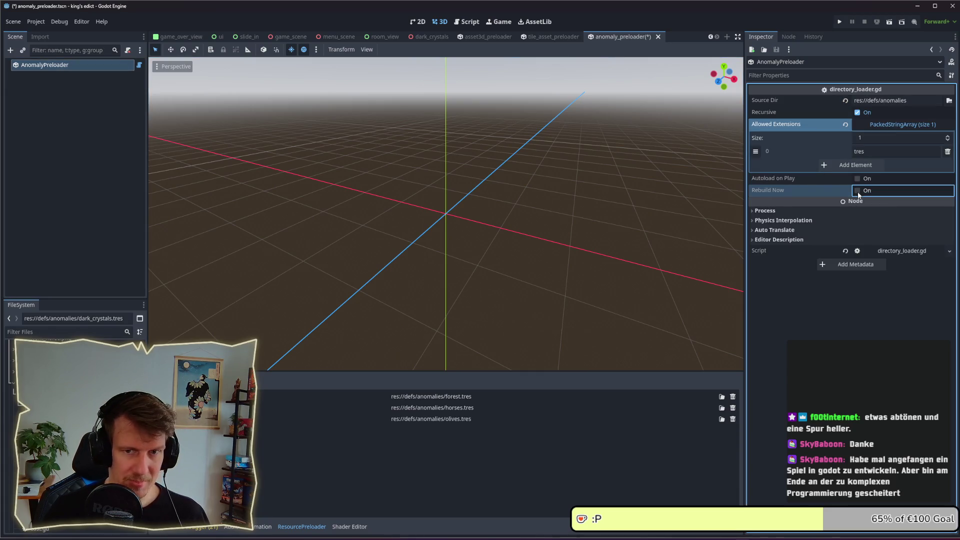
left_click(50, 360)
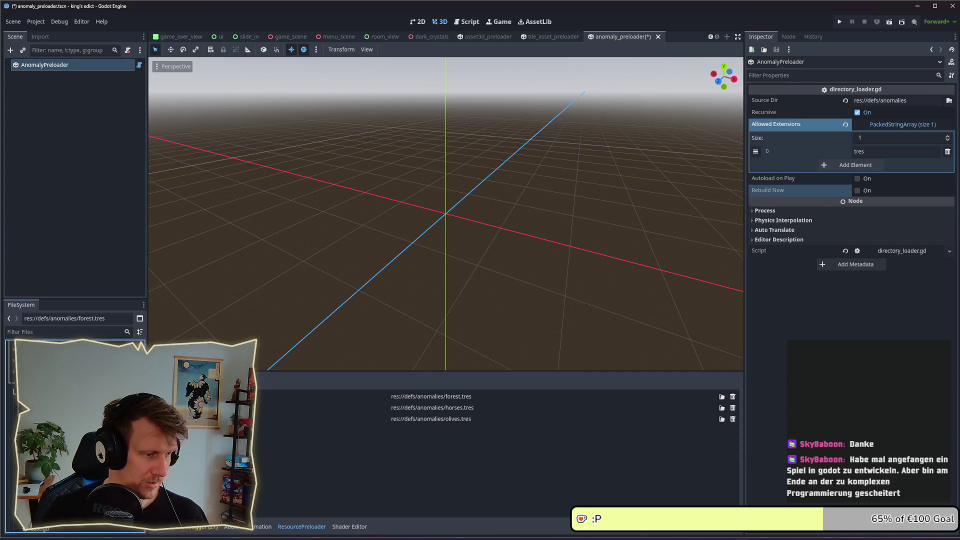
left_click(50, 349)
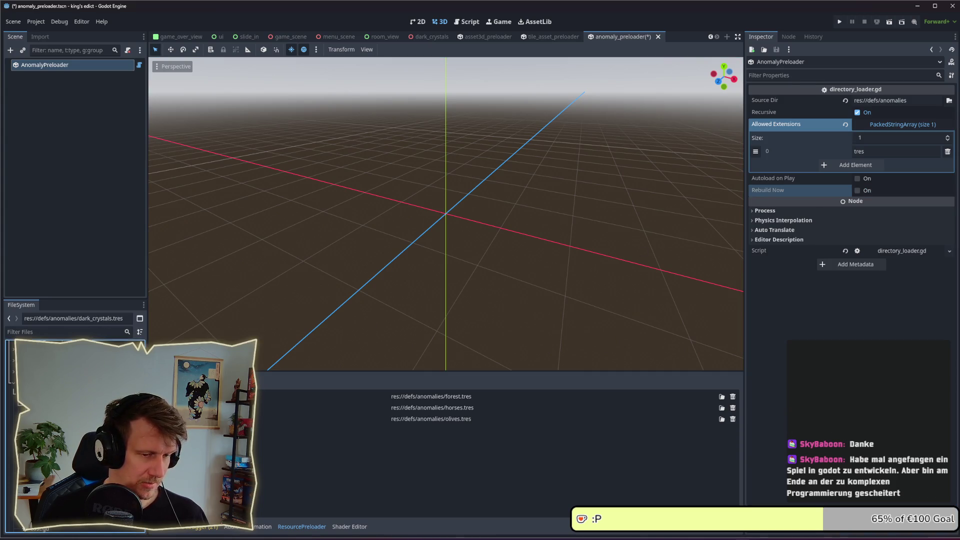
left_click(858, 190)
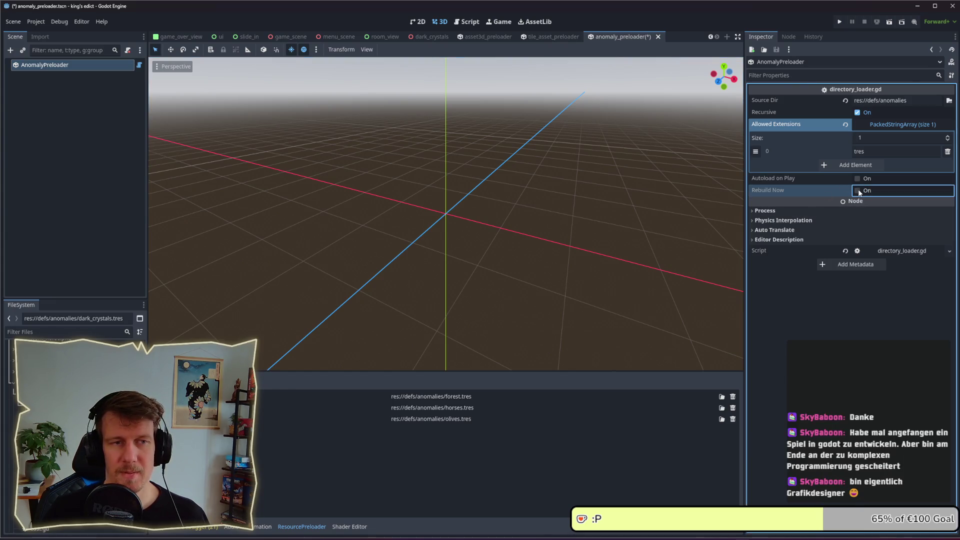
left_click(37, 74)
left_click(46, 67)
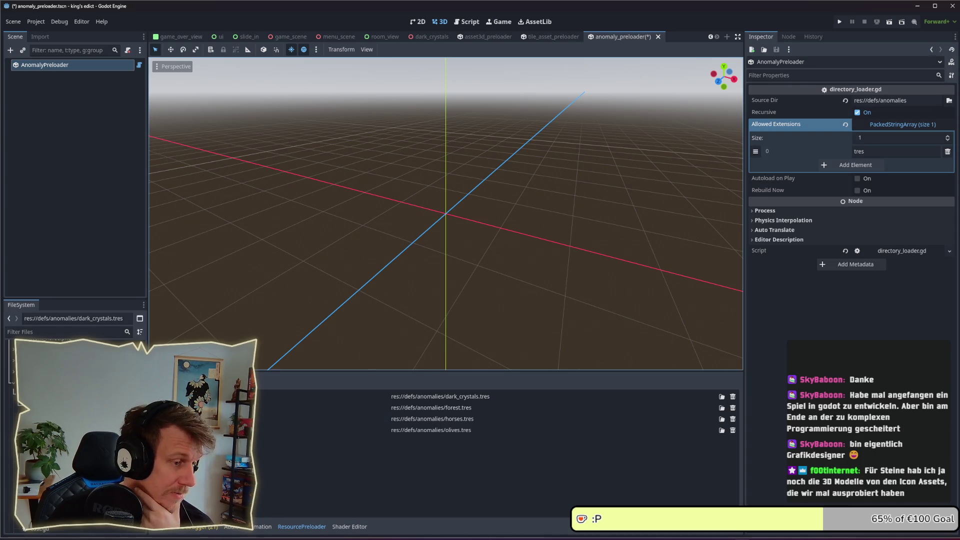
scroll(75, 435, "up", 2)
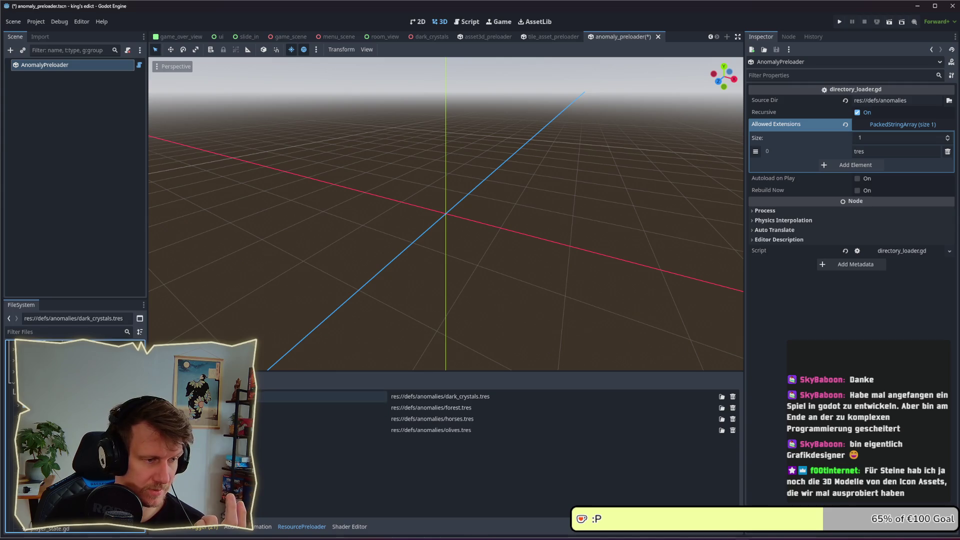
Step: Filter files for 'dark', set dark_crystals.png as dark_crystals.tres's Icon, save, and run the game
left_click(345, 396)
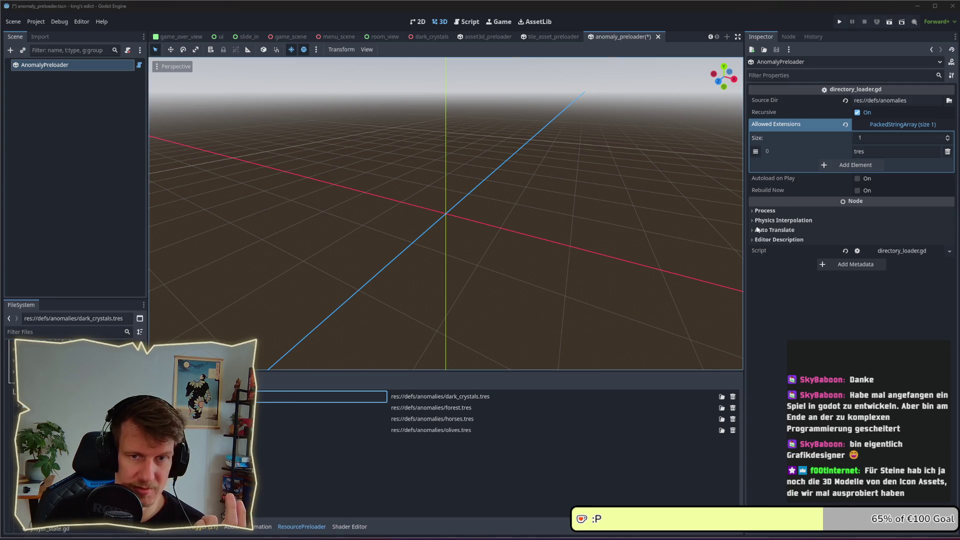
left_click(33, 332)
type("dar")
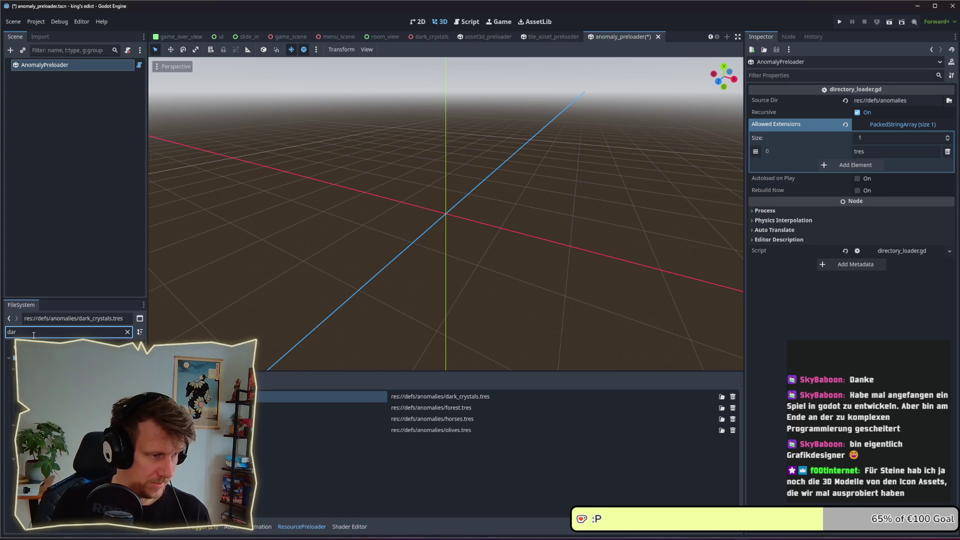
type("k")
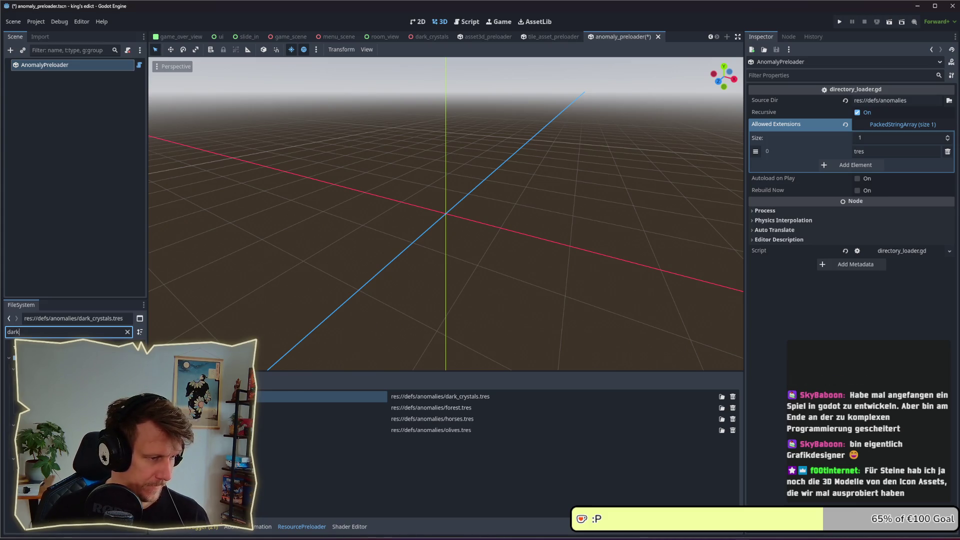
left_click(45, 379)
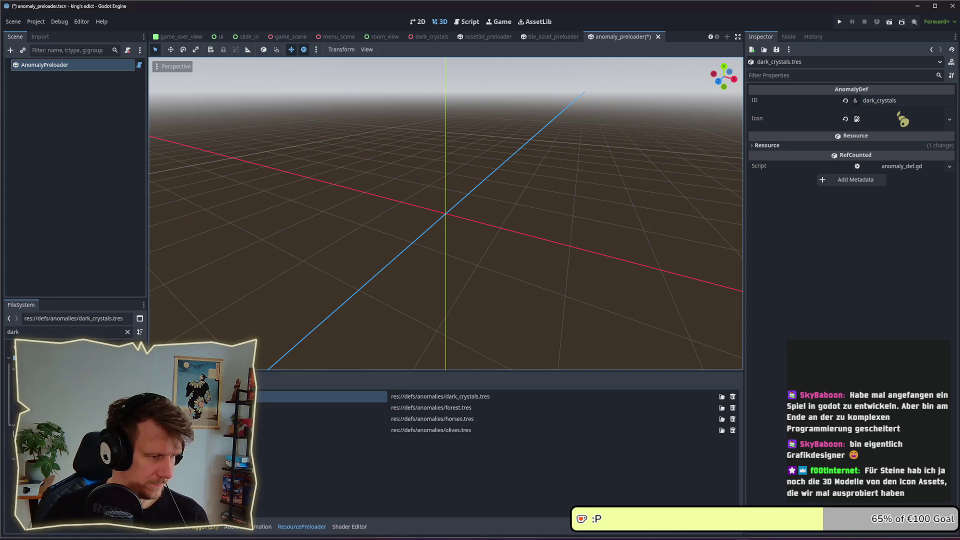
left_click_drag(50, 390, 903, 119)
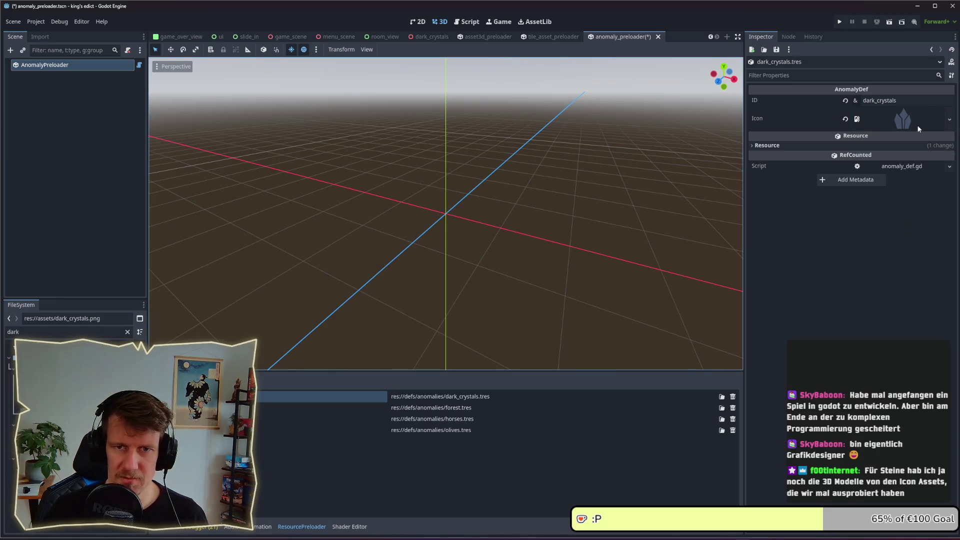
key("ctrl+s")
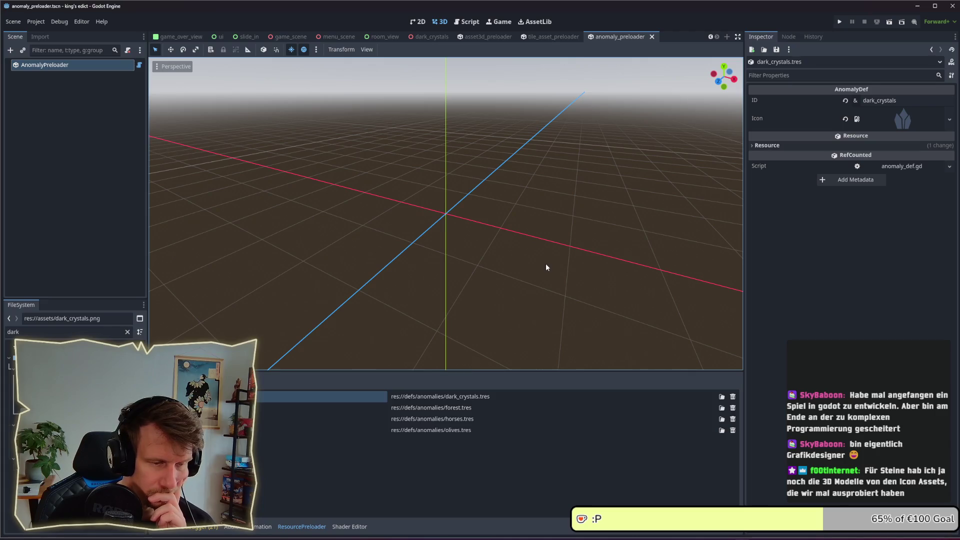
left_click(839, 21)
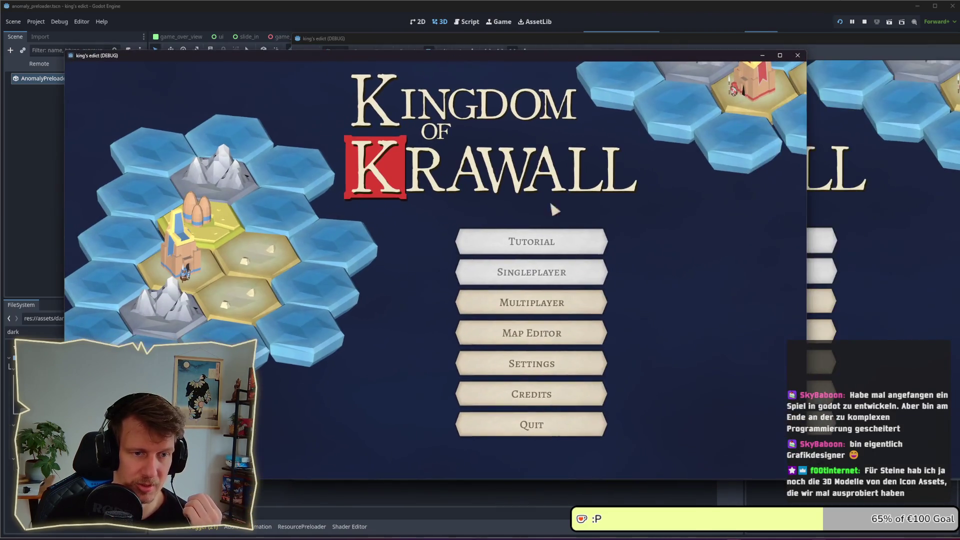
Step: Open the game's map editor from the multiplayer lobby
left_click(561, 312)
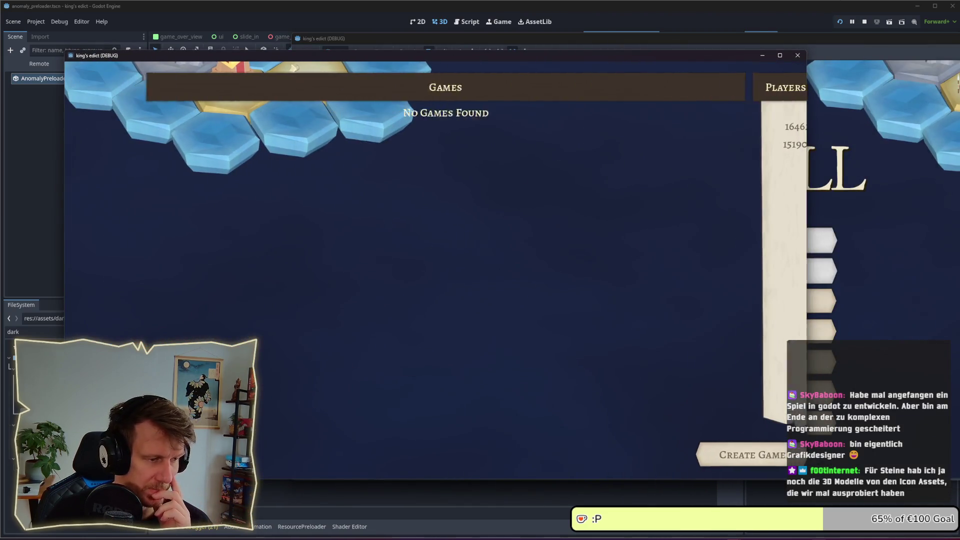
left_click(515, 338)
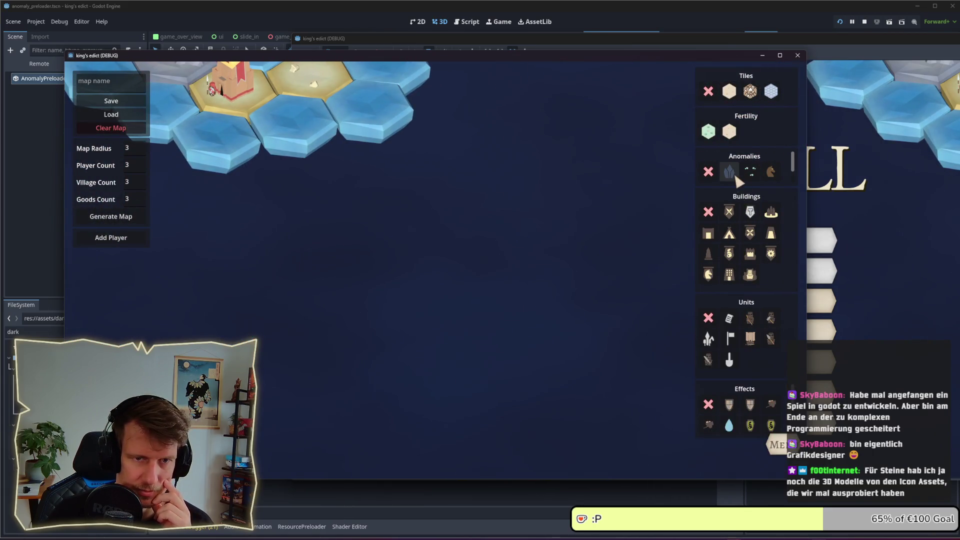
scroll(795, 167, "down", 1)
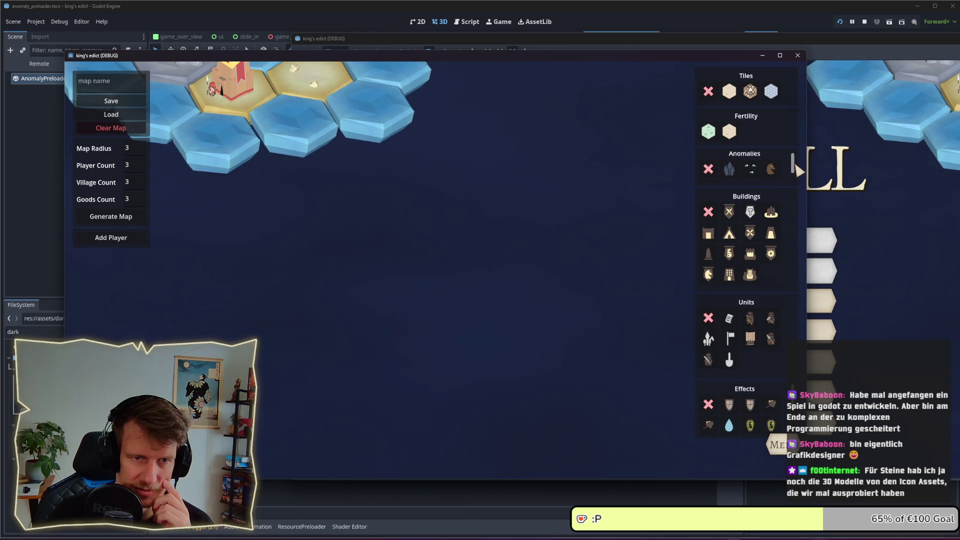
scroll(795, 167, "up", 1)
Step: Paint a small cluster of sand hex tiles onto the empty map
left_click(729, 172)
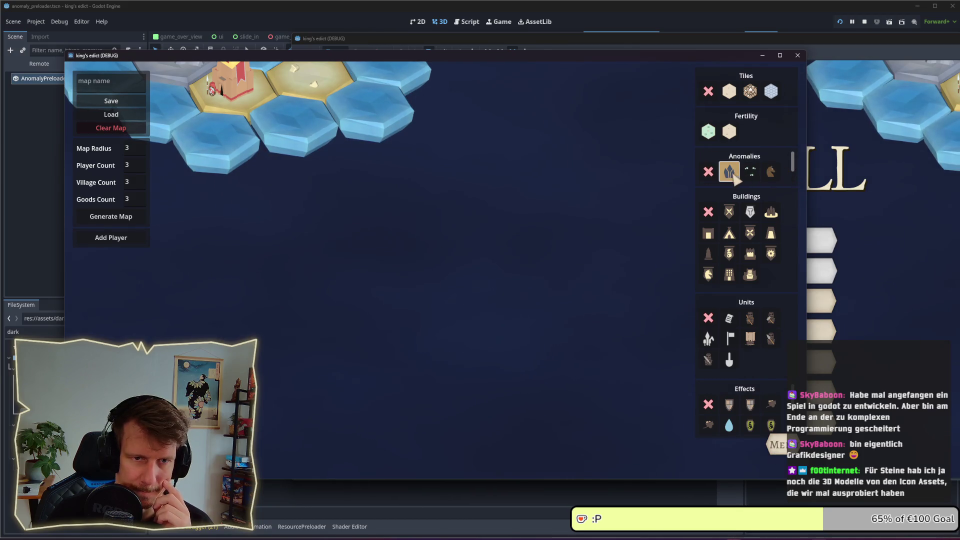
left_click(728, 92)
left_click_drag(411, 289, 429, 312)
left_click(419, 267)
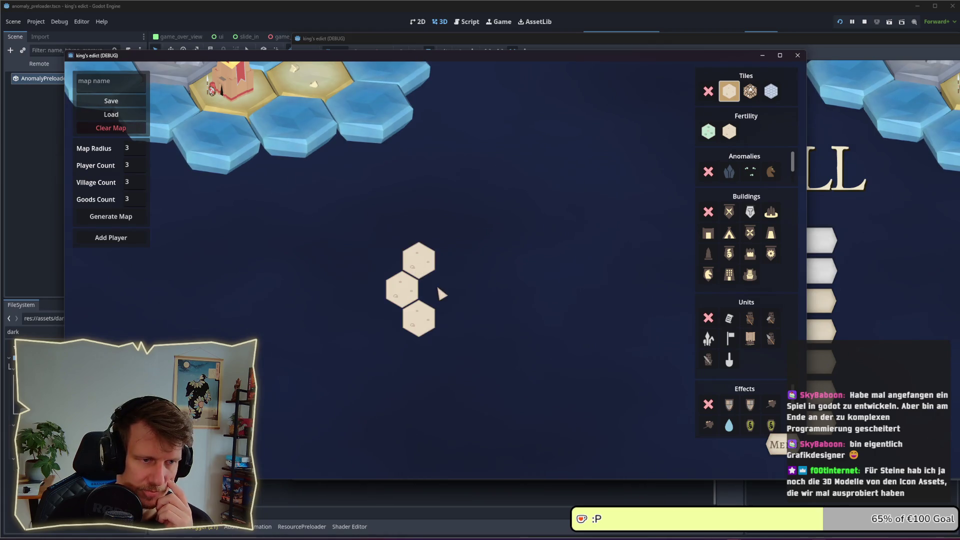
left_click(380, 285)
left_click(385, 318)
left_click(385, 260)
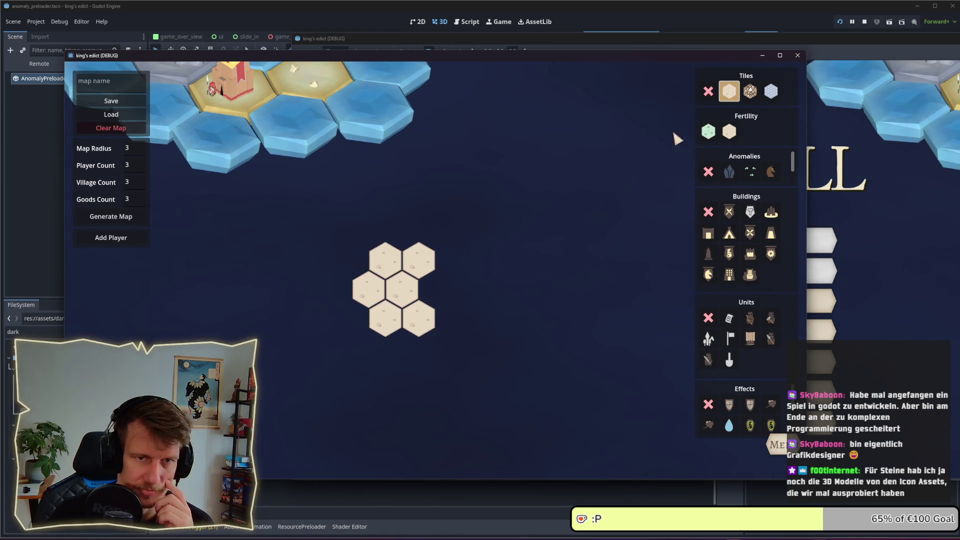
Step: Place a crystal anomaly on the left sand tile and trees on two neighbouring tiles
left_click(729, 171)
left_click(369, 289)
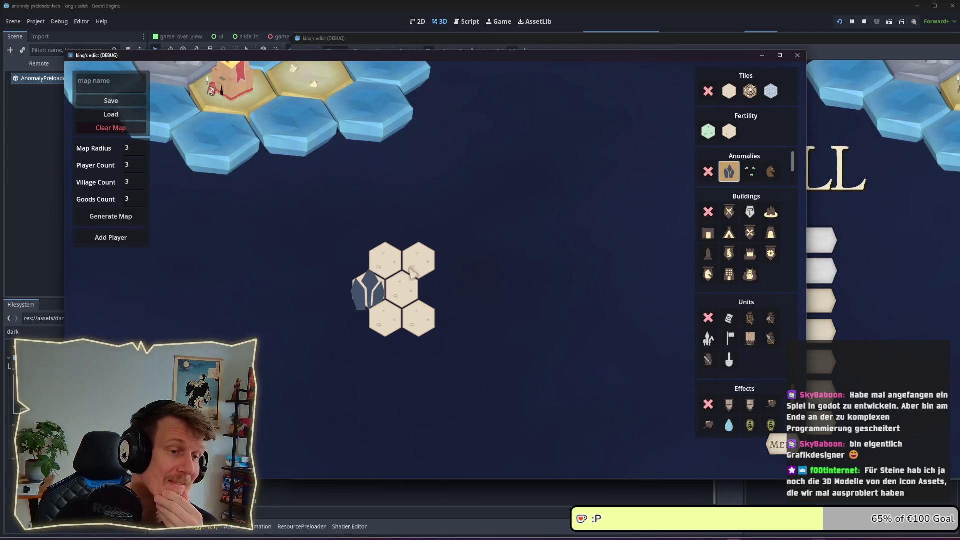
left_click(750, 172)
left_click(388, 264)
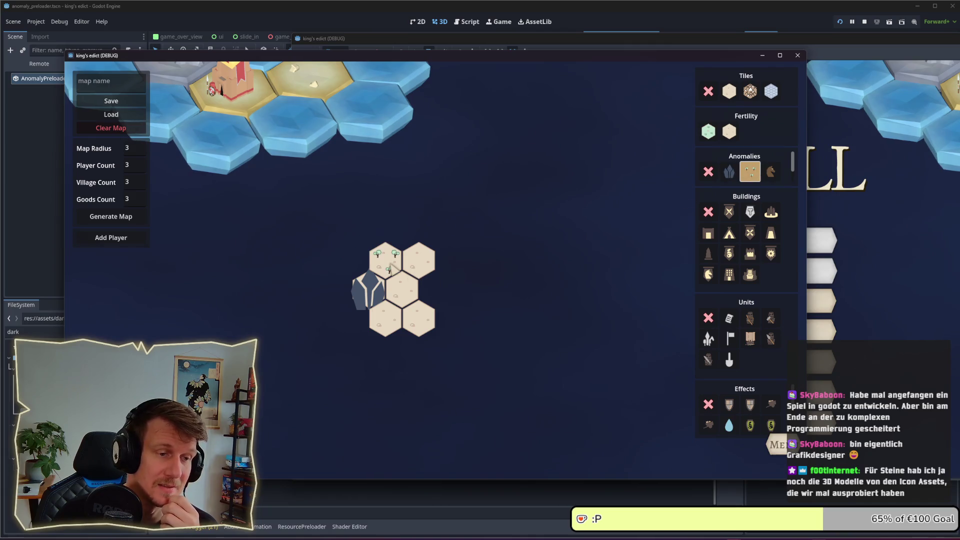
left_click(395, 319)
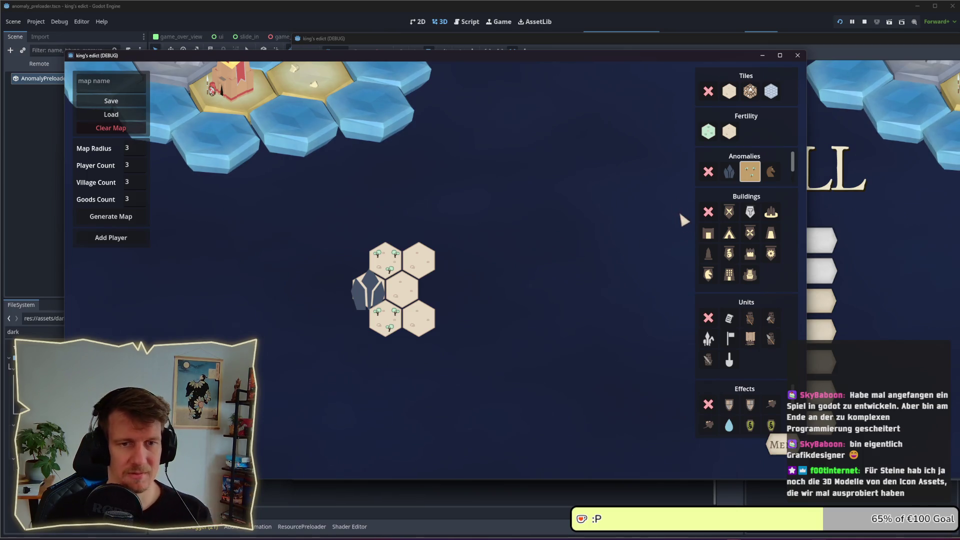
Step: Save the map as 'crystals' and leave the editor for the main menu
left_click(105, 82)
type("crystals")
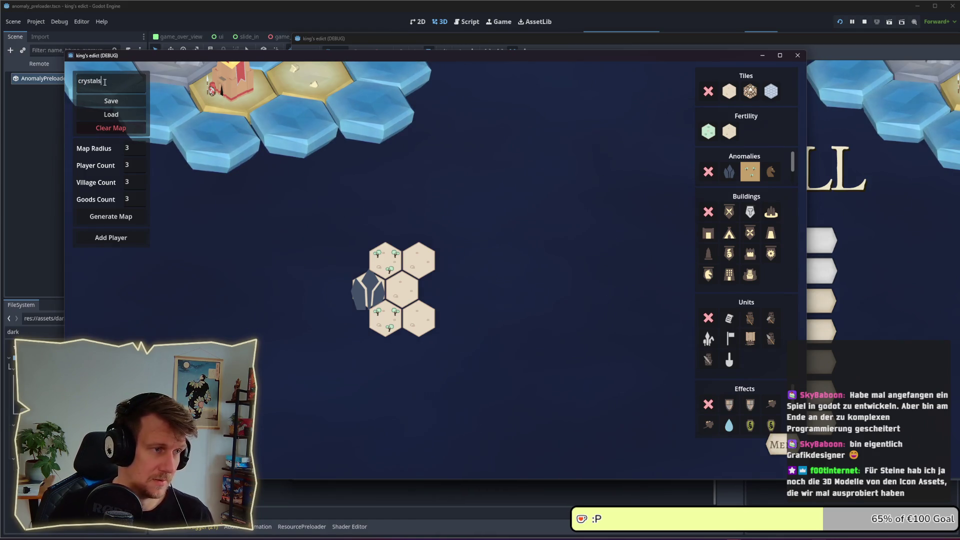
left_click(112, 105)
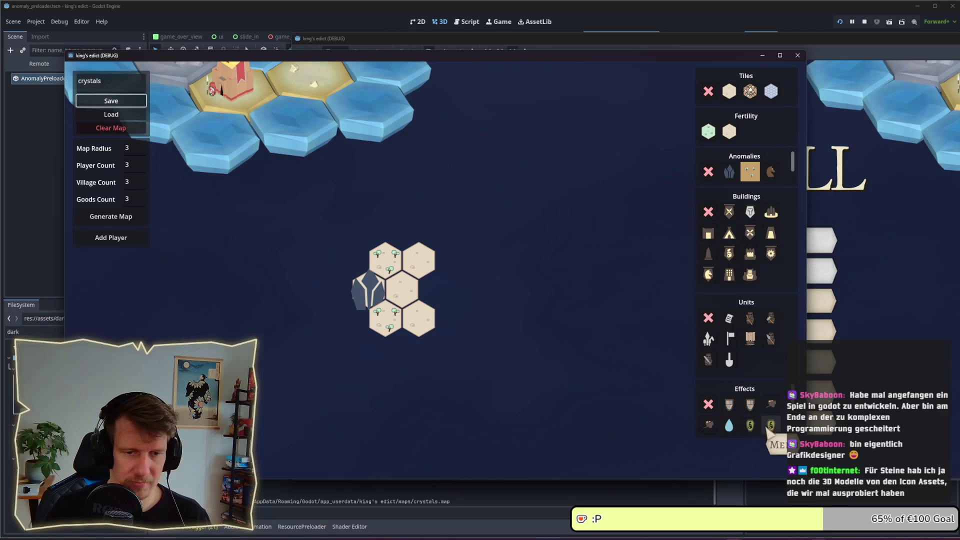
key("Escape")
left_click(461, 241)
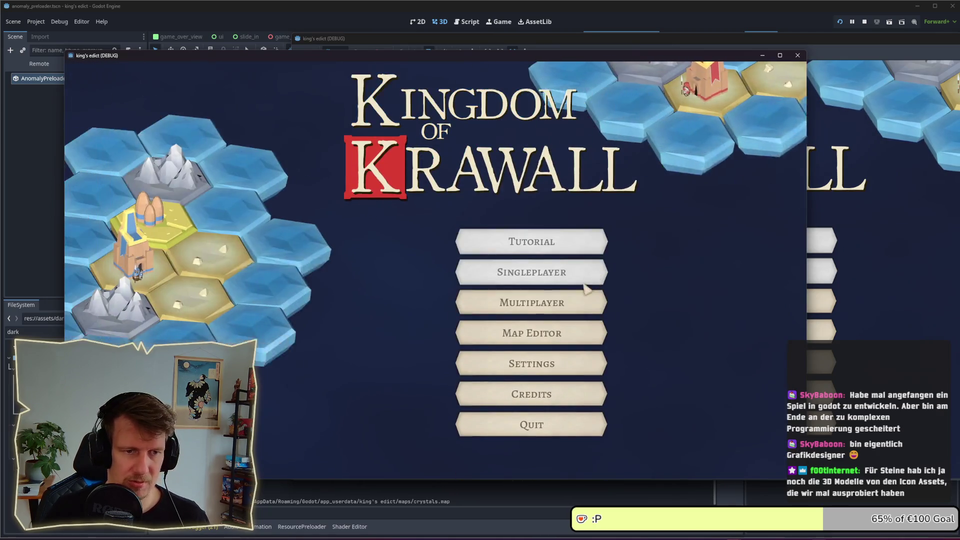
Step: Go from the lobby back to the main menu and into the map editor
left_click(505, 303)
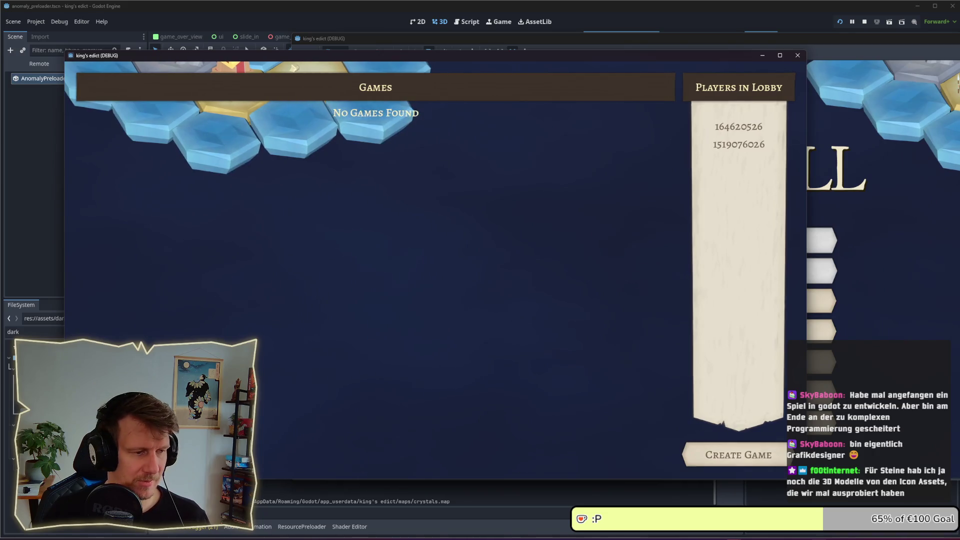
key("Escape")
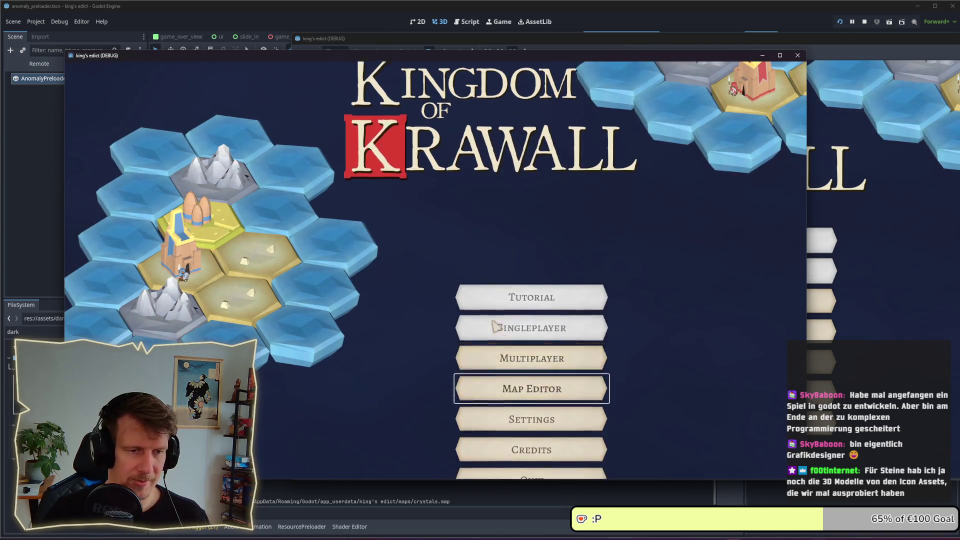
left_click(532, 388)
Step: Load crystals.map from the list of saved maps
left_click(112, 113)
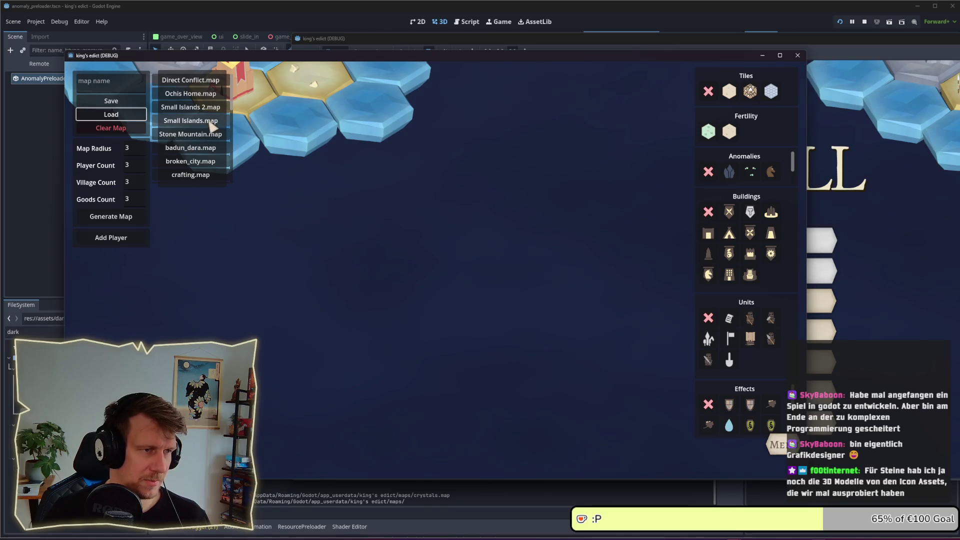
scroll(200, 135, "down", 3)
scroll(210, 160, "down", 2)
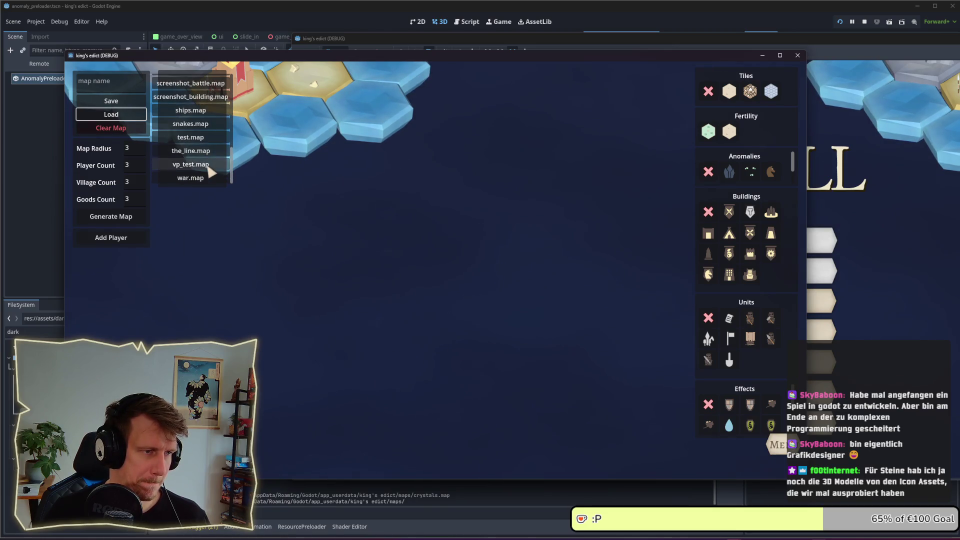
scroll(210, 165, "up", 3)
scroll(211, 173, "up", 3)
scroll(211, 172, "up", 3)
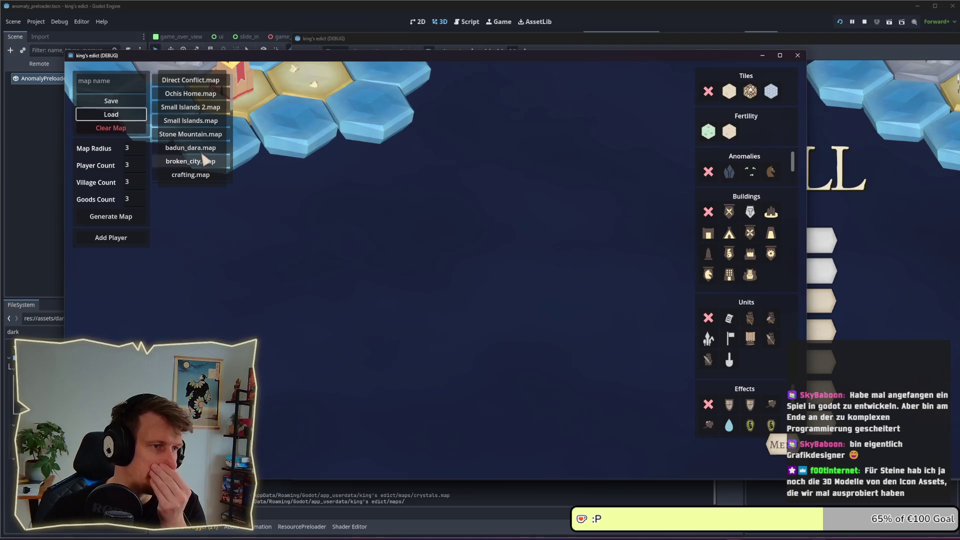
scroll(192, 184, "down", 1)
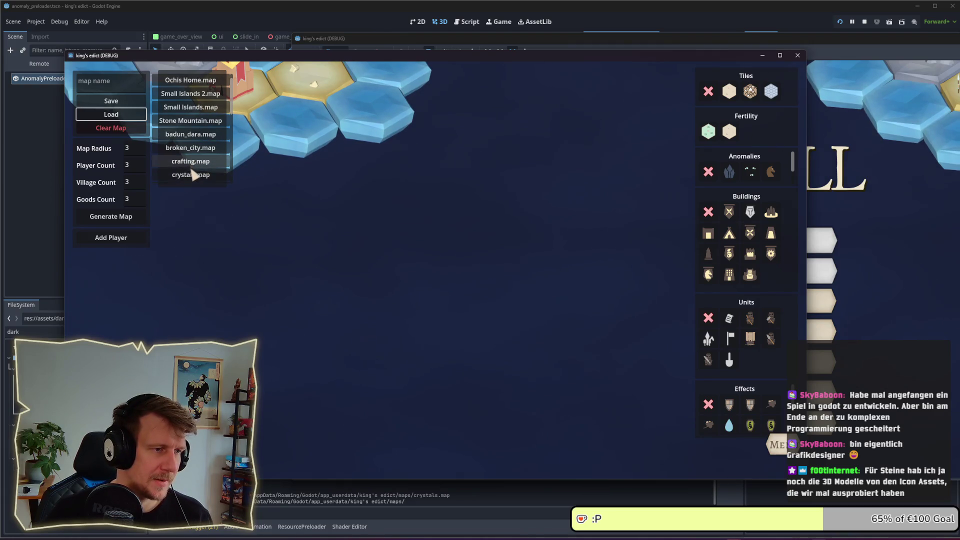
left_click(193, 174)
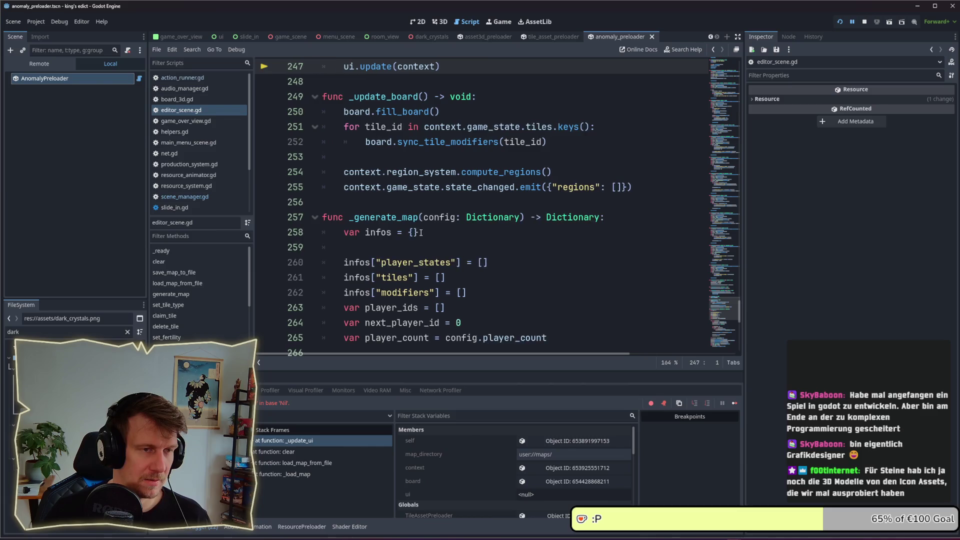
Step: Stop and relaunch the game, then try loading a saved map in the map editor
left_click(863, 22)
key("F5")
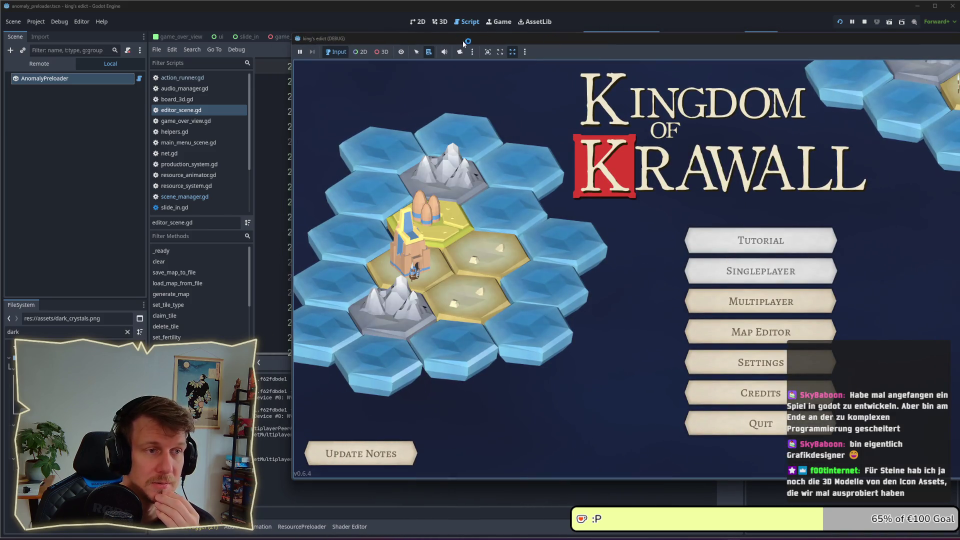
left_click(761, 332)
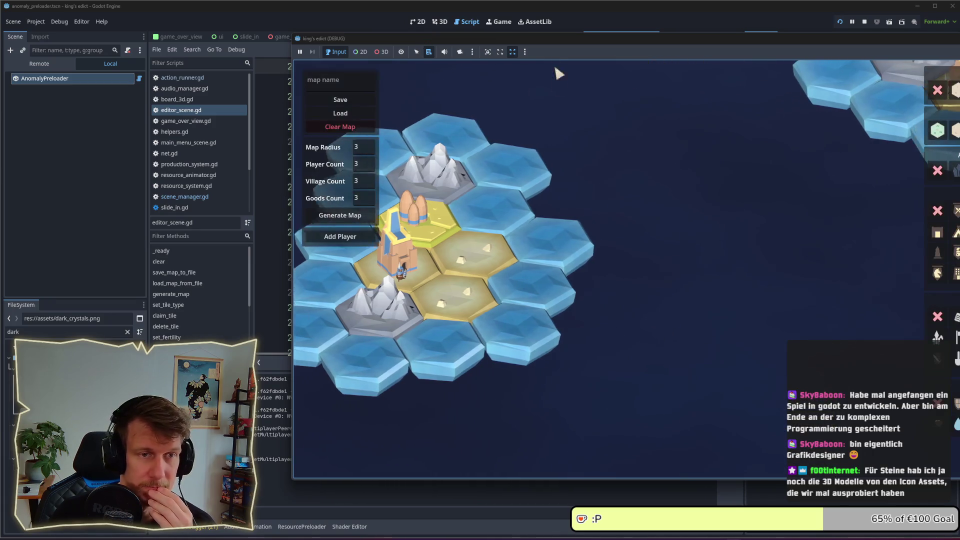
left_click_drag(565, 41, 308, 50)
left_click(103, 119)
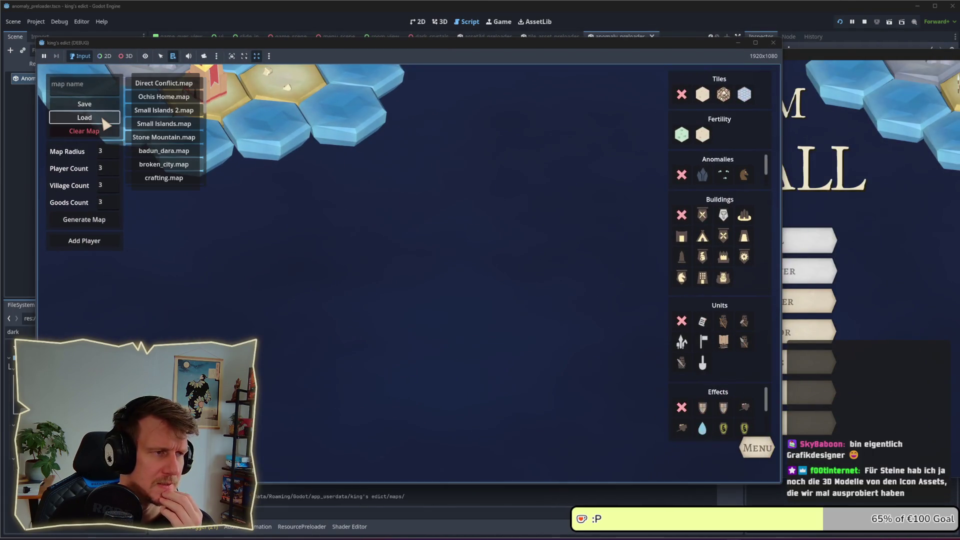
scroll(165, 155, "down", 2)
left_click(162, 154)
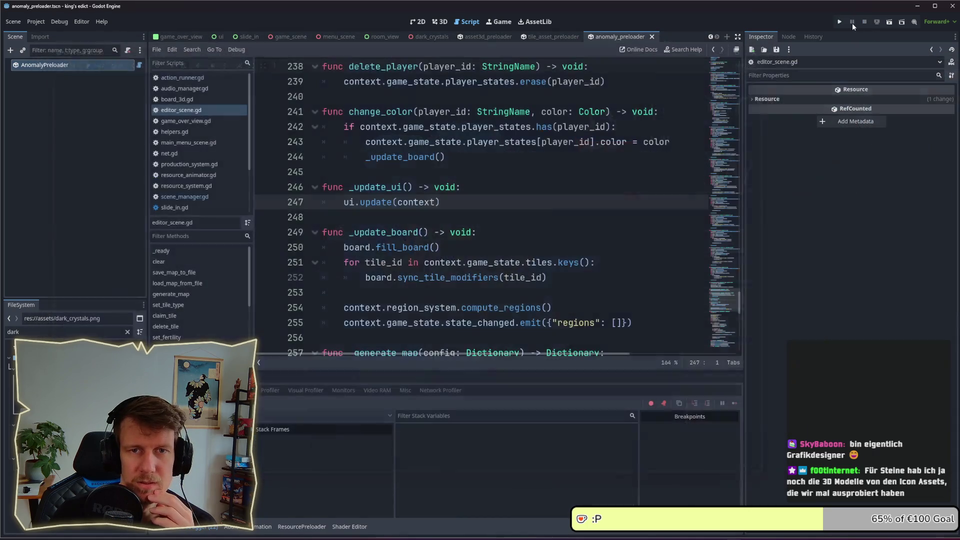
Step: Restart the game, retry loading a saved map, then stop and rerun the project
left_click(835, 23)
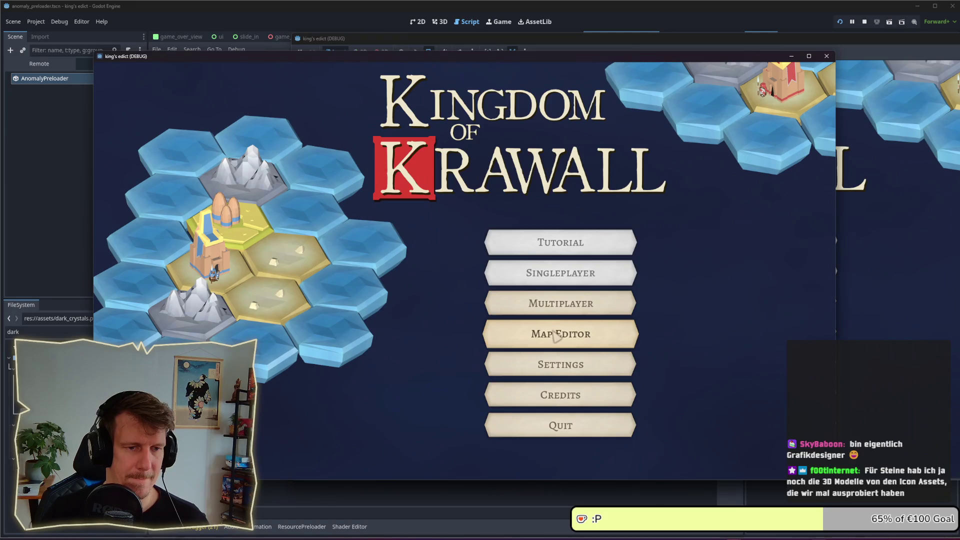
left_click(555, 331)
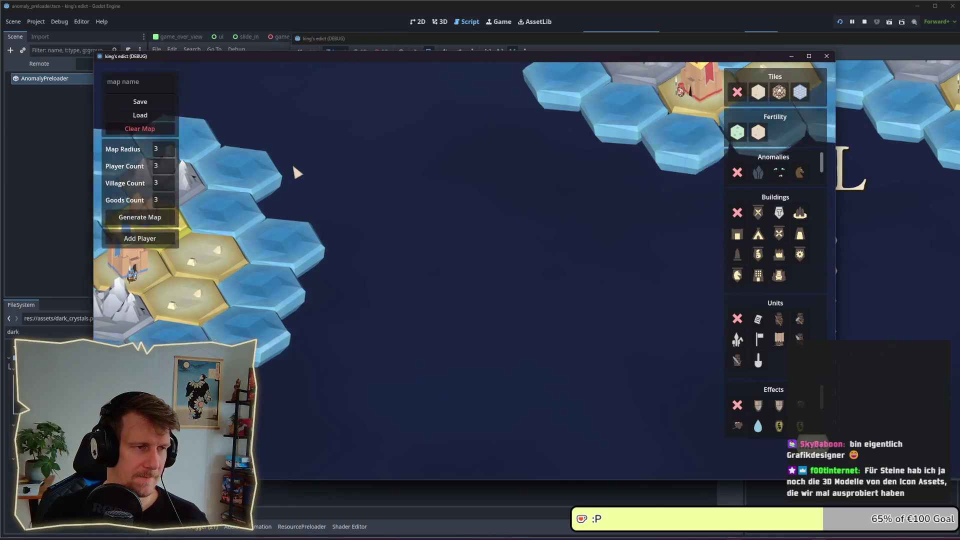
left_click(142, 115)
left_click(229, 94)
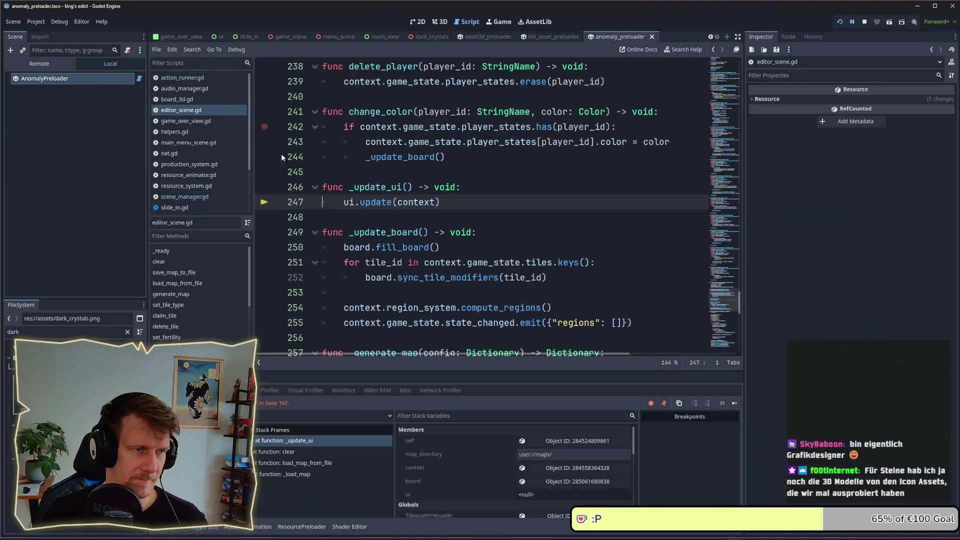
left_click(863, 22)
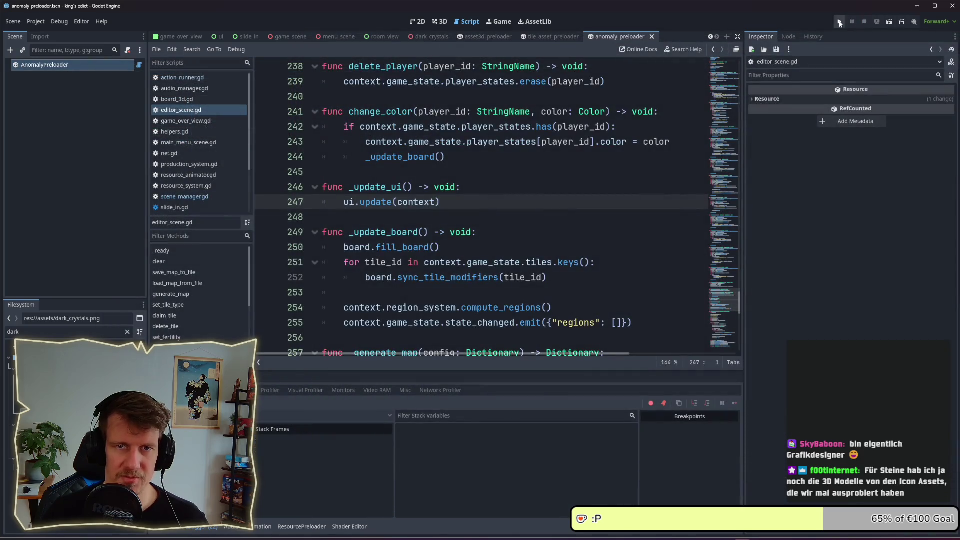
left_click(840, 22)
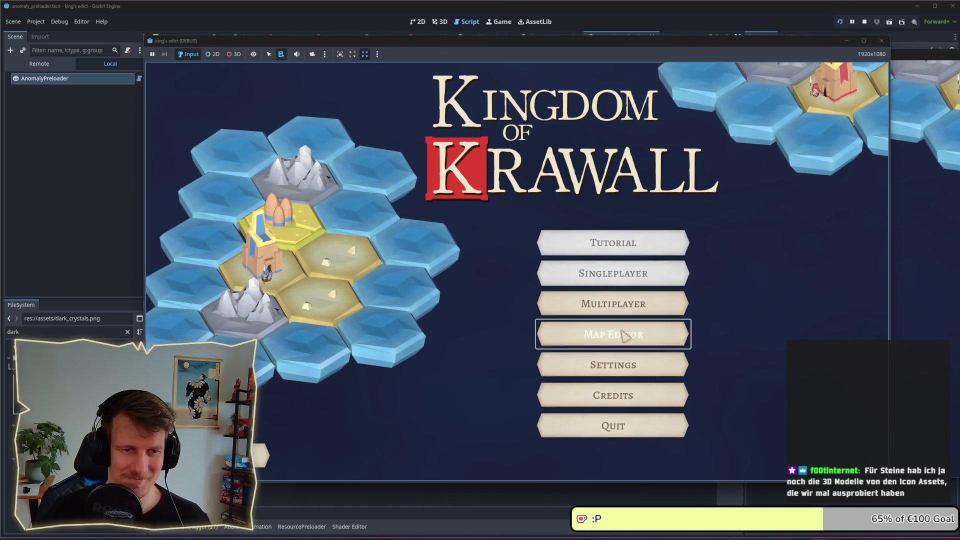
Step: Open the map editor and paint a cluster of sand hex tiles
left_click(613, 332)
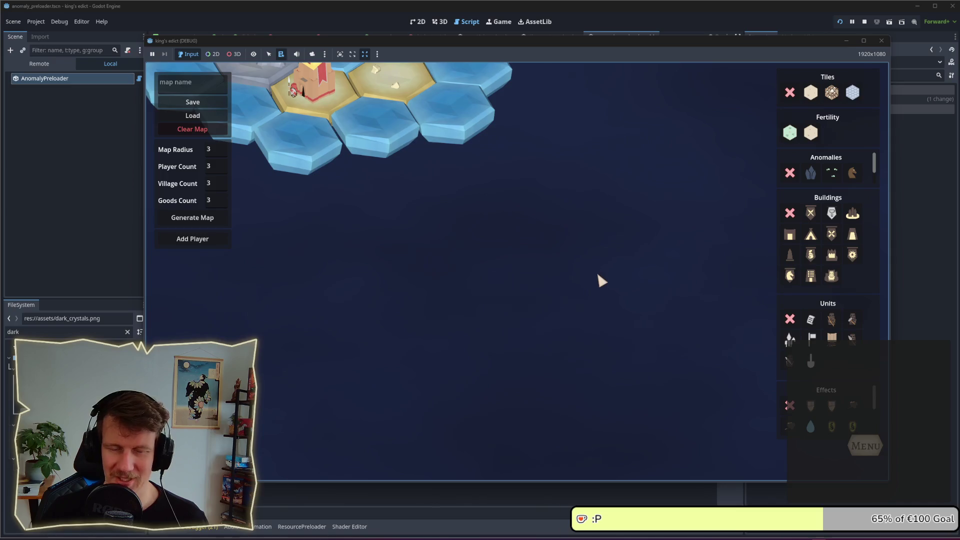
left_click_drag(365, 45, 316, 46)
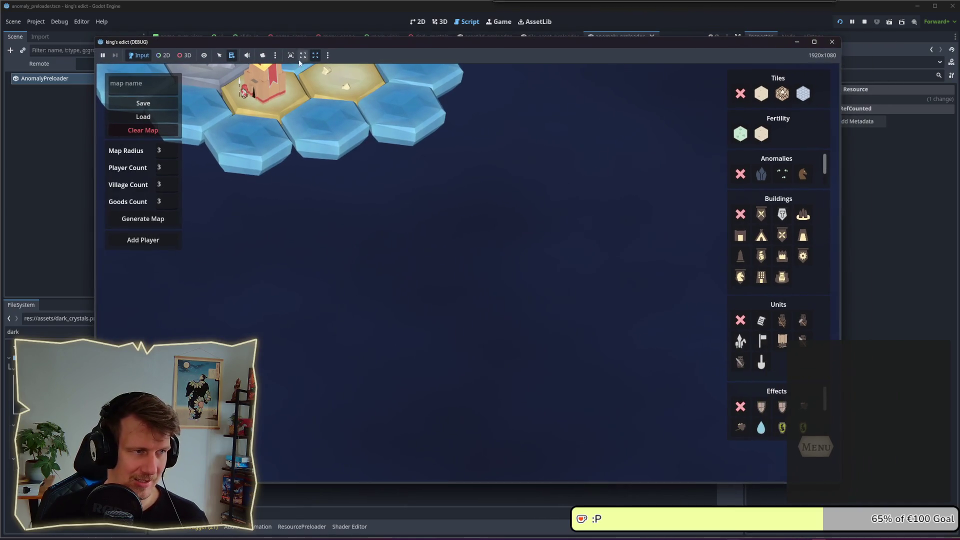
left_click(143, 84)
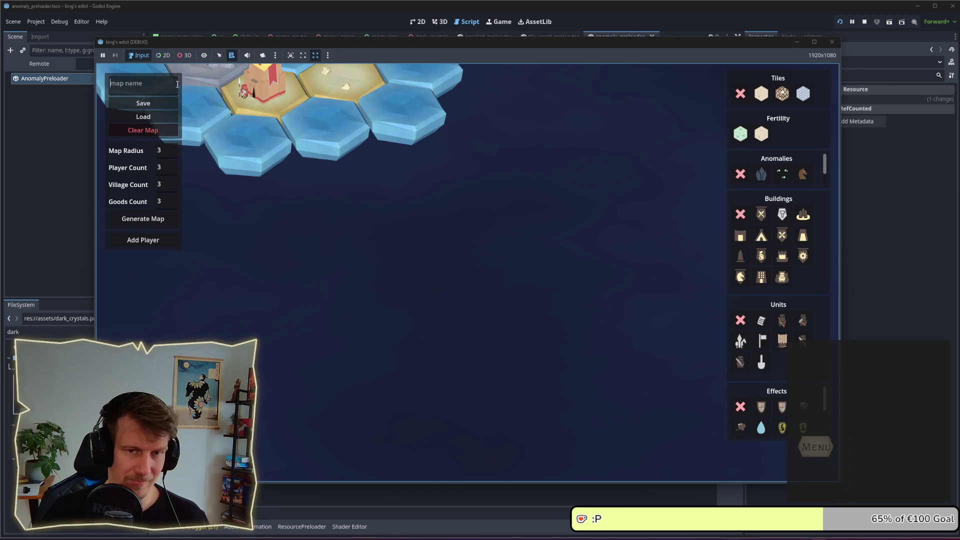
left_click(761, 98)
mouse_move(417, 271)
left_mouse_down()
mouse_move(388, 347)
mouse_move(365, 332)
mouse_move(343, 262)
mouse_move(361, 232)
mouse_move(343, 203)
mouse_move(377, 215)
mouse_move(383, 206)
left_mouse_up()
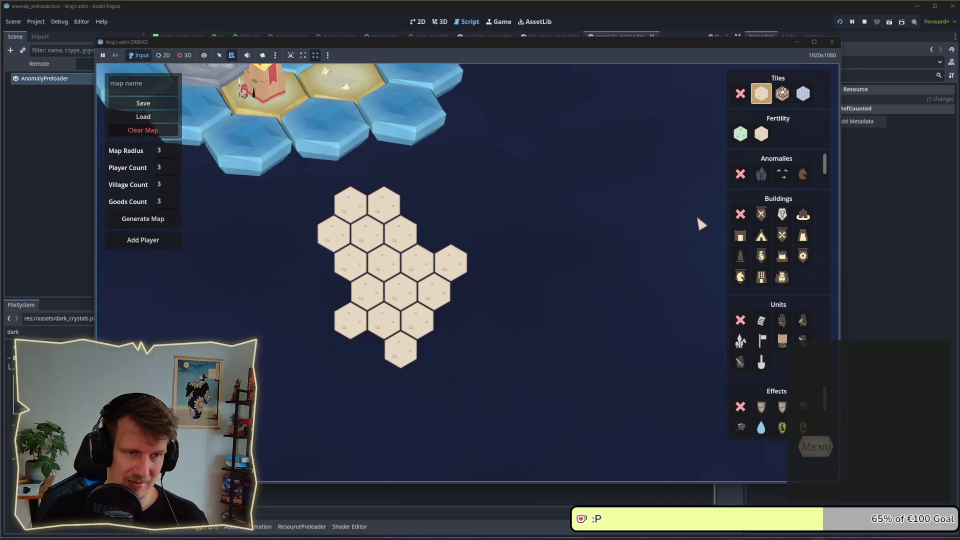
Step: Place crystal anomalies on the centre, lower-left, lower-right and right-edge tiles
left_click(761, 175)
left_click(386, 270)
left_click(350, 323)
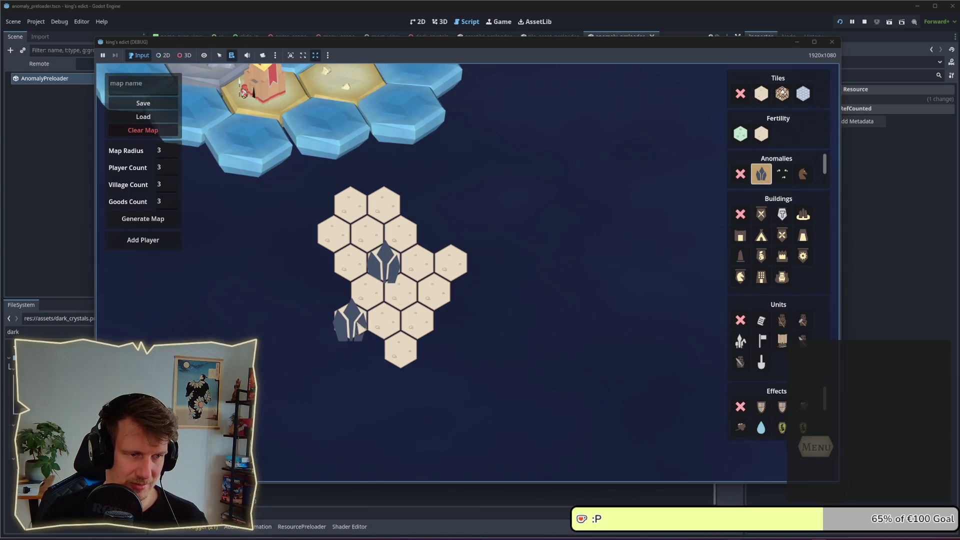
left_click(419, 326)
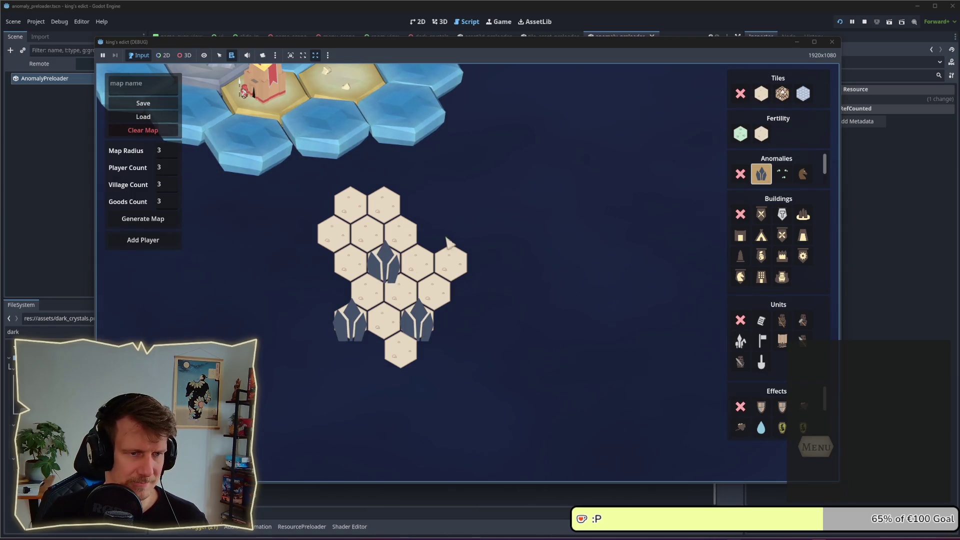
left_click(450, 260)
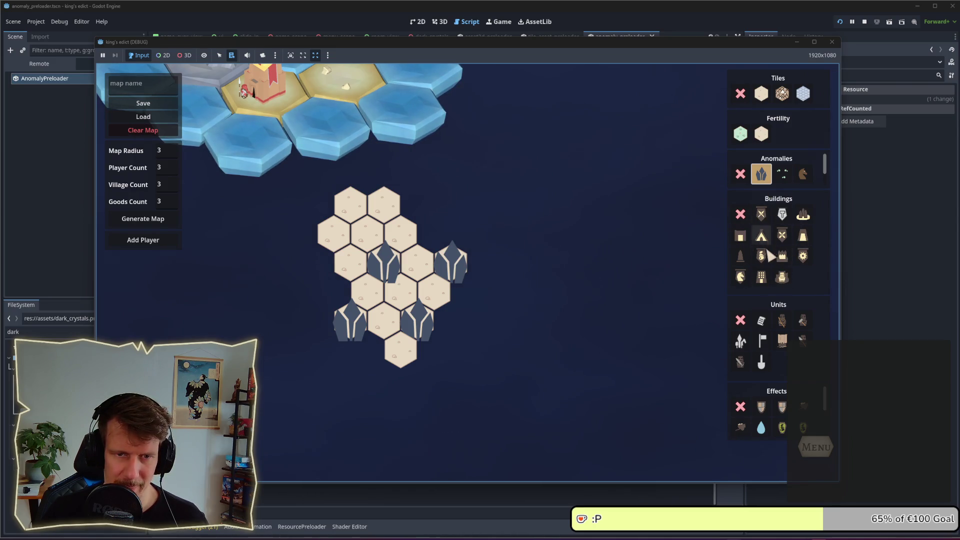
Step: Add a crown and two players, make the second magenta, and assign top and bottom crowns
left_click(782, 258)
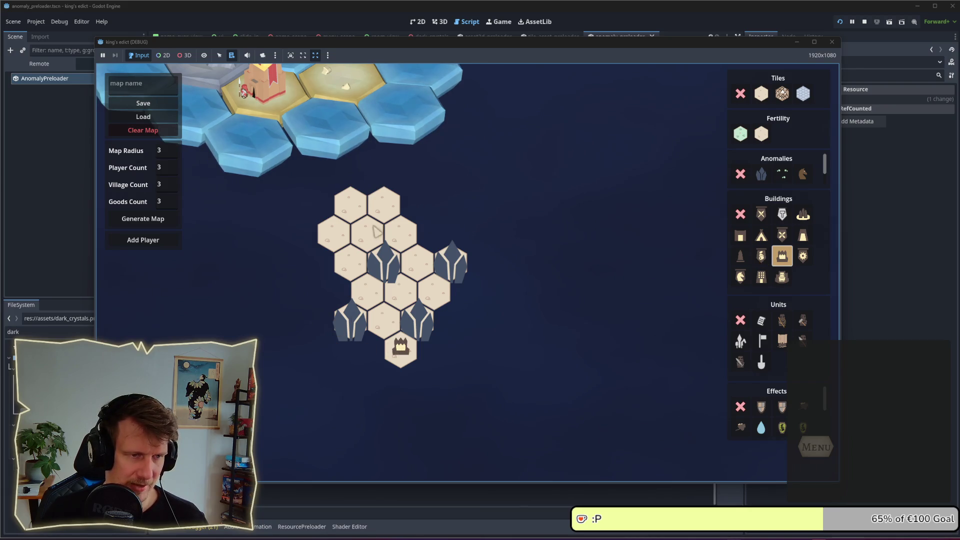
left_click(382, 212)
left_click(143, 240)
left_click(143, 240)
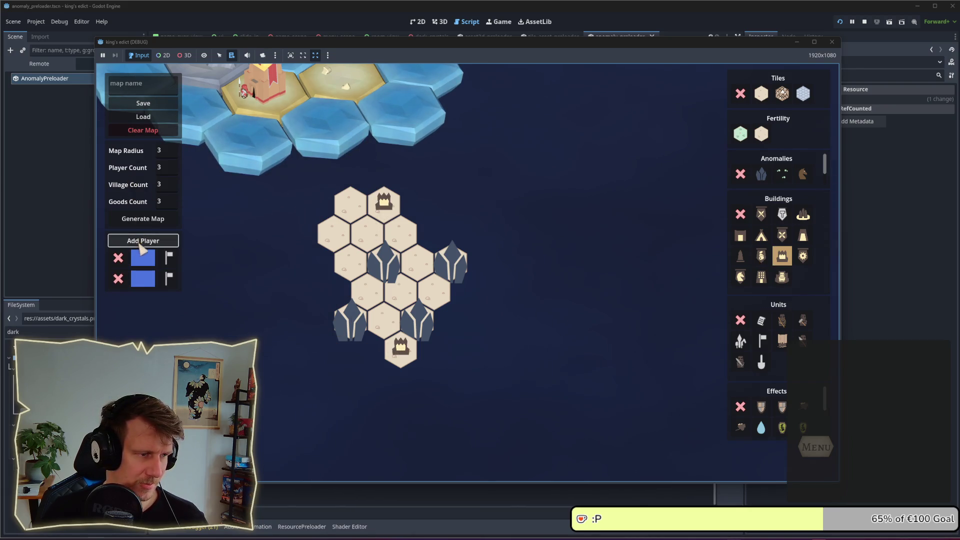
left_click(146, 283)
left_click(207, 155)
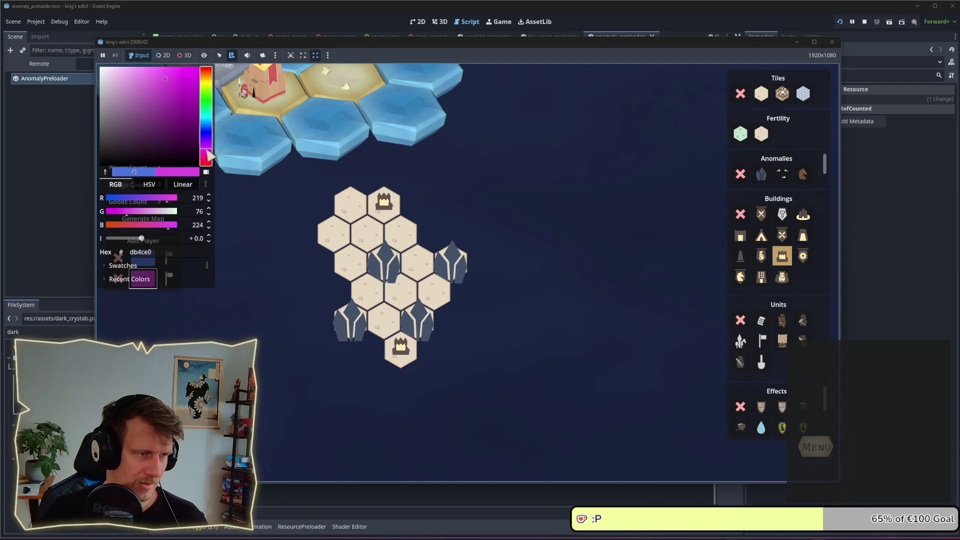
left_click(231, 283)
left_click(168, 257)
left_click(384, 203)
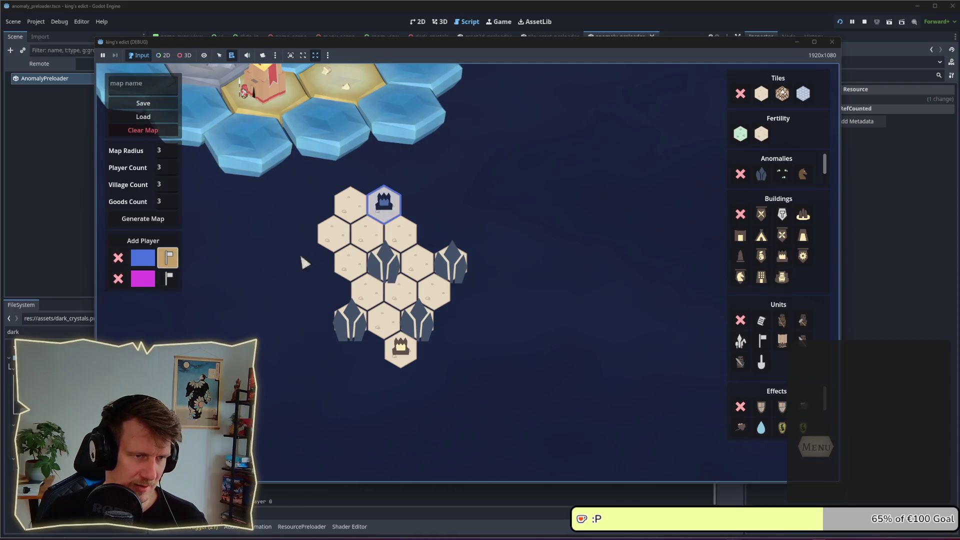
left_click(168, 278)
left_click(400, 349)
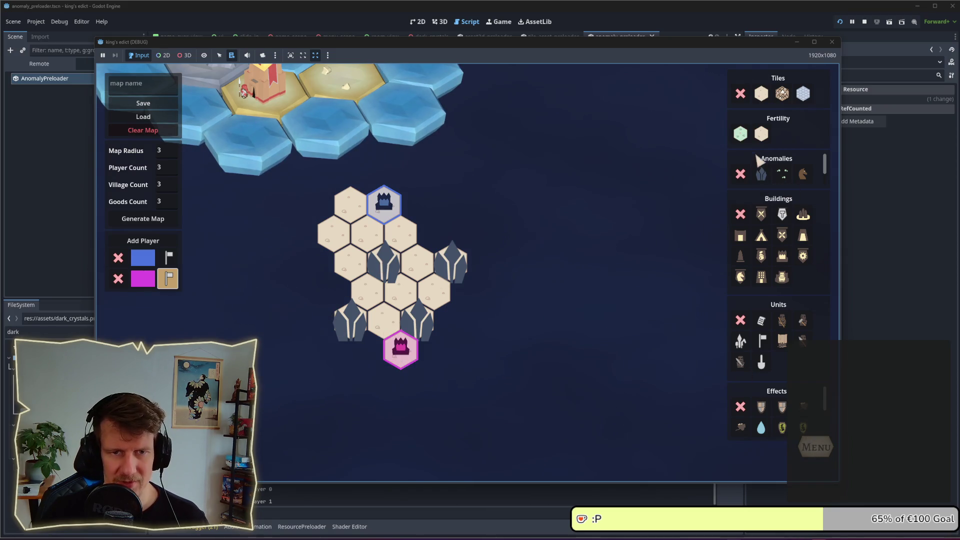
Step: Place two mountains on the left edge, then choose the fertile tile and horse anomaly
left_click(782, 93)
left_click(333, 292)
left_click(317, 262)
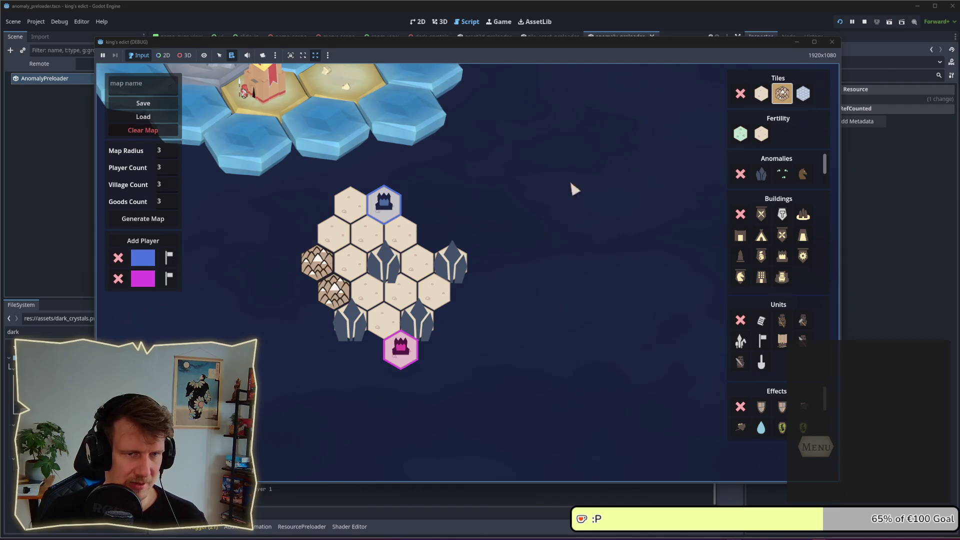
left_click(740, 135)
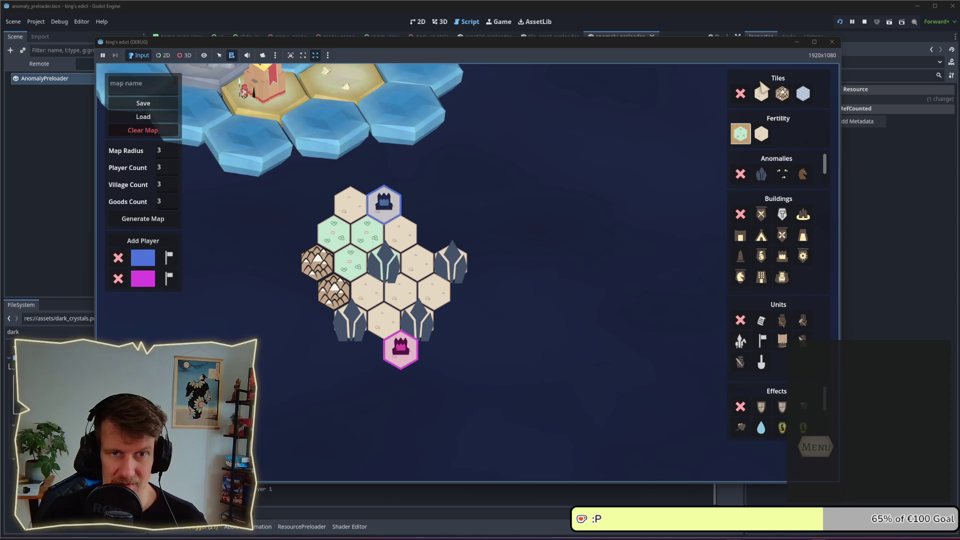
left_click(782, 173)
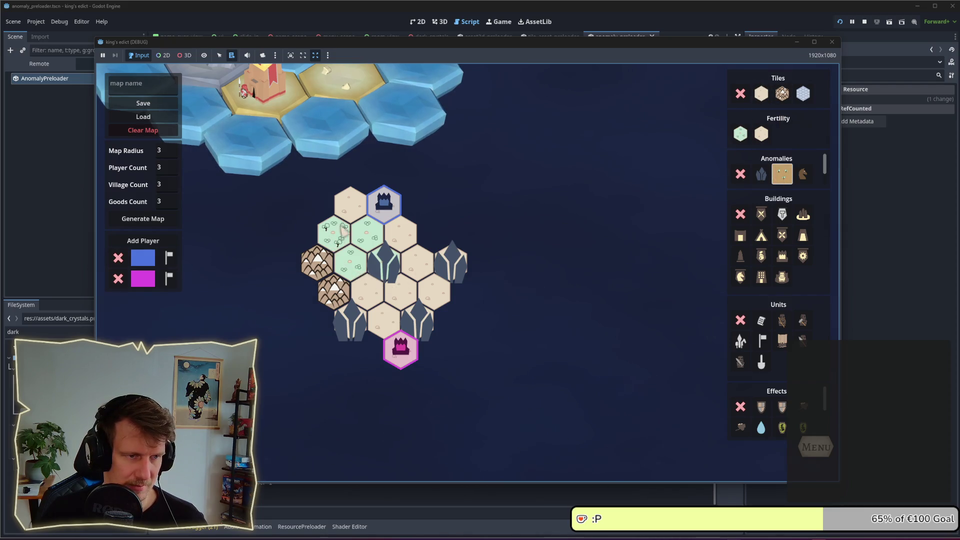
left_click(803, 174)
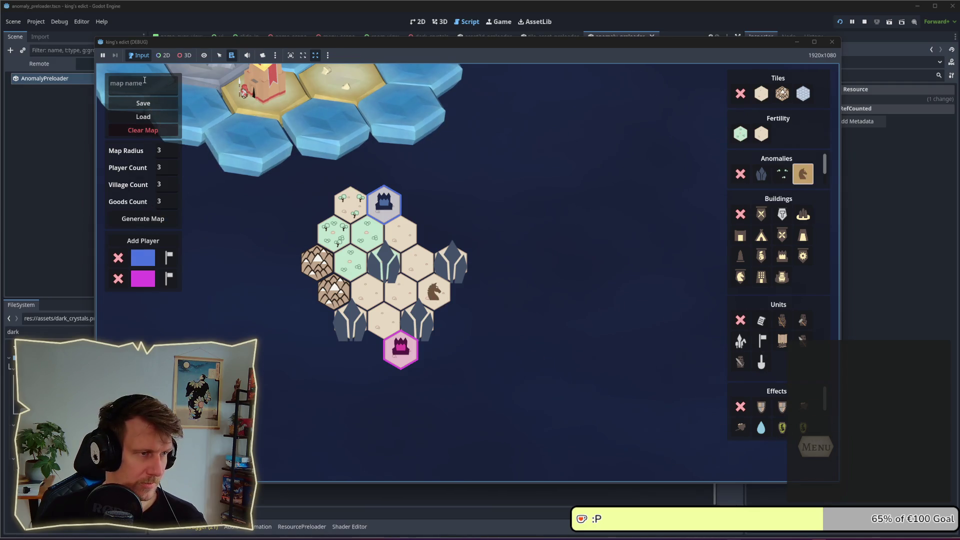
Step: Save the map under the name crystals_2
type("crystals_2")
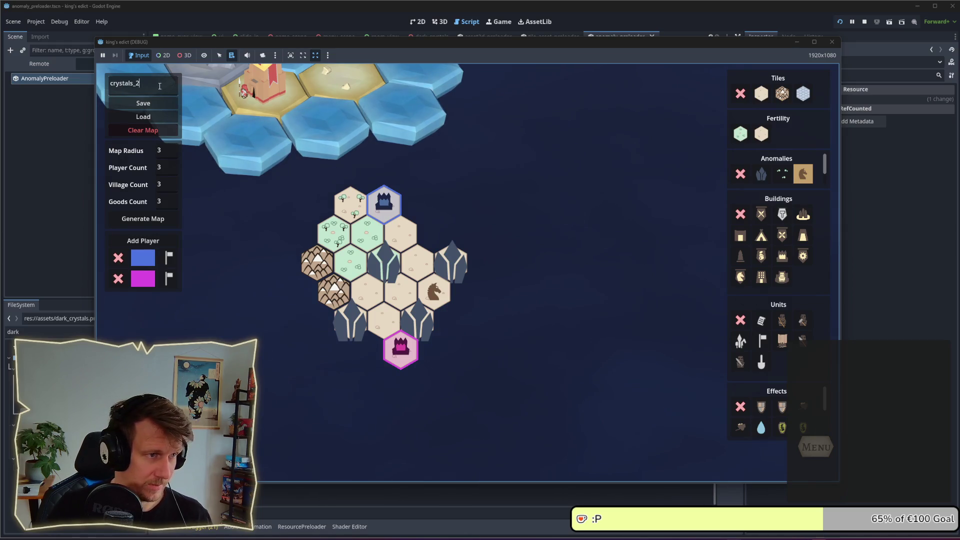
left_click(160, 104)
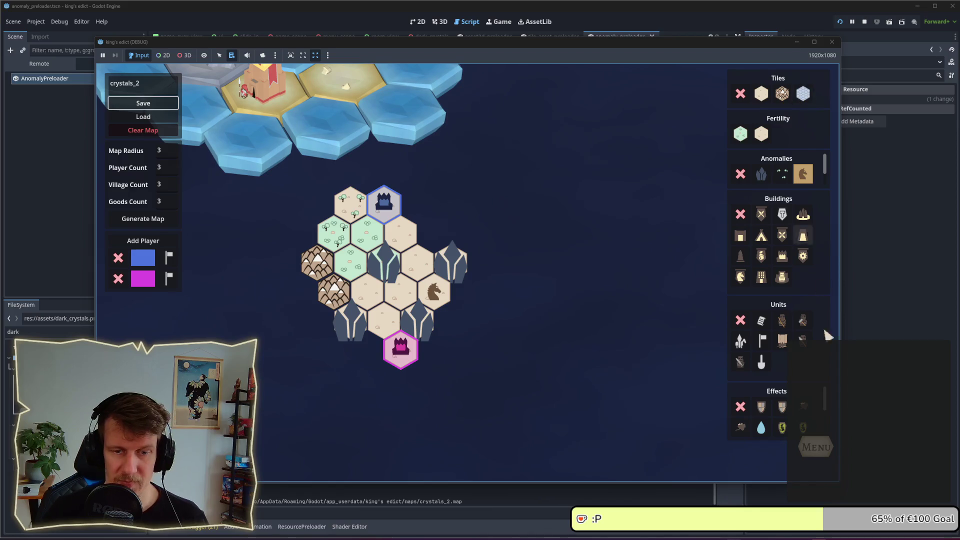
left_click(815, 446)
Step: Create a new lobby game on the Crystals 2 map, pick a start position and start it
left_click(500, 242)
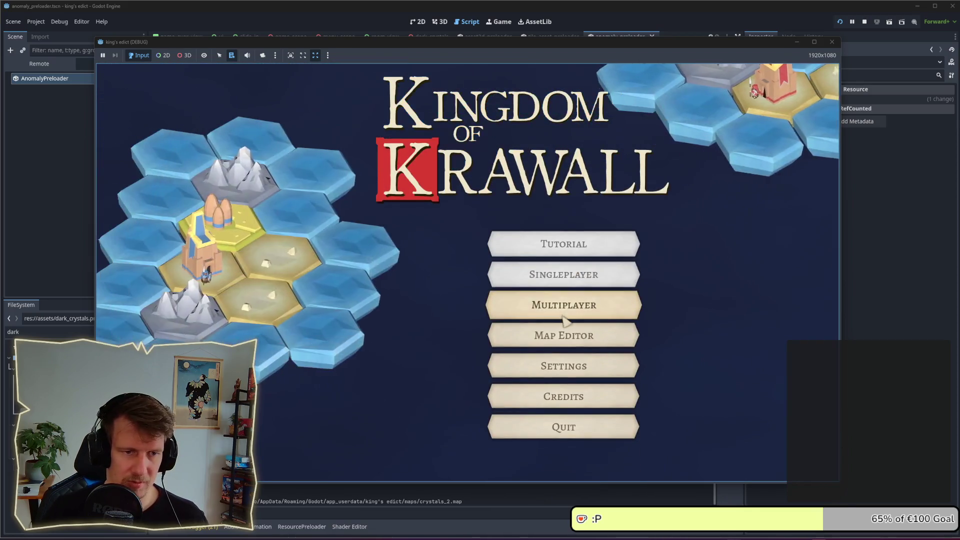
left_click(562, 304)
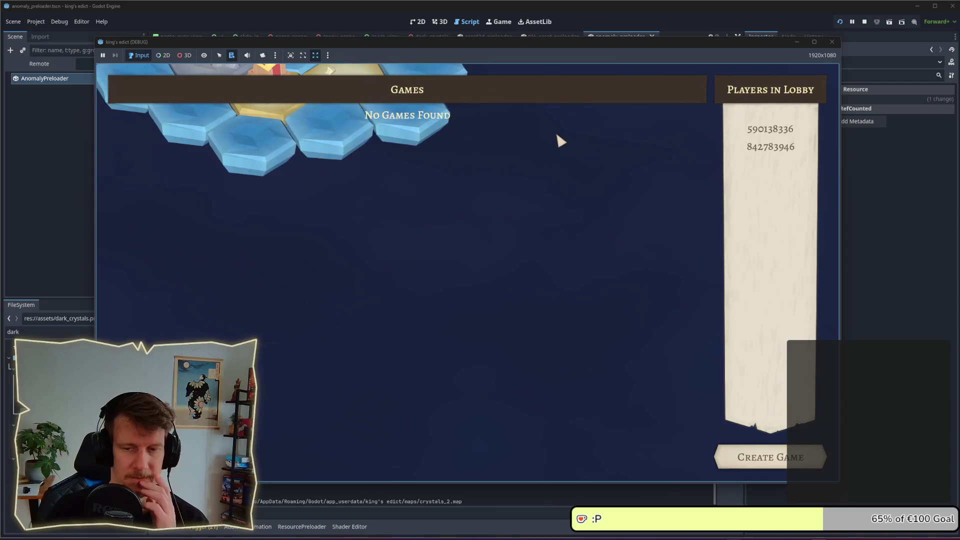
left_click(769, 457)
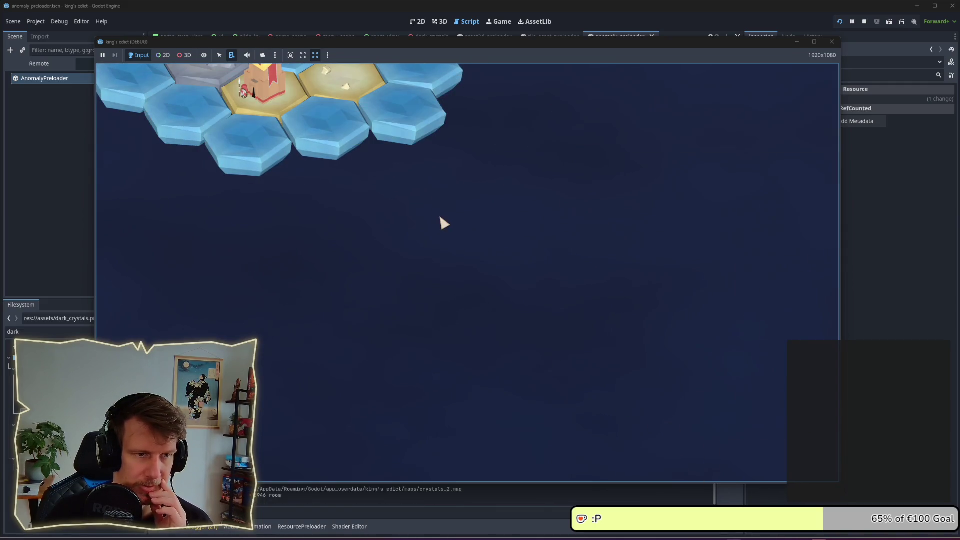
left_click(647, 104)
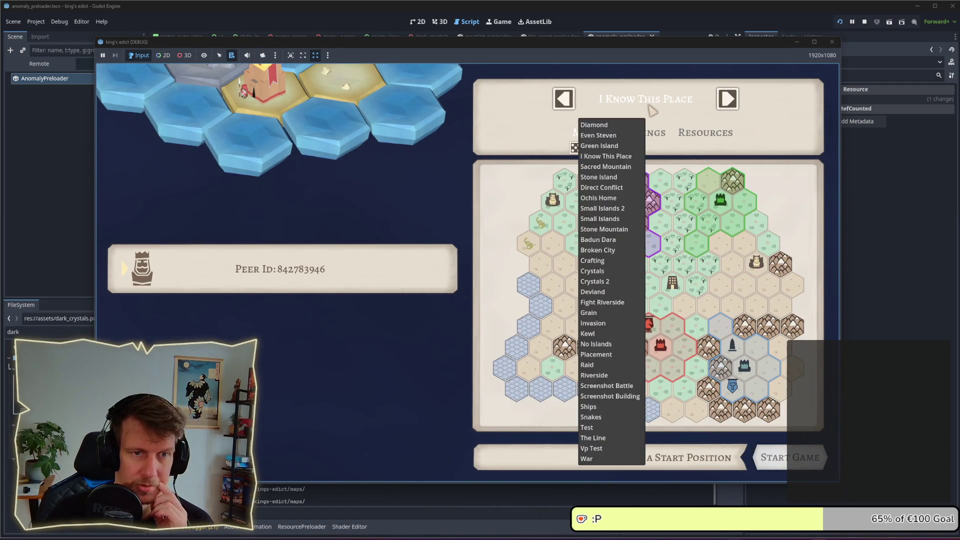
left_click(606, 283)
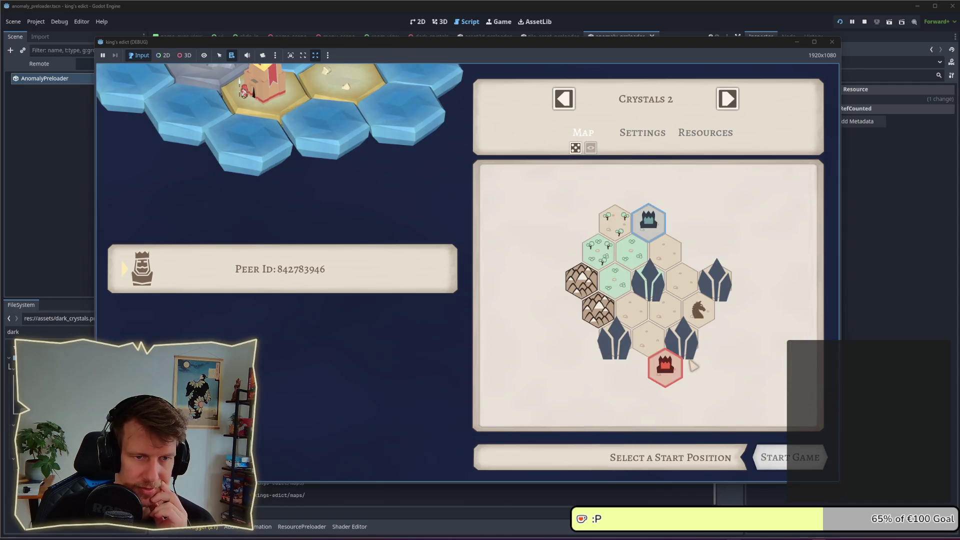
left_click(633, 234)
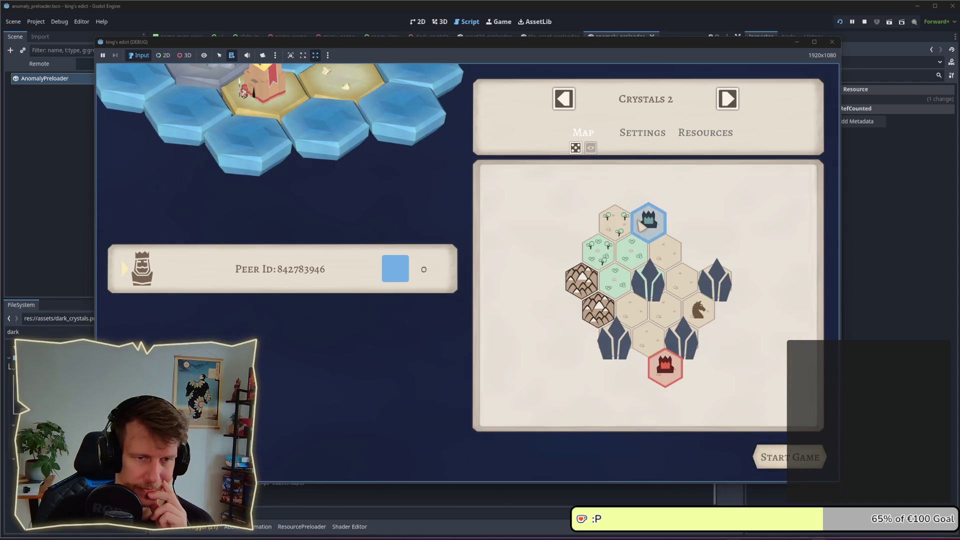
left_click(780, 456)
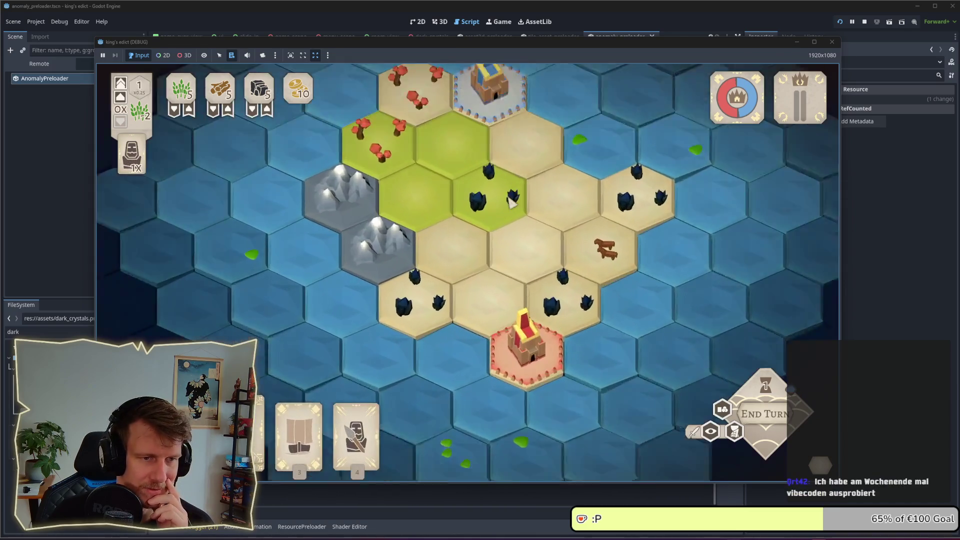
Step: Zoom and pan the hex map to look over the dark crystal tiles
scroll(502, 281, "up", 1)
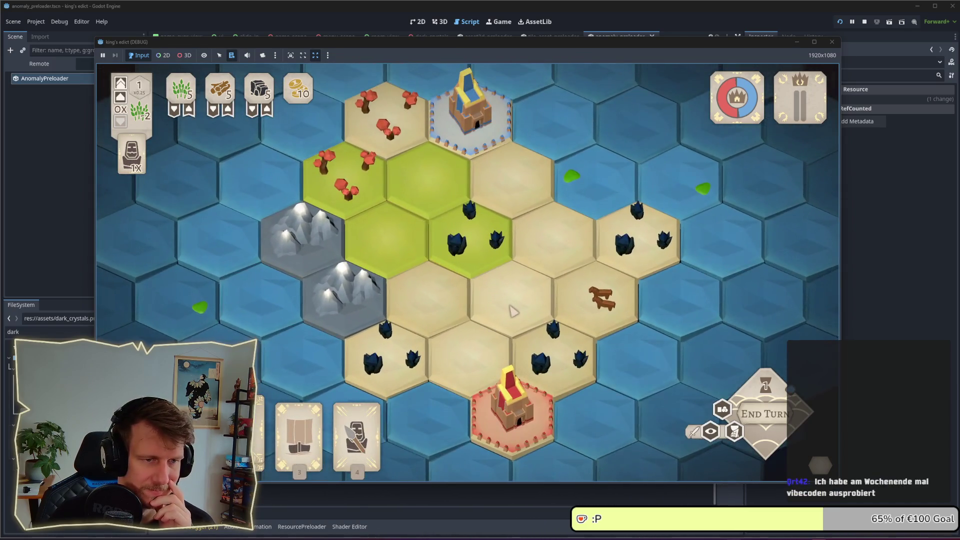
scroll(510, 305, "down", 3)
scroll(510, 307, "up", 3)
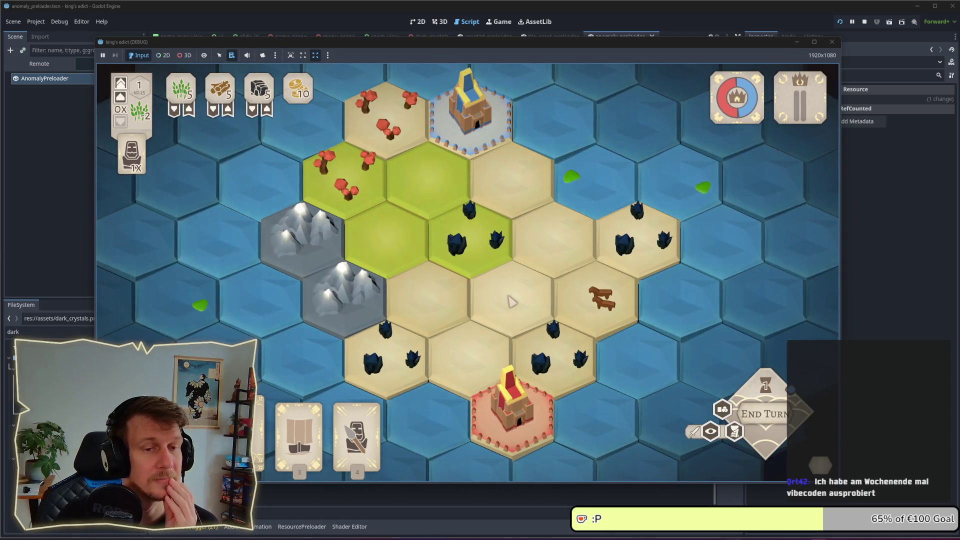
scroll(510, 301, "down", 2)
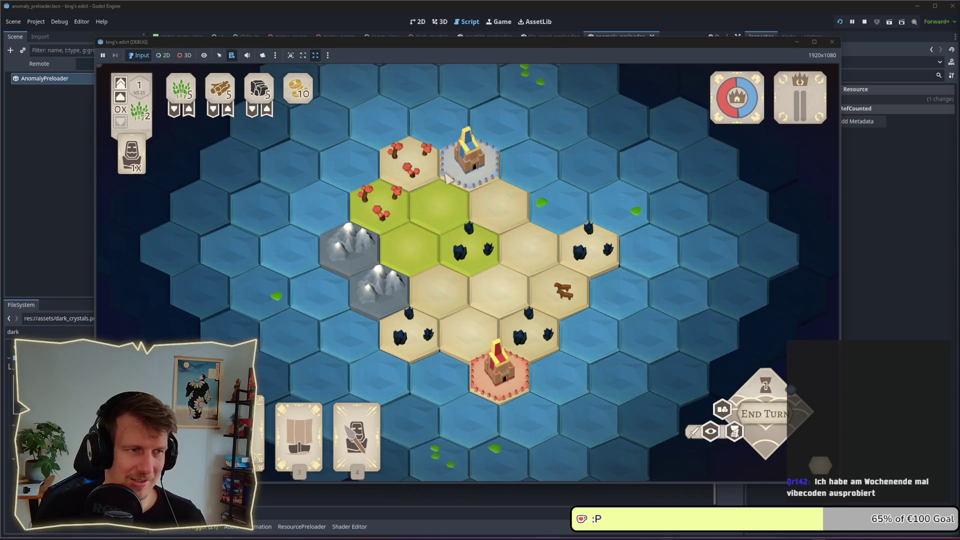
left_click_drag(448, 242, 507, 213)
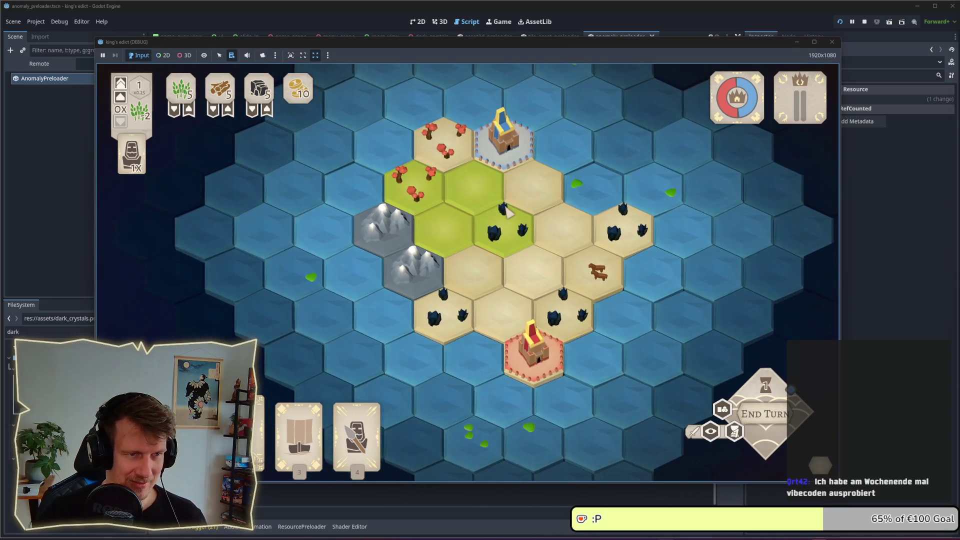
scroll(465, 255, "up", 3)
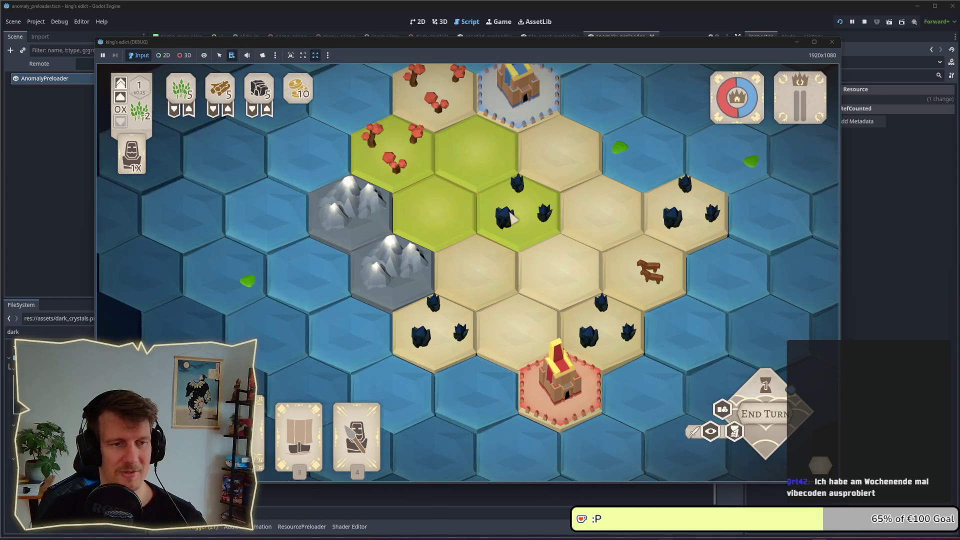
left_click_drag(491, 155, 489, 189)
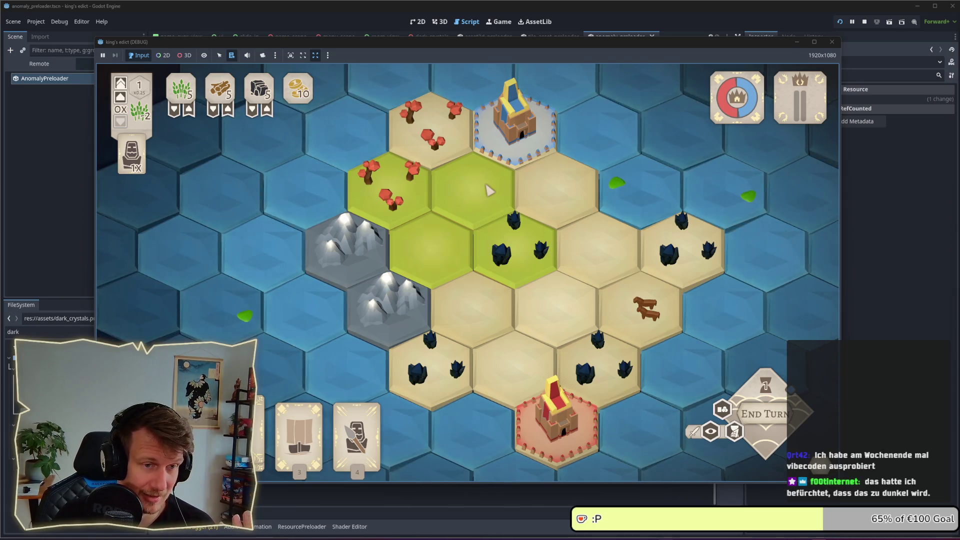
scroll(487, 185, "down", 3)
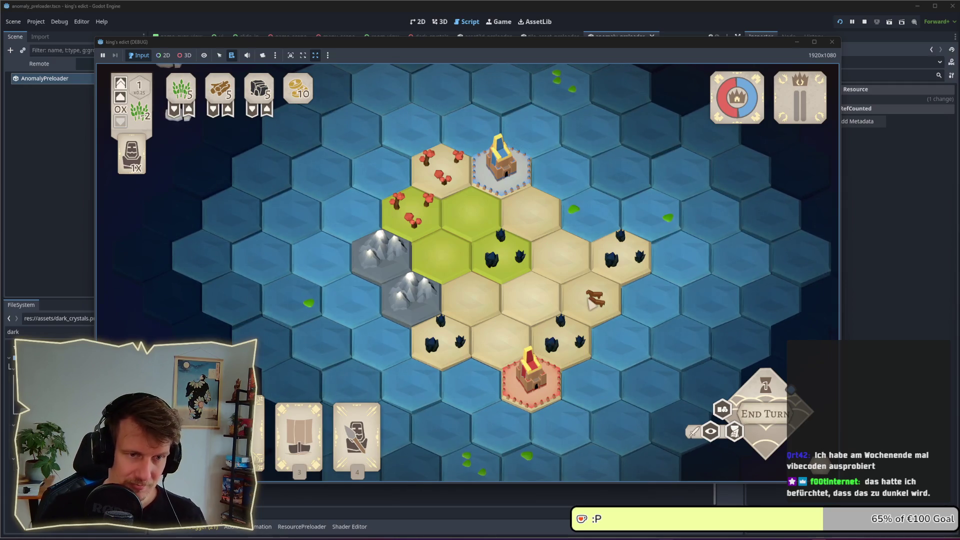
Step: Back in the game, select the central crystal tile to view its details
key("alt+Tab")
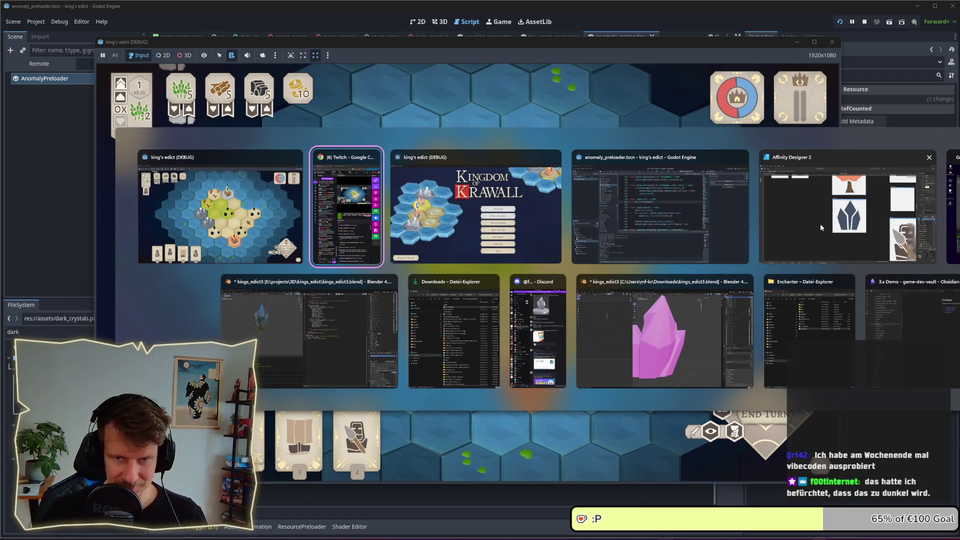
left_click(210, 210)
left_click(459, 328)
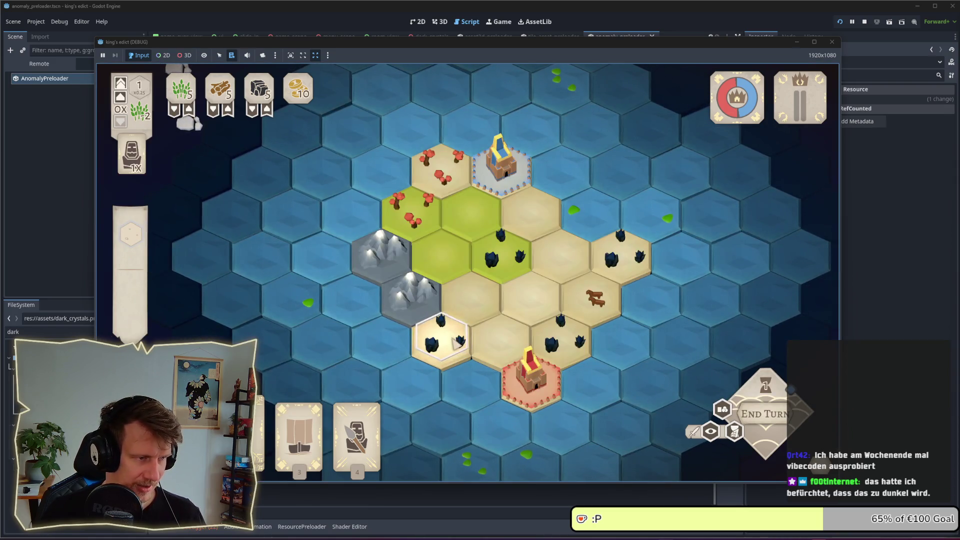
left_click(484, 279)
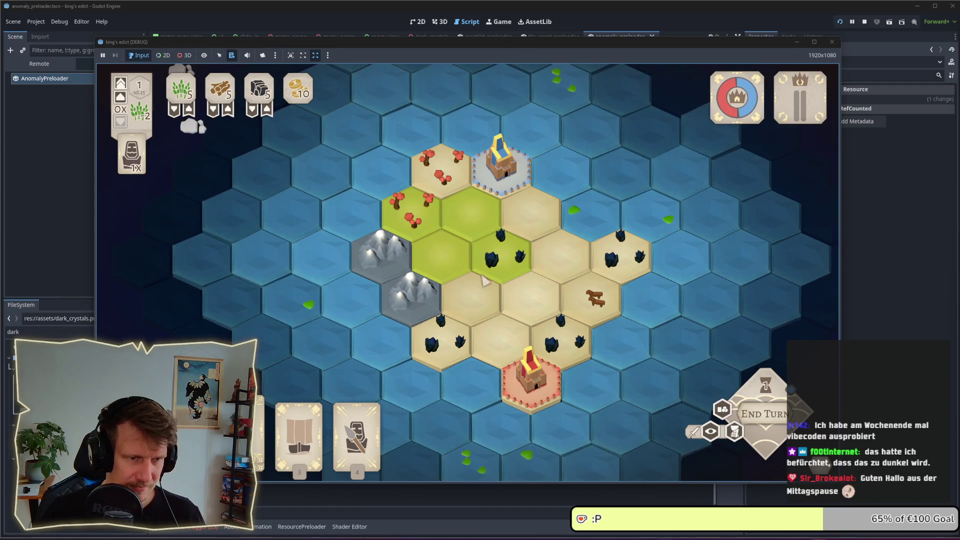
left_click(484, 277)
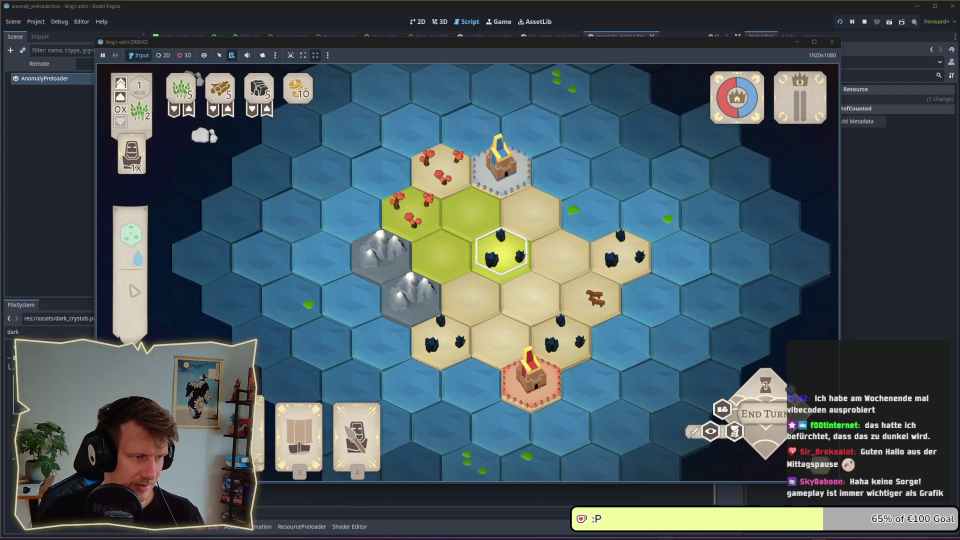
mouse_move(122, 268)
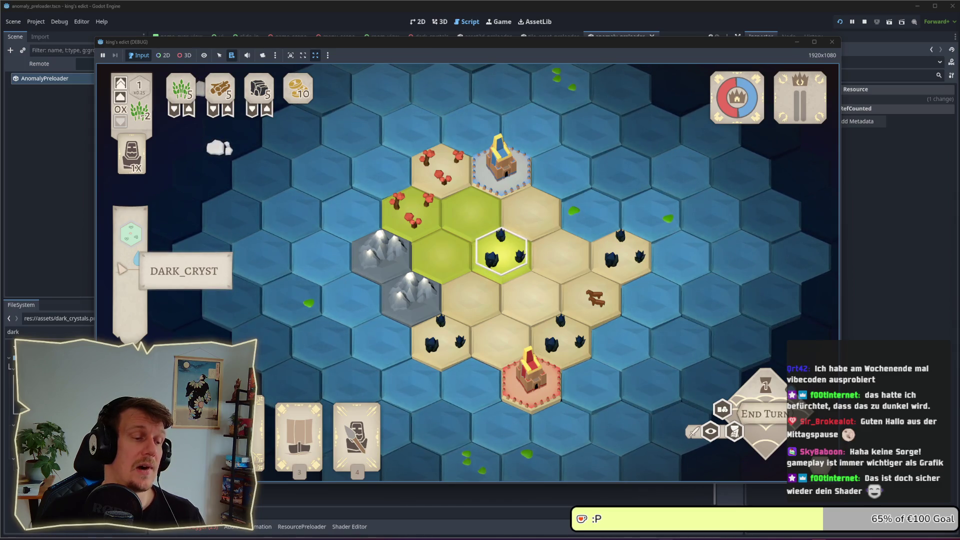
left_click(27, 332)
type("asset")
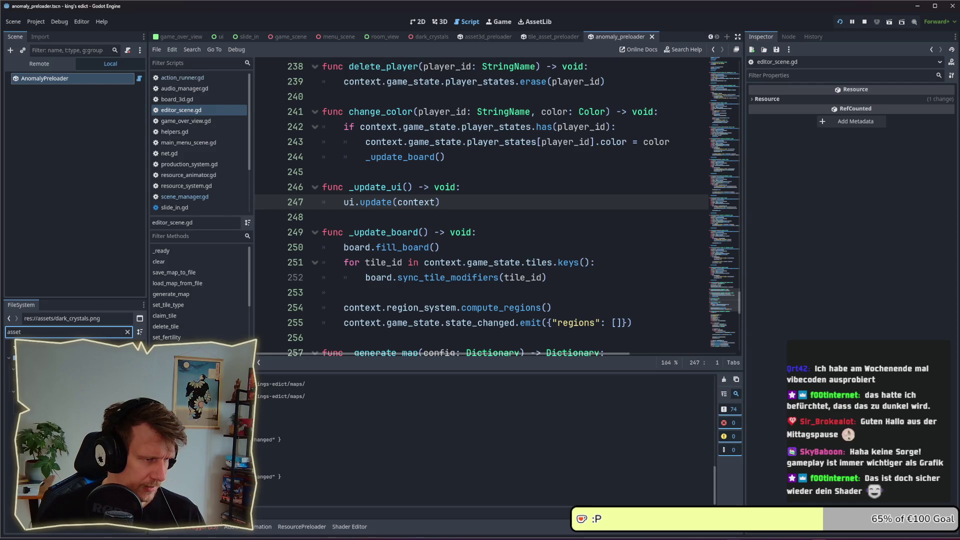
Step: Open icon_preloader.tscn, rebuild its preloaded asset list, and restart the game
key("Return")
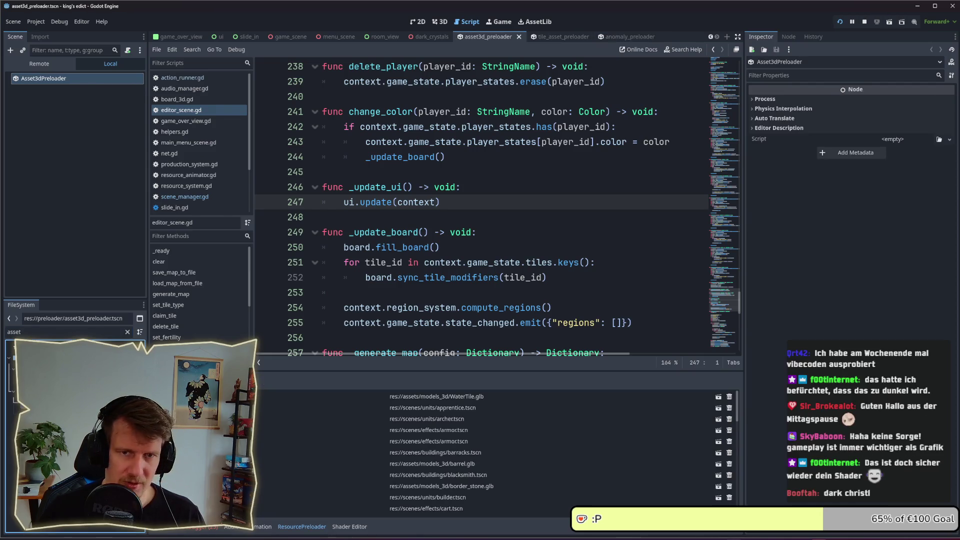
double_click(37, 334)
type("preload")
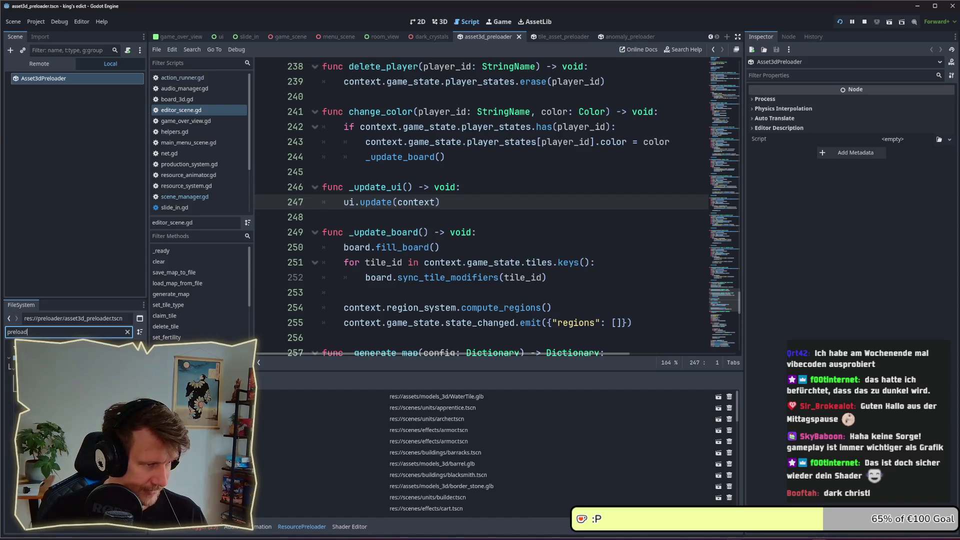
key("Down")
key("Return")
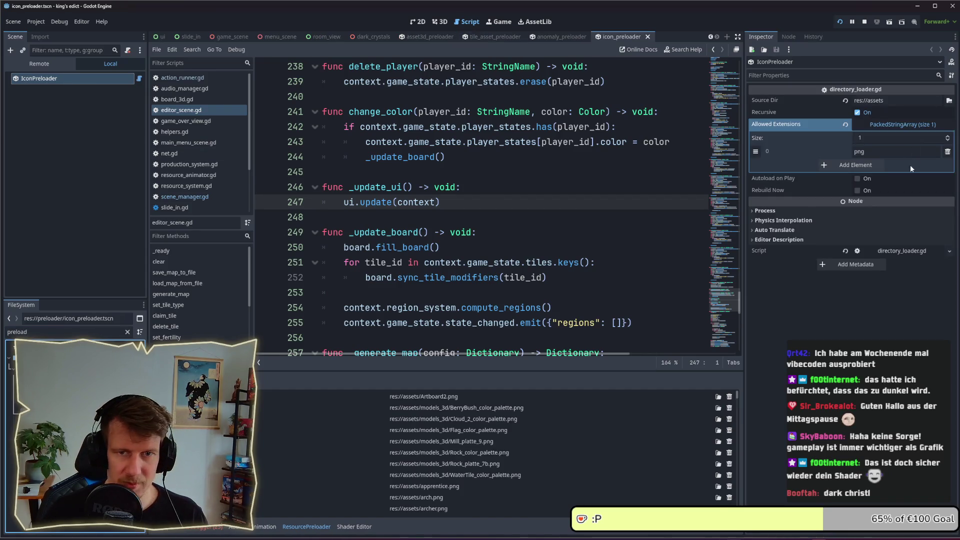
left_click(856, 191)
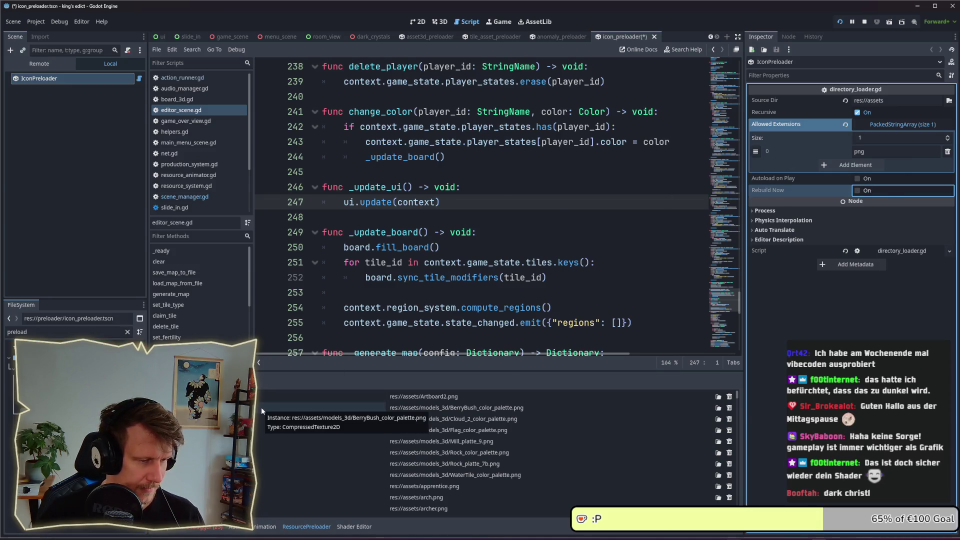
key("alt+Tab")
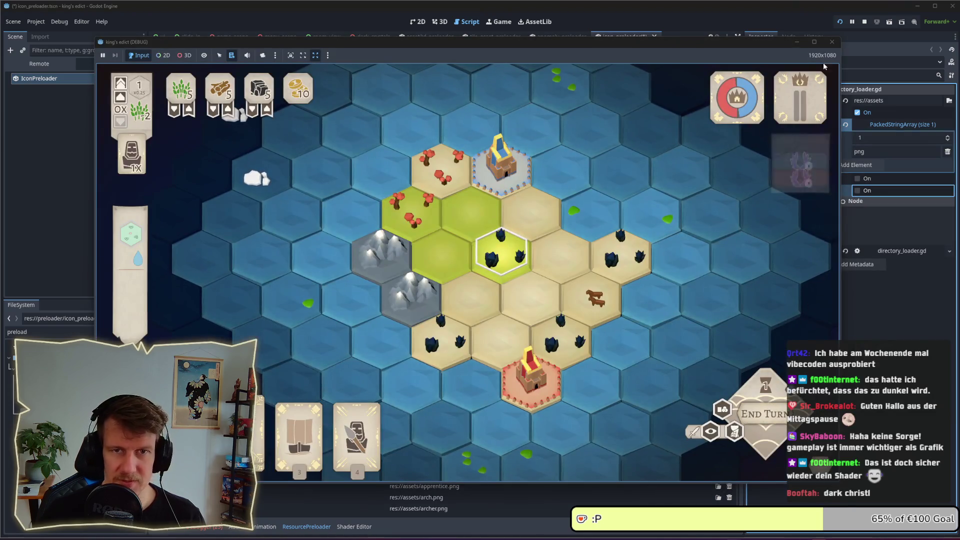
left_click(840, 21)
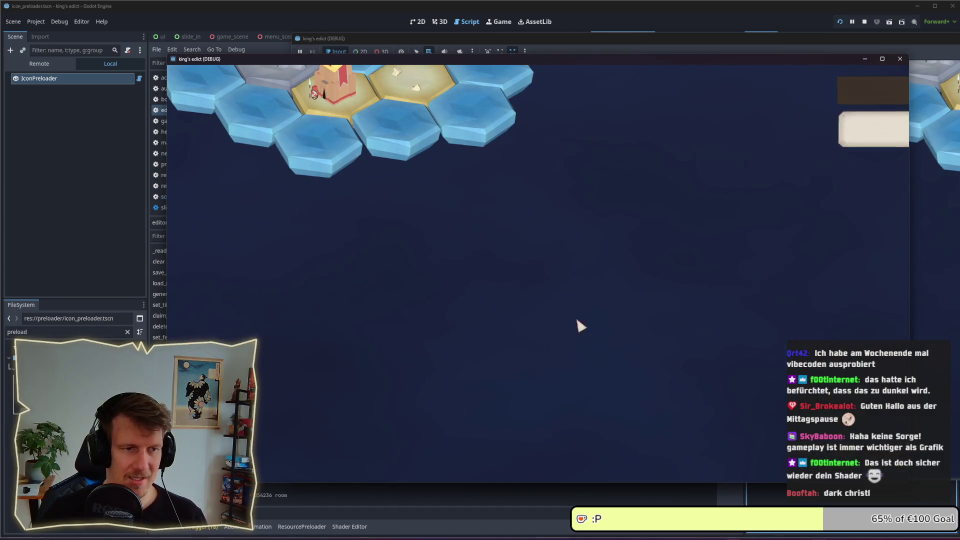
Step: Choose Crystals 2 from the map list, pick a start position and start the match
left_click(723, 106)
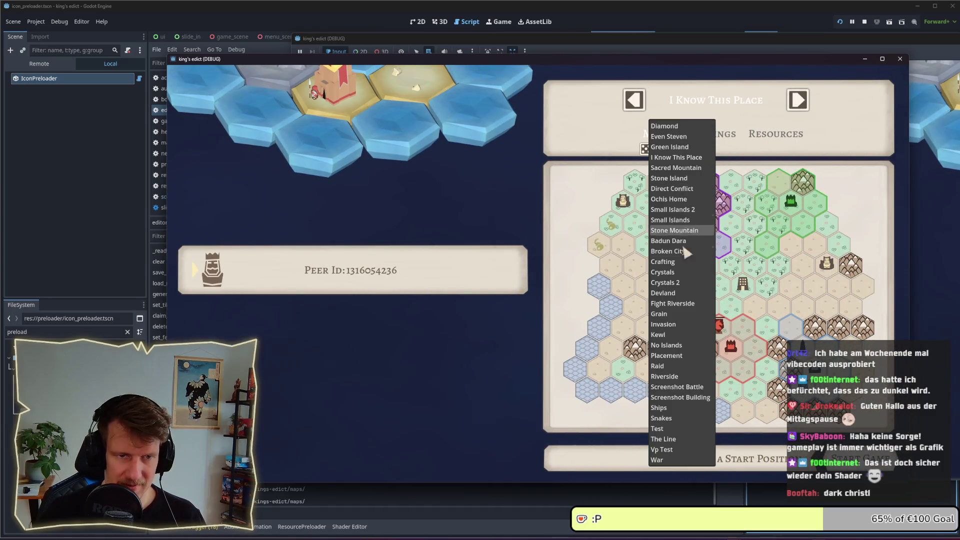
left_click(675, 287)
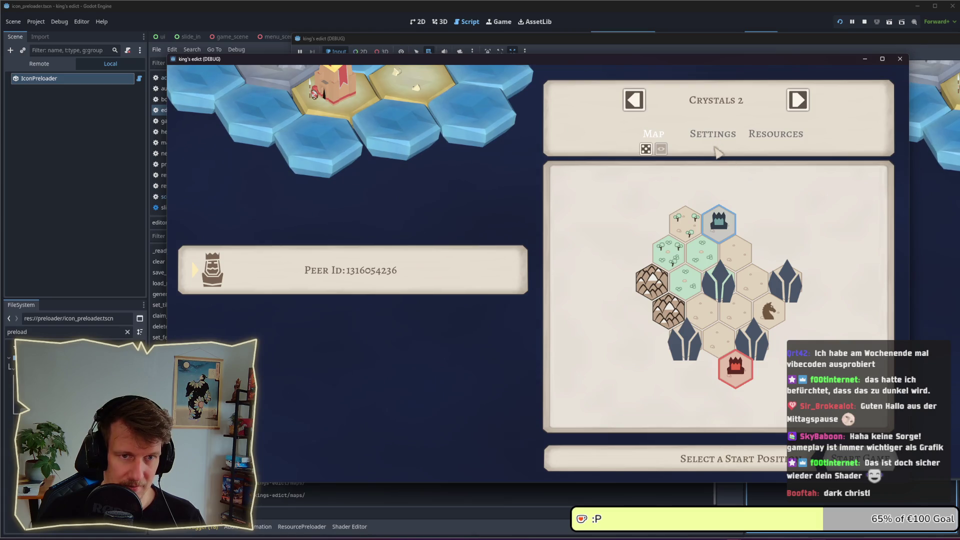
left_click(718, 223)
left_click(857, 459)
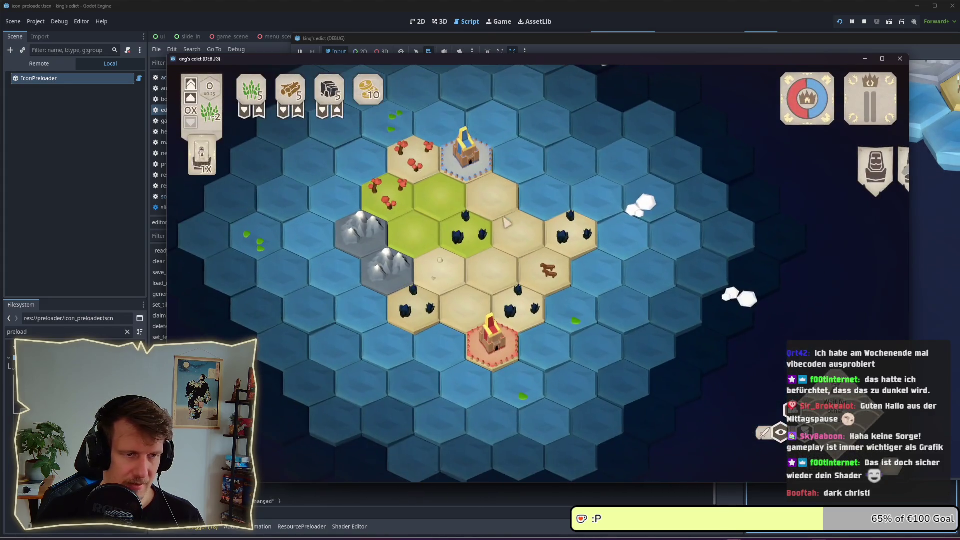
Step: Select crystal hexes to view their tile info while panning around the board
left_click(466, 230)
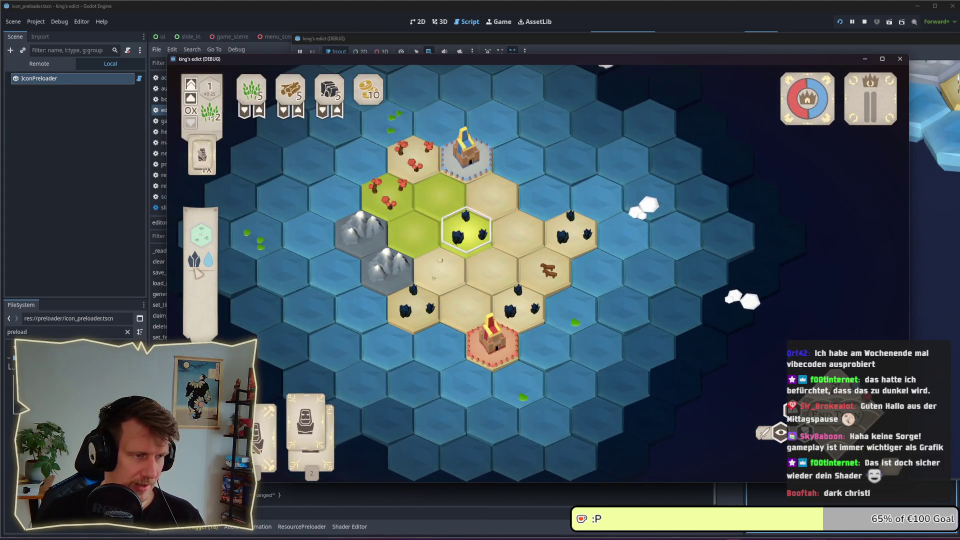
scroll(415, 251, "up", 3)
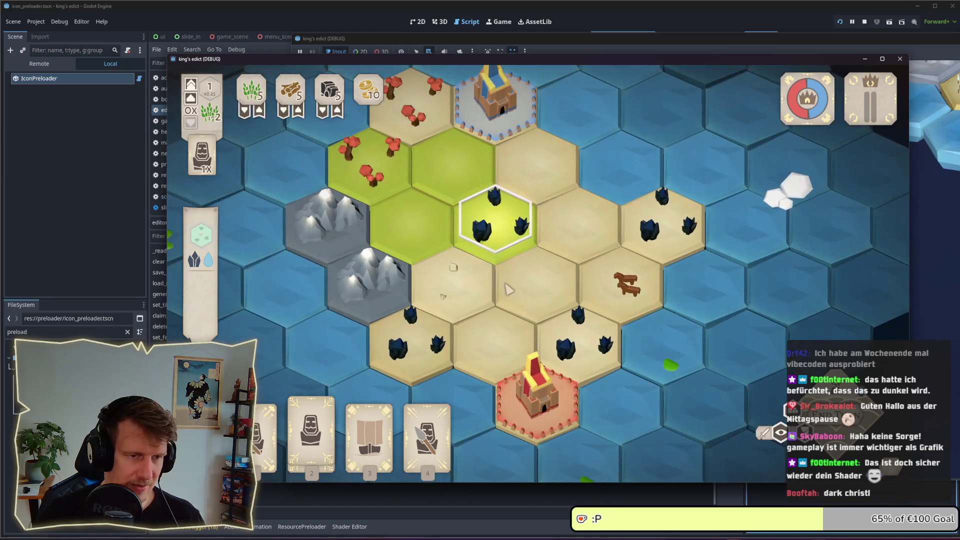
scroll(502, 224, "down", 3)
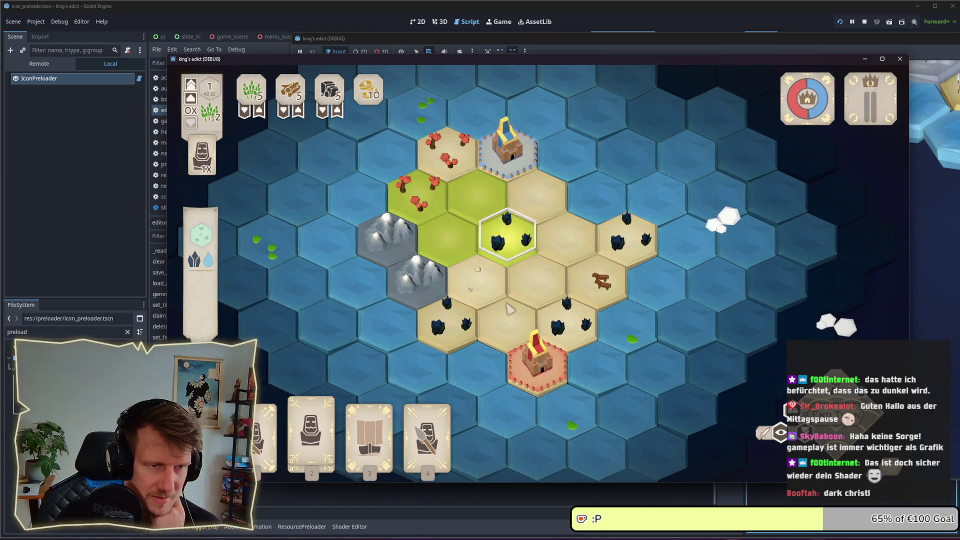
right_click(510, 304)
left_click(506, 235)
scroll(516, 292, "up", 2)
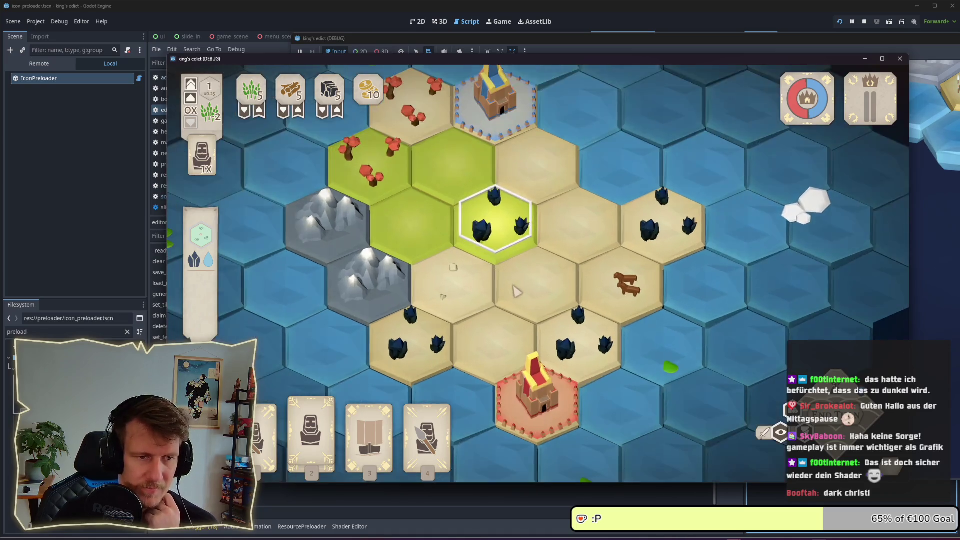
left_click_drag(517, 292, 536, 290)
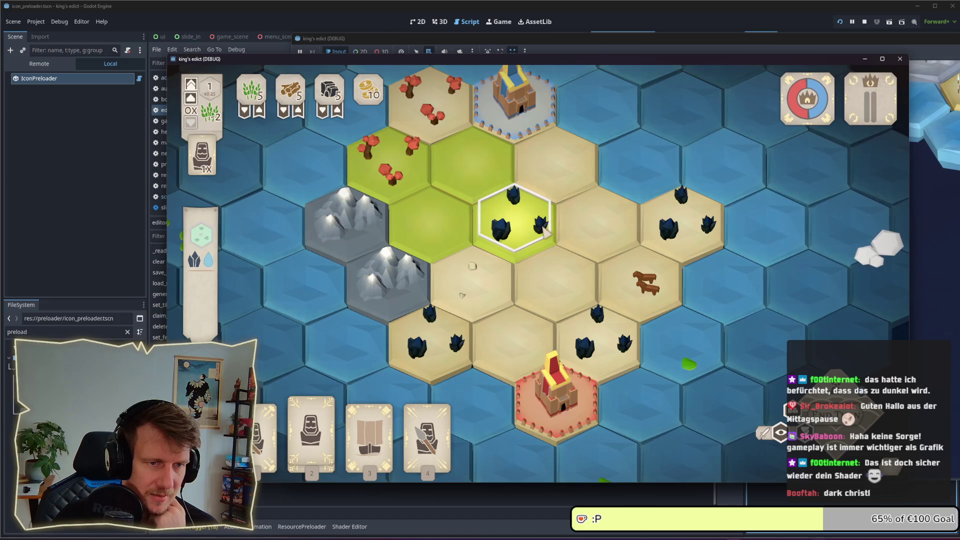
right_click(589, 304)
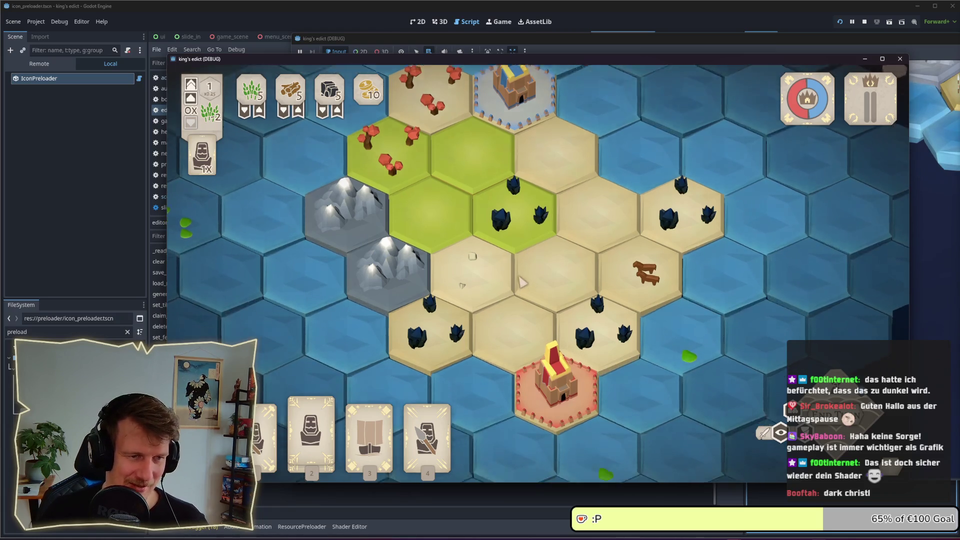
left_click_drag(527, 289, 518, 262)
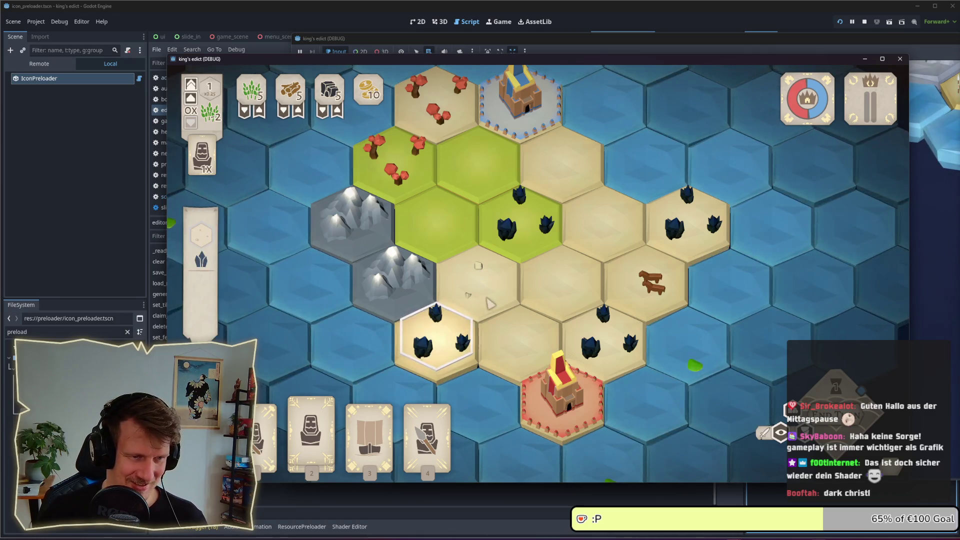
key("w")
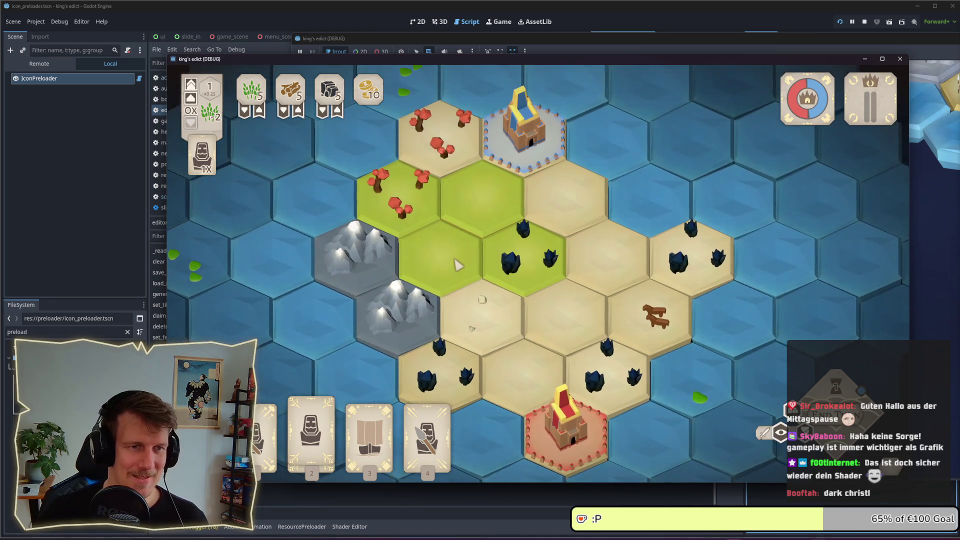
Step: Return to the running game, then bring the Godot editor's script view forward
key("alt+Tab")
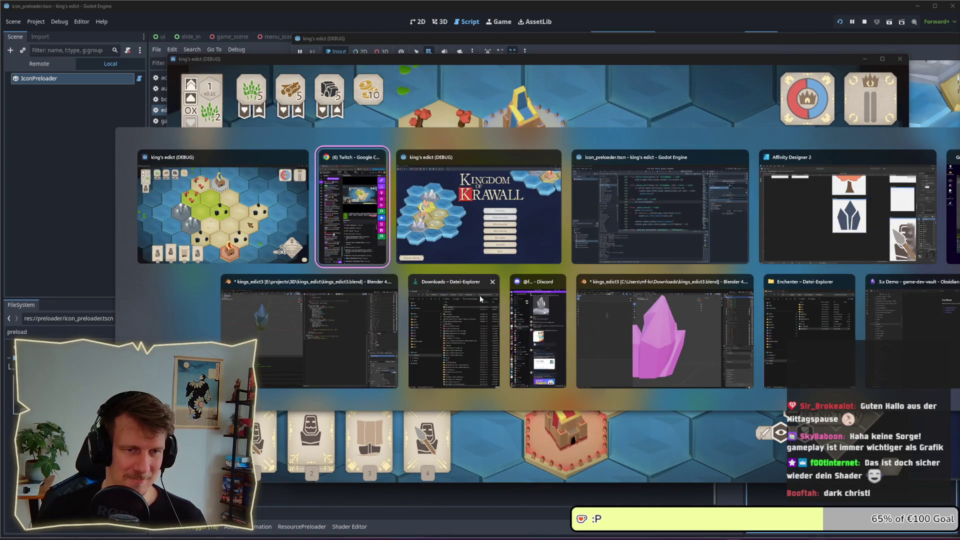
left_click(305, 223)
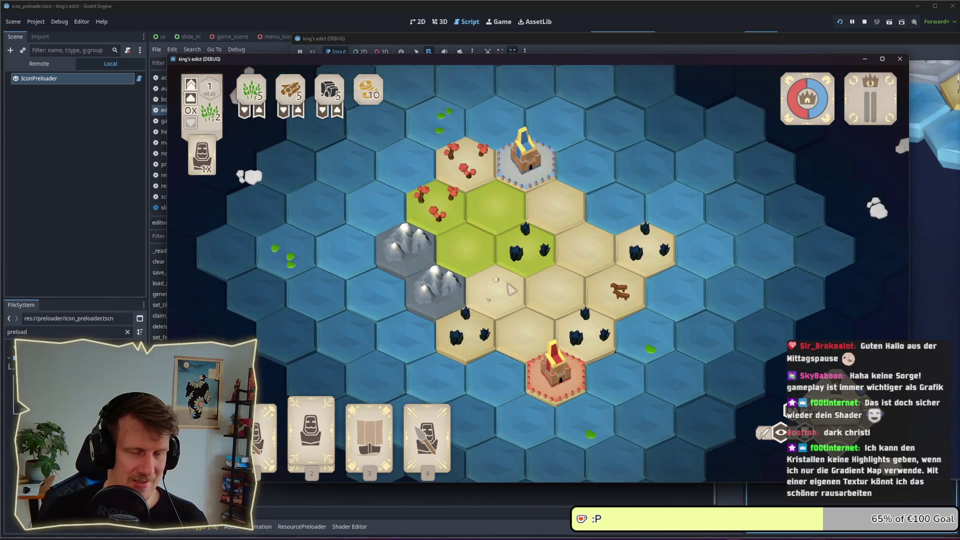
key("alt+Tab")
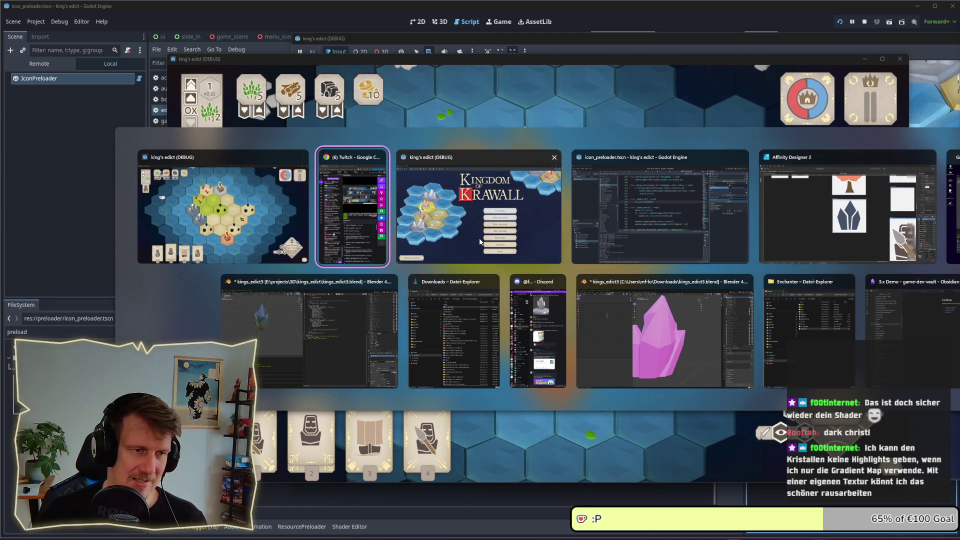
left_click(632, 215)
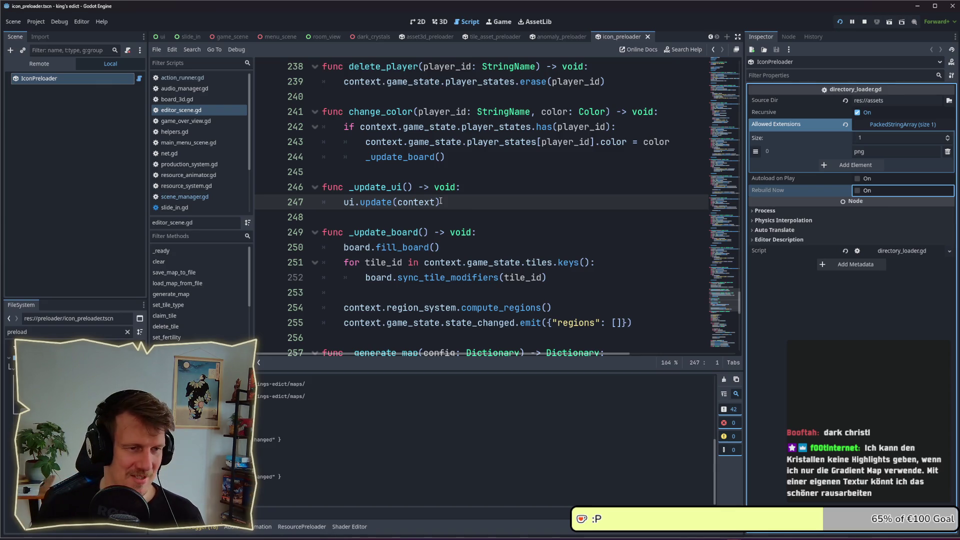
key("alt+Tab")
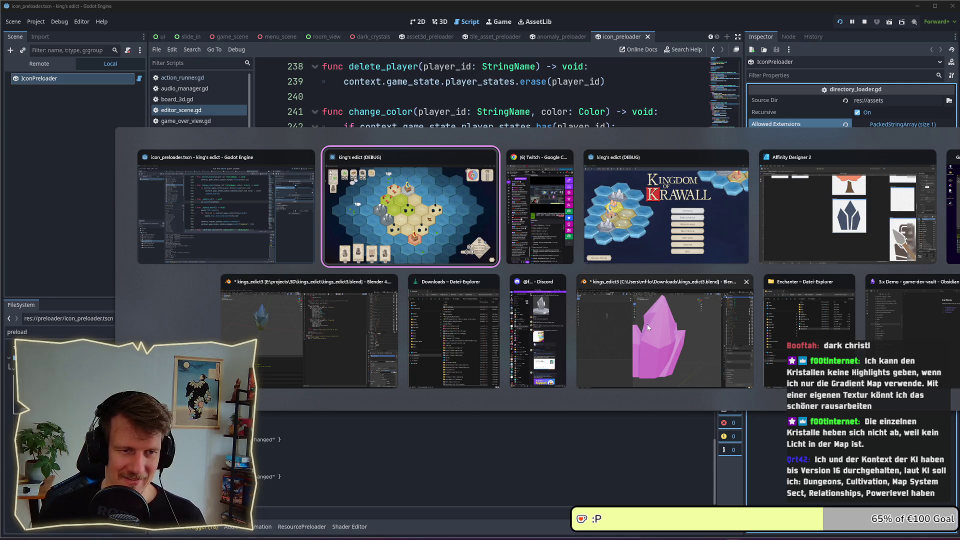
mouse_move(664, 206)
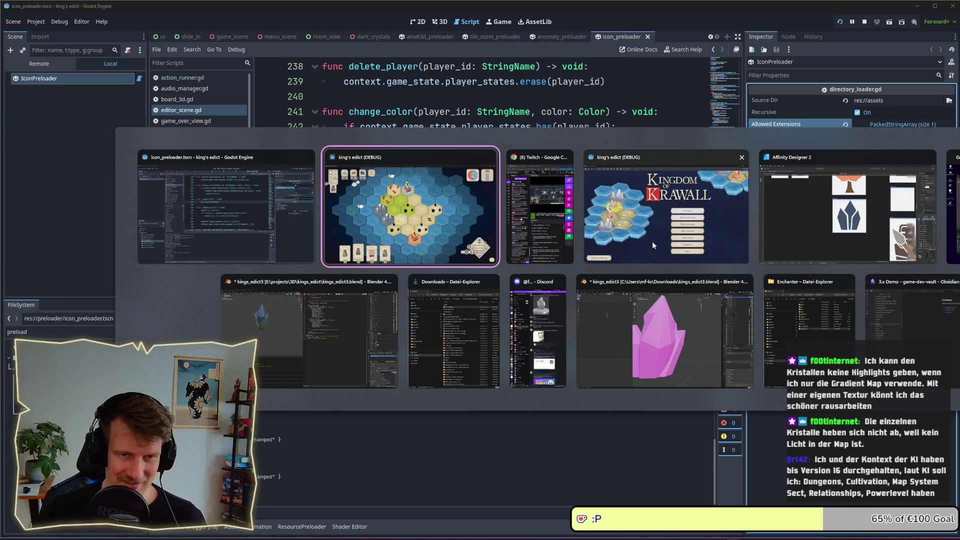
mouse_move(664, 330)
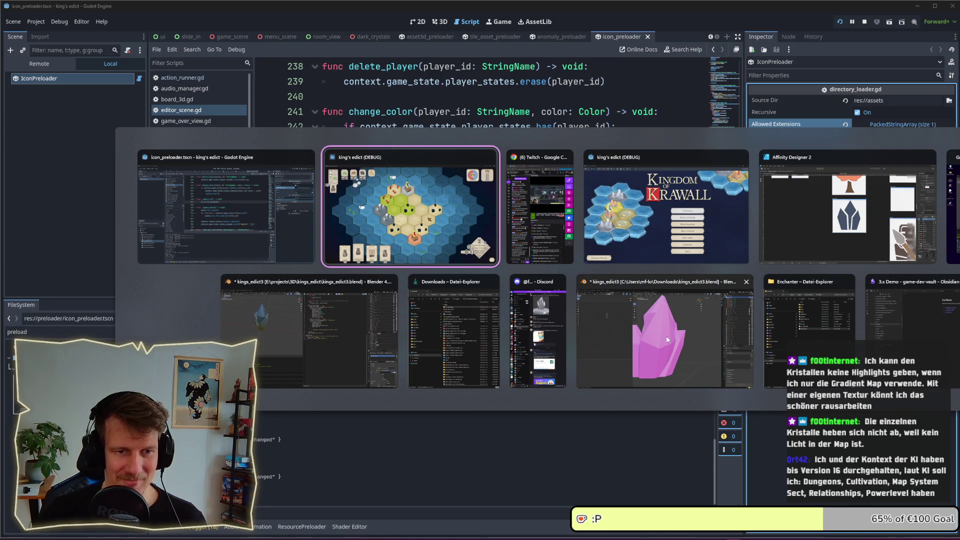
Step: View the pink crystal Blender file, then orbit the dark crystal in the project's scripting workspace
left_click(667, 339)
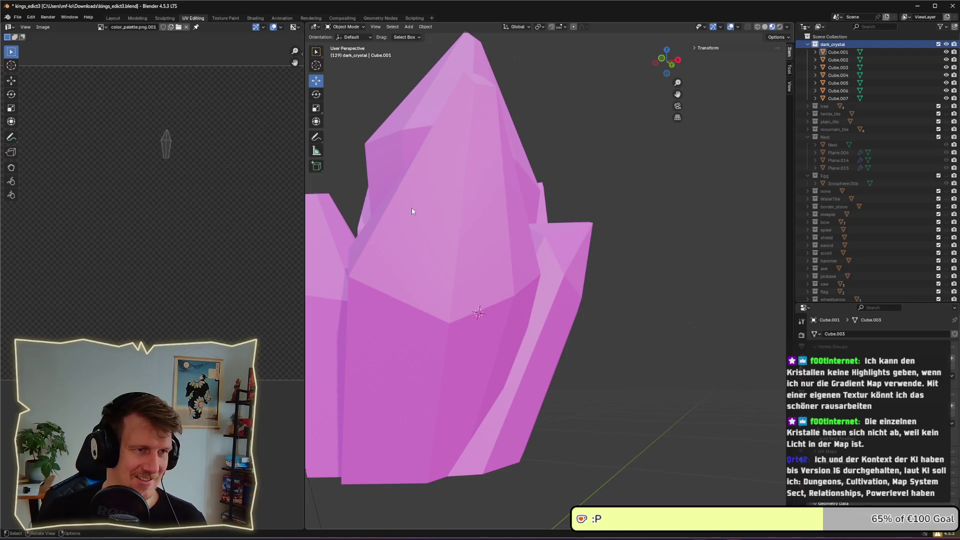
scroll(412, 207, "down", 2)
key("alt+Tab")
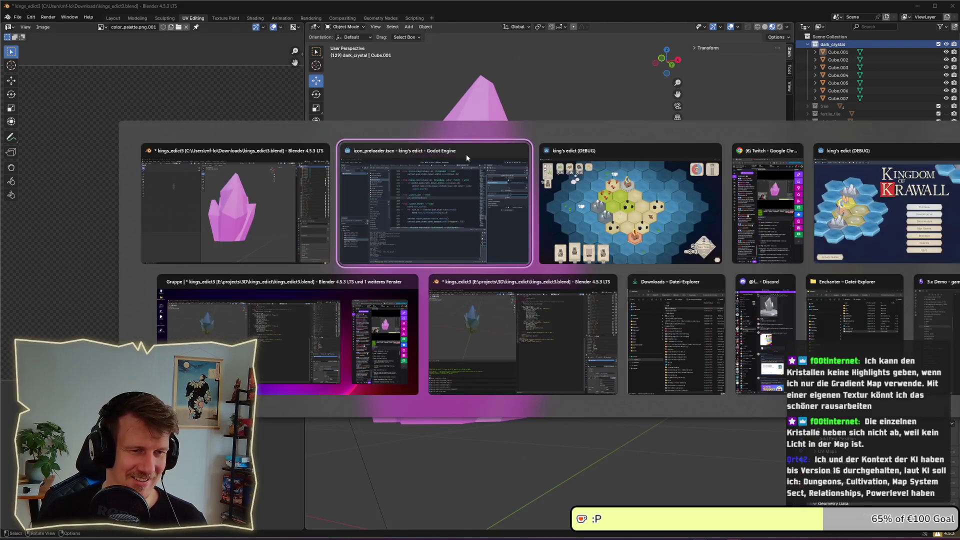
left_click(487, 315)
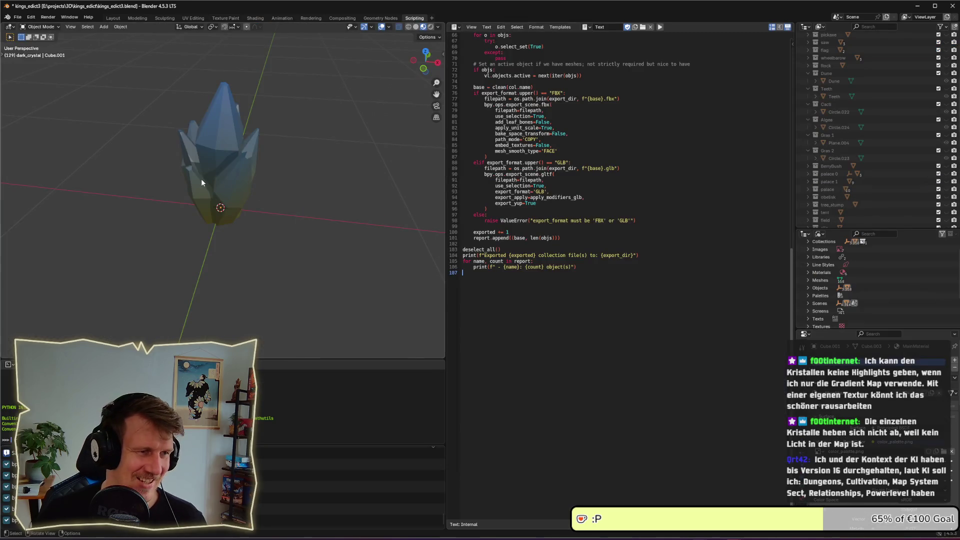
scroll(258, 179, "down", 3)
left_click_drag(242, 179, 328, 202)
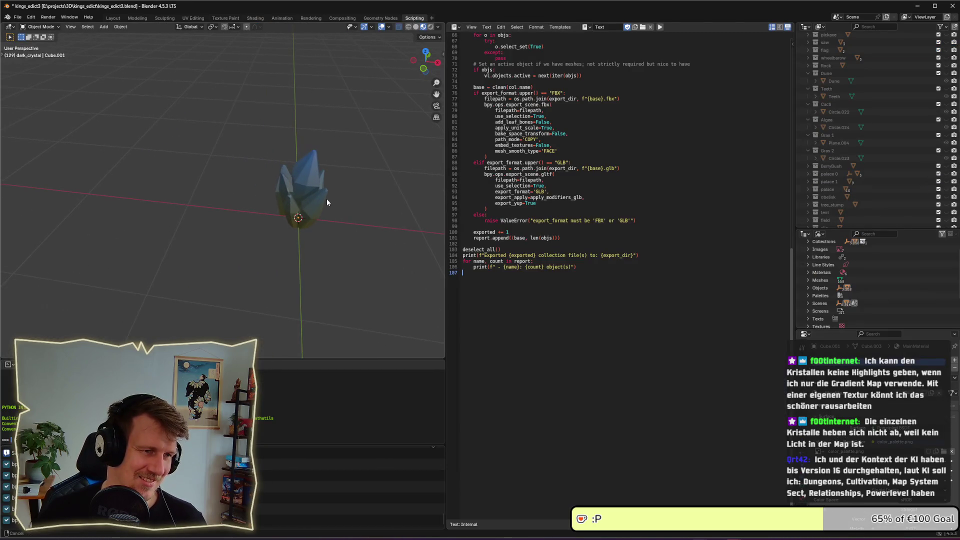
Step: Check the game's main menu window and the running hex-map match
key("alt+Tab")
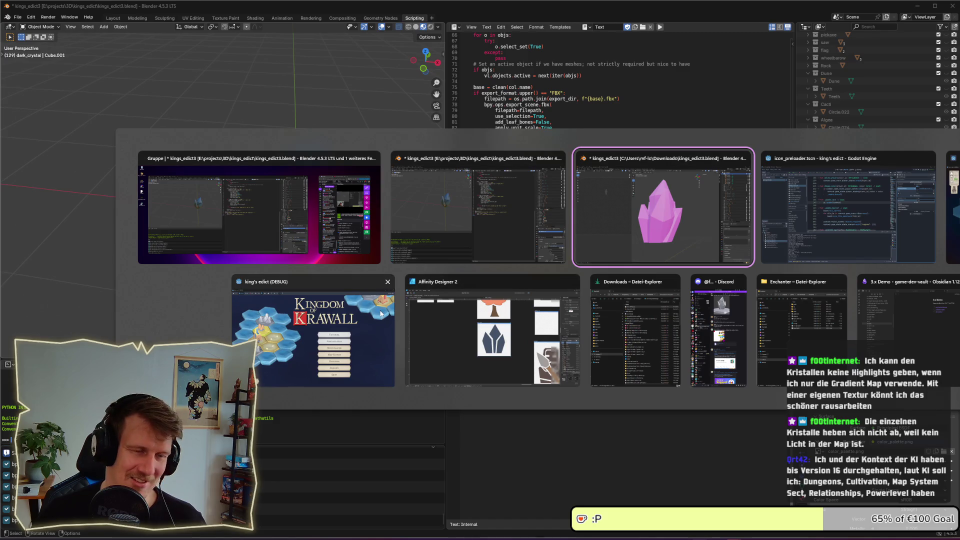
left_click(355, 337)
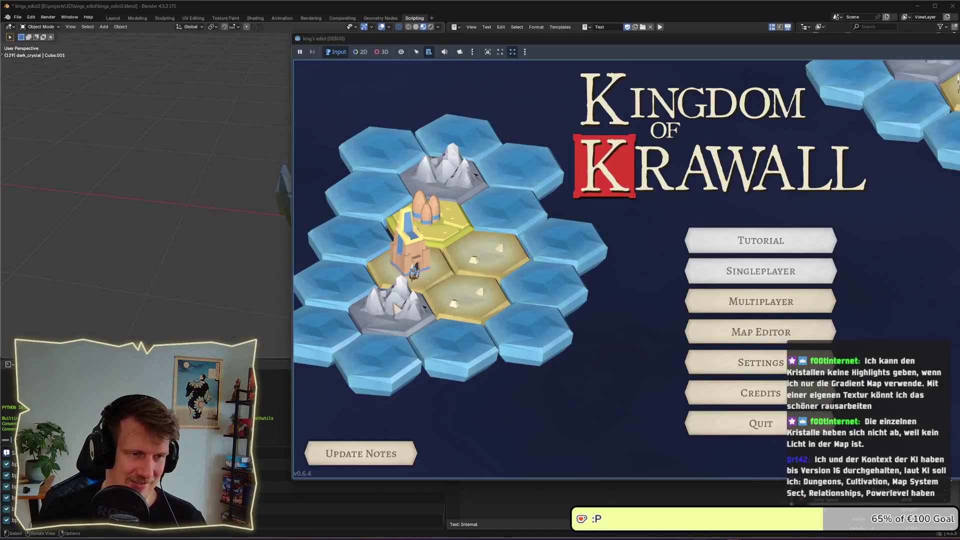
key("alt+Tab")
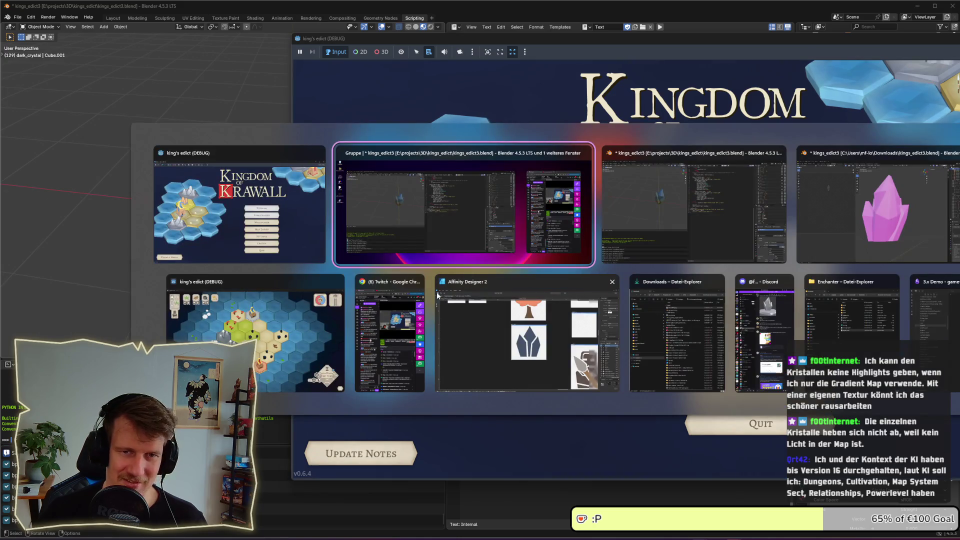
left_click(323, 326)
scroll(441, 279, "down", 3)
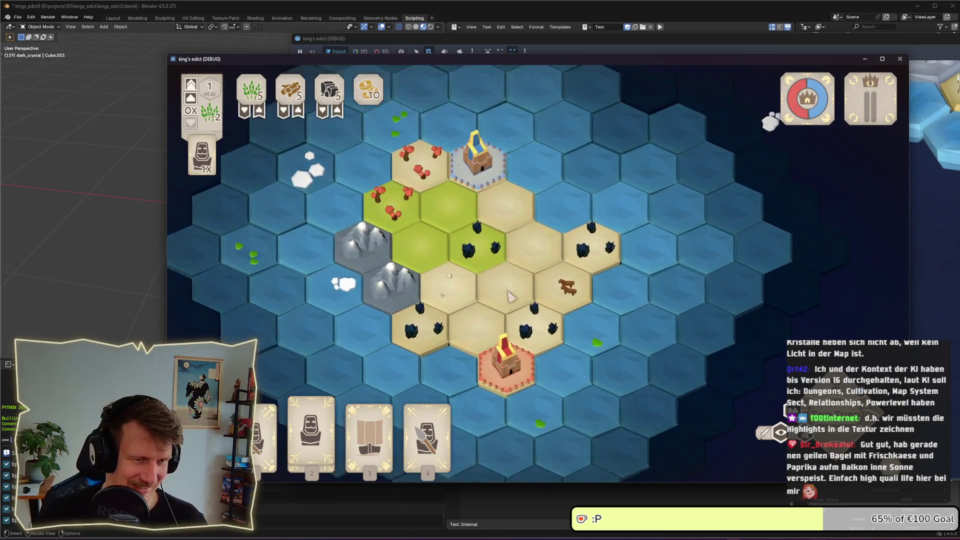
Step: Return briefly to Blender, then bring Affinity Designer's assets_2 document to the front
key("alt+Tab")
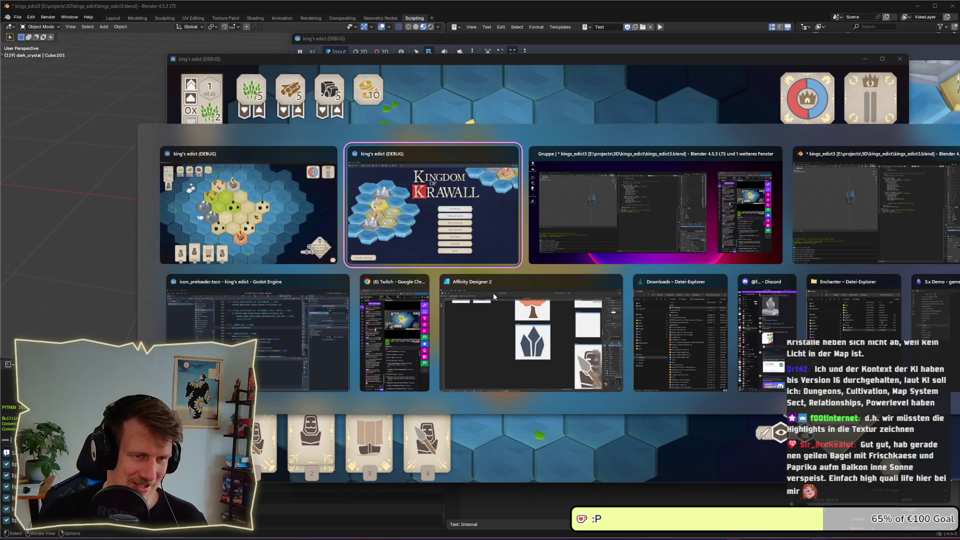
key("alt+Tab")
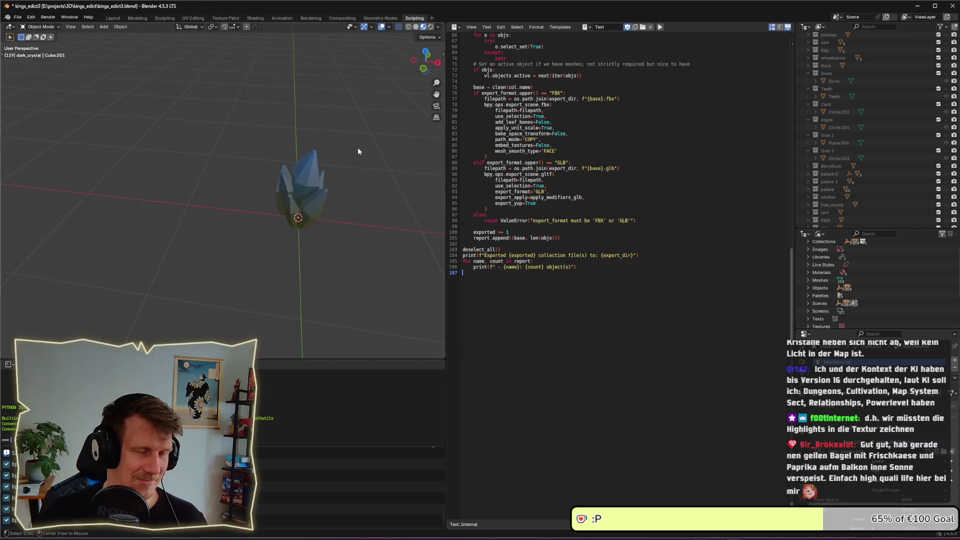
key("alt+Tab")
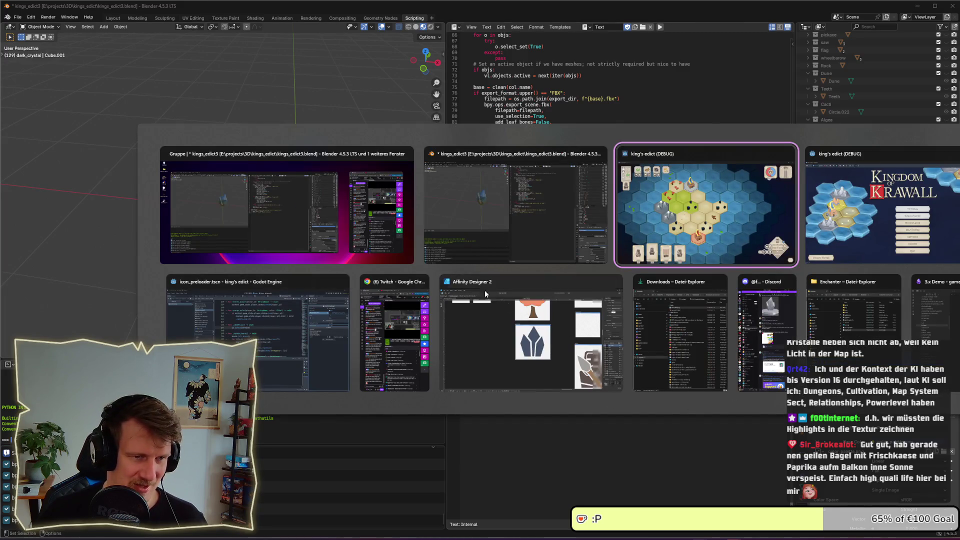
left_click(485, 290)
scroll(281, 167, "down", 2)
Step: Inspect the navy crystal gradient swatch in the color_palette document, then head back to Blender
scroll(281, 167, "down", 2)
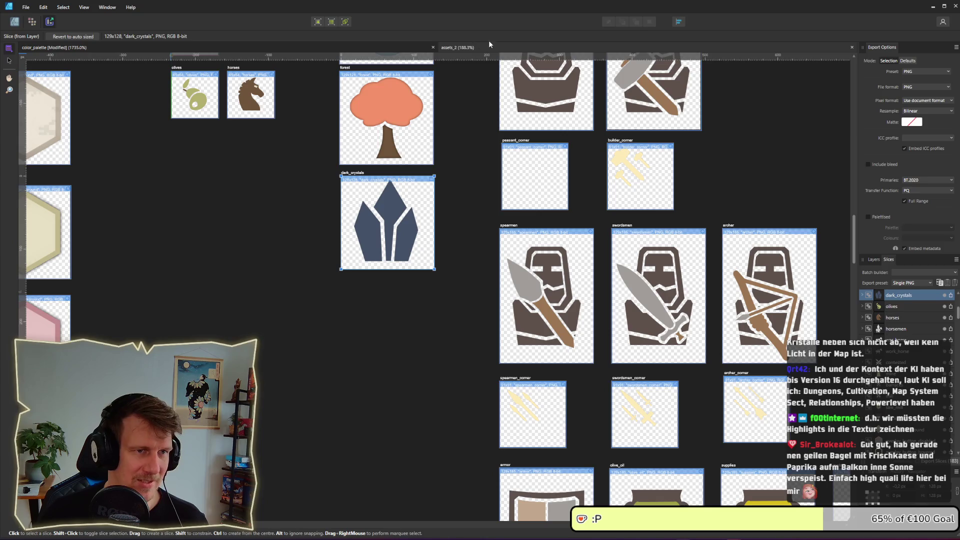
left_click(382, 45)
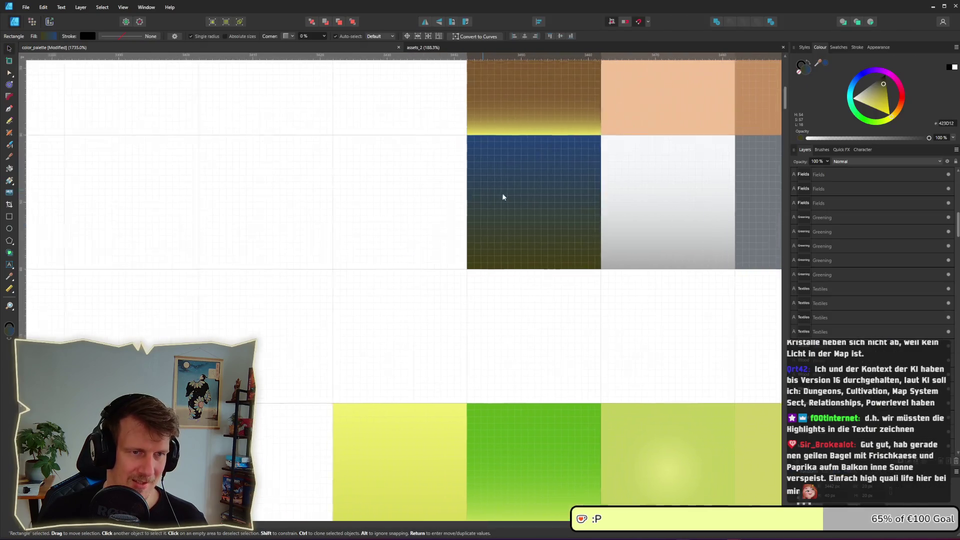
scroll(503, 197, "down", 2)
scroll(546, 205, "down", 3)
scroll(588, 211, "up", 5)
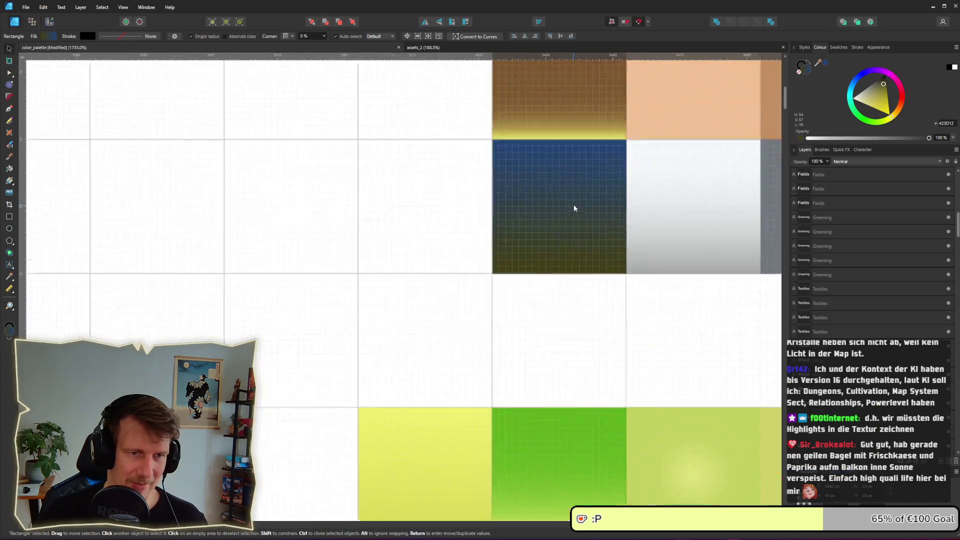
key("alt+Tab")
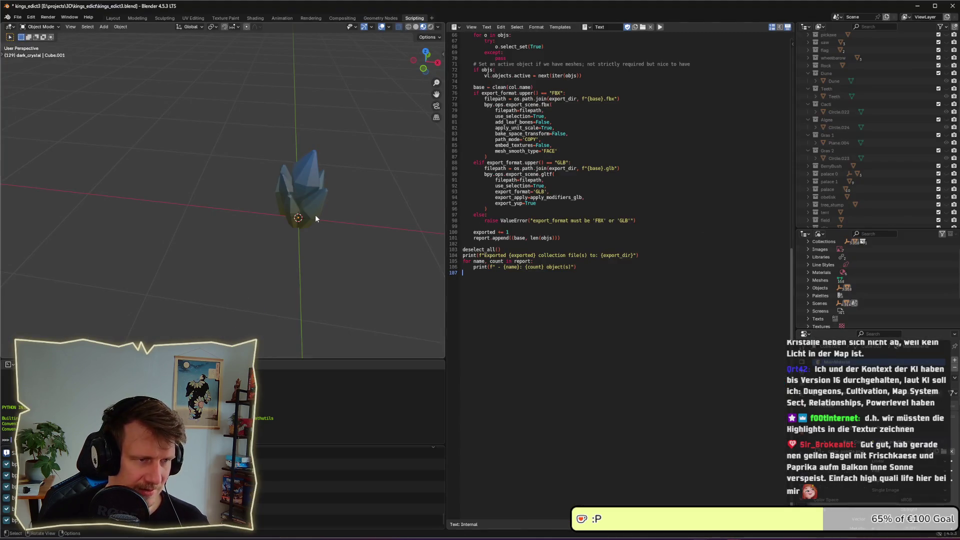
Step: Bring the King's Edict (DEBUG) game window forward, then open Task View
key("alt+Tab")
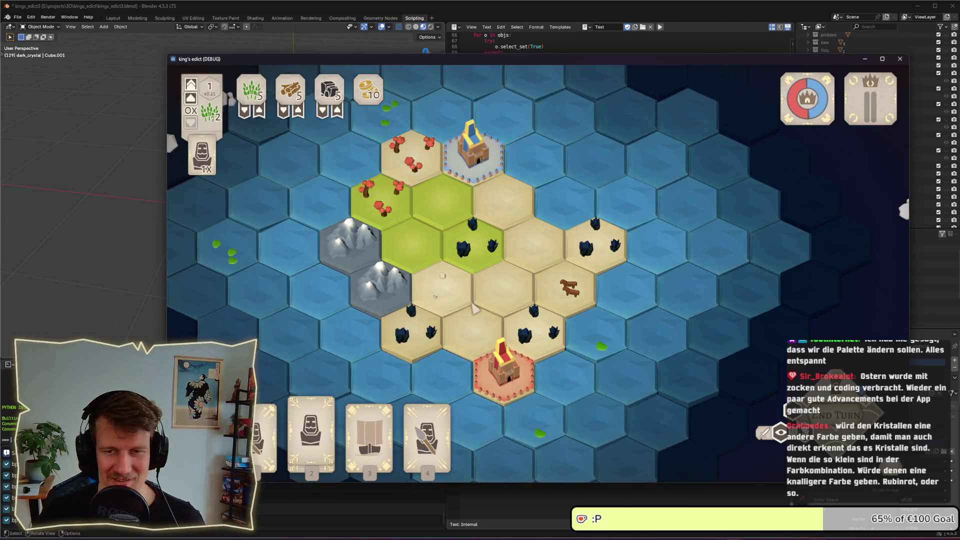
key("super+Tab")
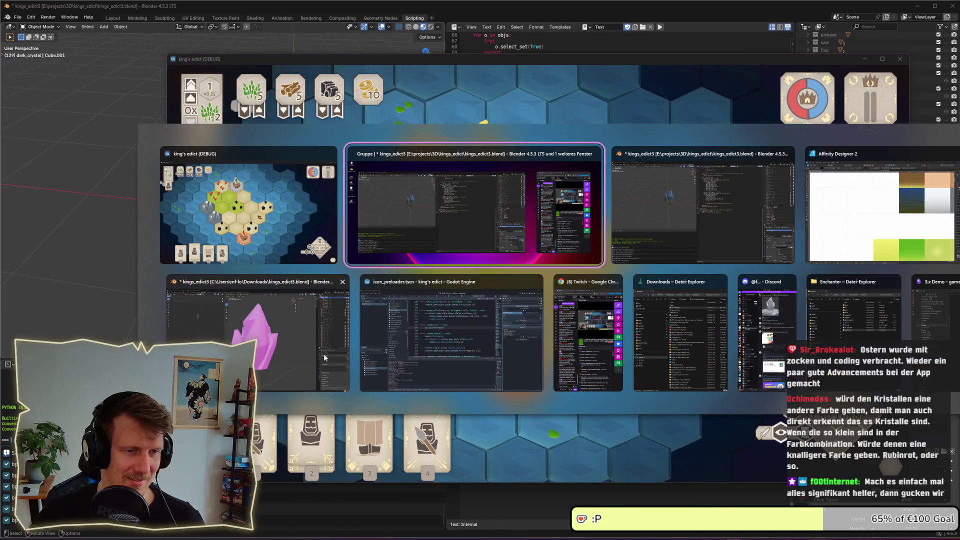
Step: Bring Affinity Designer forward, glance at assets_2, and return to color_palette in Designer persona
left_click(887, 215)
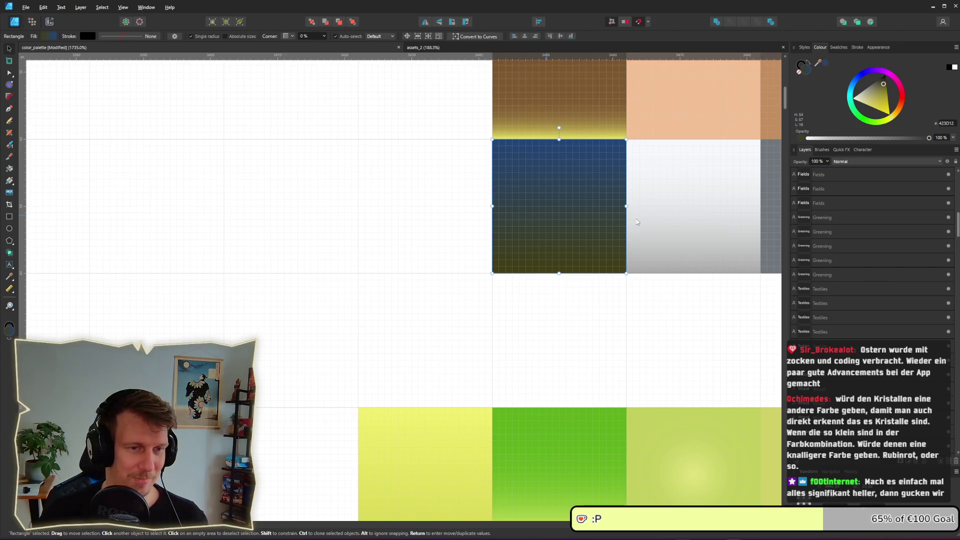
left_click(420, 48)
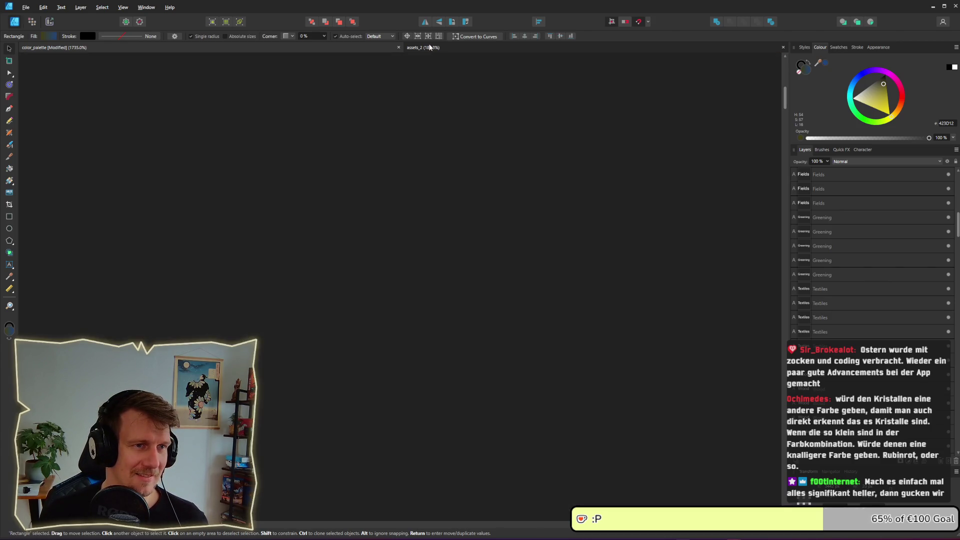
key("ctrl+1")
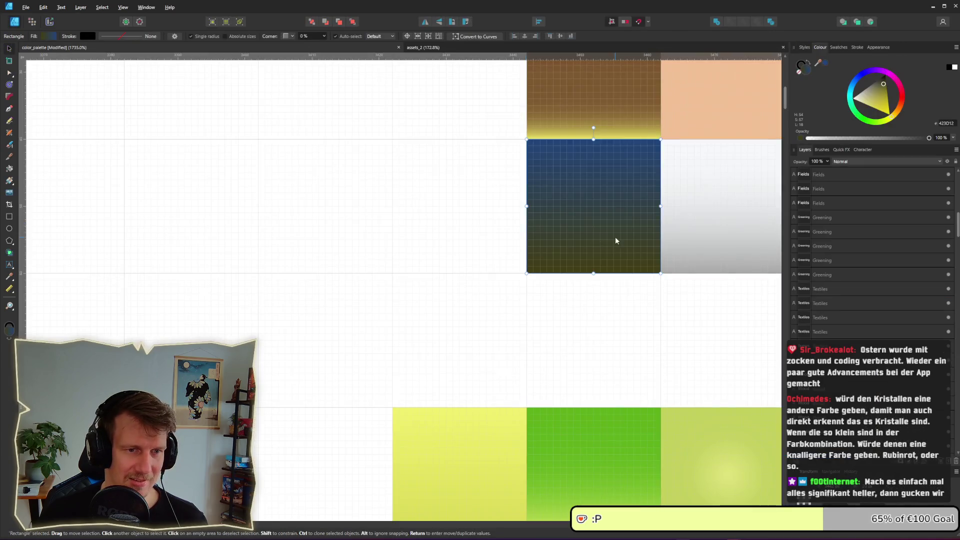
Step: Zoom out and select the whole colour palette group
scroll(508, 259, "down", 1)
scroll(514, 255, "down", 1)
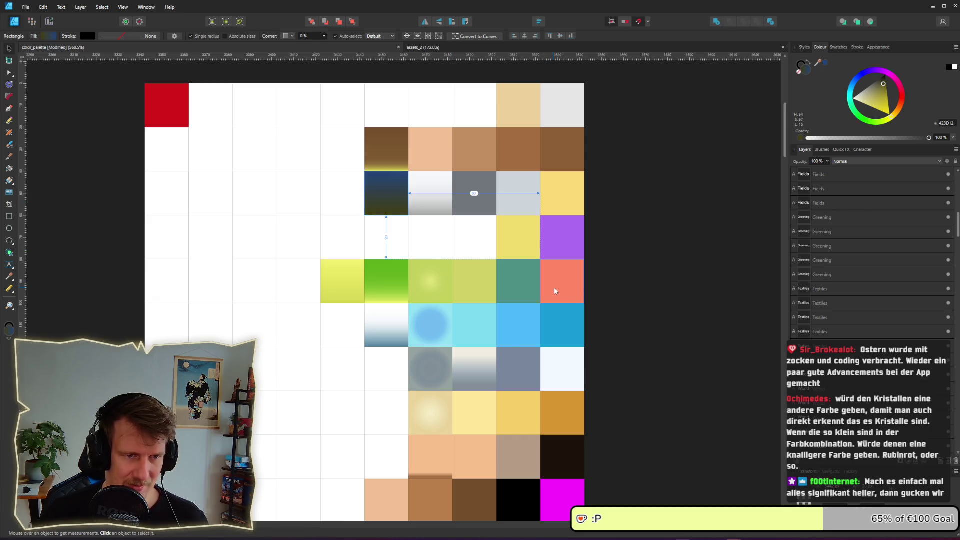
scroll(549, 292, "up", 2)
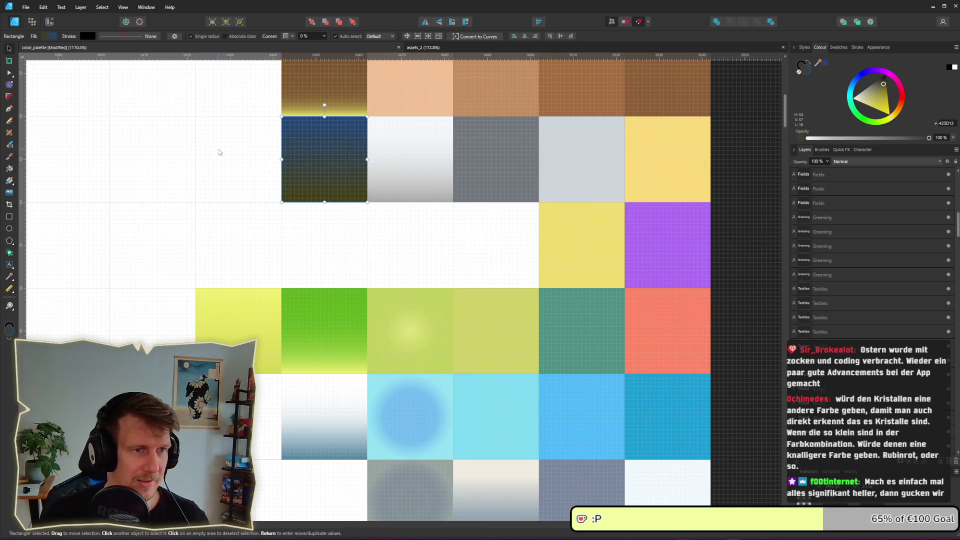
scroll(218, 152, "down", 1)
scroll(219, 152, "down", 3)
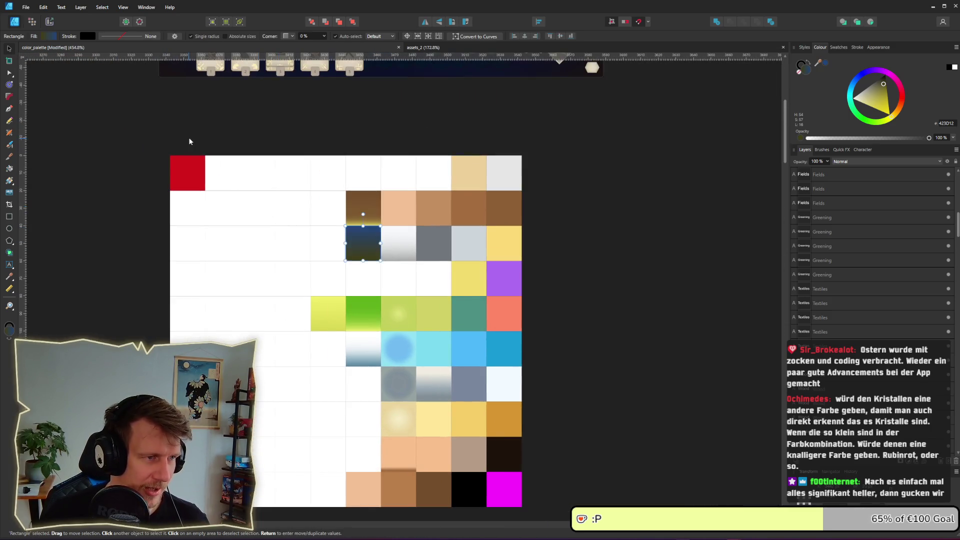
left_click(176, 161)
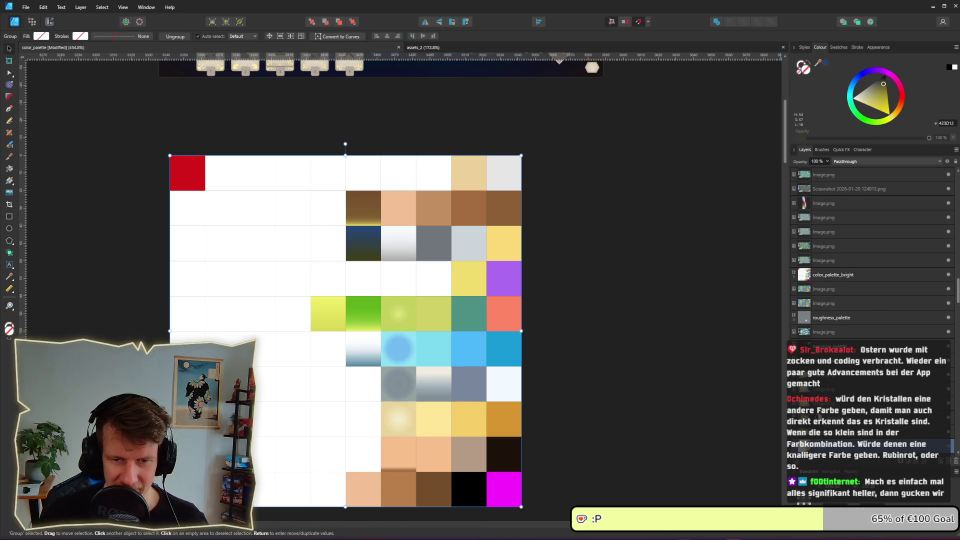
left_click(909, 465)
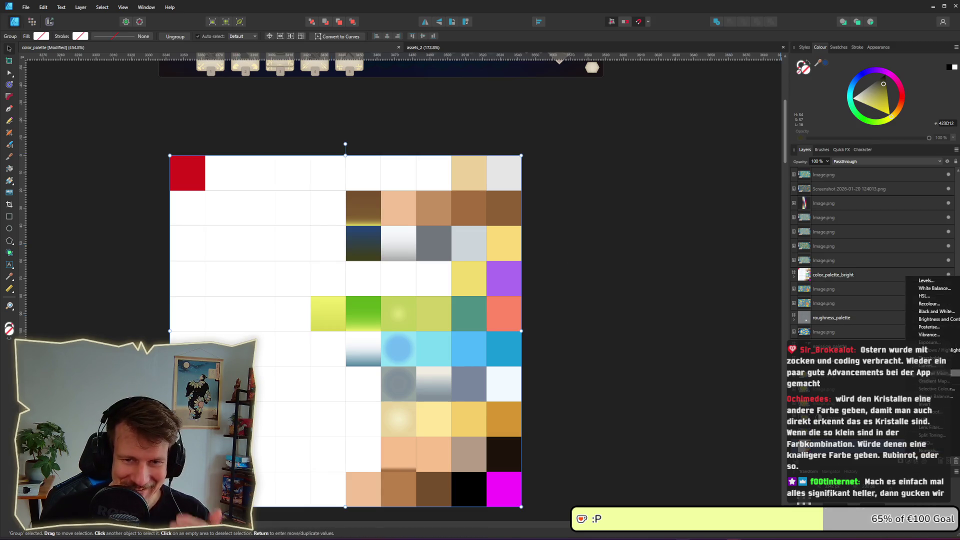
left_click(930, 311)
left_click(573, 335)
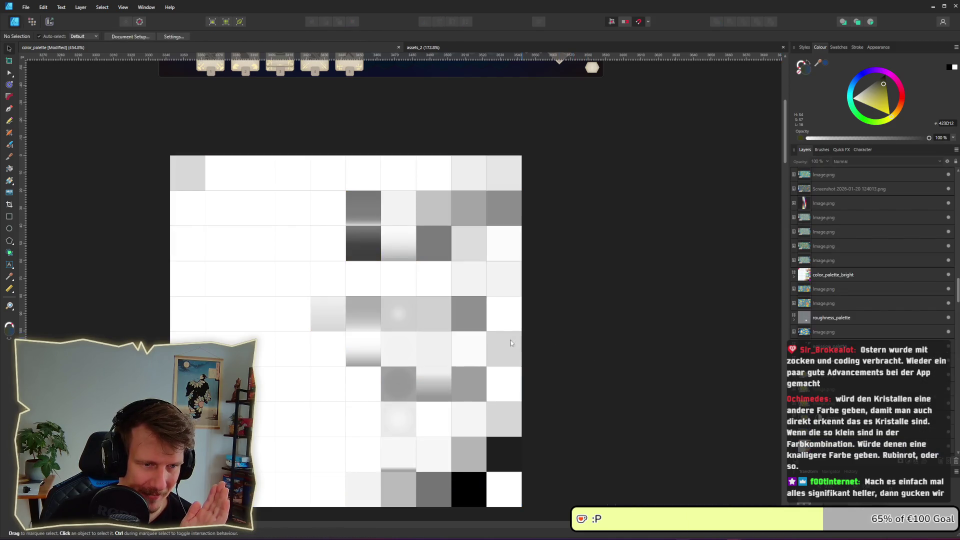
left_click(494, 349)
scroll(491, 353, "up", 3)
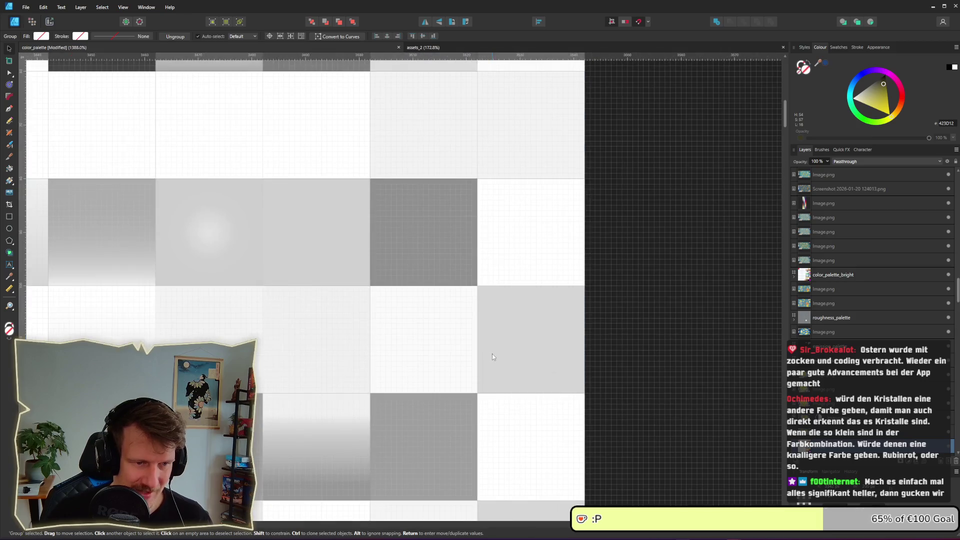
scroll(560, 353, "down", 1)
scroll(561, 355, "down", 1)
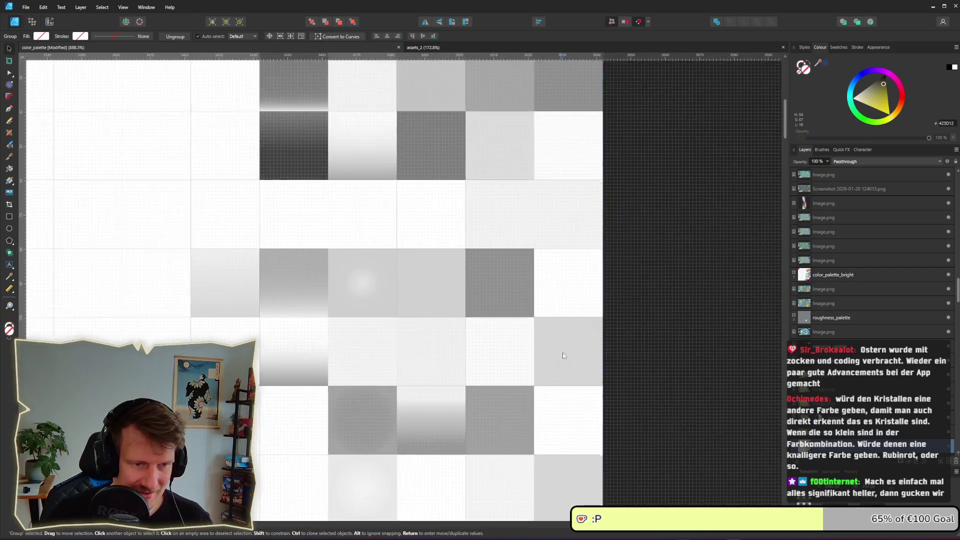
scroll(481, 307, "down", 3)
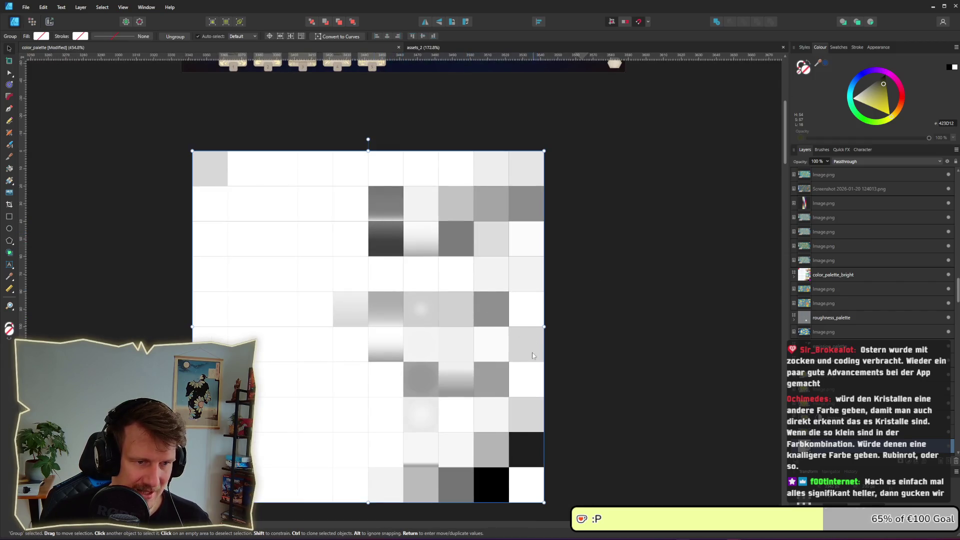
scroll(532, 353, "up", 3)
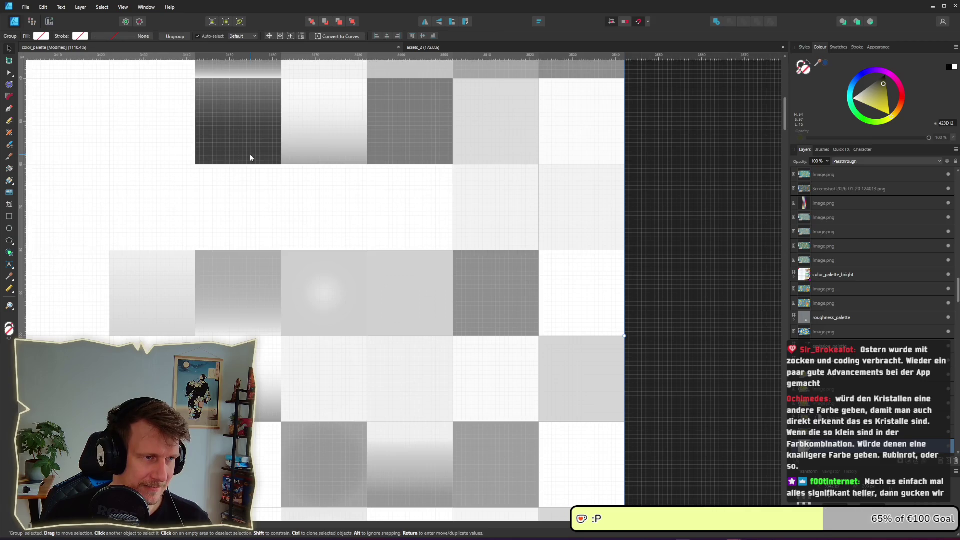
double_click(236, 128)
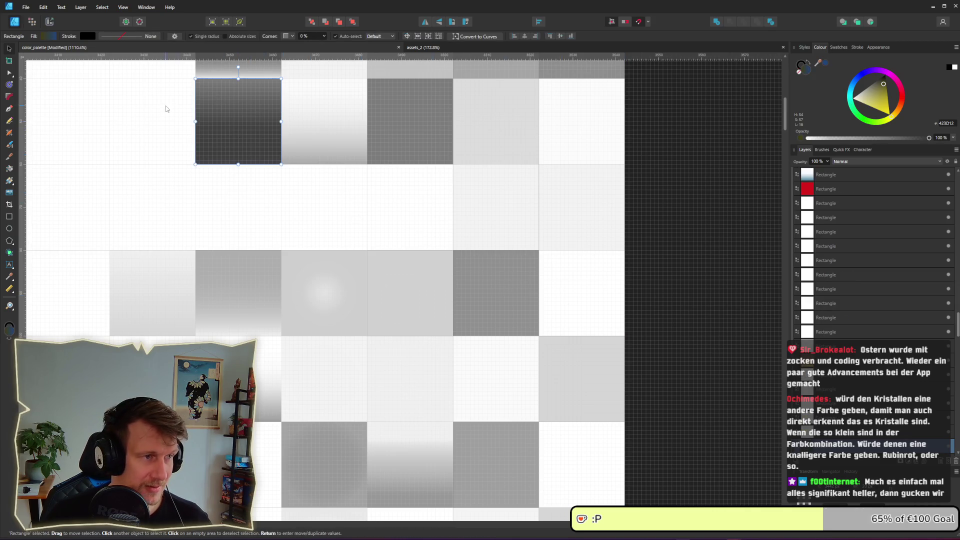
Step: Set the dark cell gradient's blue end stop to 51 lightness
left_click(52, 36)
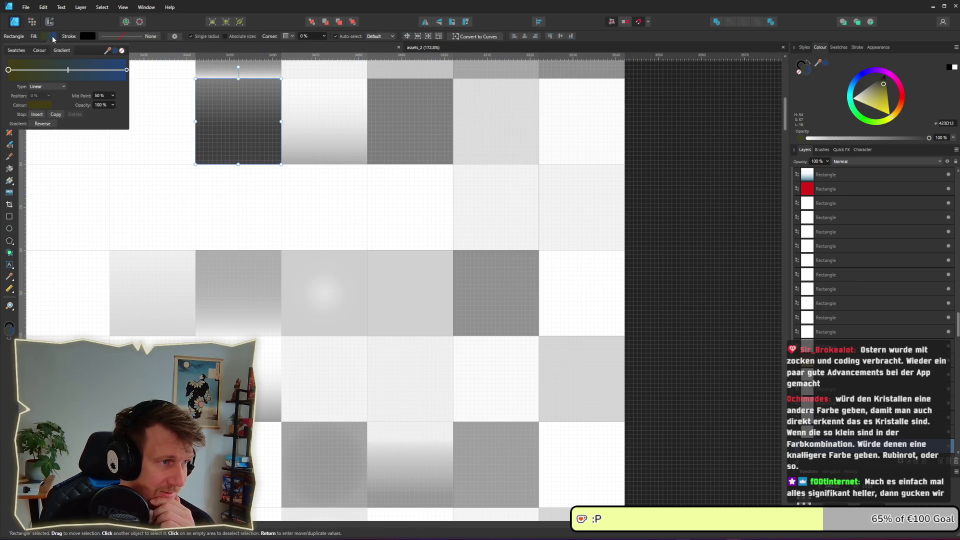
left_click(126, 70)
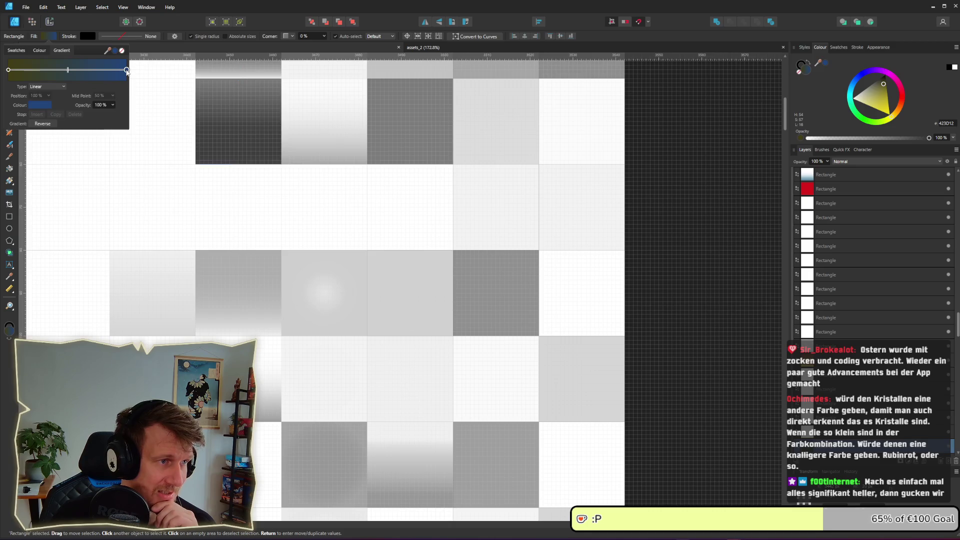
left_click(38, 105)
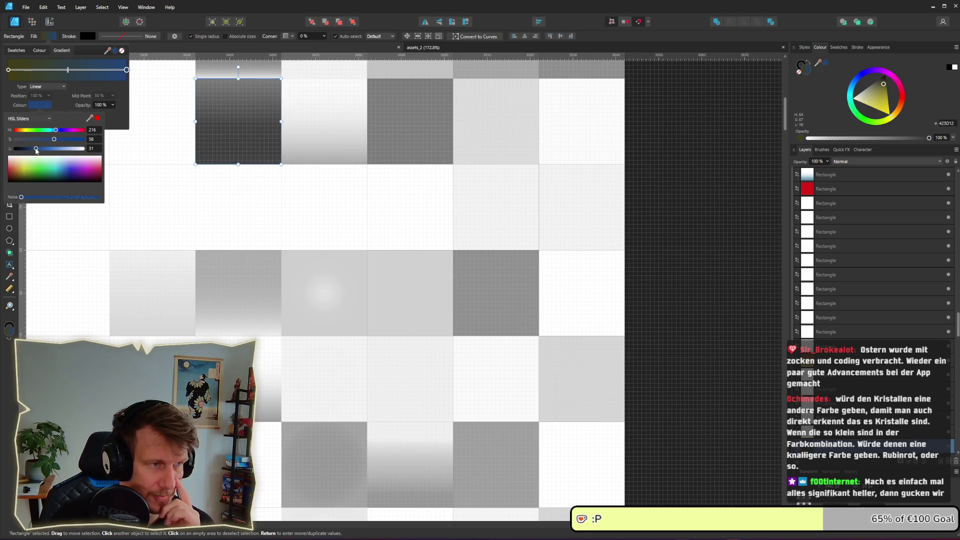
left_click_drag(36, 148, 55, 148)
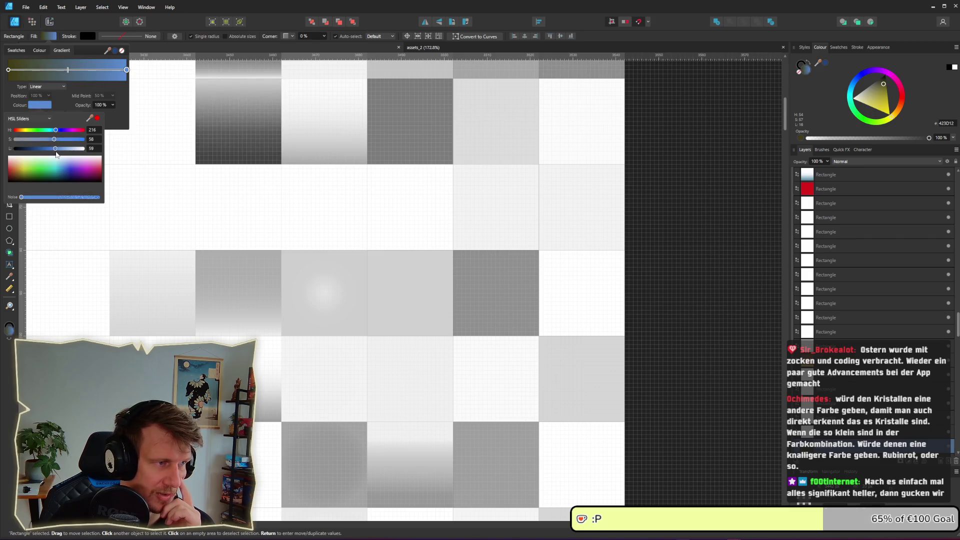
left_click_drag(62, 156, 49, 156)
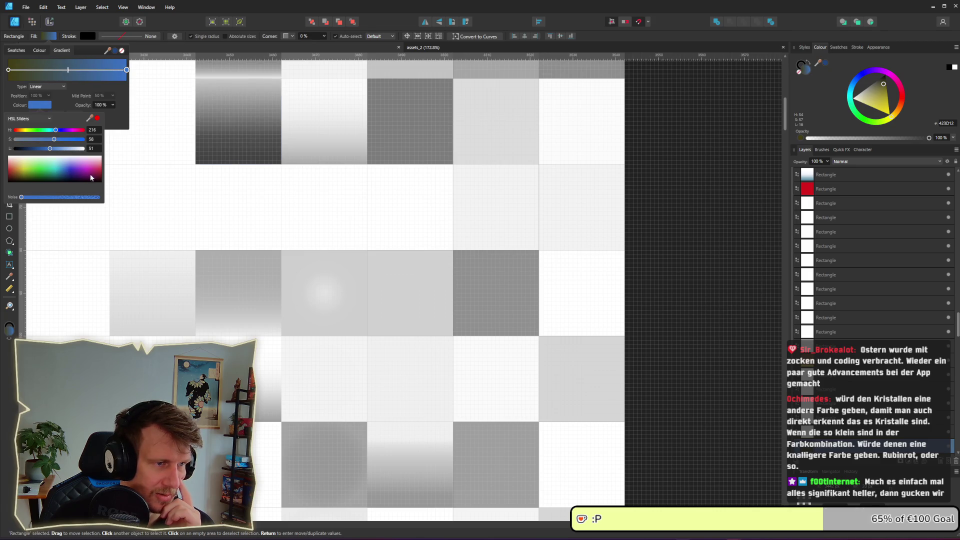
Step: Compare with the light grey cell, then darken the blue end stop to 46 lightness
left_click(585, 381)
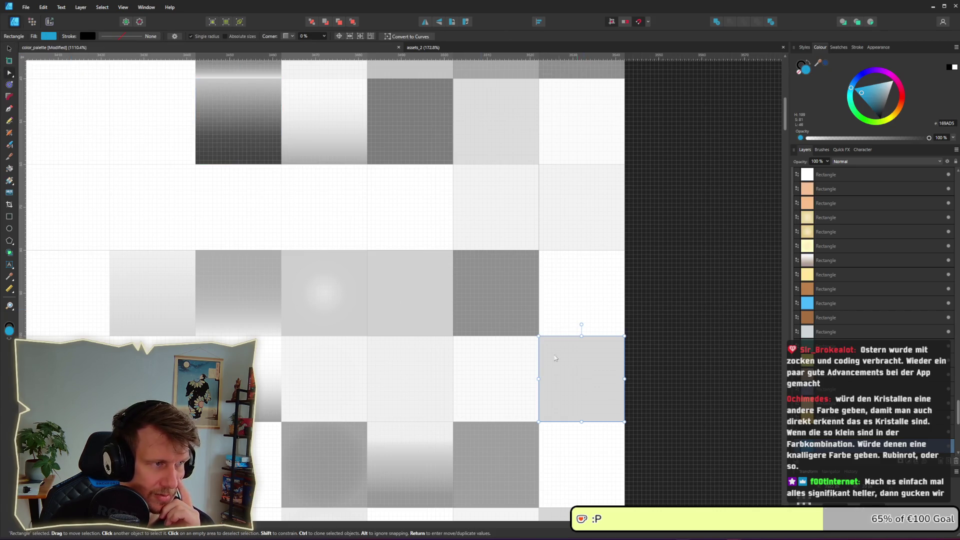
left_click(48, 37)
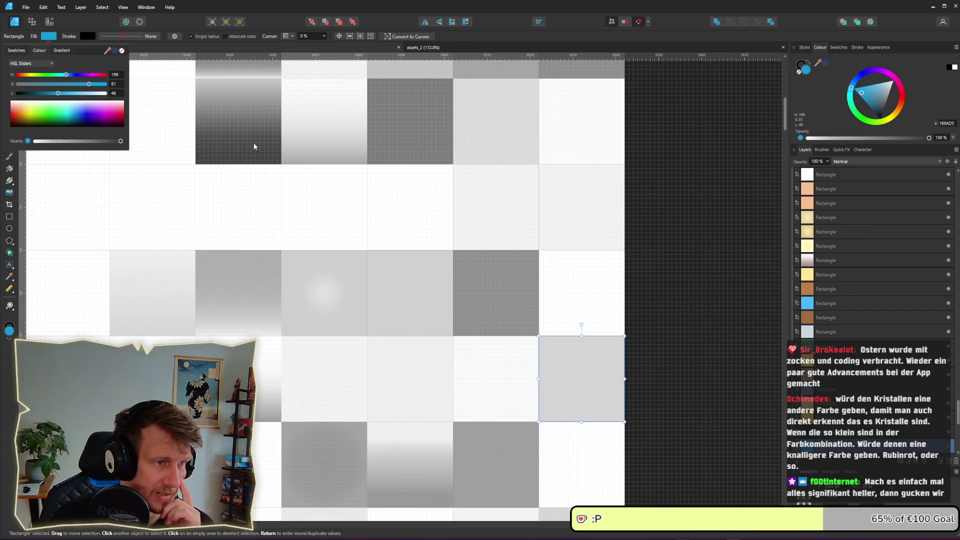
left_click(253, 144)
left_click(48, 36)
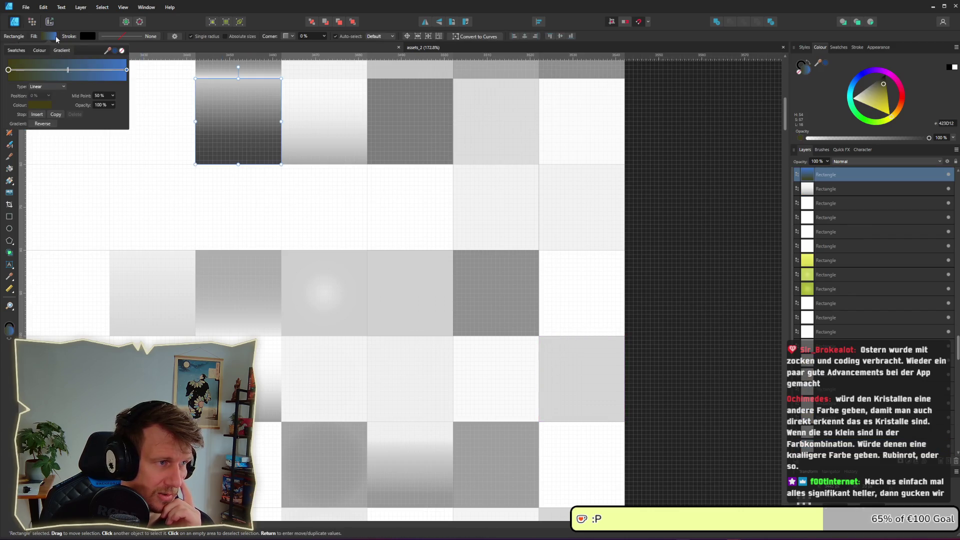
left_click(126, 70)
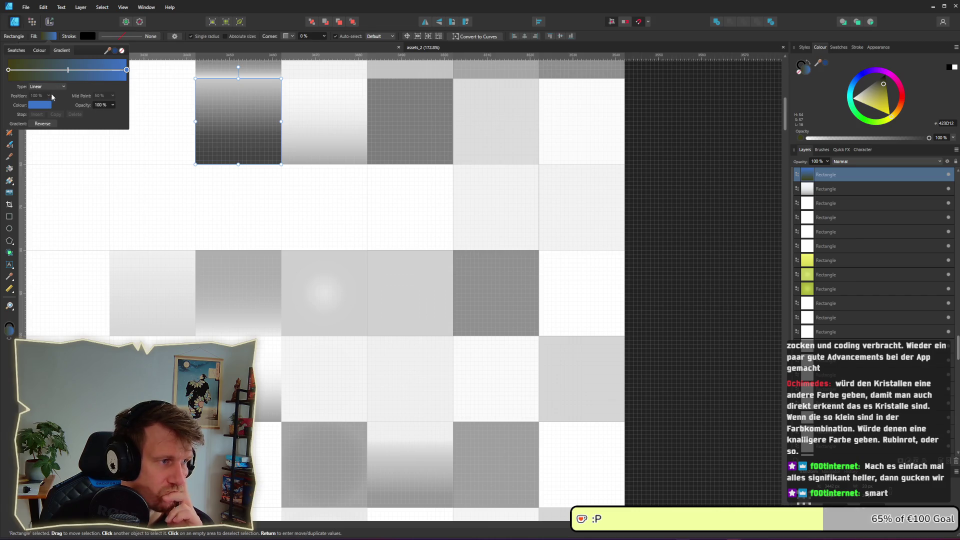
left_click(43, 106)
left_click_drag(51, 150, 49, 151)
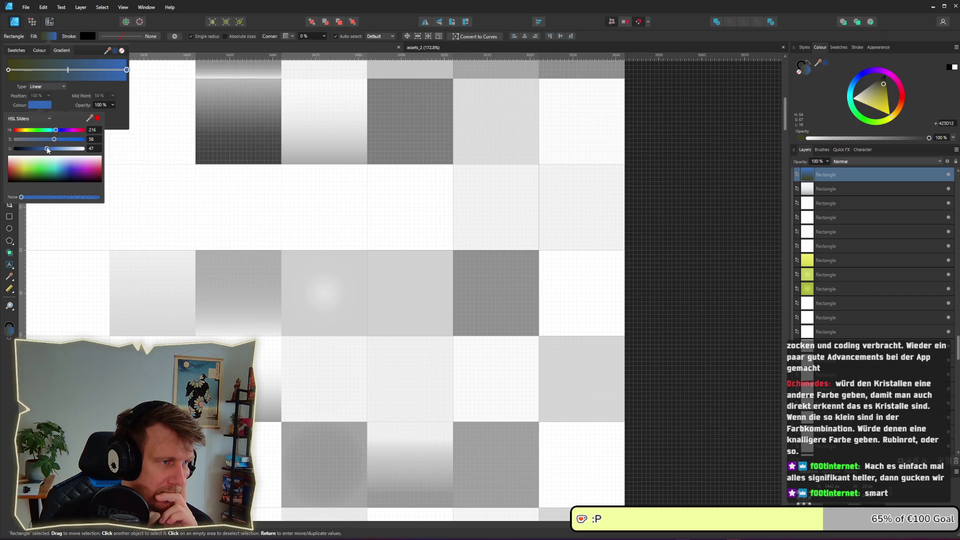
left_click_drag(48, 150, 46, 150)
Step: Lighten the dark olive start stop from 16 to 33 lightness and deselect to review
left_click(8, 69)
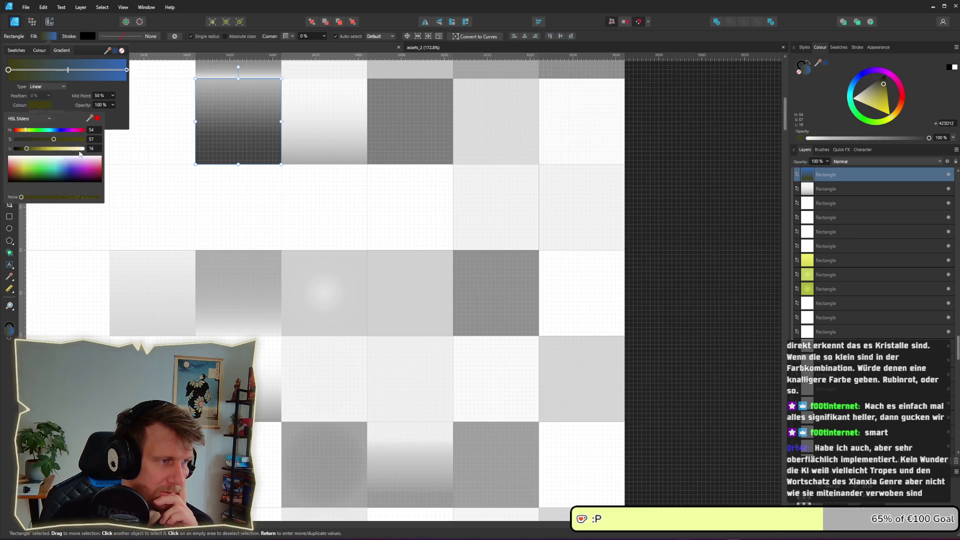
left_click_drag(27, 151, 38, 154)
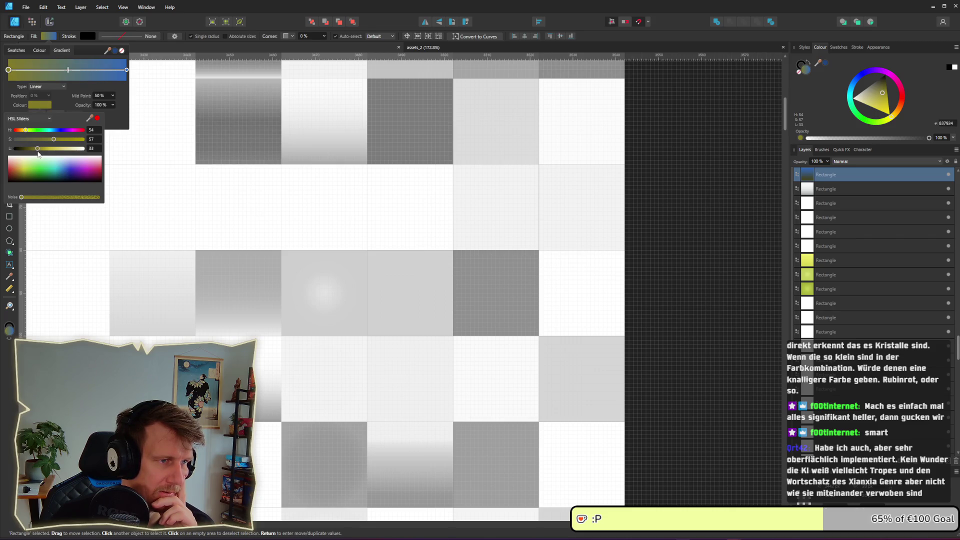
left_click(686, 283)
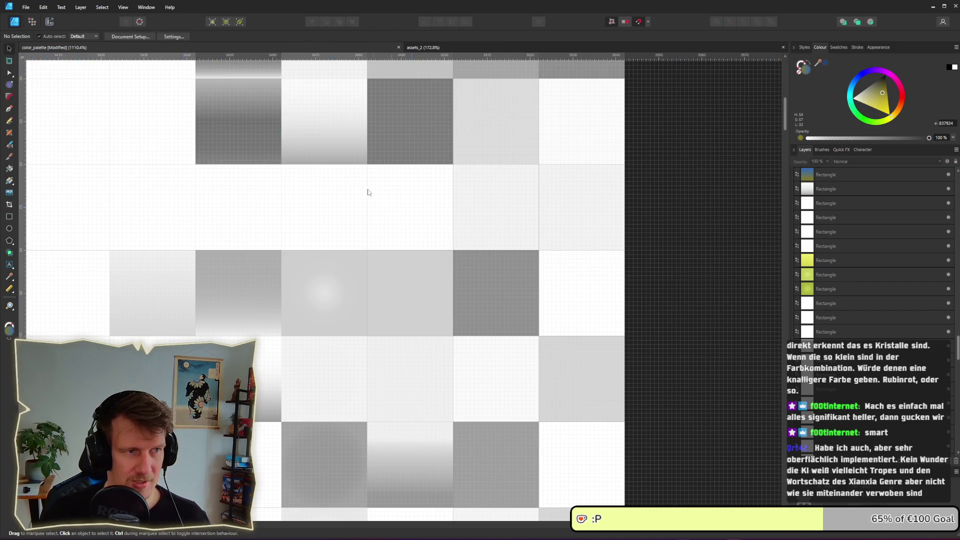
left_click_drag(302, 179, 512, 253)
scroll(512, 253, "down", 3)
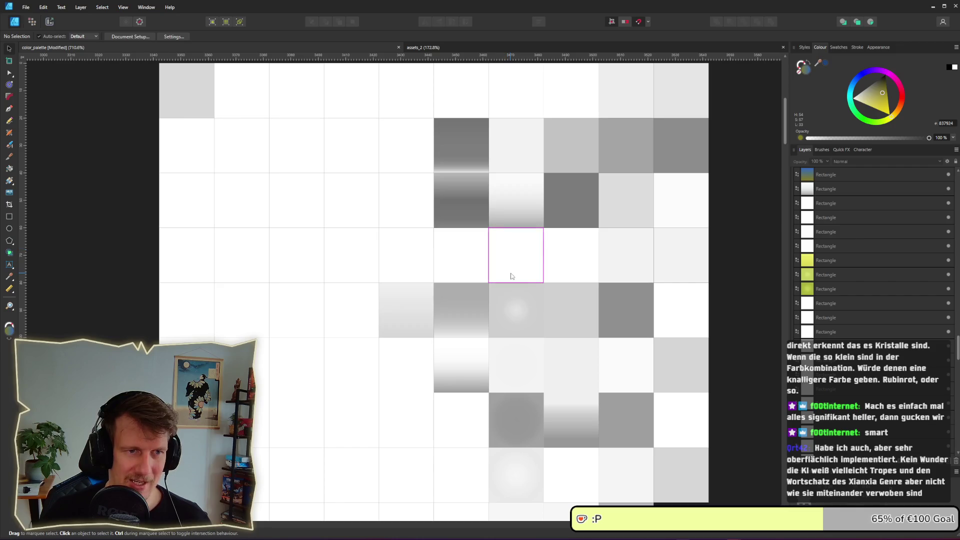
Step: Delete the Black & White Adjustment layer from the palette group
scroll(525, 247, "right", 5)
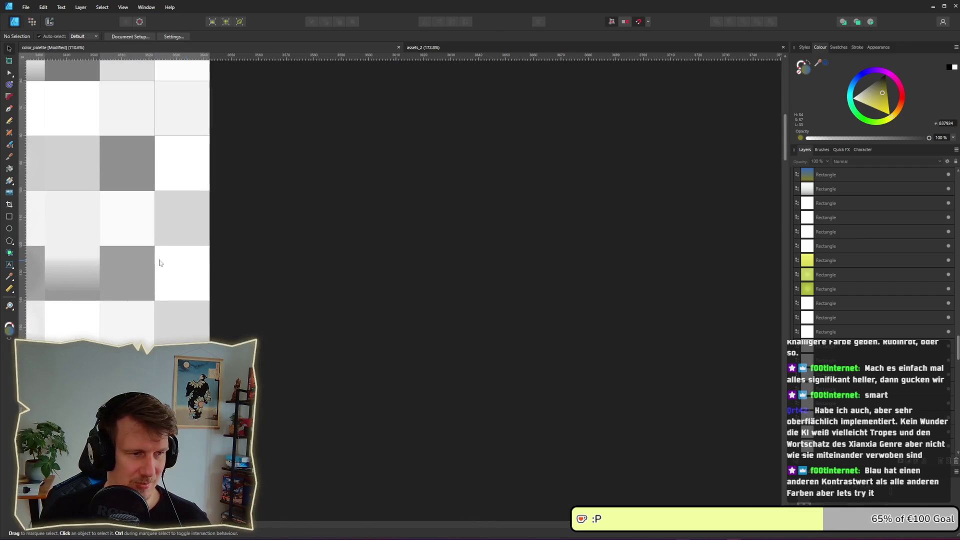
left_click(194, 269)
scroll(480, 298, "right", 5)
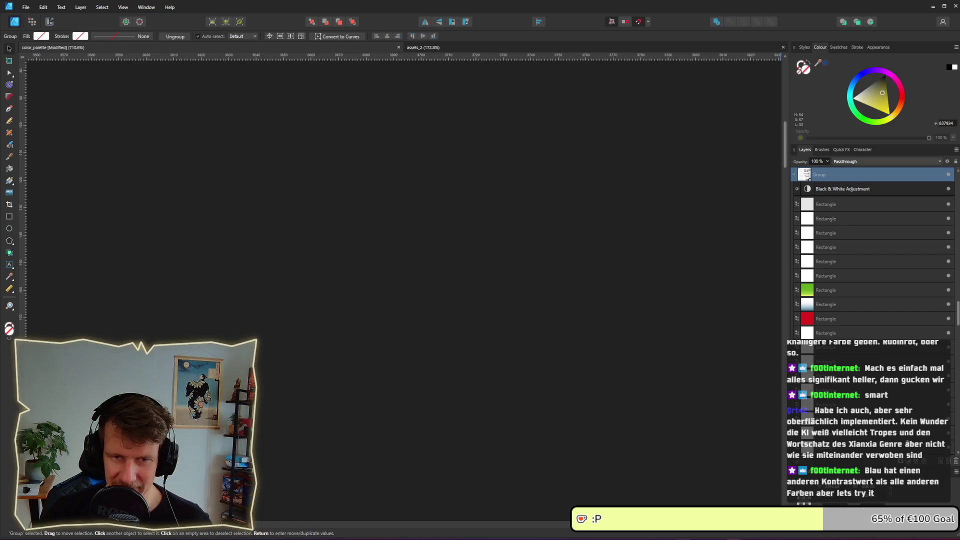
left_click(846, 189)
right_click(846, 189)
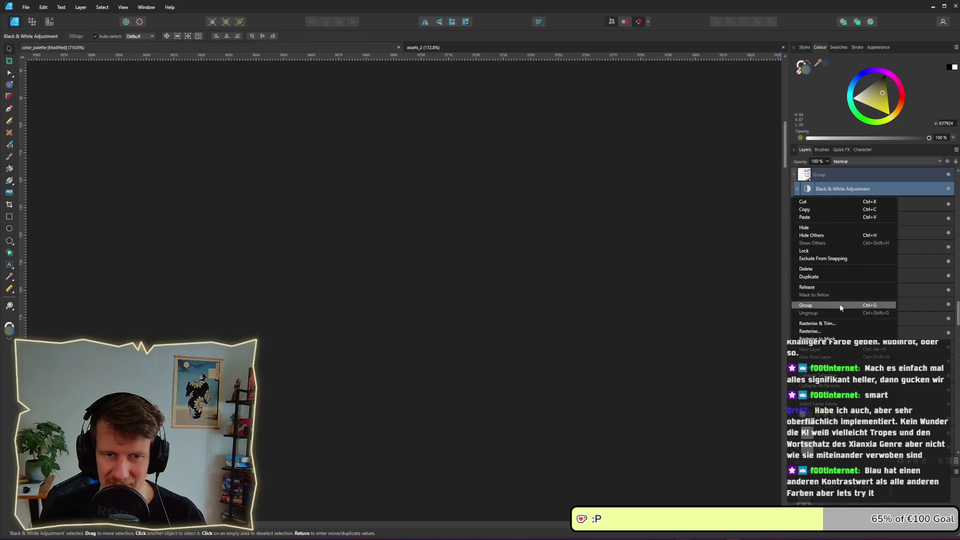
left_click(820, 268)
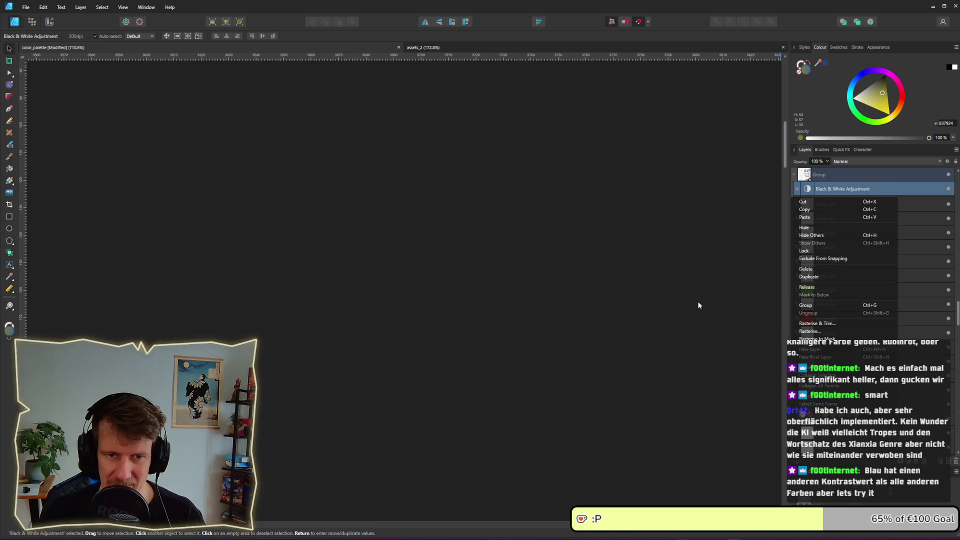
Step: Create a slice and export it, overwriting color_palette.png
left_click(49, 22)
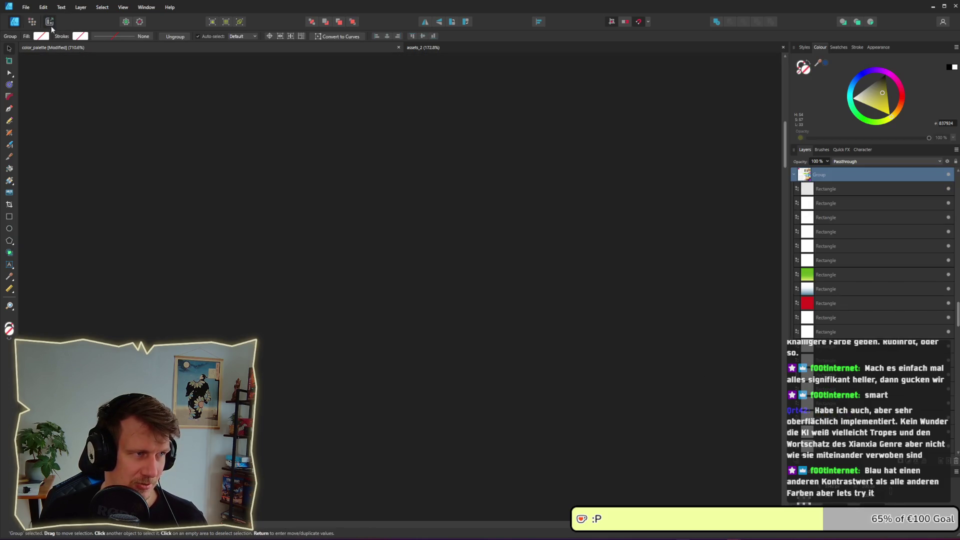
left_click_drag(422, 301, 544, 321)
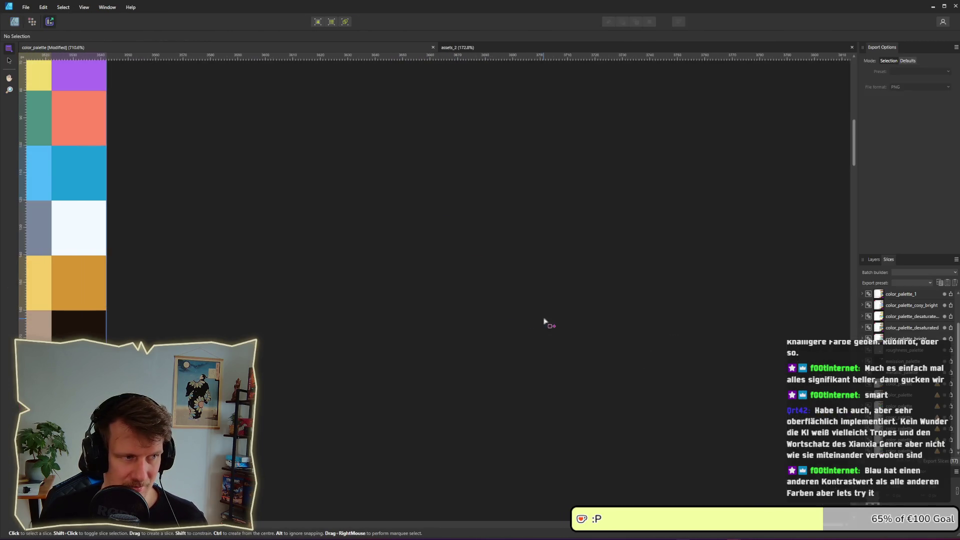
left_click(83, 271)
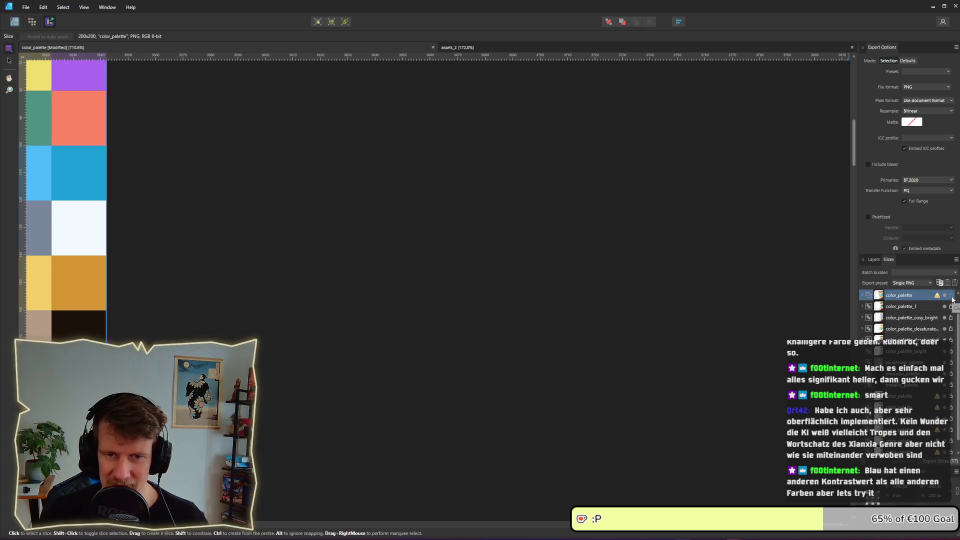
left_click(952, 297)
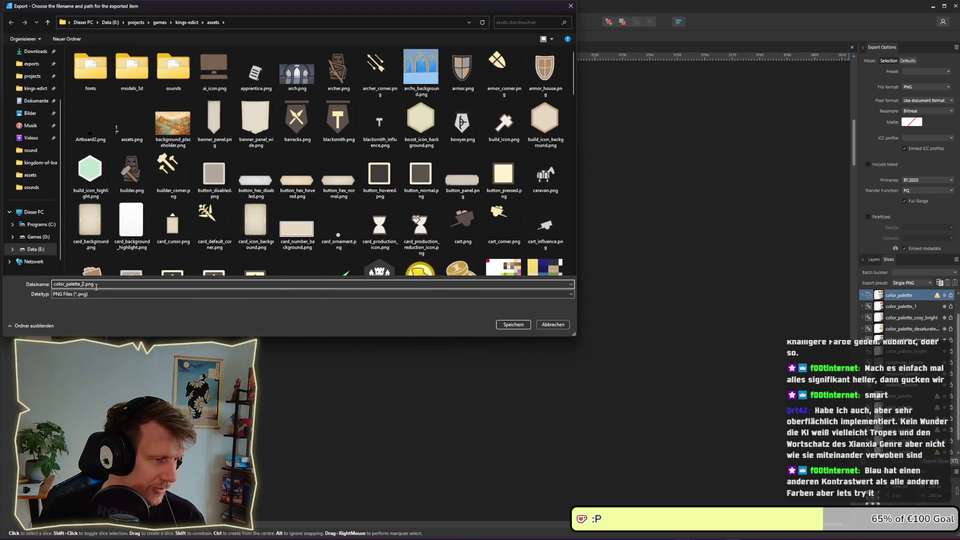
key("Delete")
left_click(512, 325)
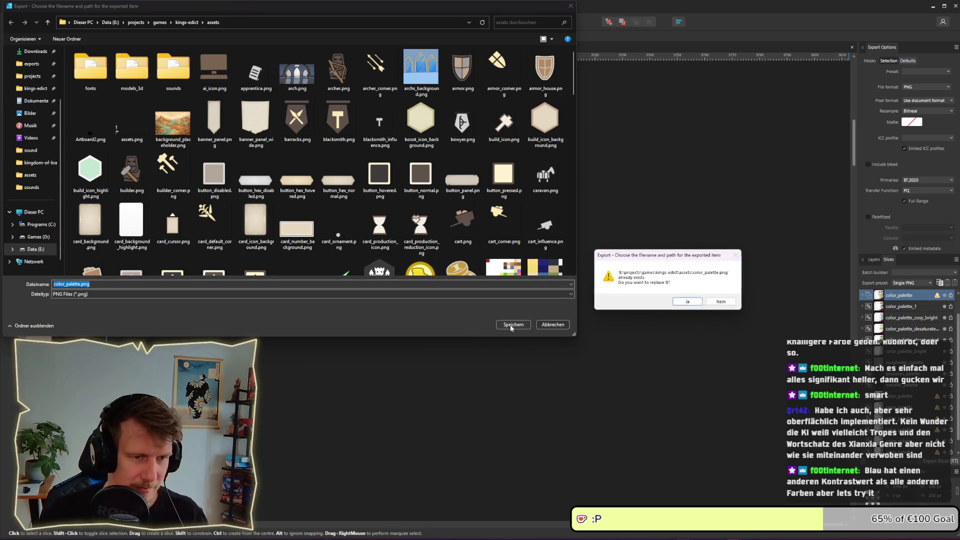
left_click(680, 301)
Step: Alt+Tab through the open windows toward Blender
key("alt+Tab")
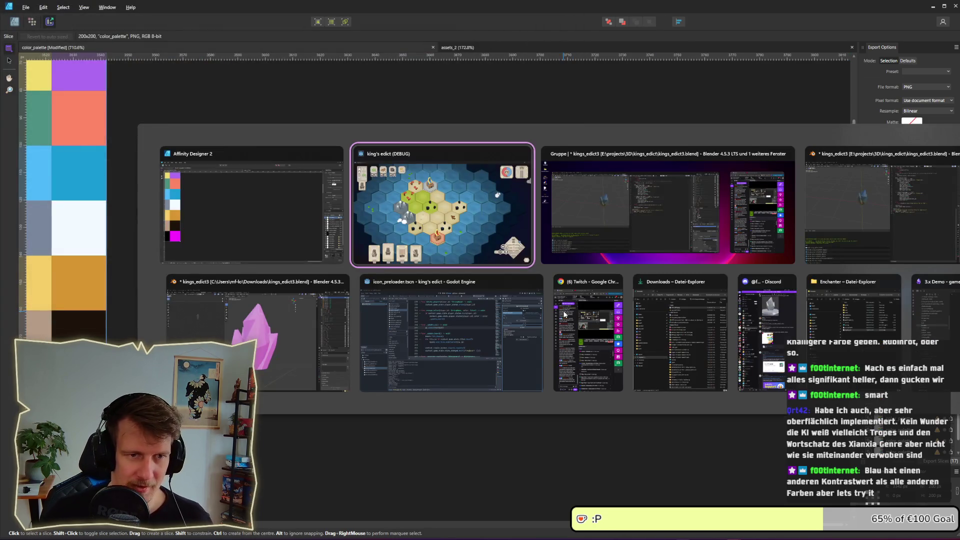
key("alt+Tab")
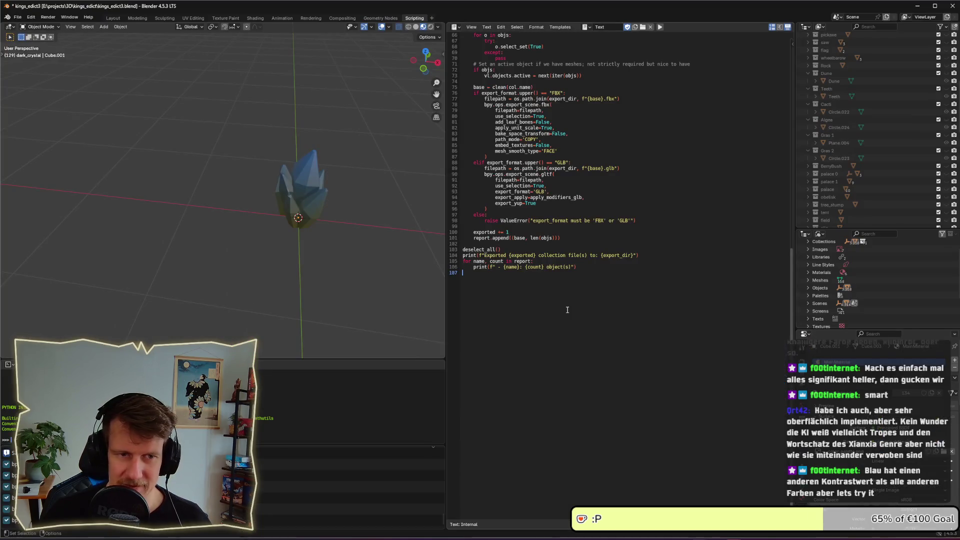
key("alt+Tab")
key("Tab")
Step: Bring the running King's Edict game forward to view the reimported blue crystals, then switch away
left_click(425, 350)
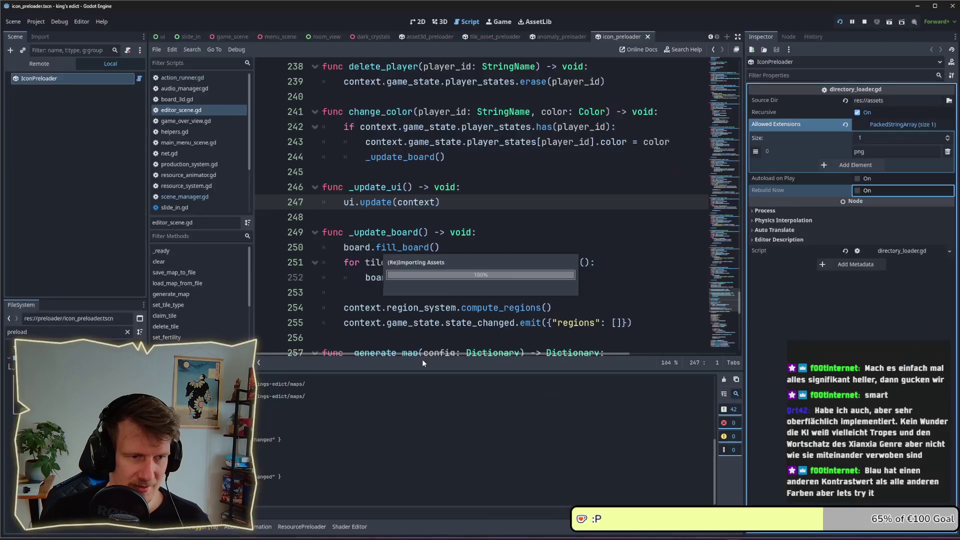
key("alt+Tab")
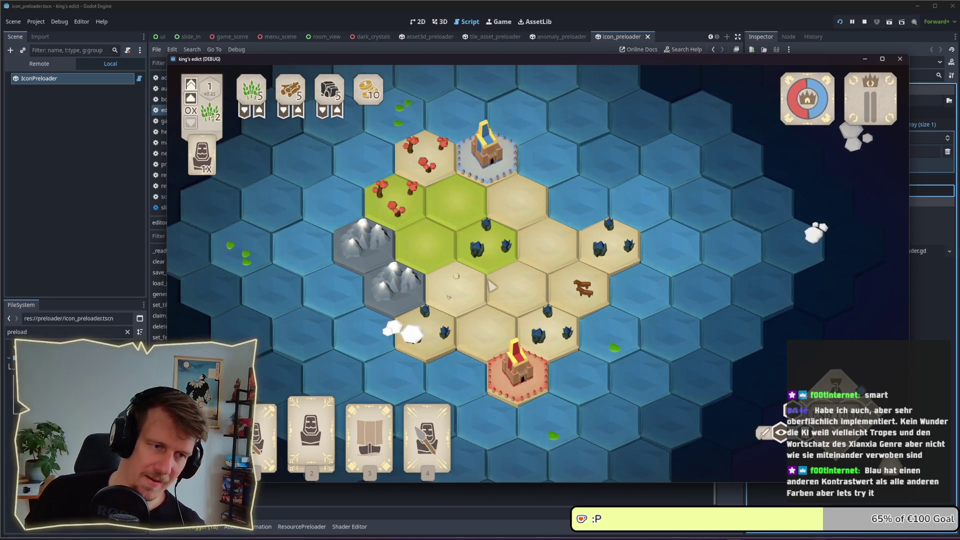
scroll(500, 287, "up", 2)
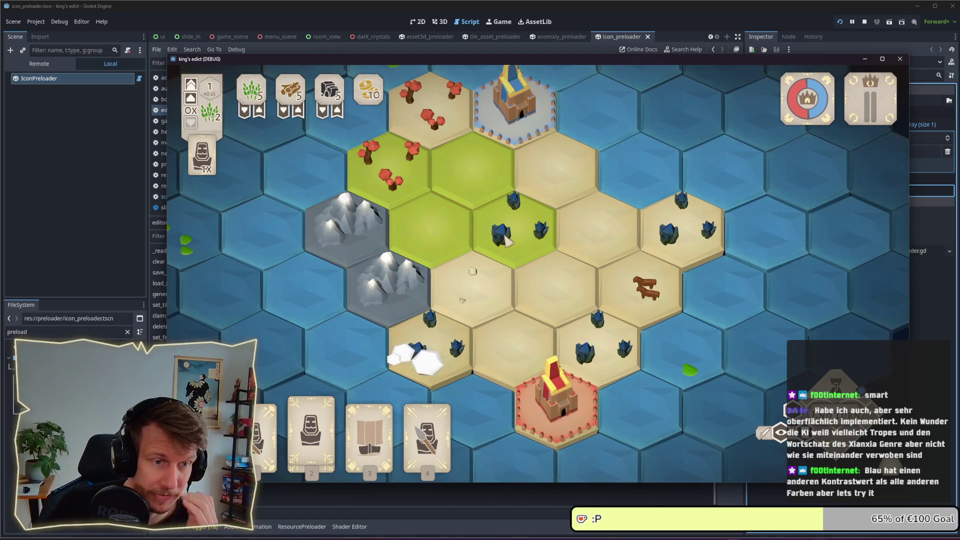
scroll(506, 241, "down", 2)
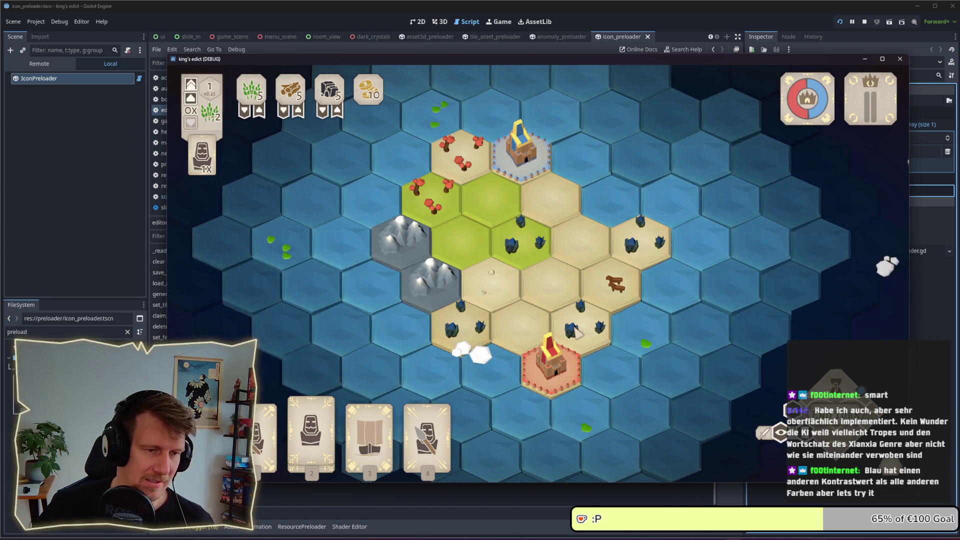
scroll(576, 333, "up", 1)
scroll(576, 332, "up", 1)
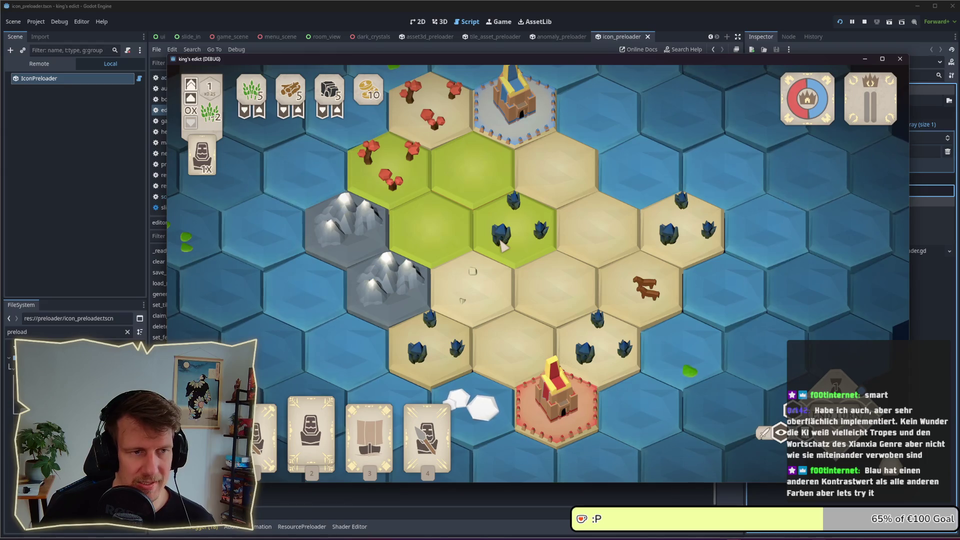
key("alt+Tab")
key("alt+Tab")
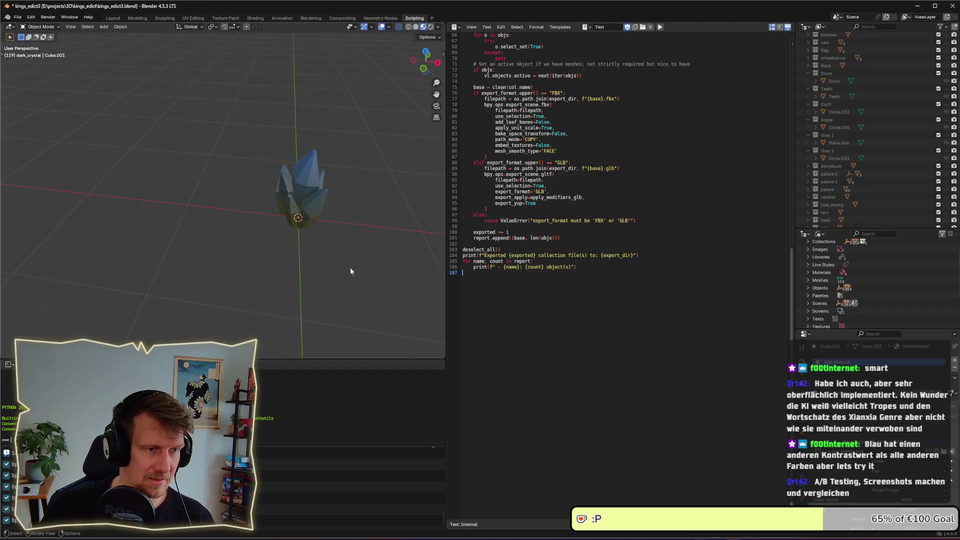
Step: Orbit the dark crystal model and select Cube.002, then switch to the Affinity Designer window
mouse_move(350, 267)
left_mouse_down()
mouse_move(345, 251)
mouse_move(325, 246)
left_mouse_up()
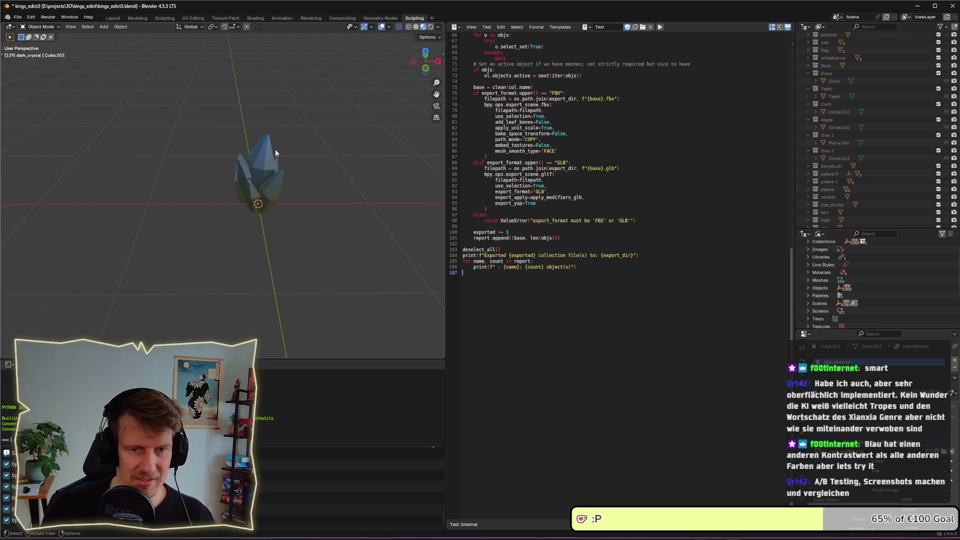
left_click(268, 197)
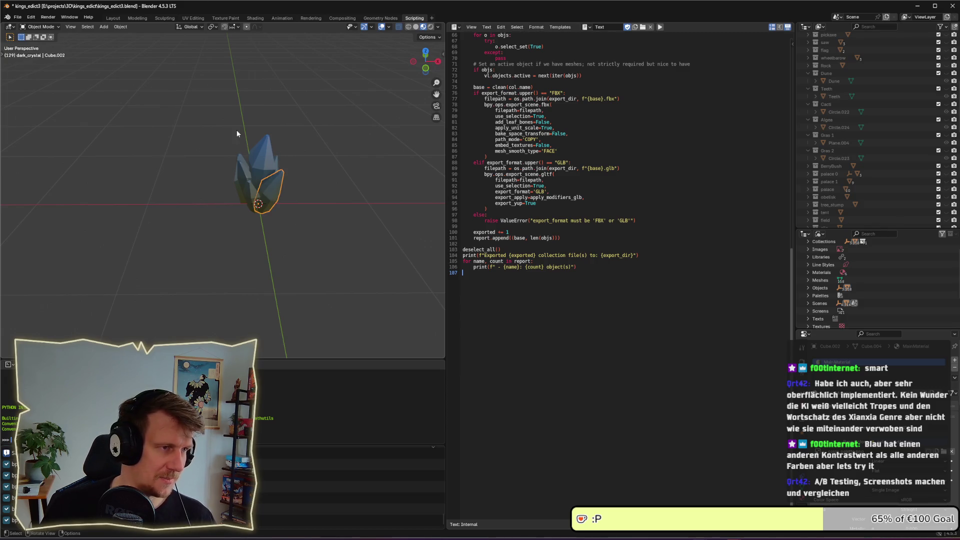
key("alt+Tab")
key("alt+Tab")
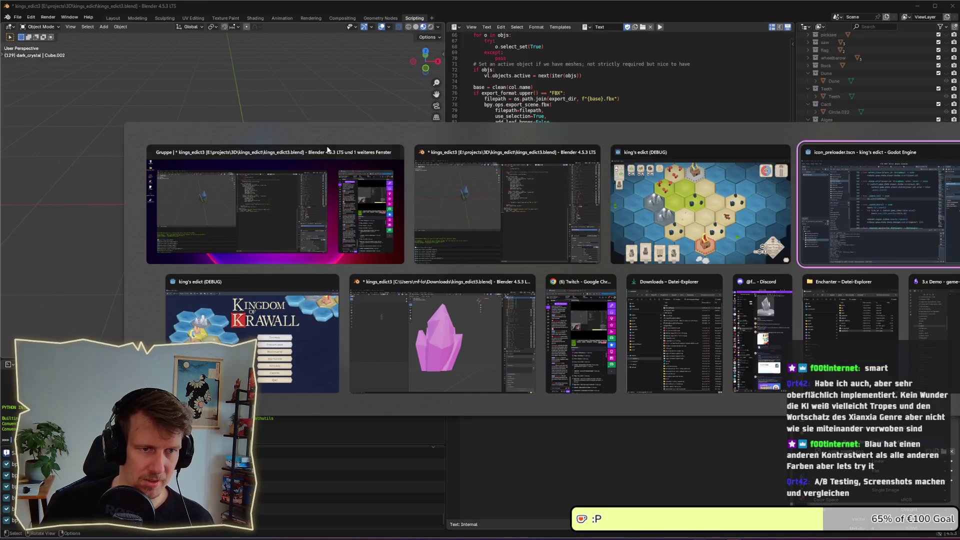
left_click(545, 213)
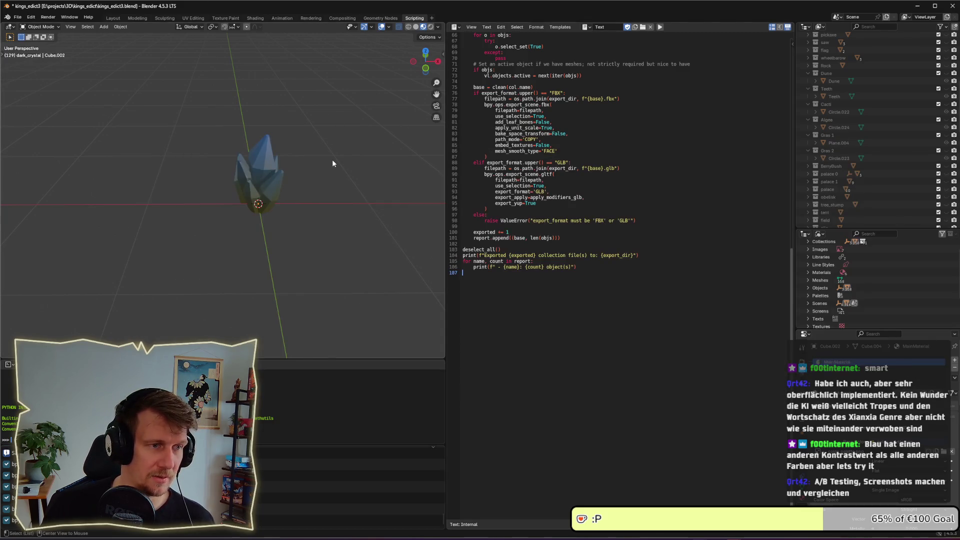
key("alt+Tab")
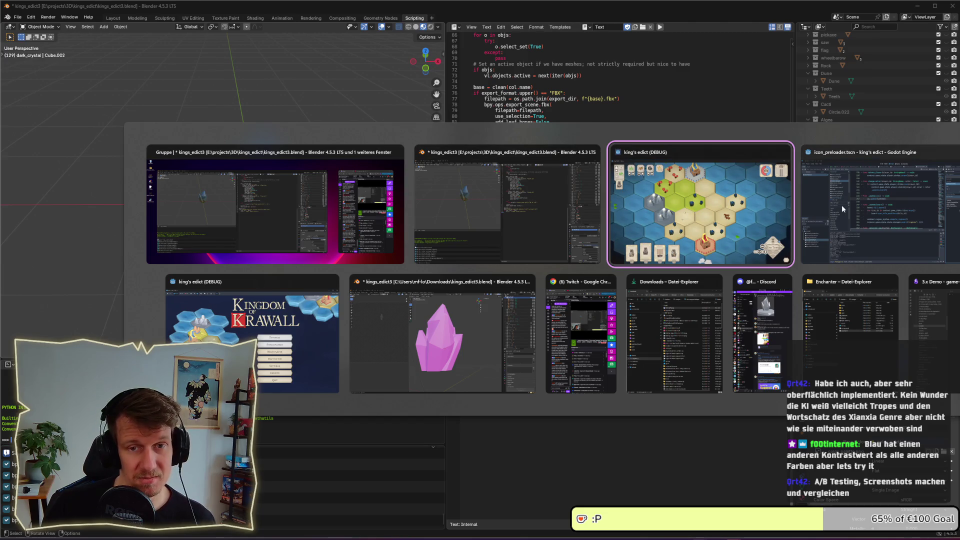
mouse_move(274, 204)
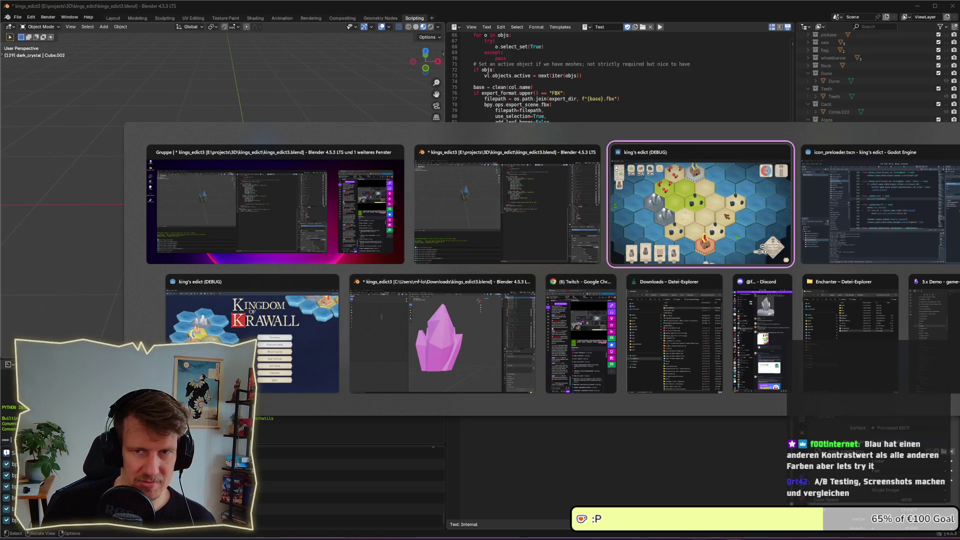
left_click(950, 210)
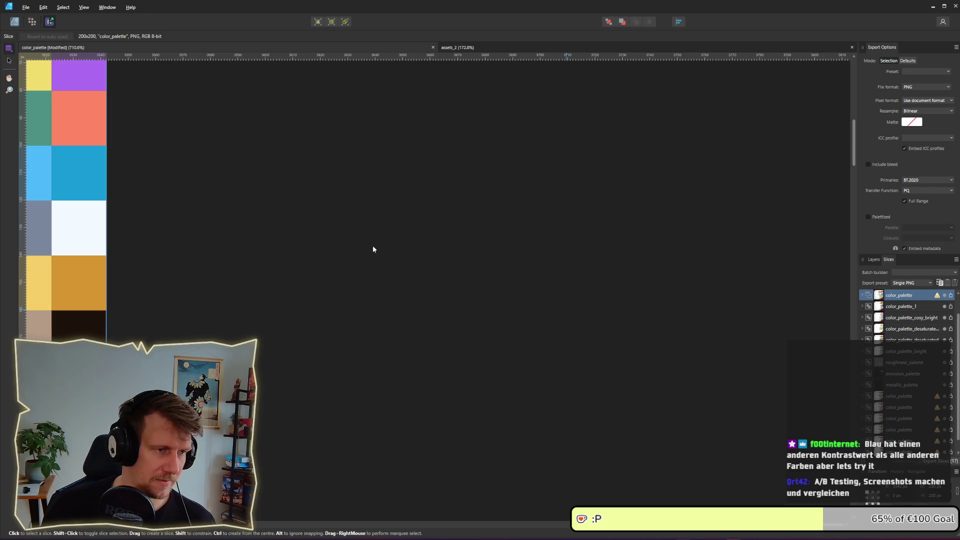
Step: Return to Designer persona and select the blue-to-olive gradient swatch
left_click(324, 241)
left_click_drag(271, 245, 516, 299)
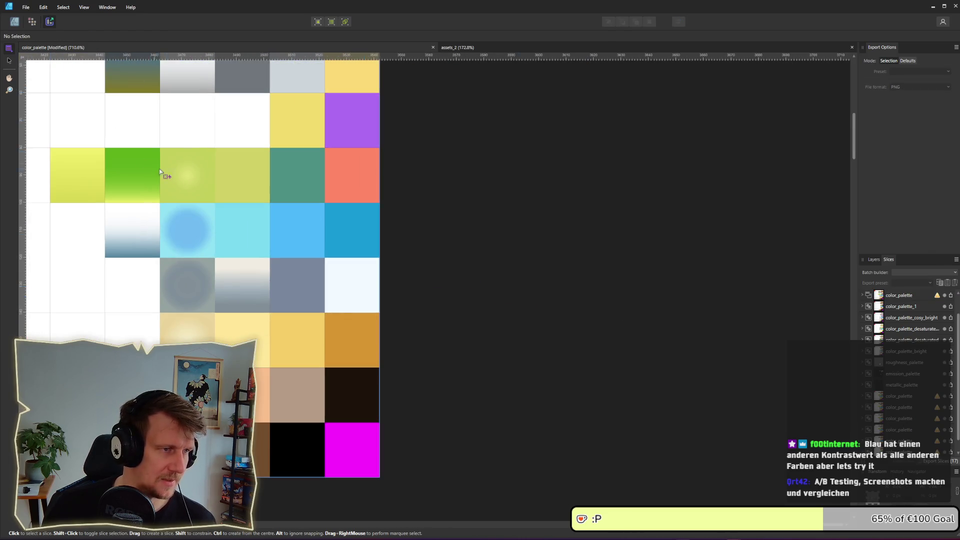
left_click_drag(160, 171, 364, 261)
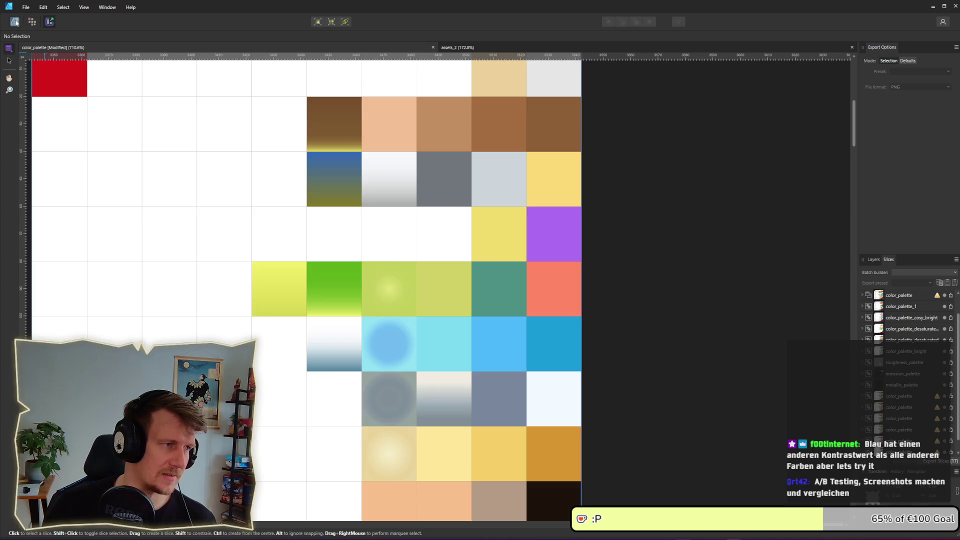
left_click(15, 21)
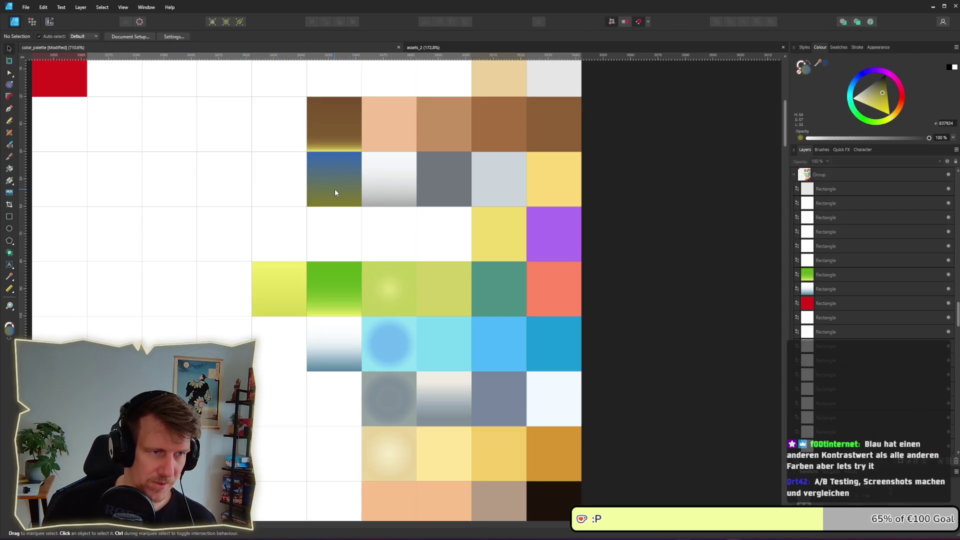
scroll(335, 188, "up", 2)
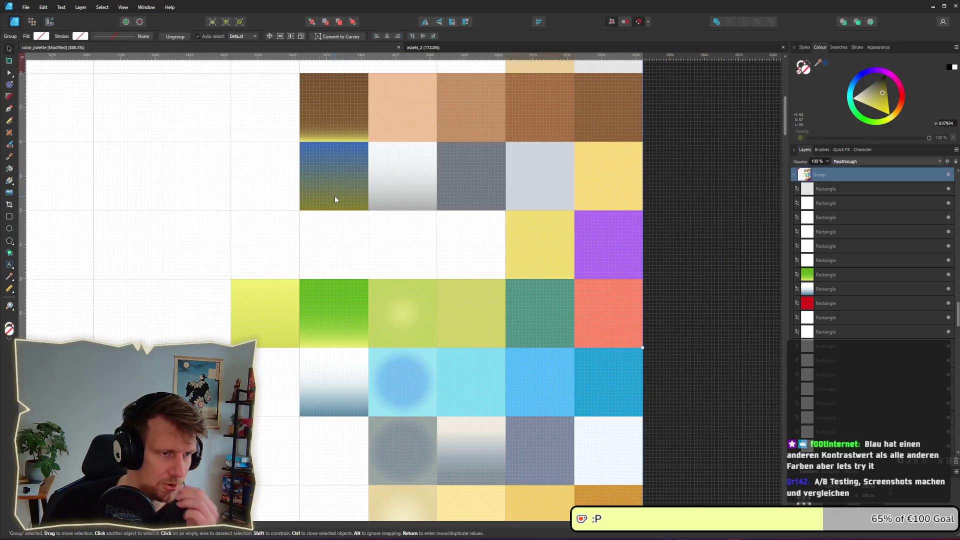
left_click(334, 196)
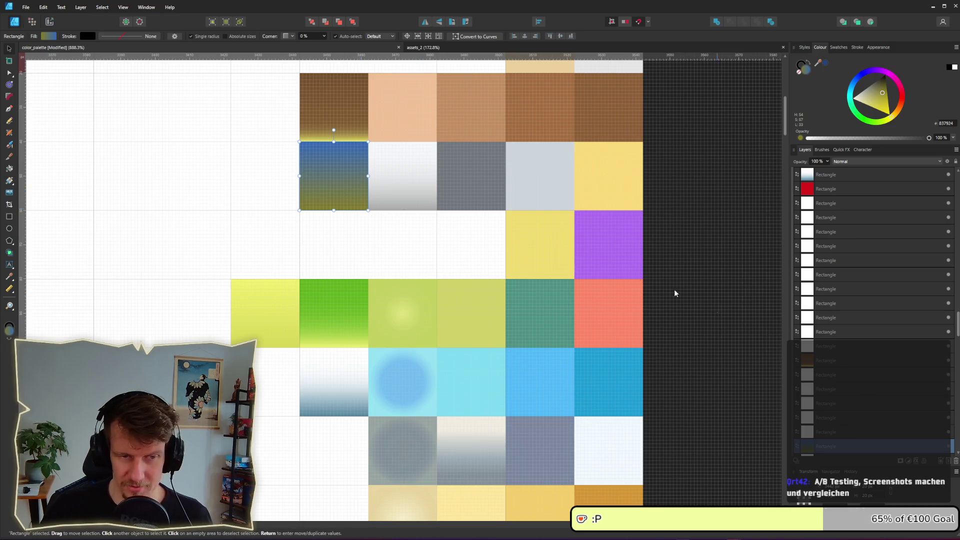
Step: Shift the gradient stop's hue to blue-purple (about 273) and deselect
left_click(46, 38)
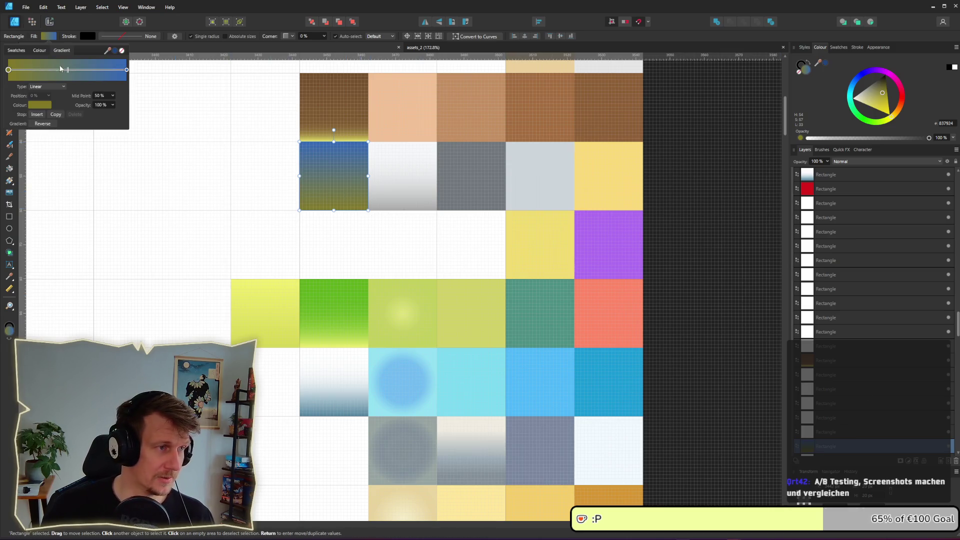
left_click(35, 105)
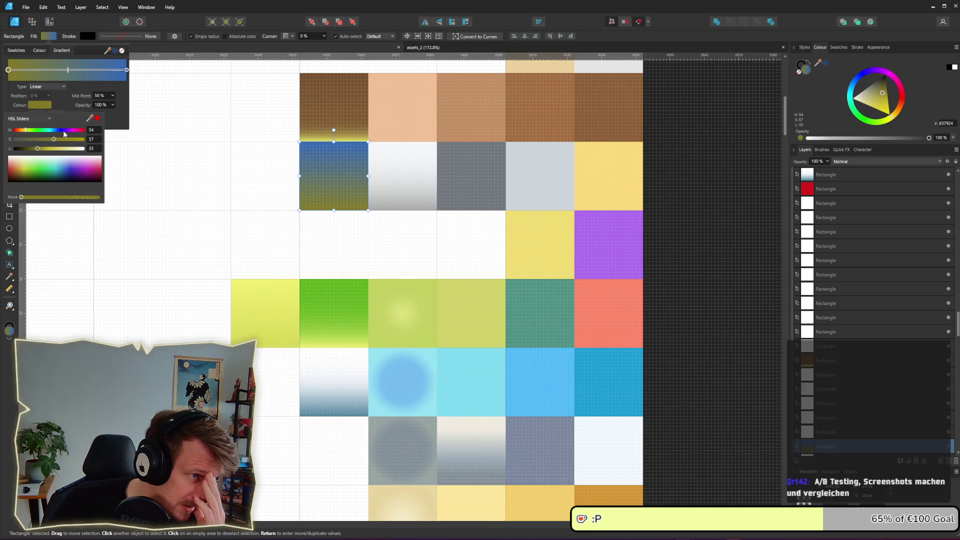
left_click(67, 131)
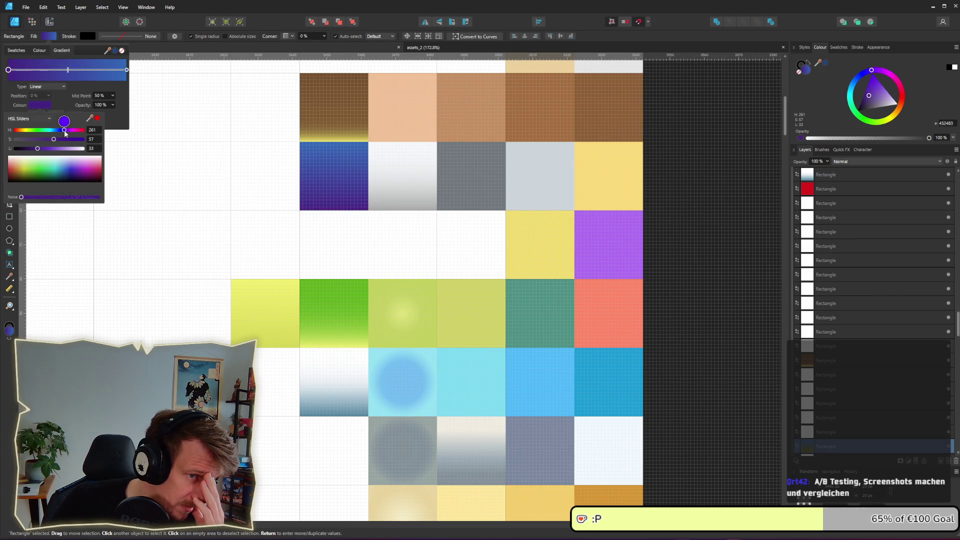
left_click(730, 236)
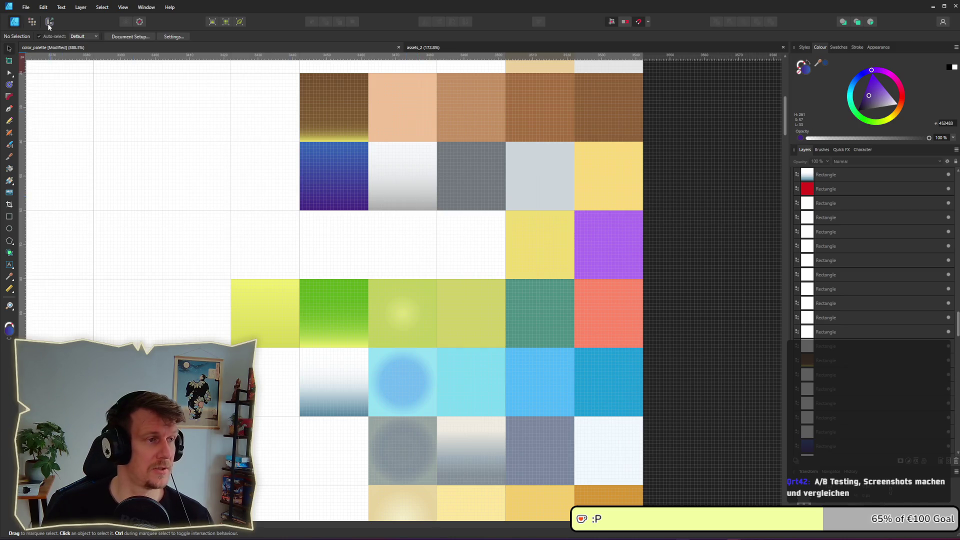
Step: Re-export the slice over color_palette.png, then switch to the running game
left_click(49, 23)
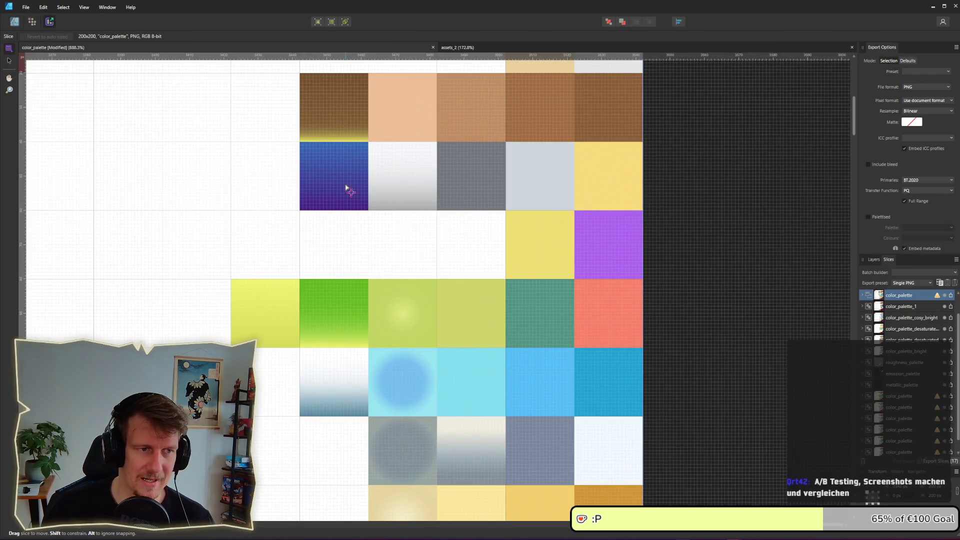
left_click(951, 296)
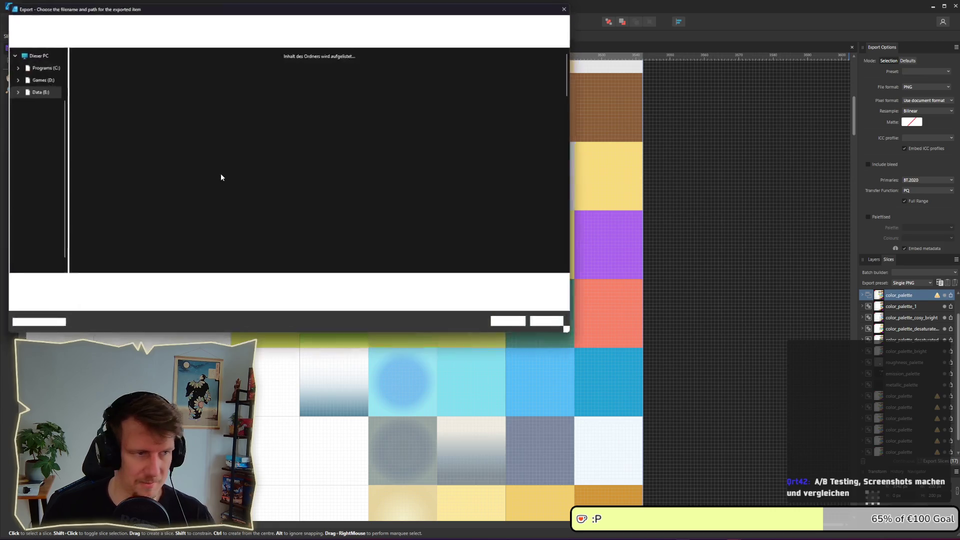
key("BackSpace")
key("BackSpace")
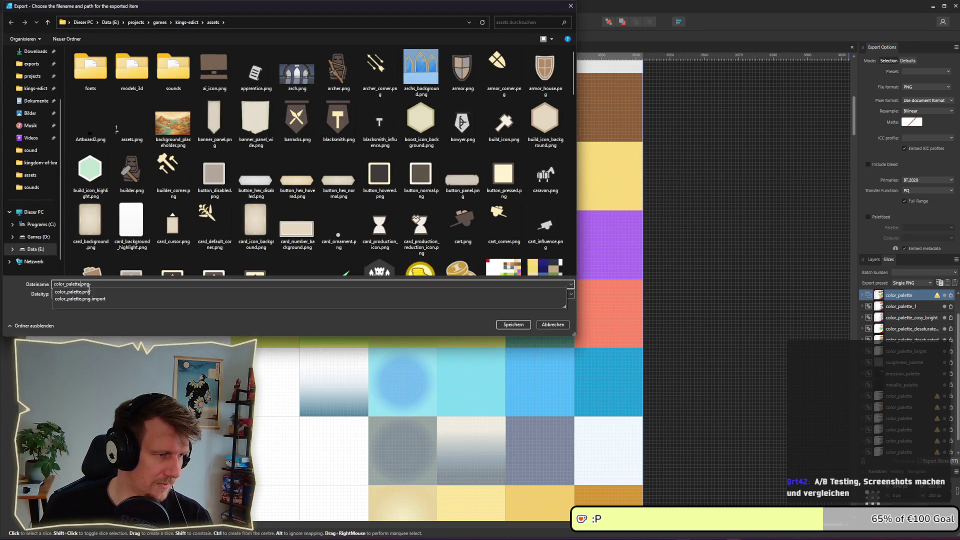
key("Return")
key("j")
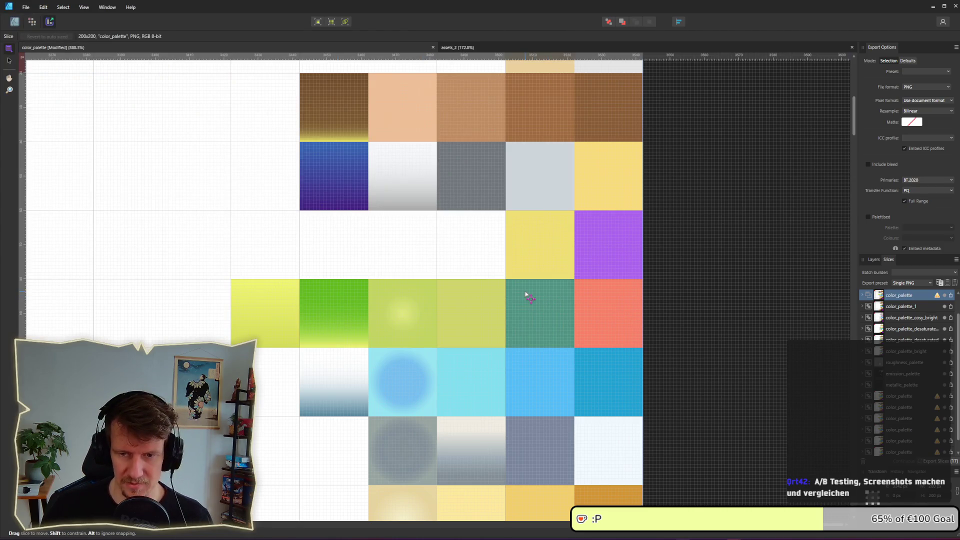
key("alt+Tab")
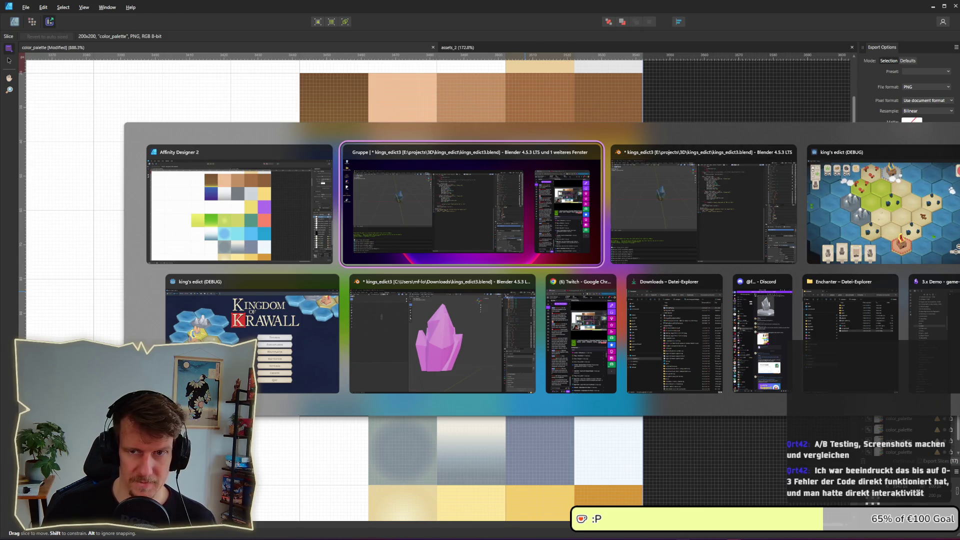
key("alt+Tab")
key("alt+Tab")
key("alt+Tab")
key("alt+Tab")
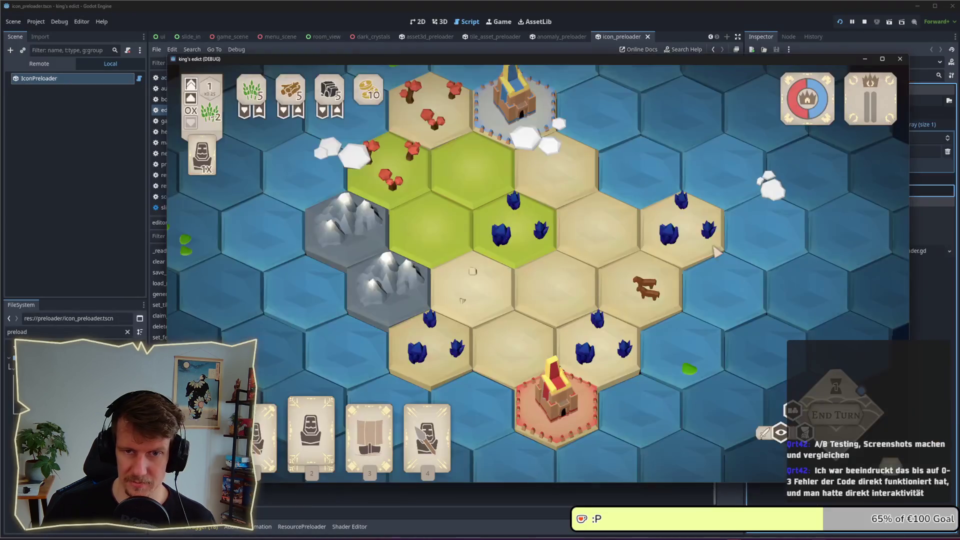
Step: Reposition the game window and zoom the hex map to check the dark blue-purple crystals
scroll(605, 273, "down", 3)
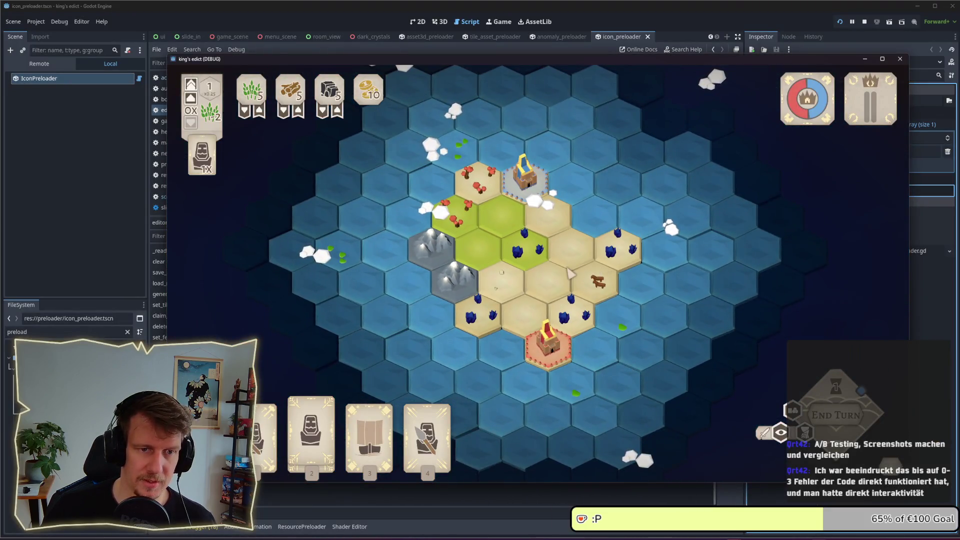
scroll(570, 272, "up", 2)
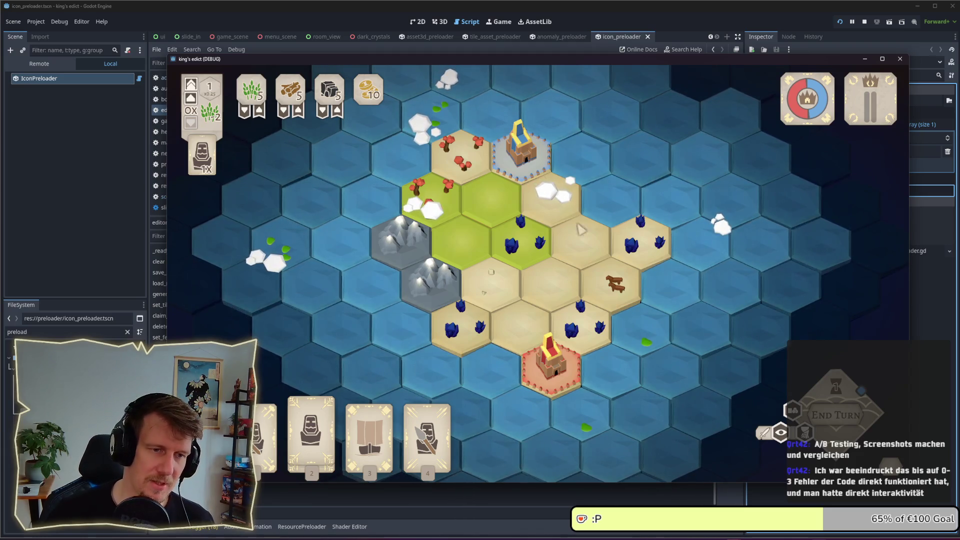
left_click_drag(548, 60, 440, 40)
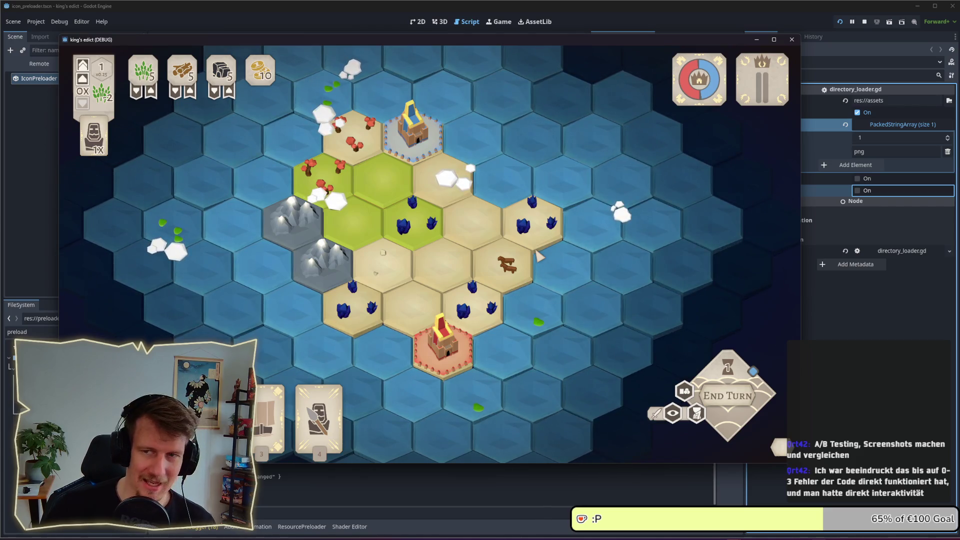
left_click_drag(499, 43, 542, 47)
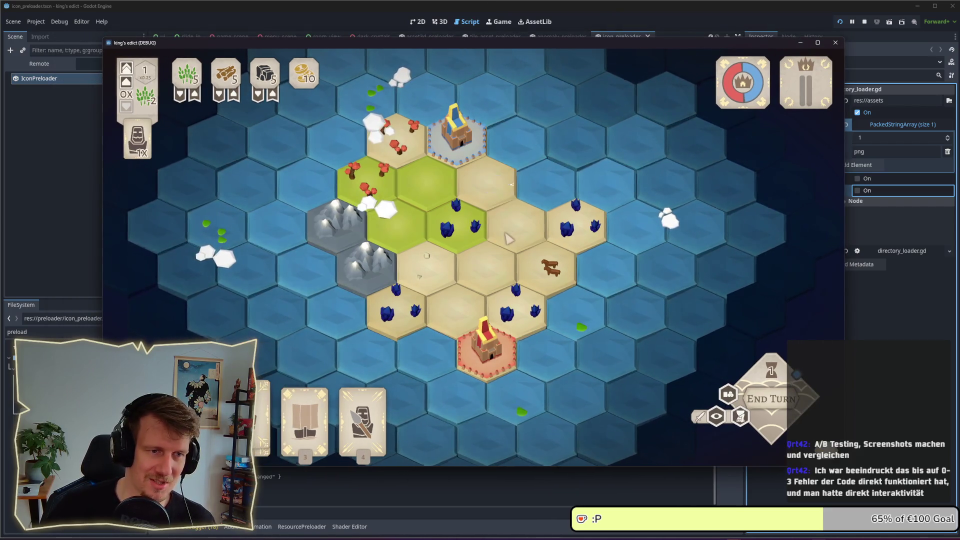
scroll(500, 283, "down", 2)
scroll(499, 283, "up", 2)
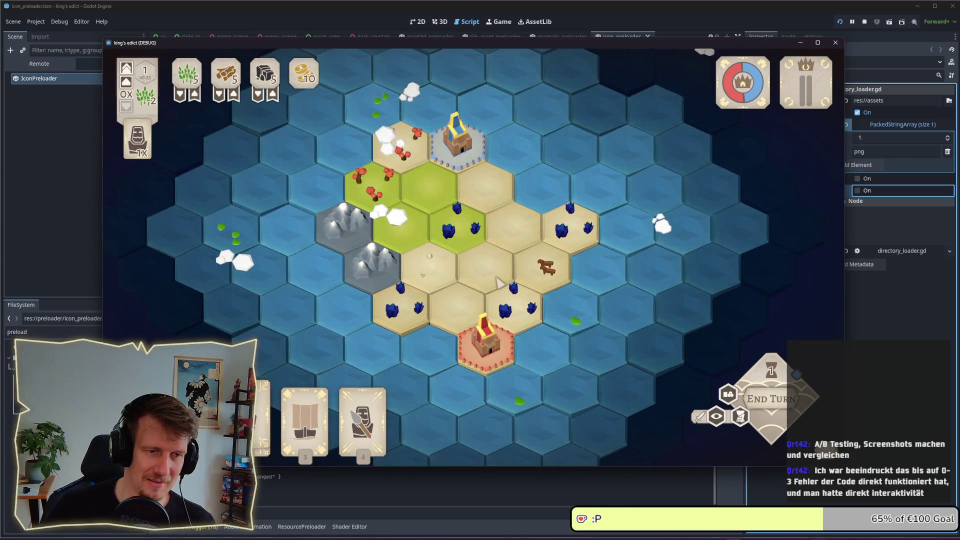
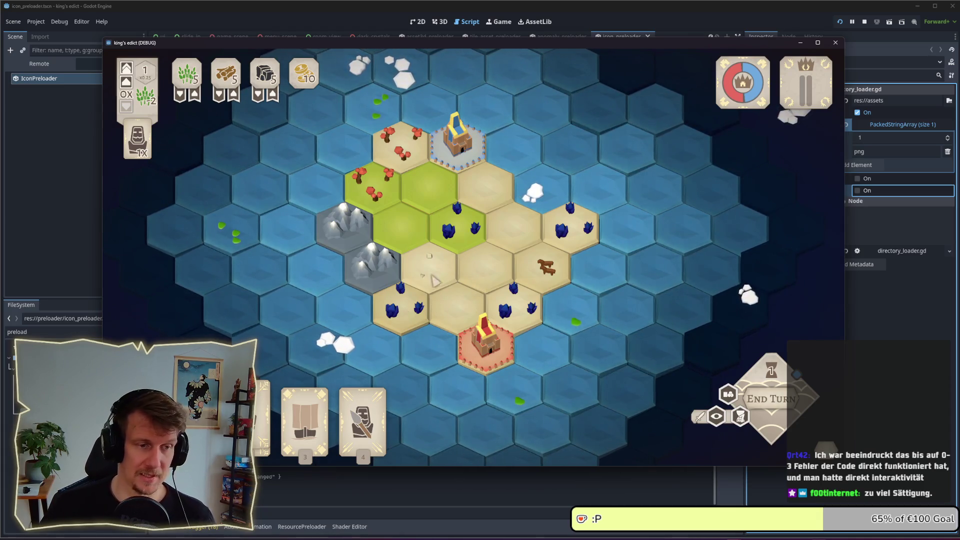
Step: Zoom and pan around the game's hex map, then switch to the colour palette in Affinity Designer
scroll(451, 271, "up", 2)
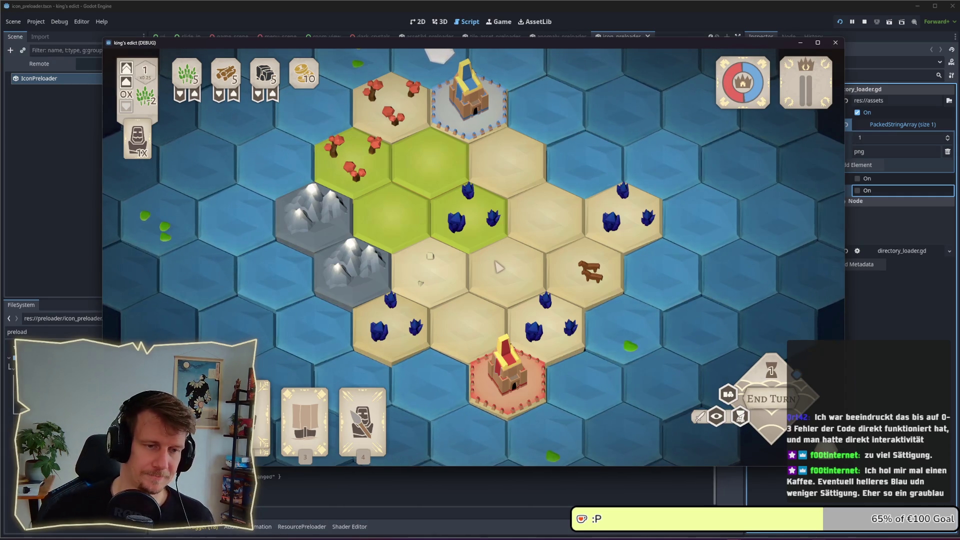
scroll(499, 267, "down", 2)
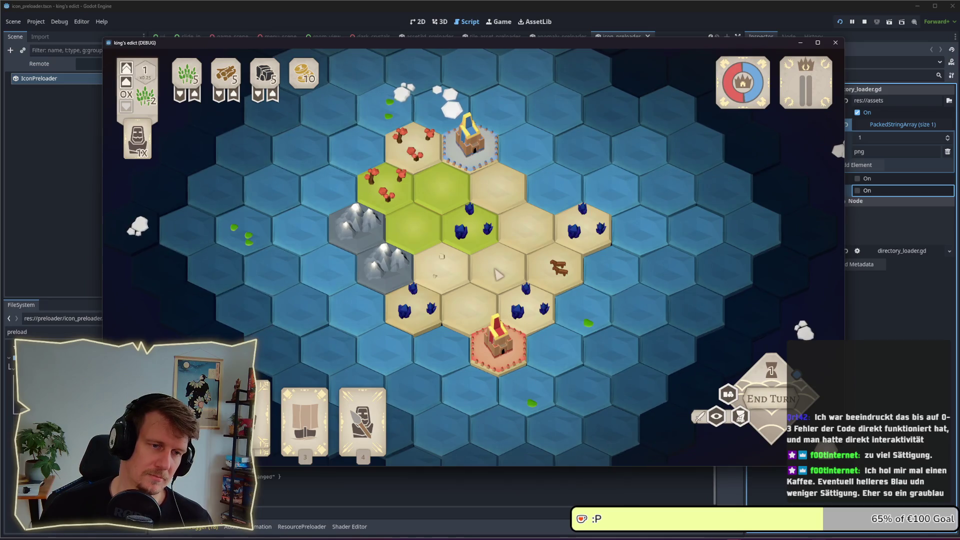
scroll(473, 282, "up", 2)
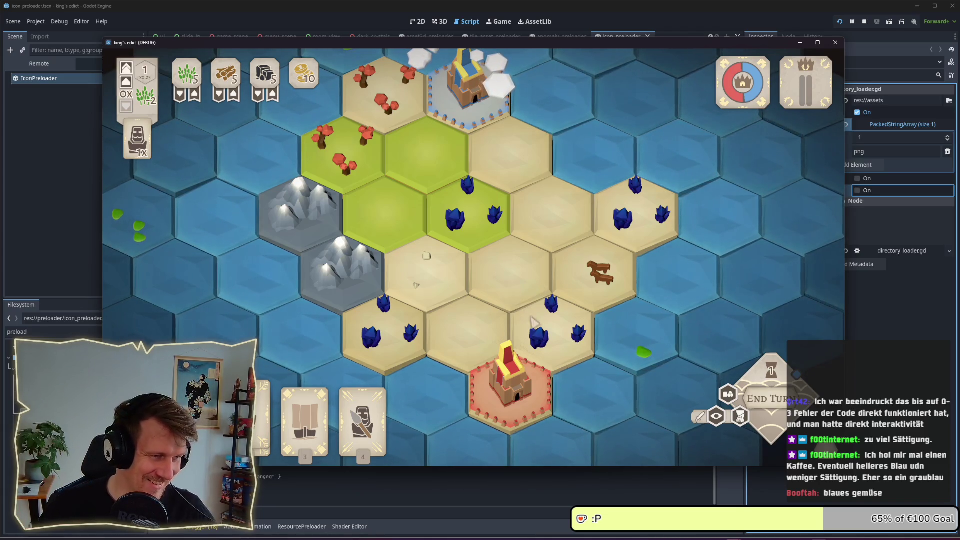
key("d")
key("s")
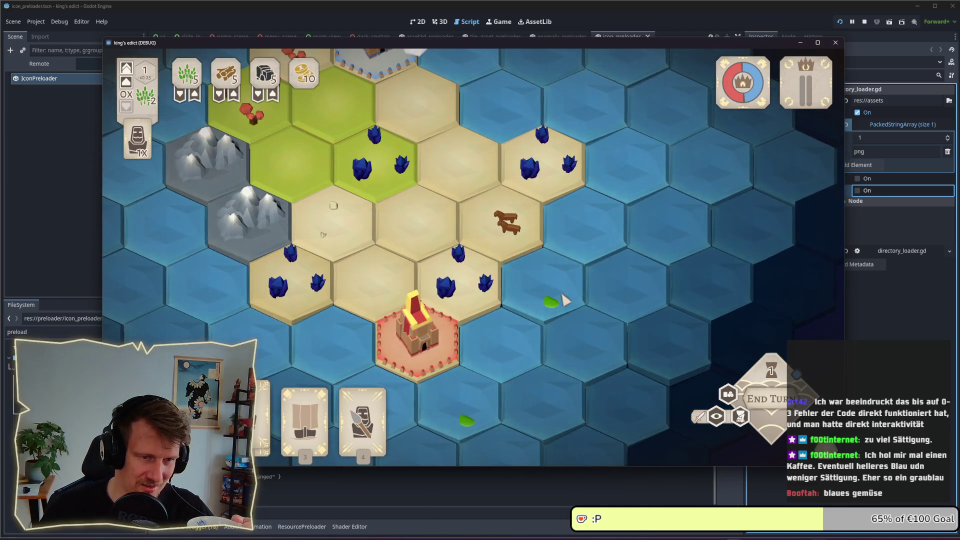
key("a")
key("w")
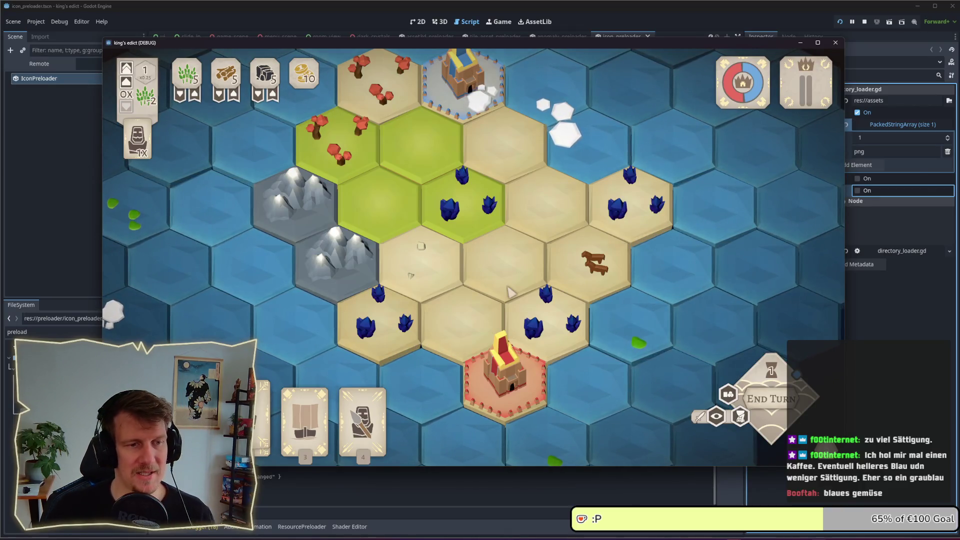
key("alt+Tab")
scroll(53, 79, "up", 2)
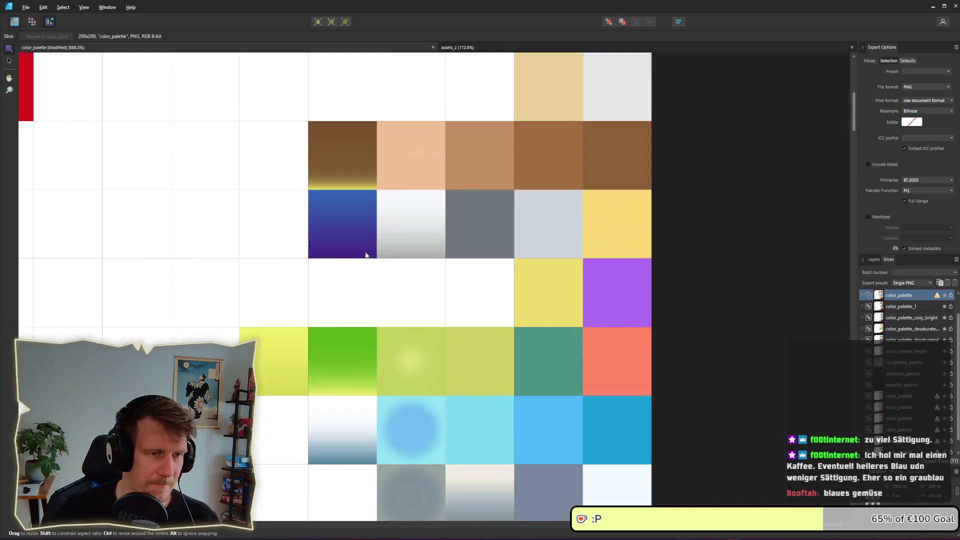
Step: In the Designer persona, select the orange, purple and blue-gradient swatches and inspect their fills
key("ctrl+1")
left_click(614, 346)
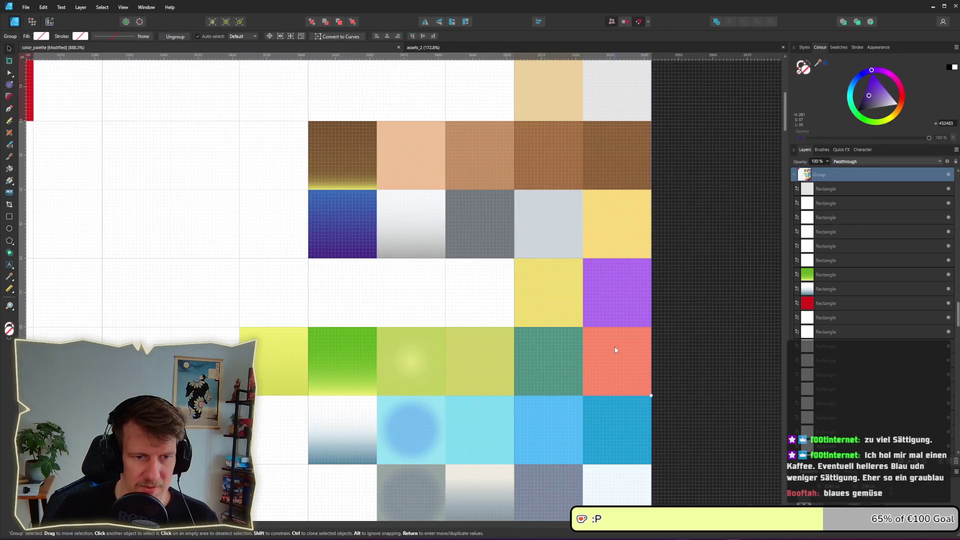
double_click(618, 365)
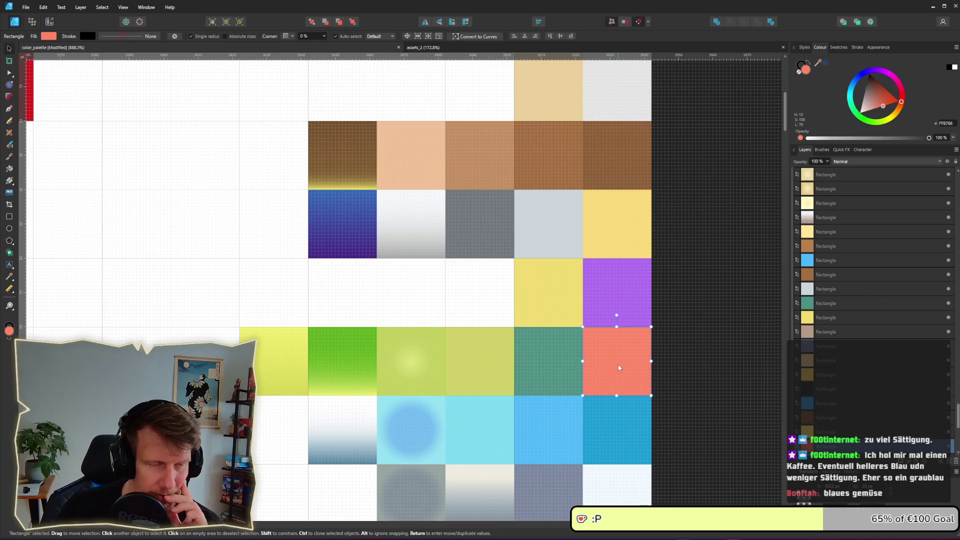
left_click(53, 37)
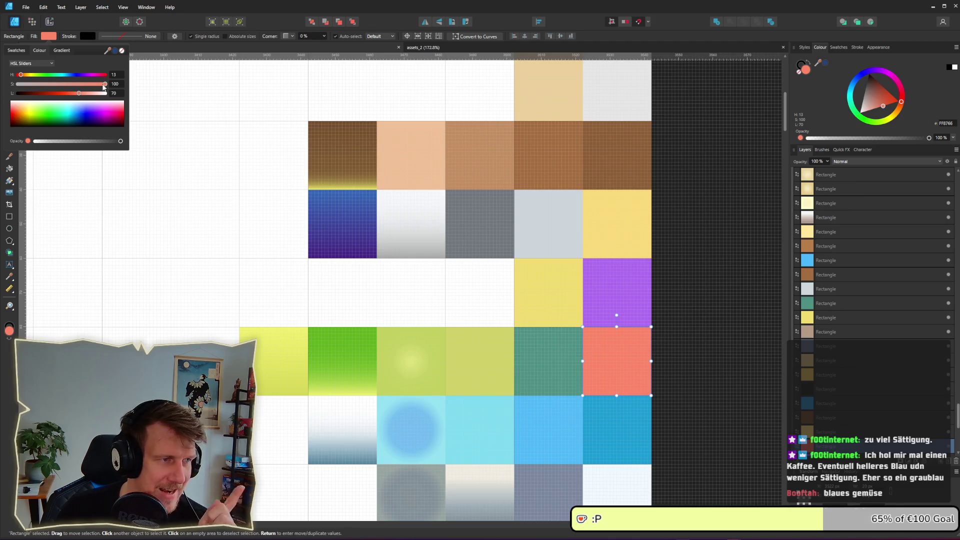
left_click(601, 305)
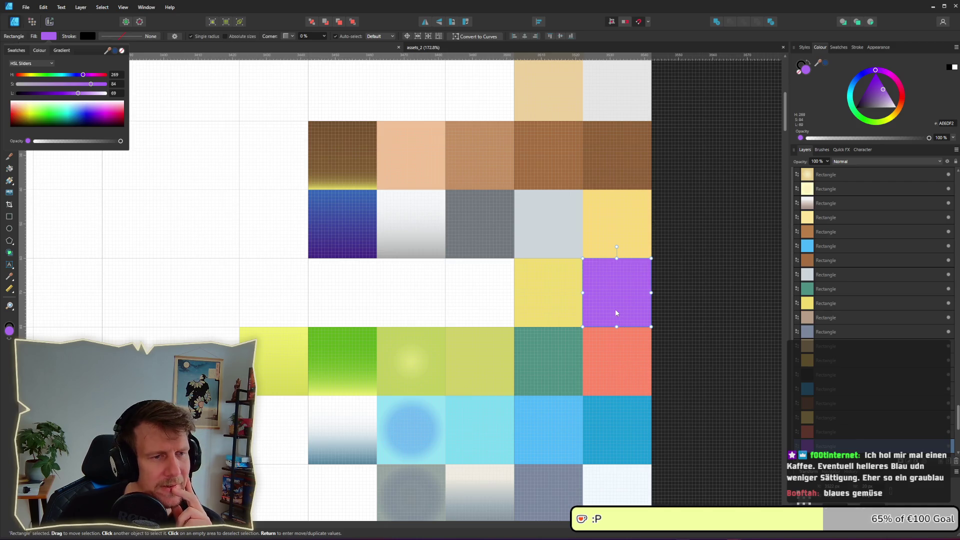
left_click(330, 217)
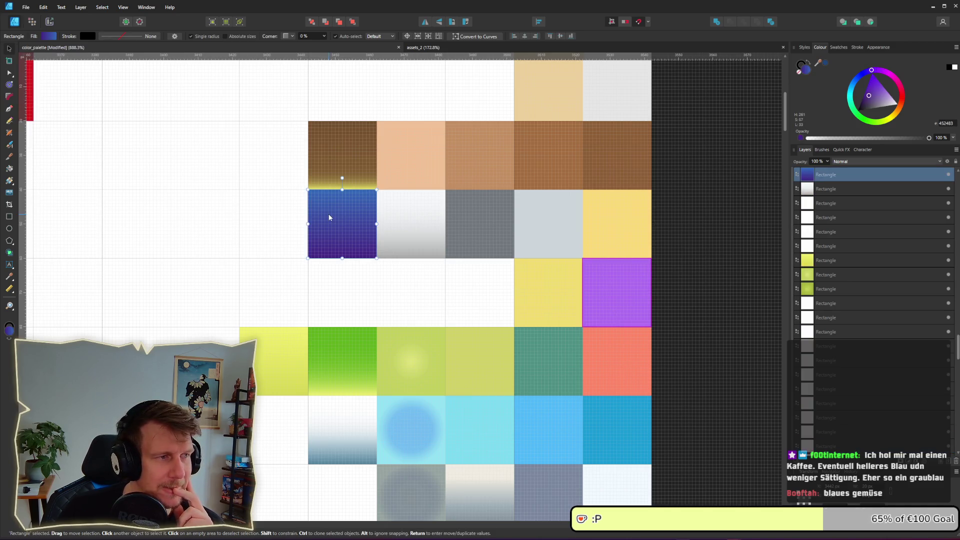
Step: Inspect the colour sliders of the gradient's right end stop, comparing with the running game
left_click(49, 36)
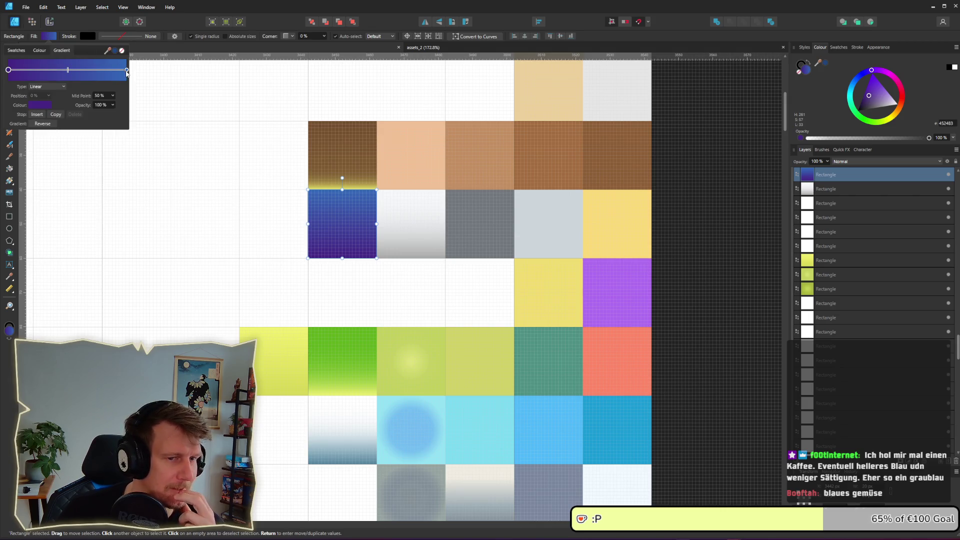
left_click(127, 71)
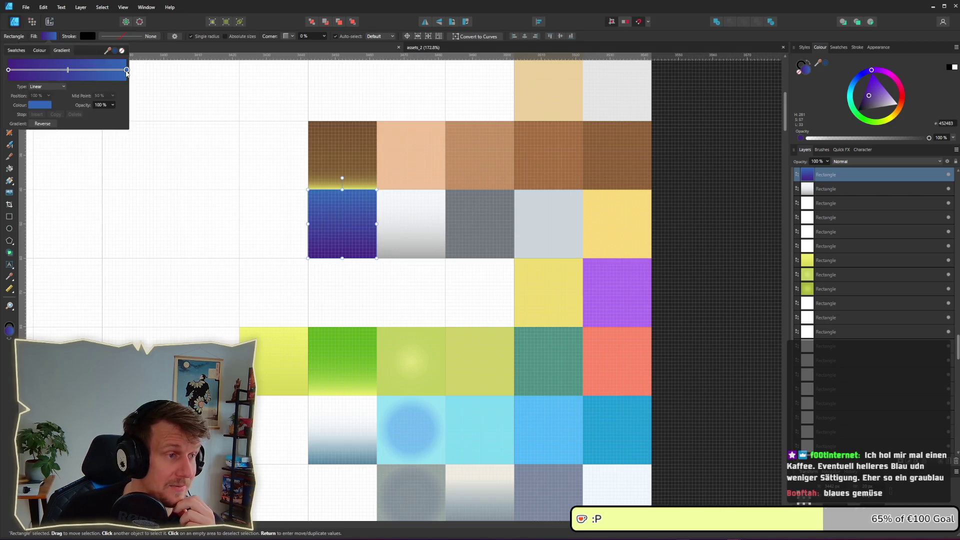
left_click(43, 105)
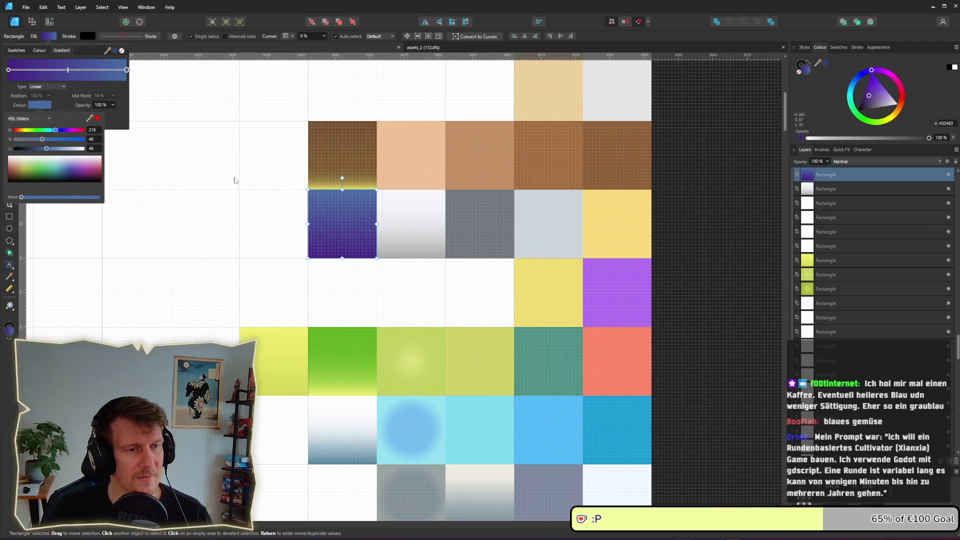
key("alt+Tab")
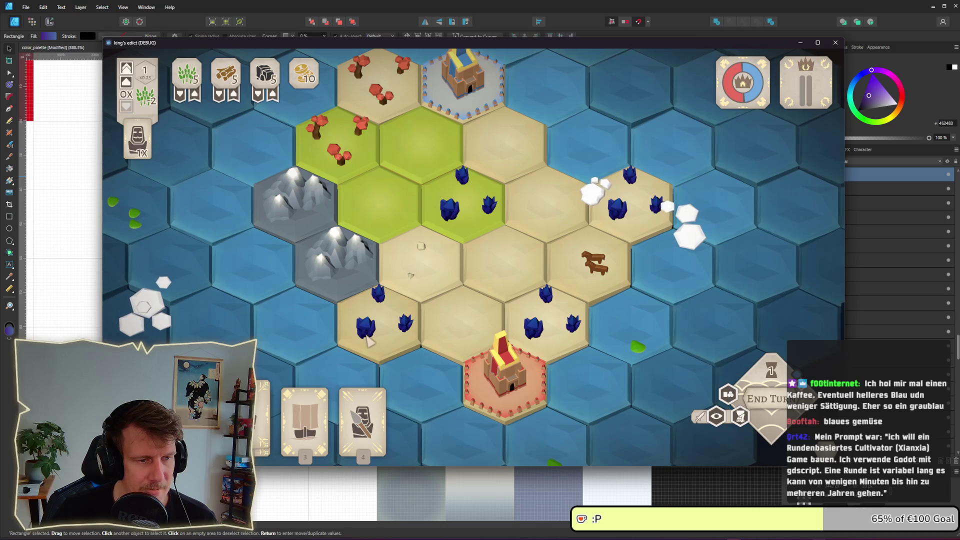
key("alt+Tab")
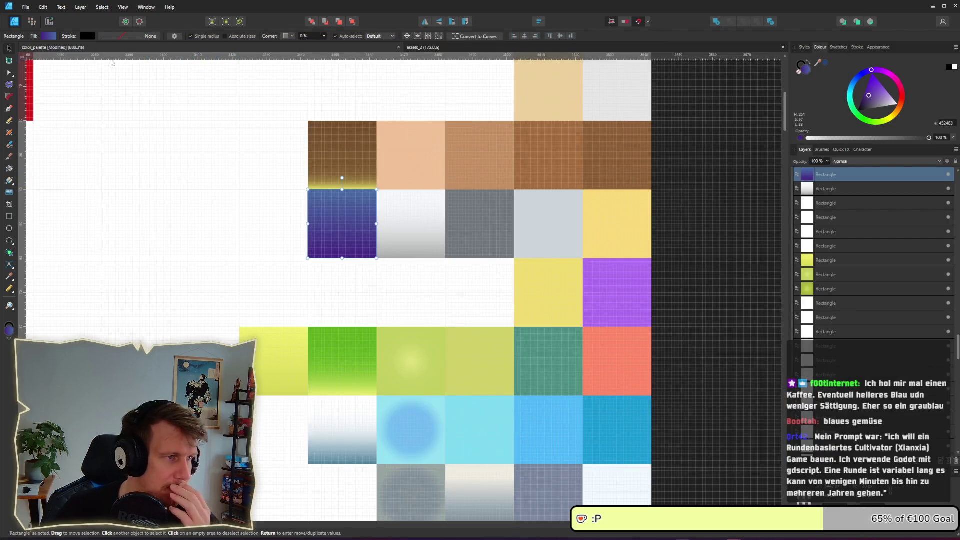
Step: Select the gradient's left stop and take a screen capture of the game for comparison
left_click(49, 36)
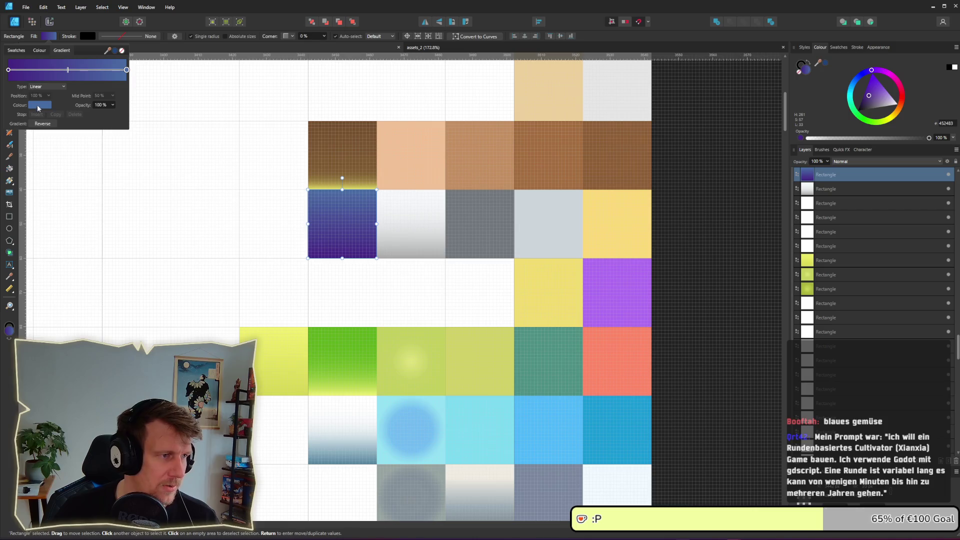
left_click(9, 70)
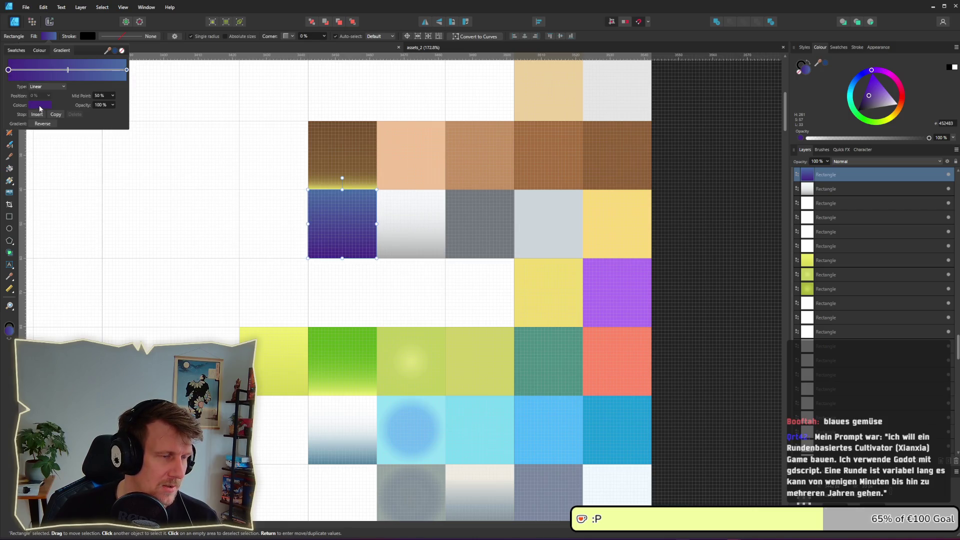
key("alt+Tab")
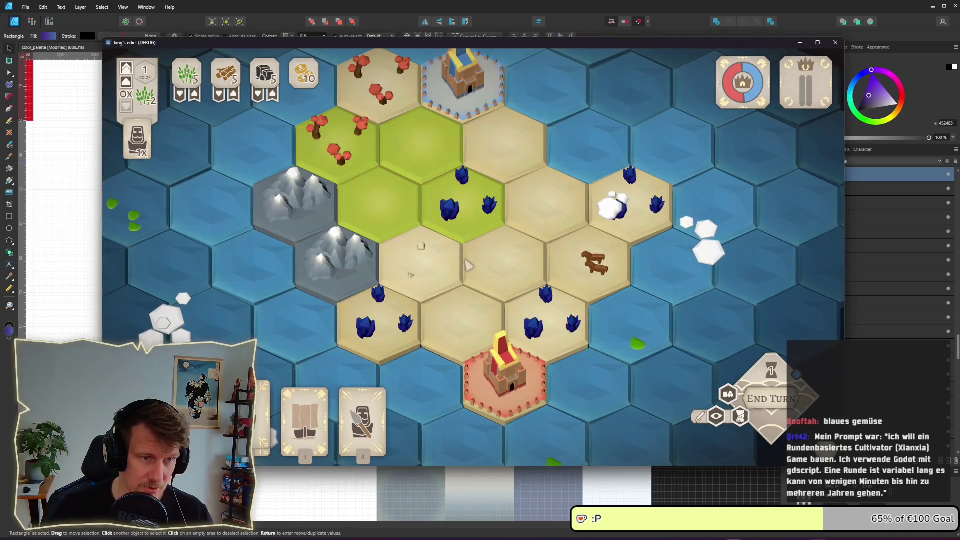
key("super+shift+s")
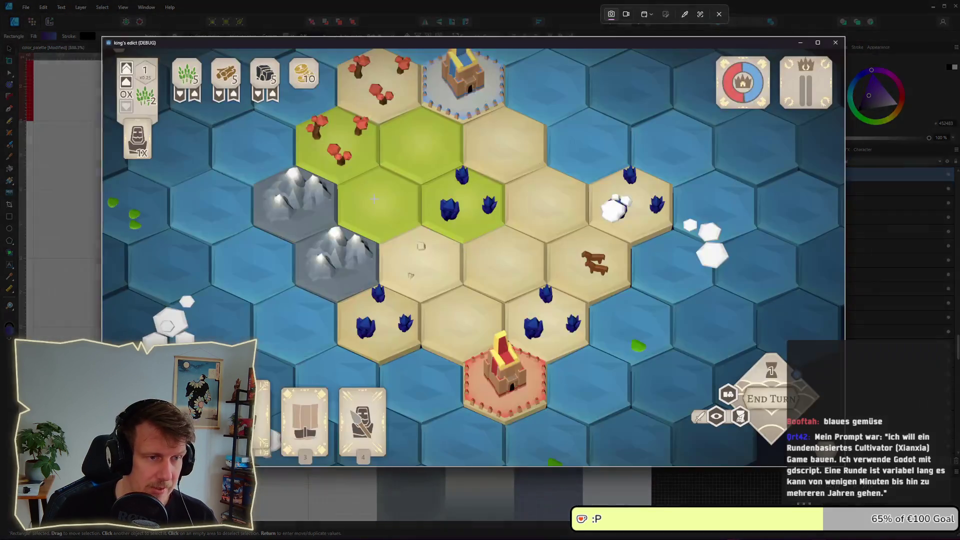
left_click_drag(206, 123, 420, 270)
key("alt+Tab")
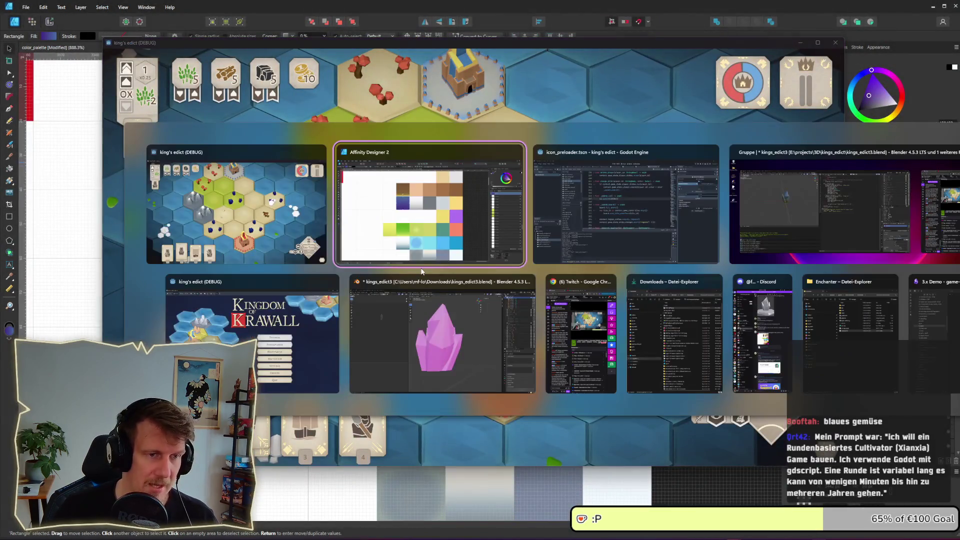
Step: Raise the left purple stop's Lightness to about 50 and return to the export view
left_click(48, 36)
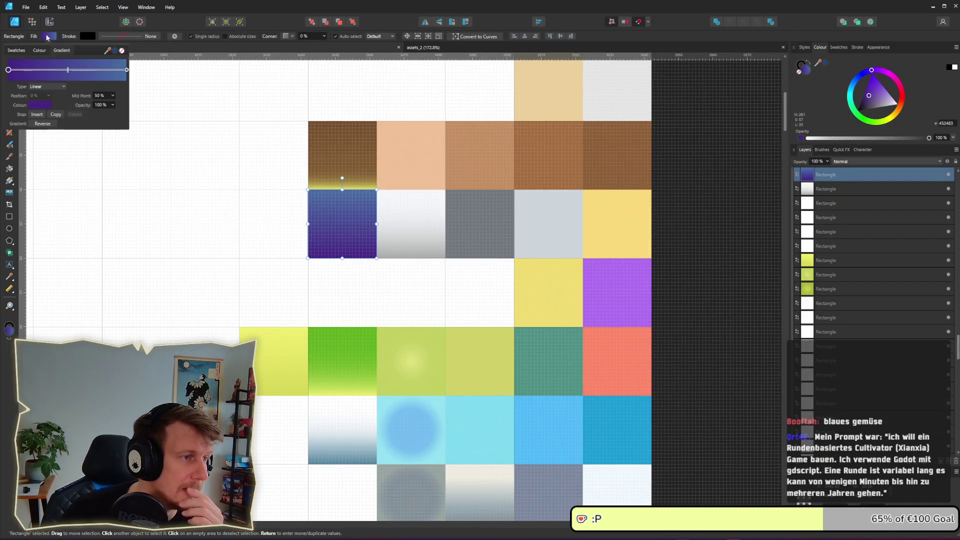
left_click(40, 106)
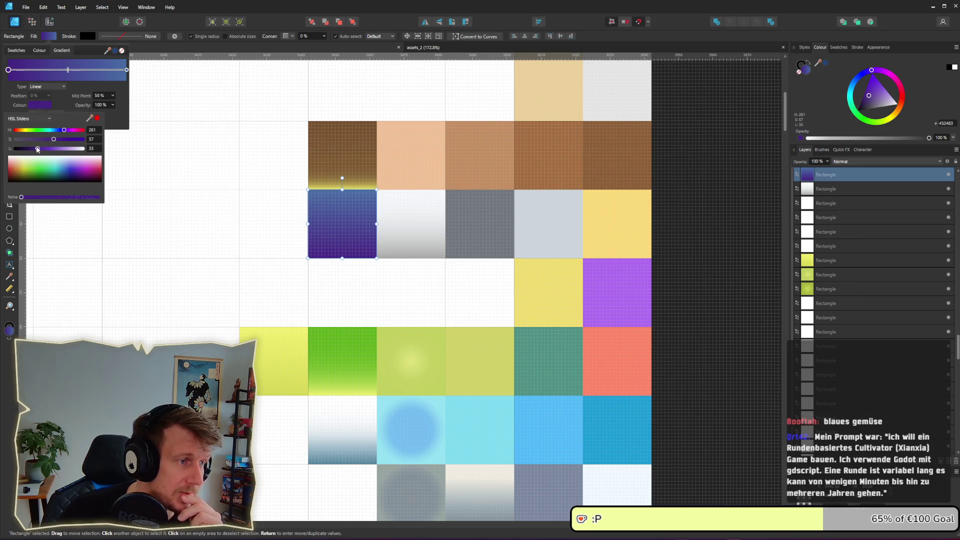
left_click_drag(42, 151, 43, 151)
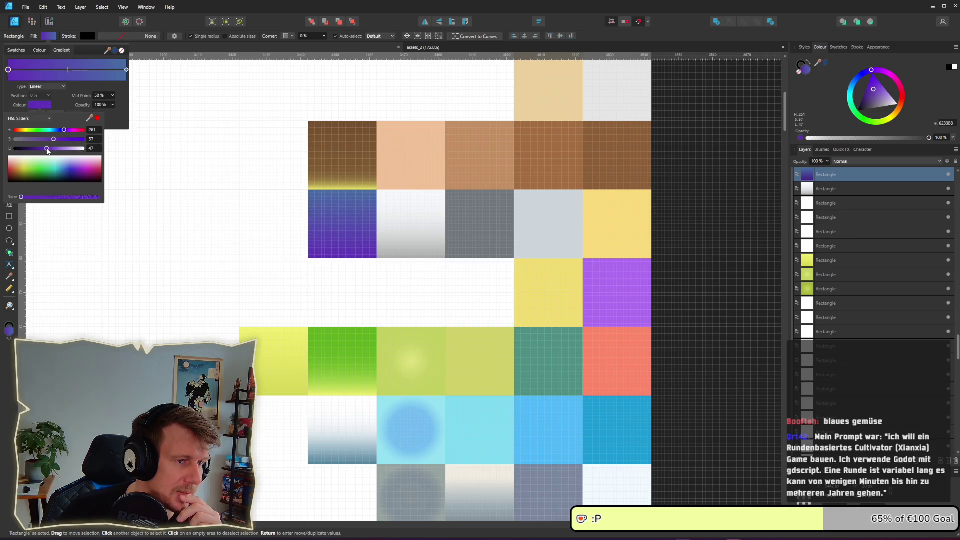
left_click_drag(48, 151, 48, 152)
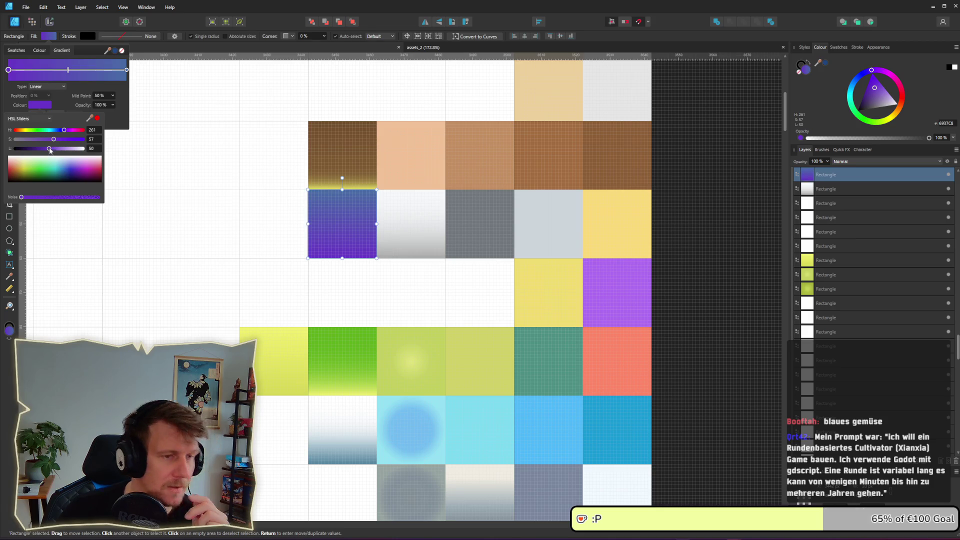
left_click(203, 212)
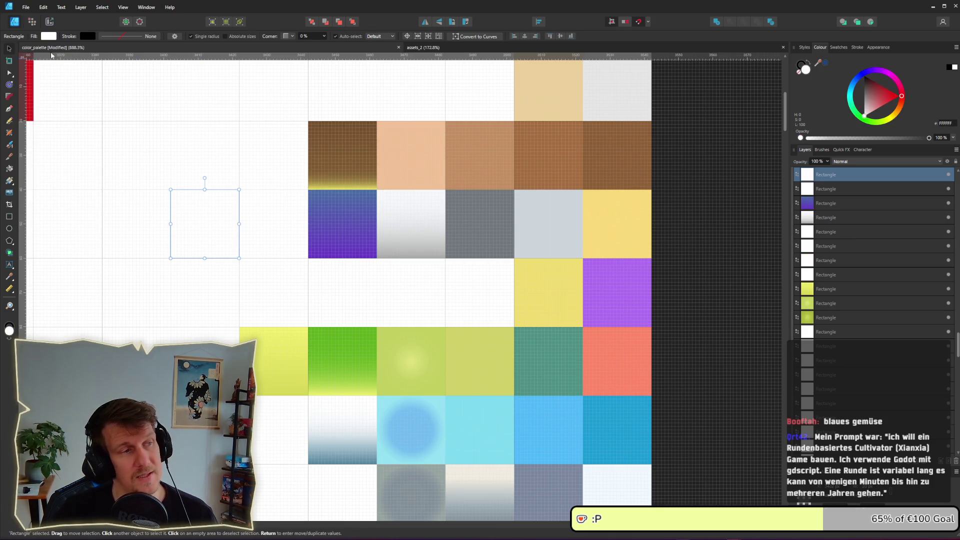
key("ctrl+3")
Step: Export the color_palette slice as PNG into assets, overwriting the existing file
left_click(358, 234)
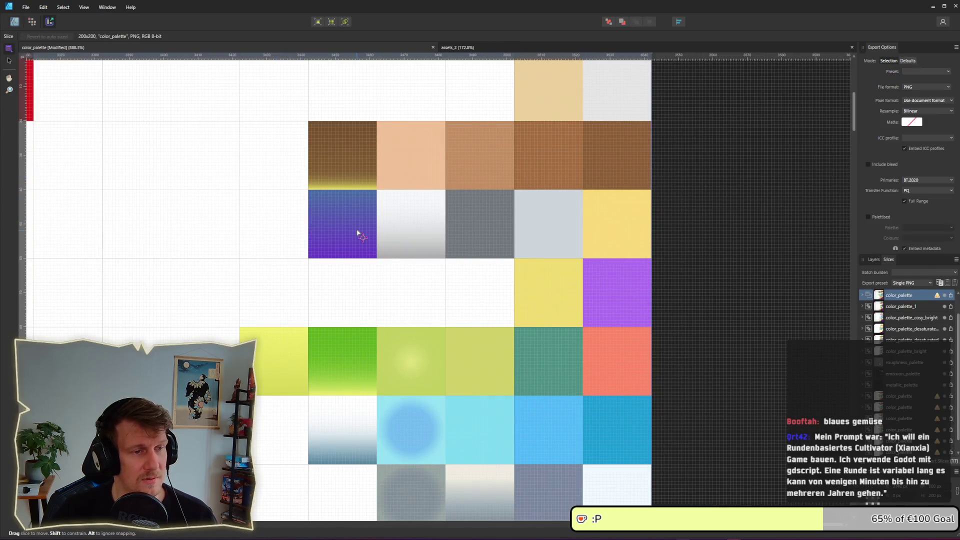
left_click(953, 298)
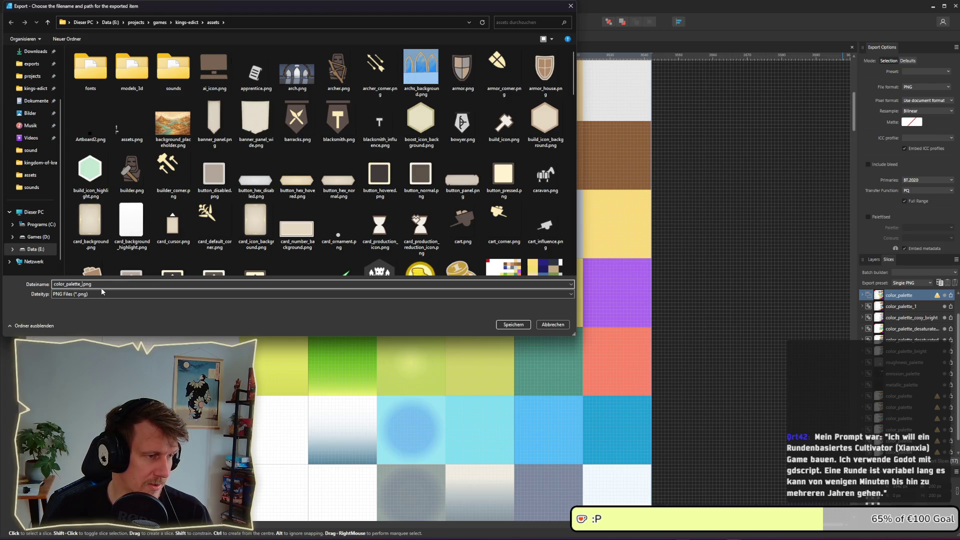
key("Return")
key("Return")
key("alt+Tab")
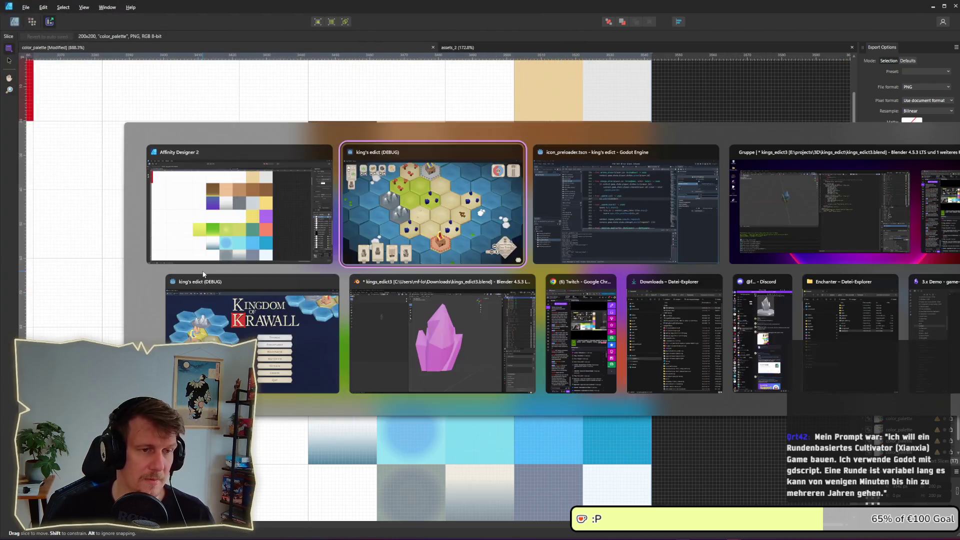
key("Tab")
key("alt+Tab")
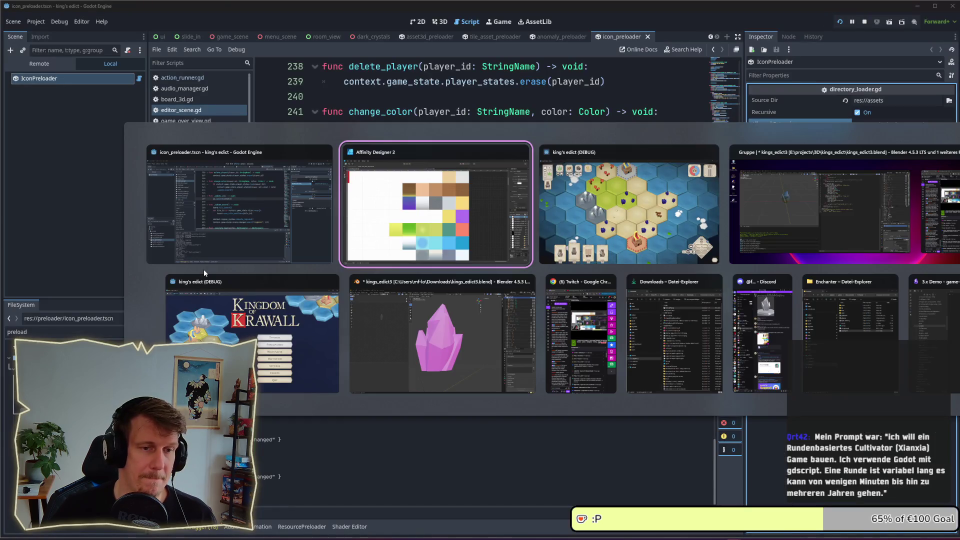
Step: Zoom and drag-pan the King's Edict hex map to reframe the island, then start a screen capture
key("Tab")
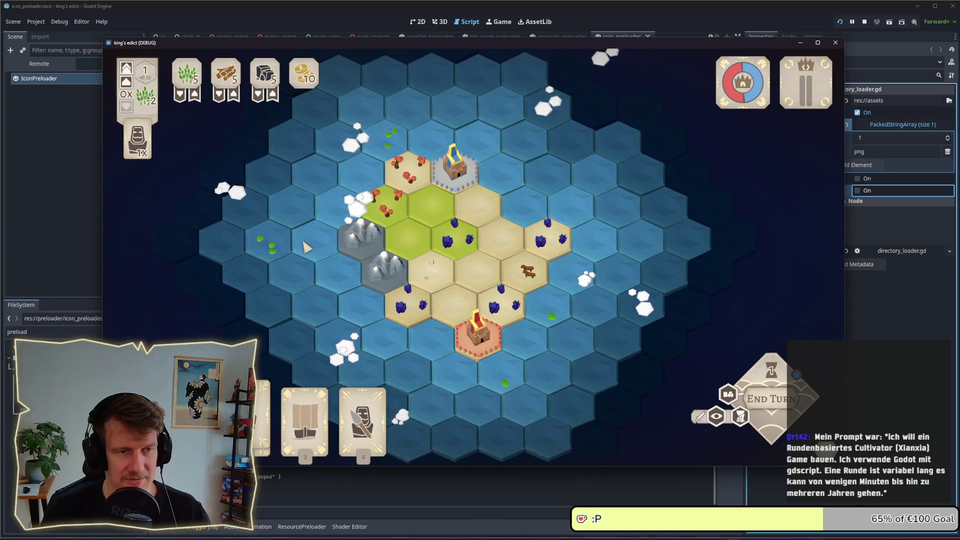
scroll(452, 282, "down", 3)
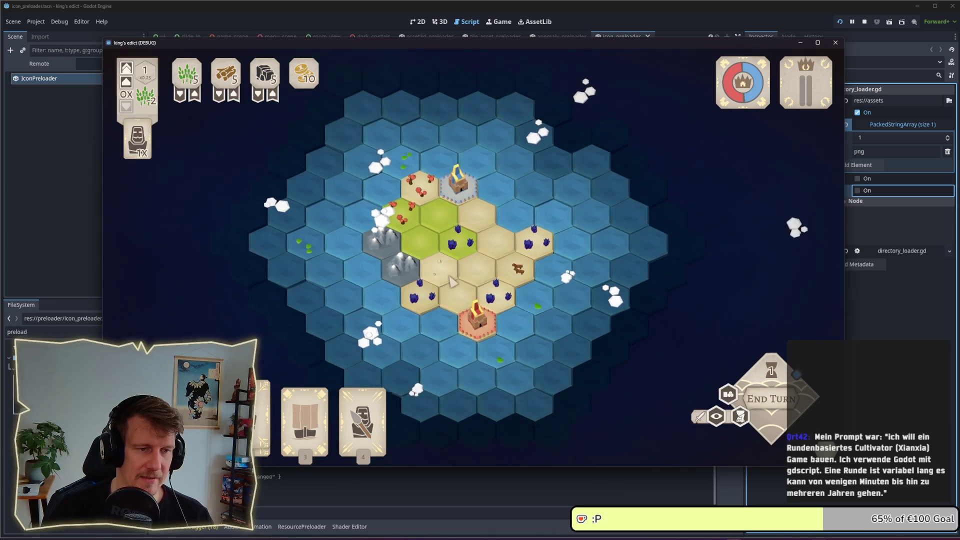
scroll(453, 281, "down", 2)
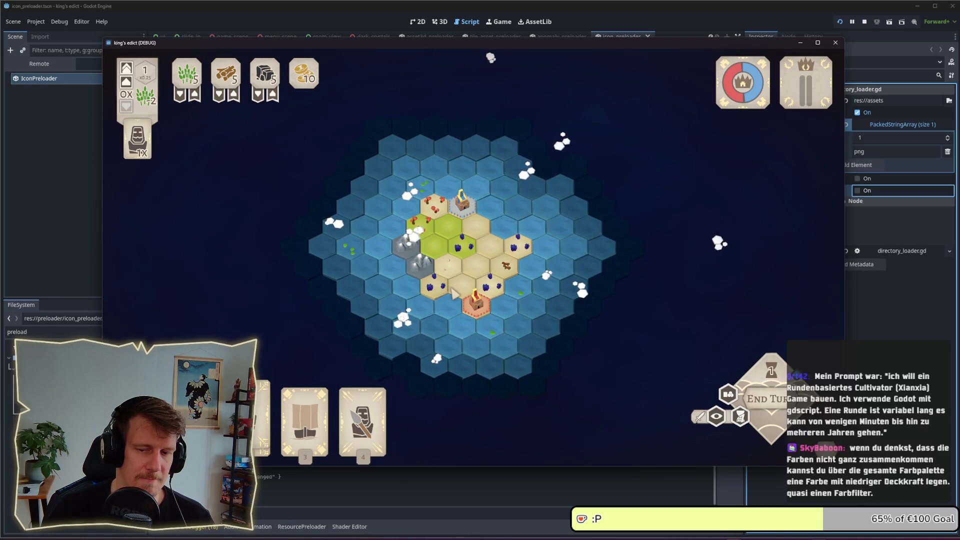
scroll(454, 294, "up", 4)
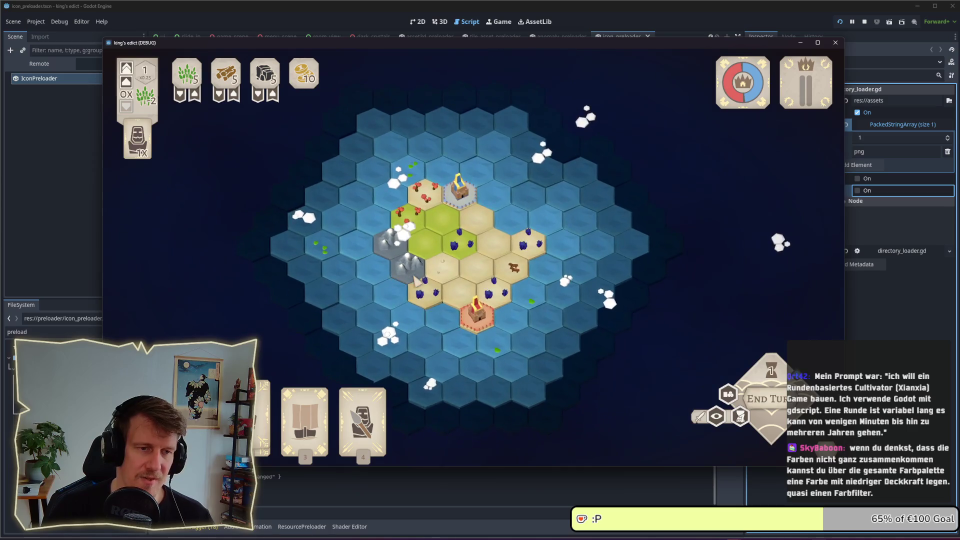
left_click_drag(425, 281, 437, 265)
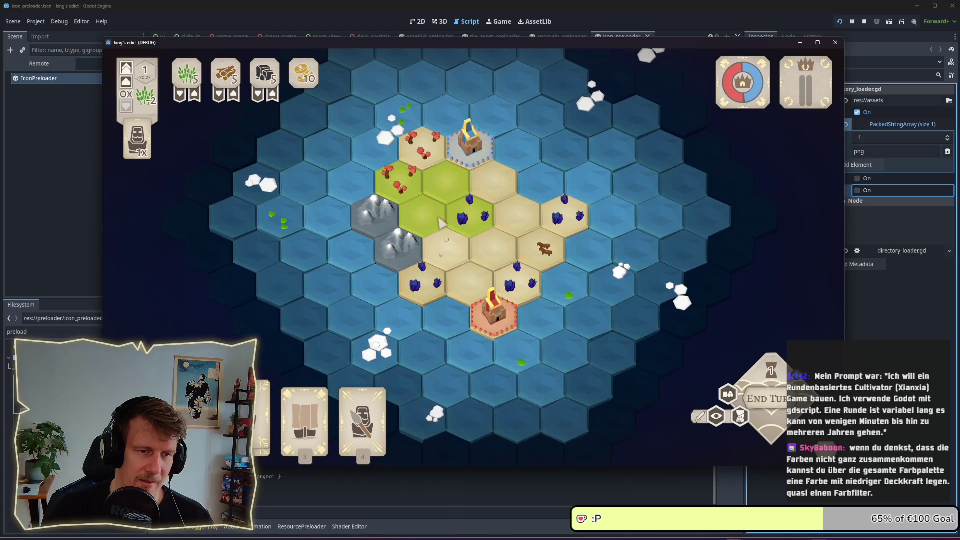
scroll(447, 222, "up", 3)
scroll(447, 222, "down", 3)
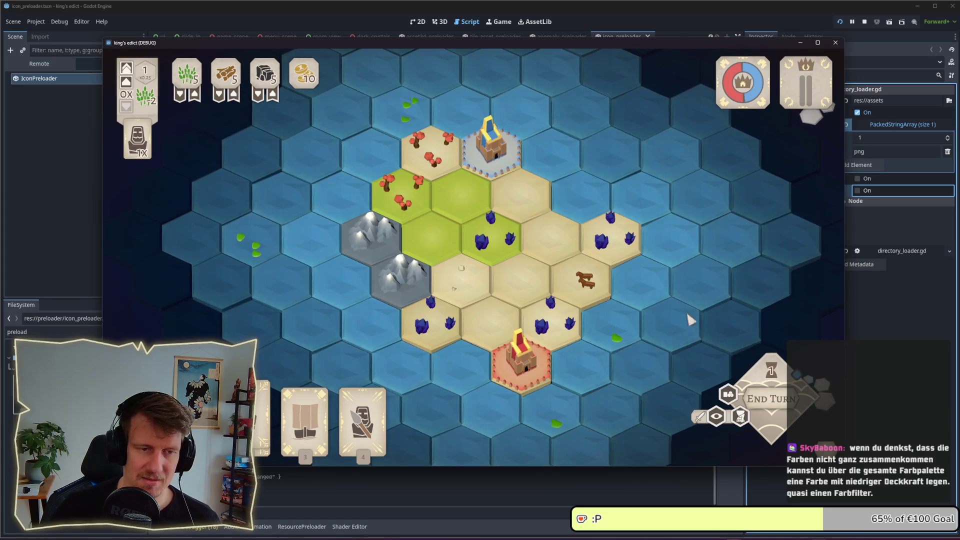
left_click_drag(629, 285, 591, 264)
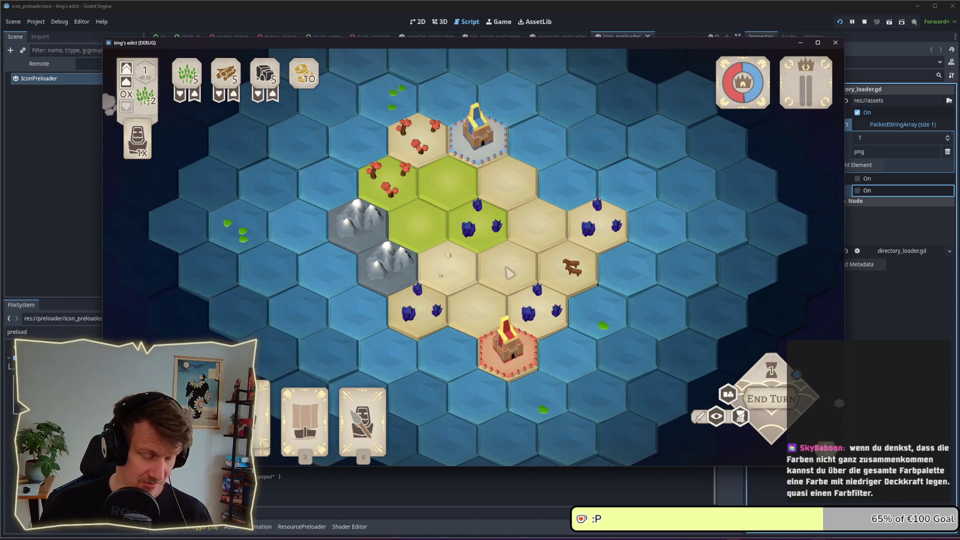
key("super+shift+s")
key("Escape")
scroll(500, 270, "up", 3)
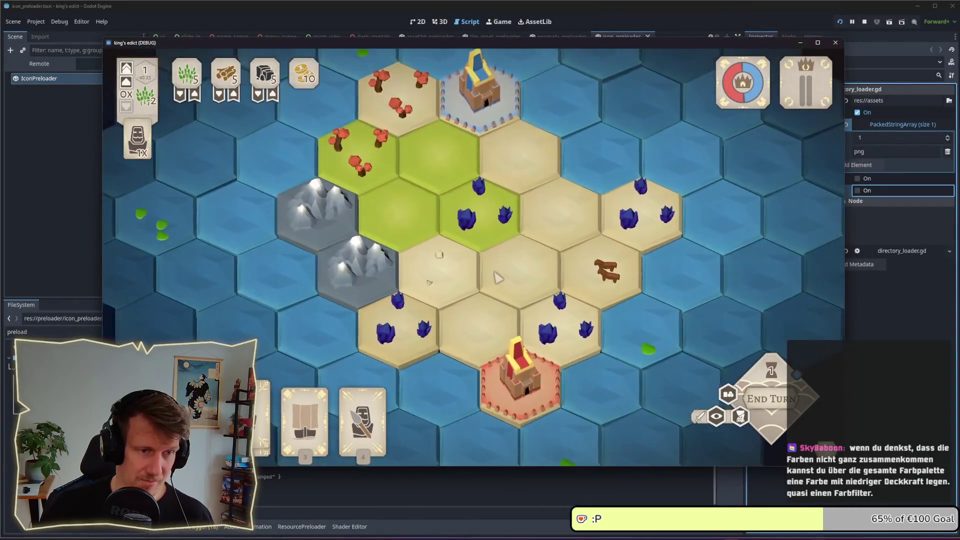
key("super+shift+s")
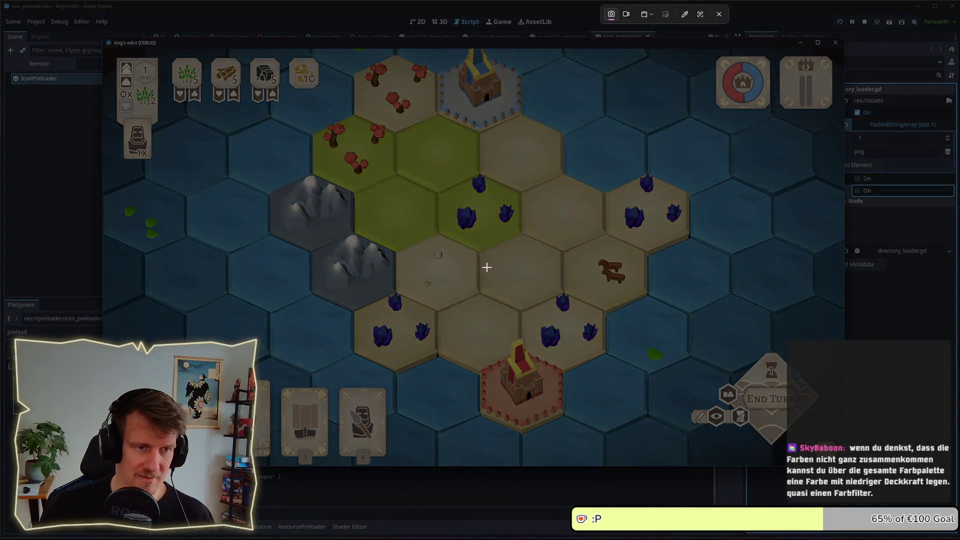
key("Escape")
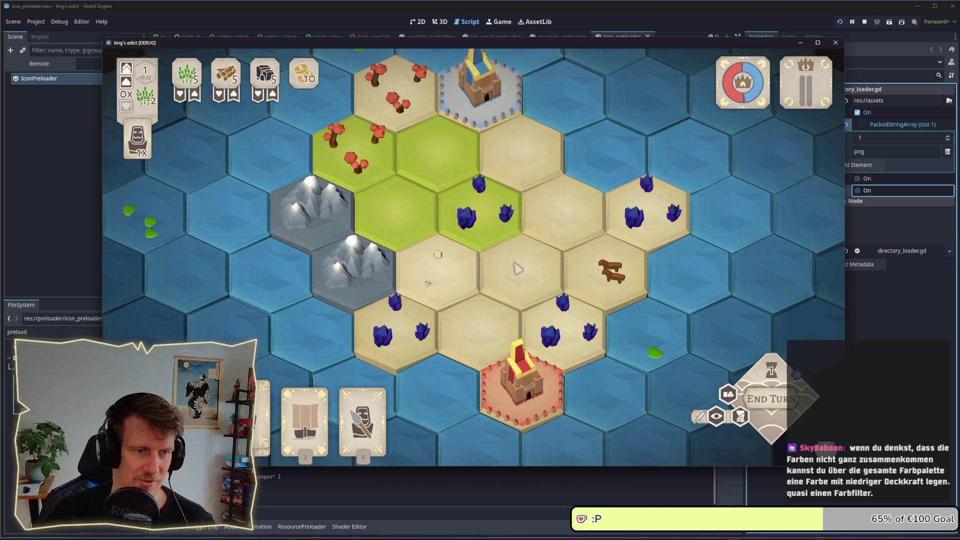
scroll(518, 278, "down", 2)
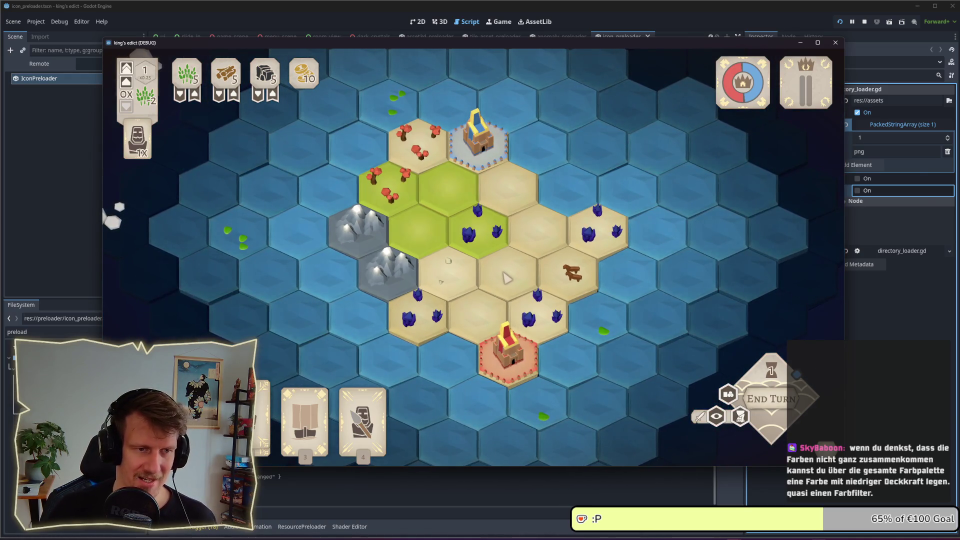
key("alt+Tab")
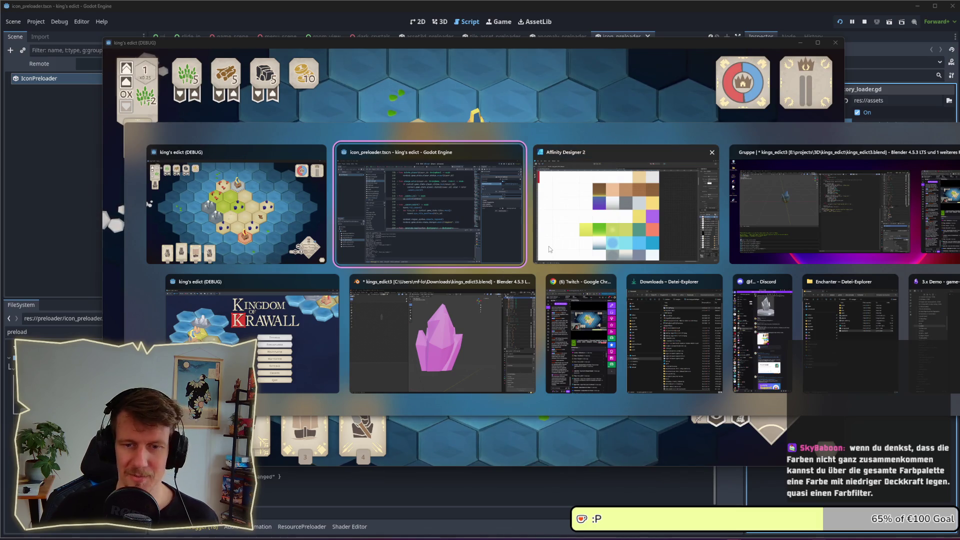
mouse_move(625, 208)
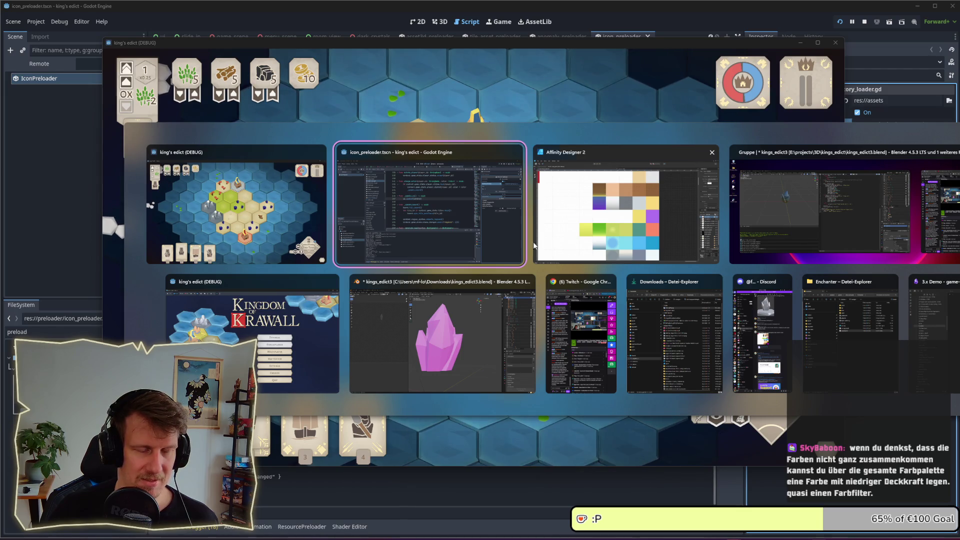
left_click(494, 114)
scroll(495, 189, "down", 2)
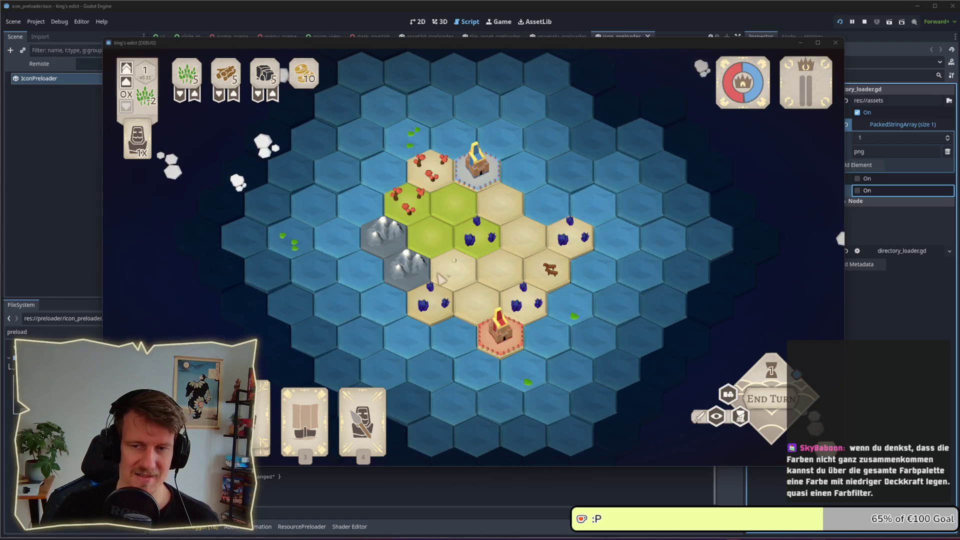
key("s")
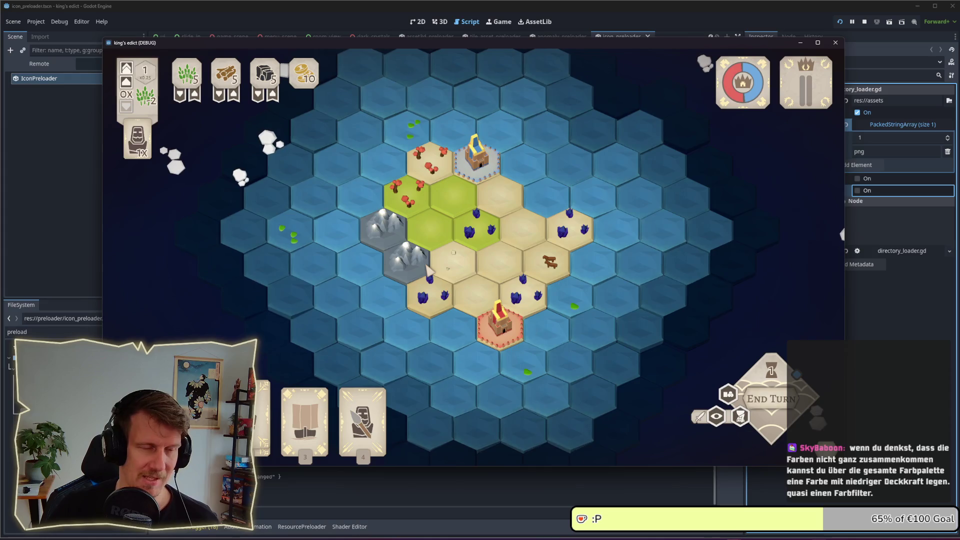
key("alt+Tab")
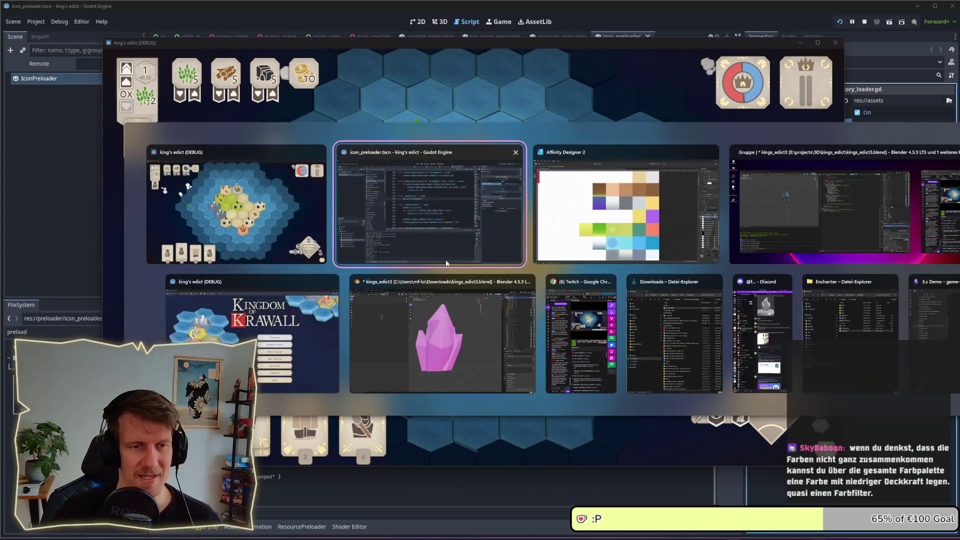
Step: In the Designer persona, select the blue-purple gradient square inside the palette group
key("alt+Tab")
left_click(14, 21)
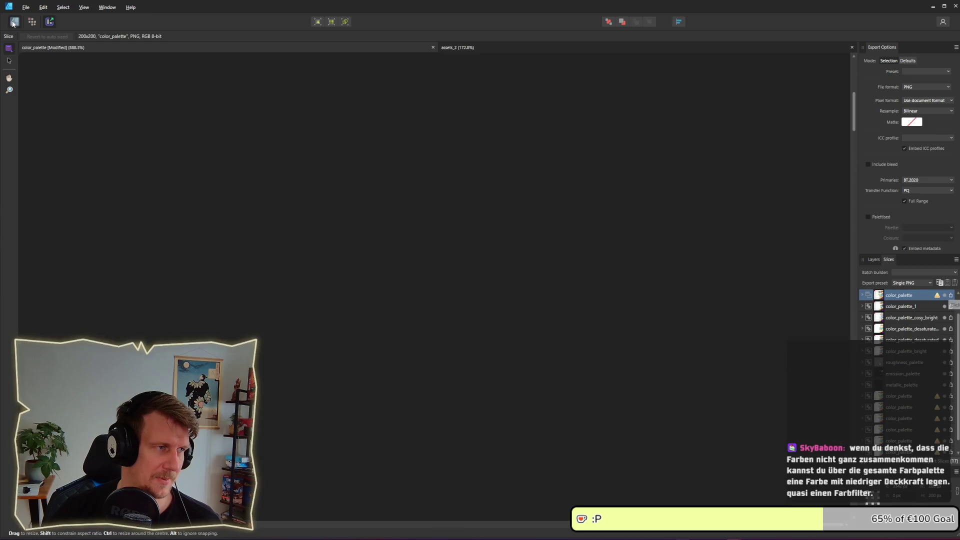
left_click(348, 220)
double_click(348, 227)
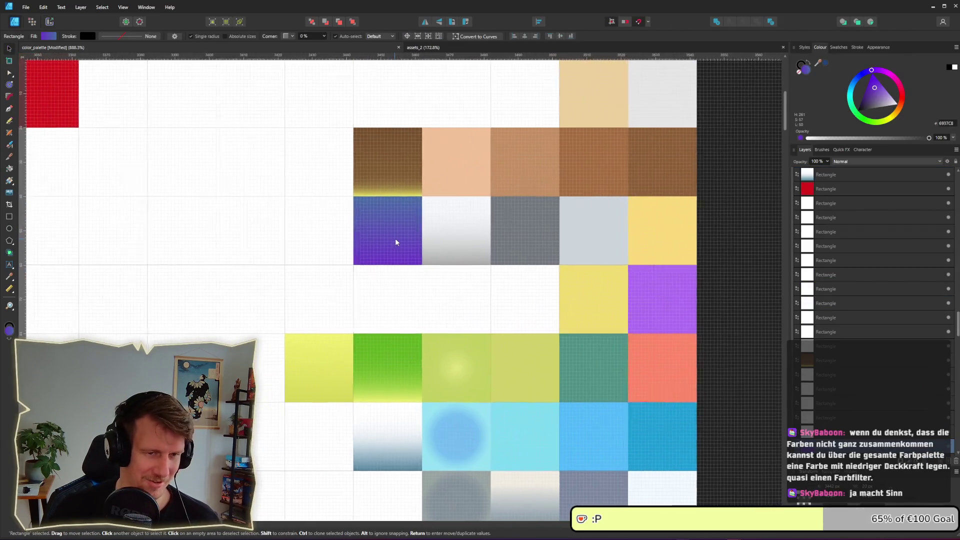
left_click_drag(349, 228, 393, 242)
scroll(394, 242, "up", 1)
Step: Show the HSL sliders for the square's blue right-end gradient stop
left_click(49, 36)
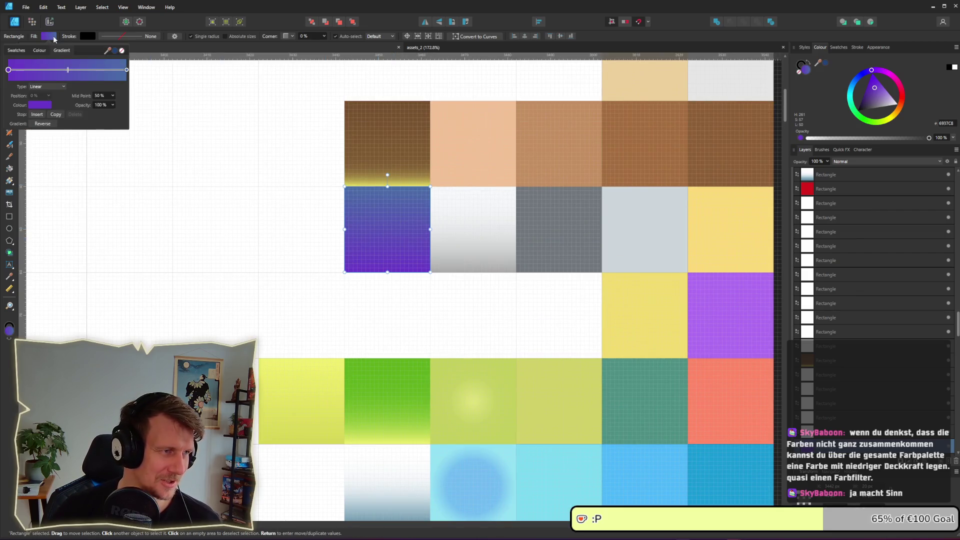
left_click(126, 70)
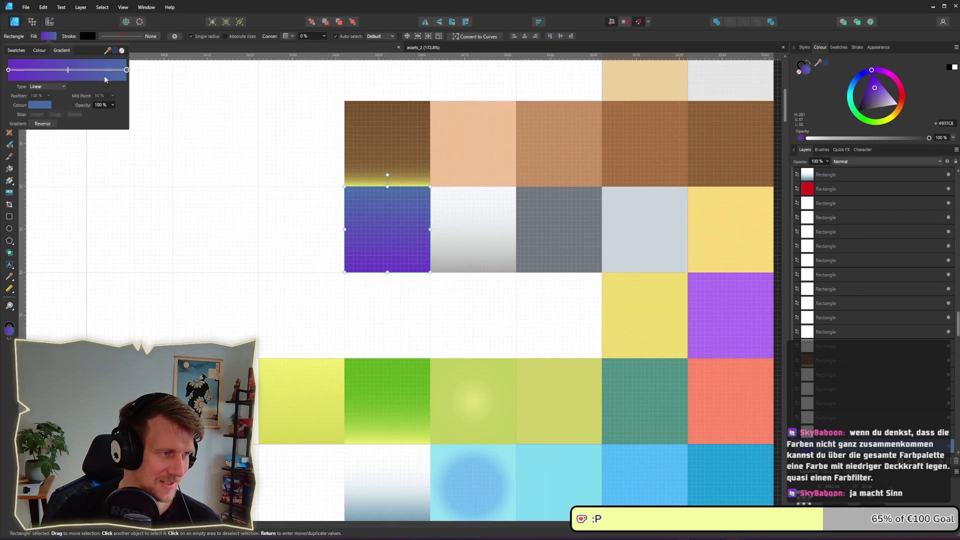
left_click(46, 106)
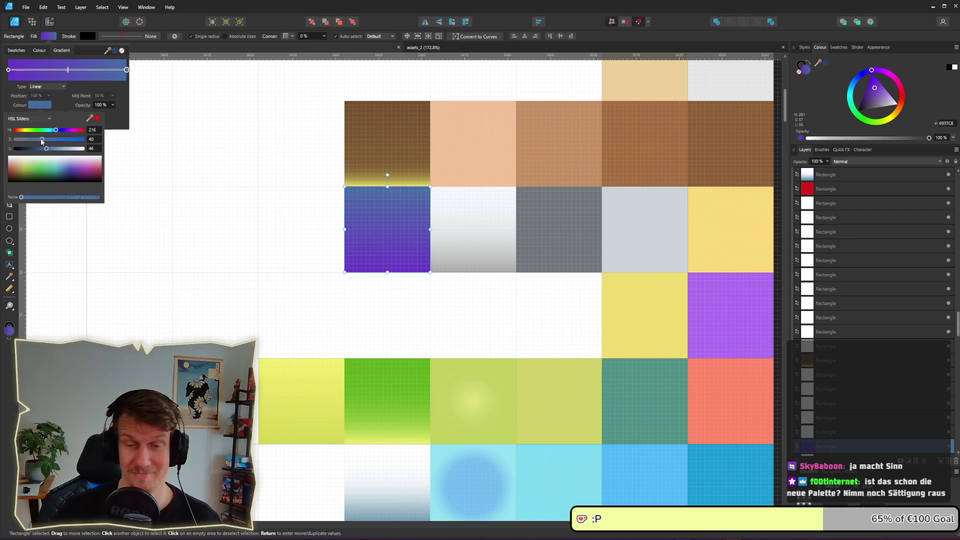
key("alt+Tab")
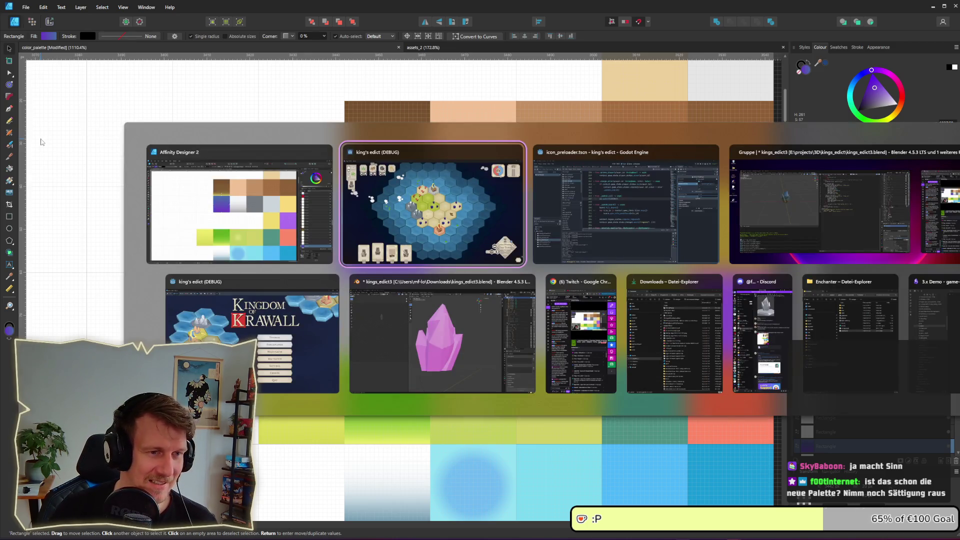
Step: Zoom in on the game's island colours, then reopen the square's gradient fill settings
scroll(407, 253, "up", 2)
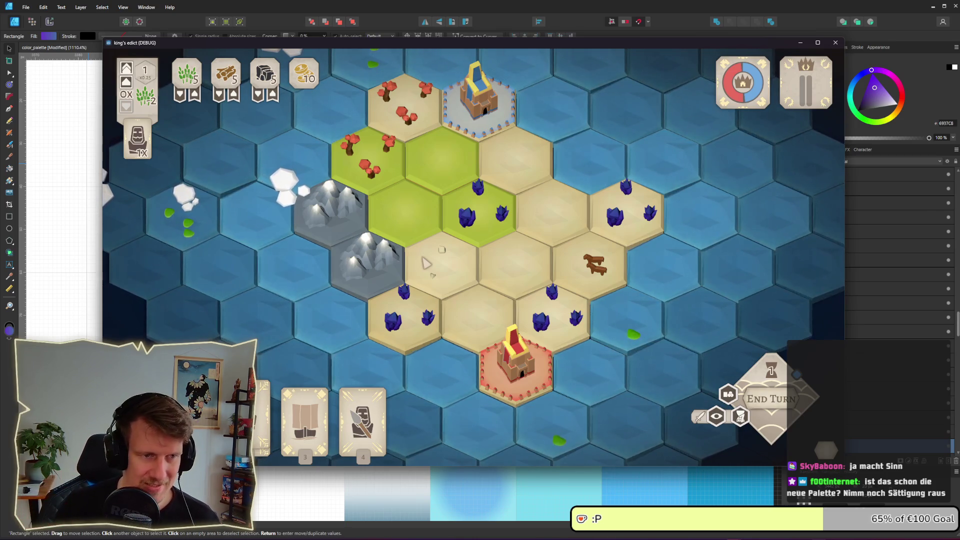
key("alt+Tab")
left_click(53, 36)
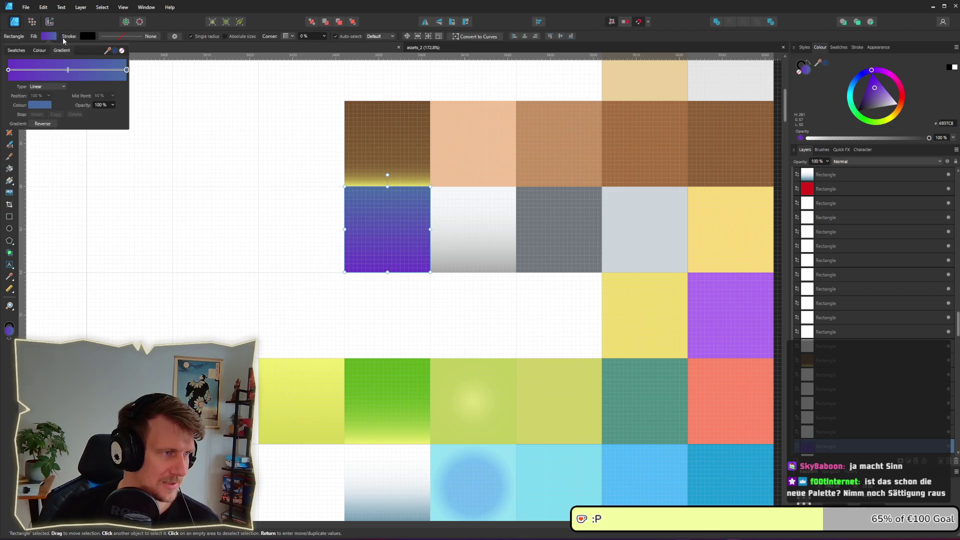
Step: Lower the blue stop's saturation to 30 and the purple stop's to 50, lightening both slightly
left_click(44, 105)
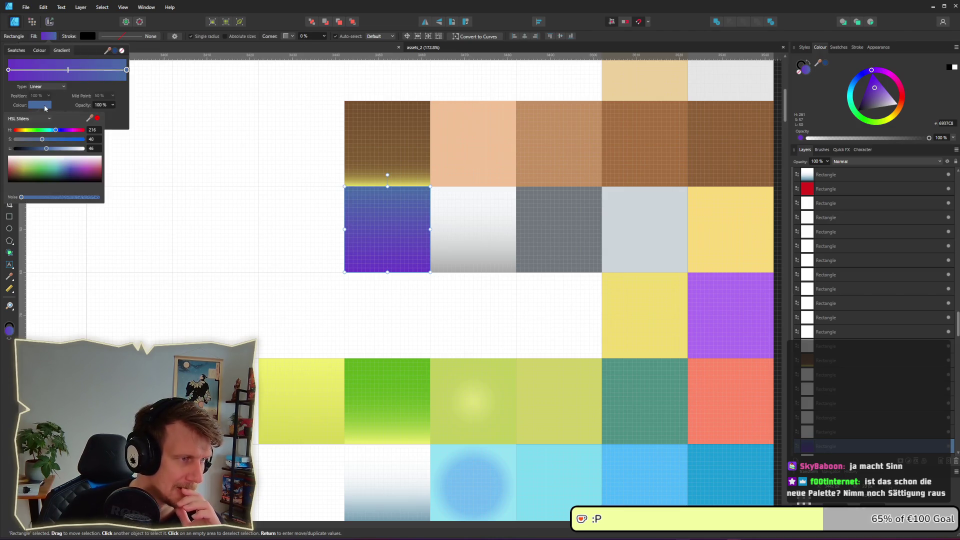
left_click(42, 139)
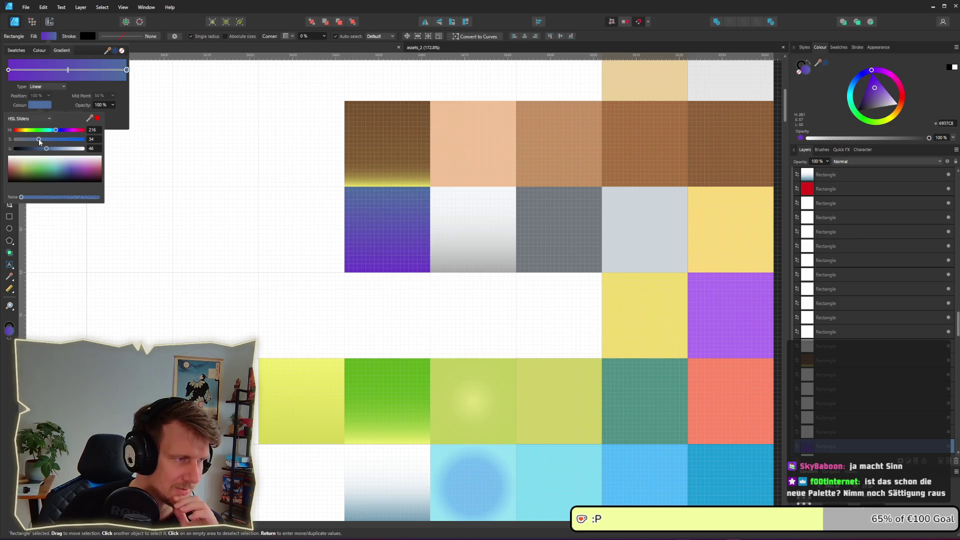
left_click_drag(37, 140, 47, 151)
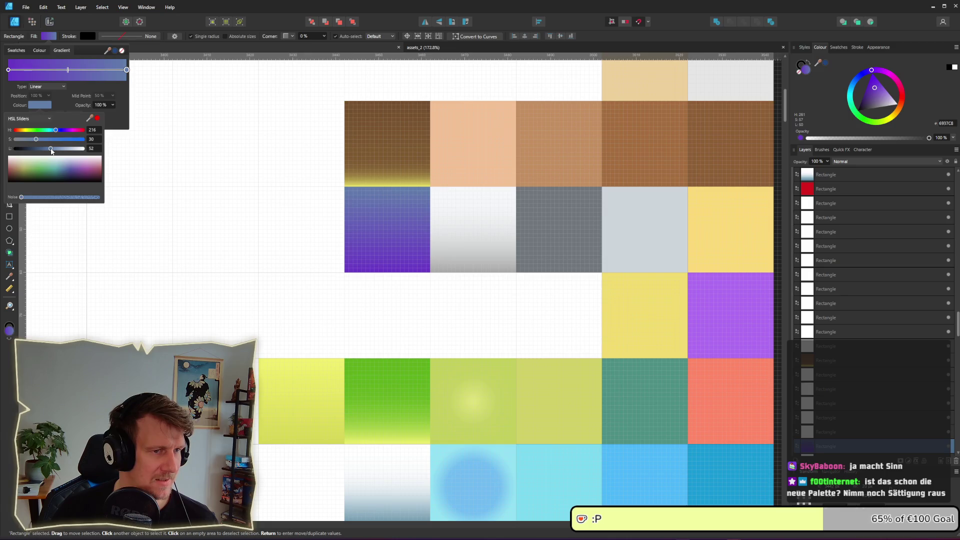
left_click(8, 70)
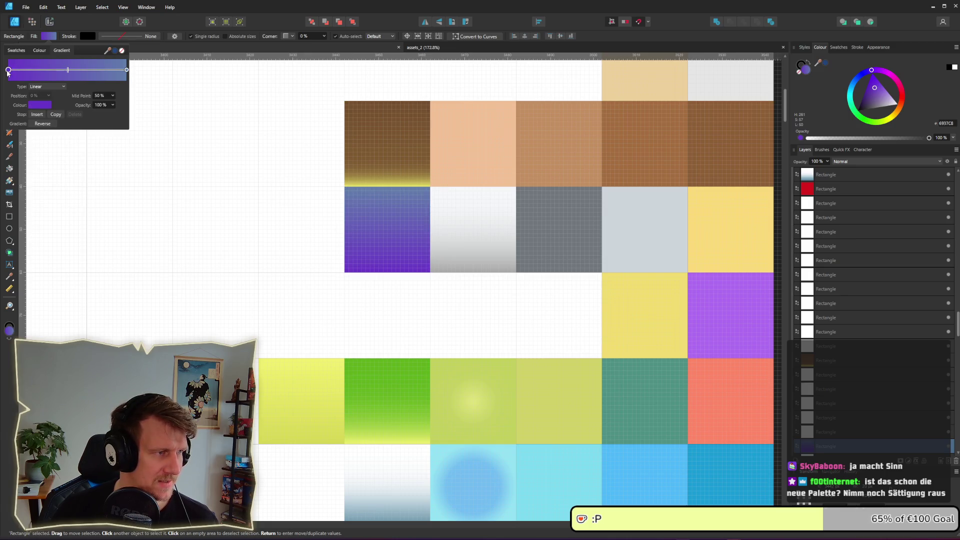
left_click(35, 105)
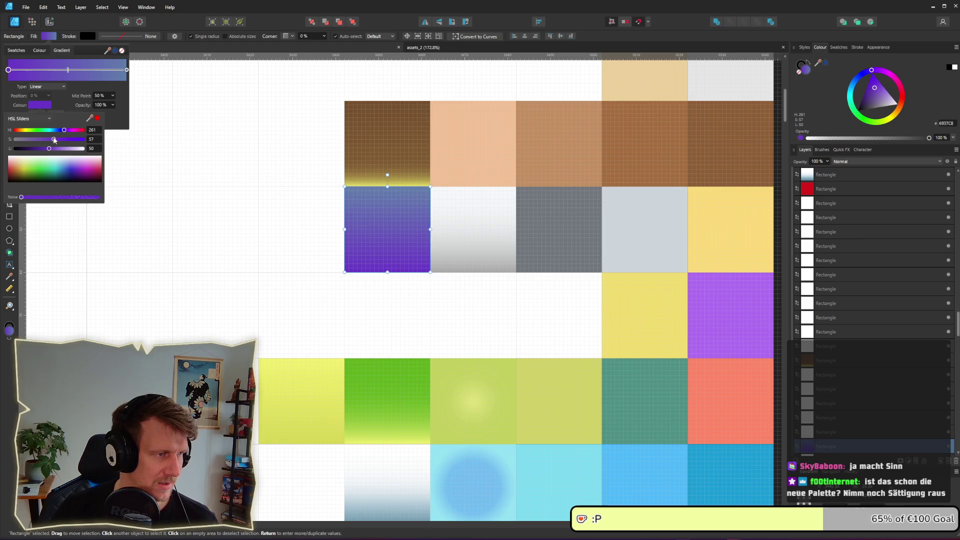
left_click_drag(54, 140, 54, 148)
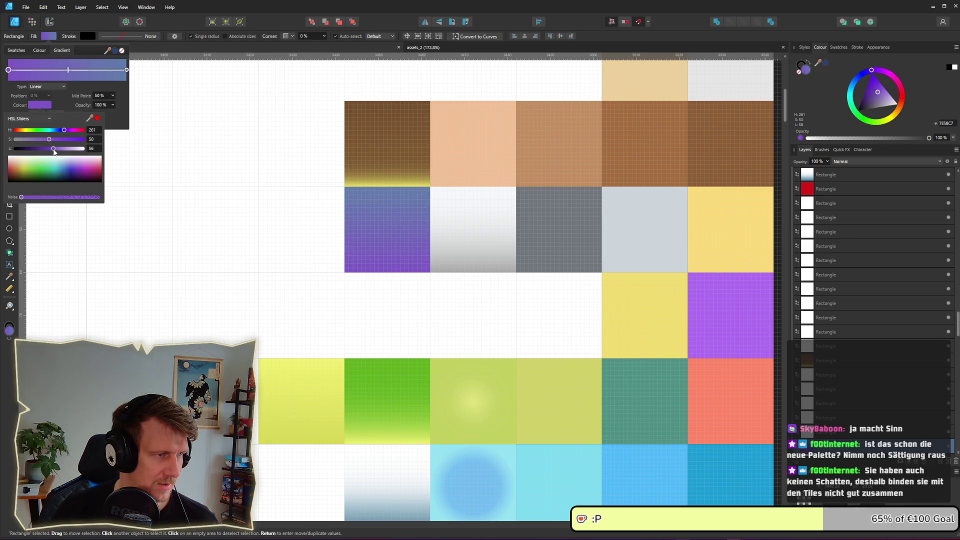
left_click(408, 321)
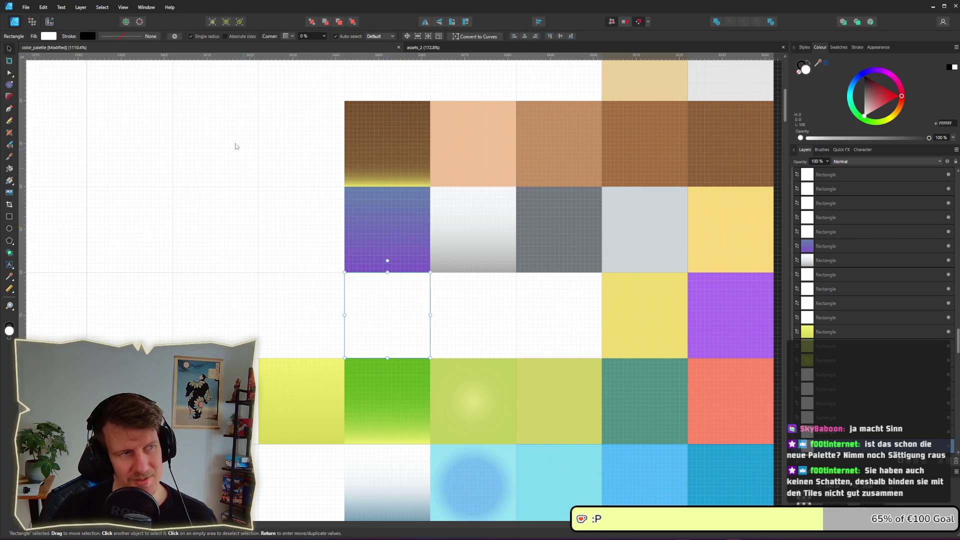
Step: Rename the original palette artboard to color_palette_2
key("ctrl+3")
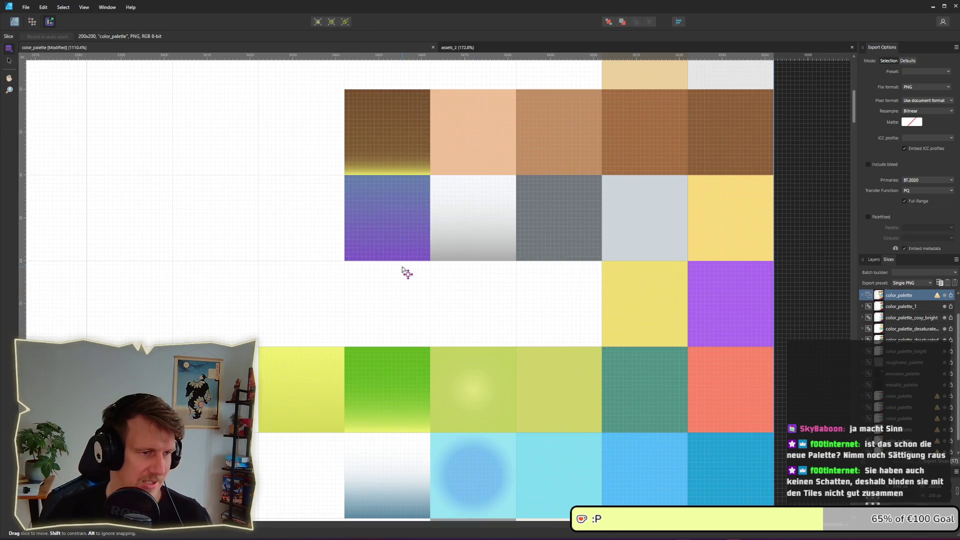
scroll(407, 272, "down", 3)
scroll(428, 290, "down", 3)
scroll(428, 290, "left", 5)
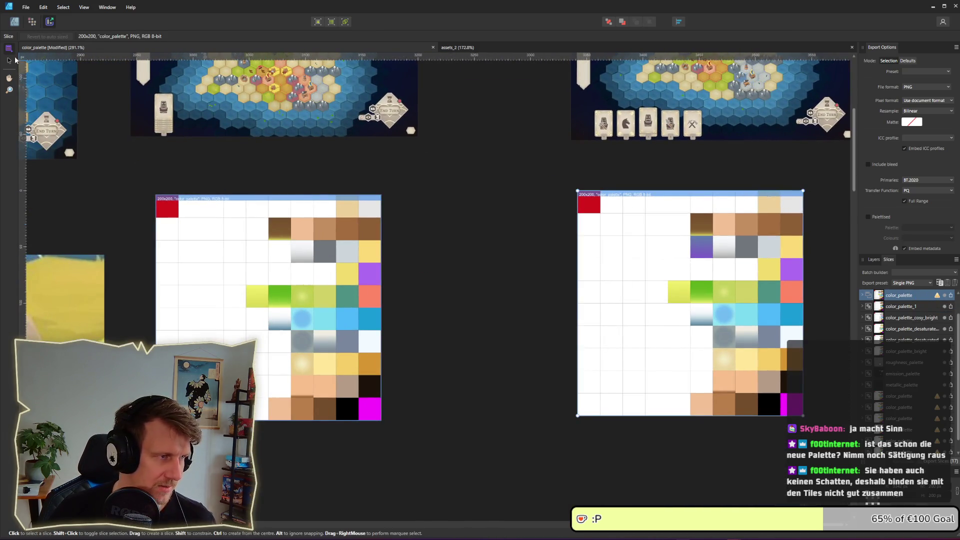
left_click(14, 22)
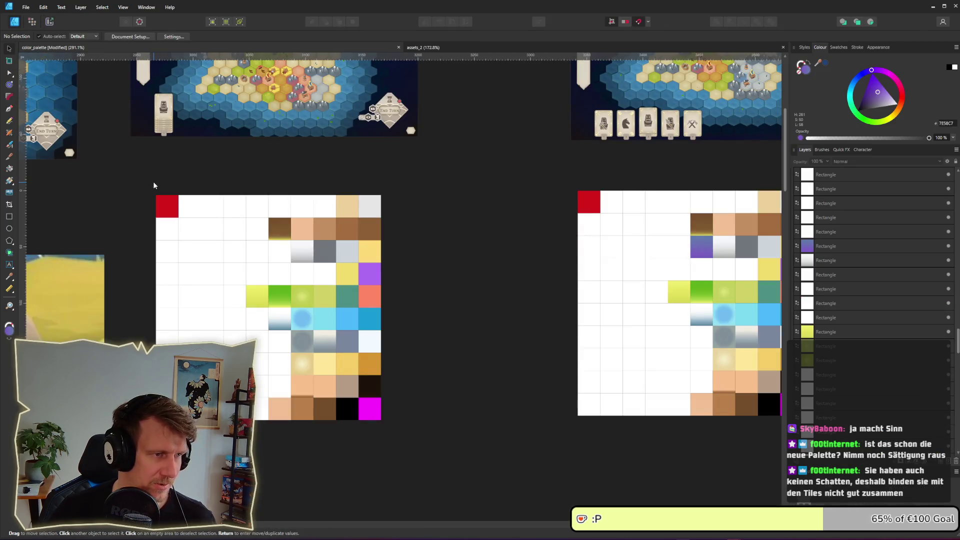
left_click(180, 208)
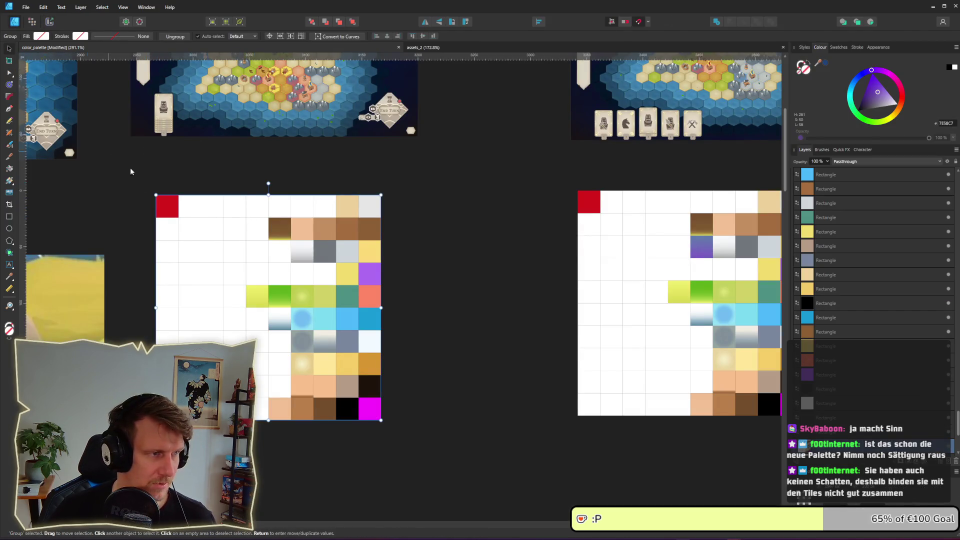
scroll(370, 240, "down", 2)
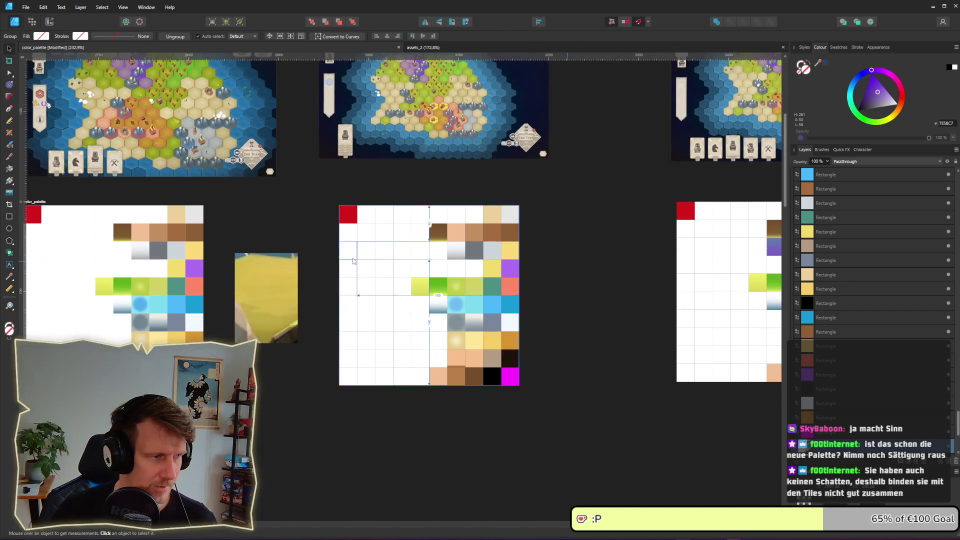
scroll(353, 261, "down", 2)
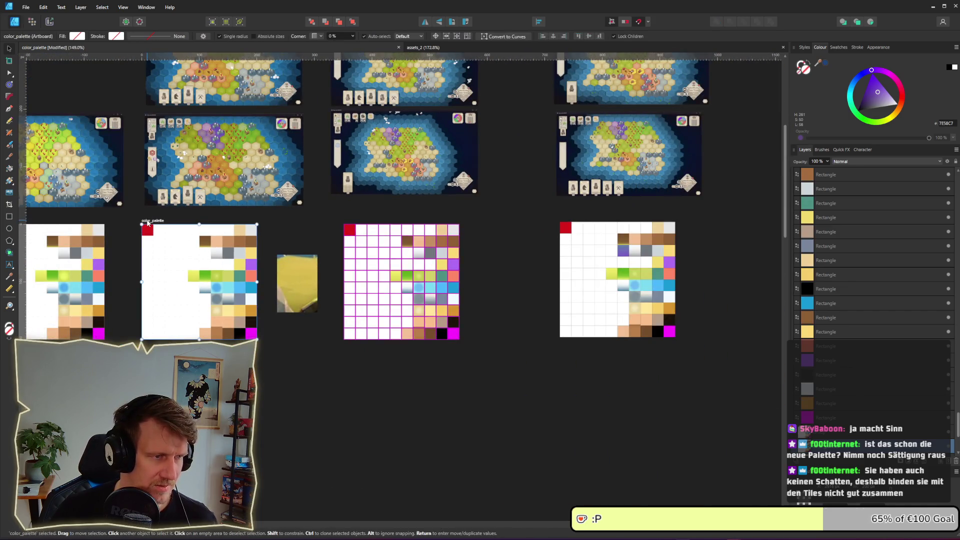
left_click(602, 268)
left_click(154, 220)
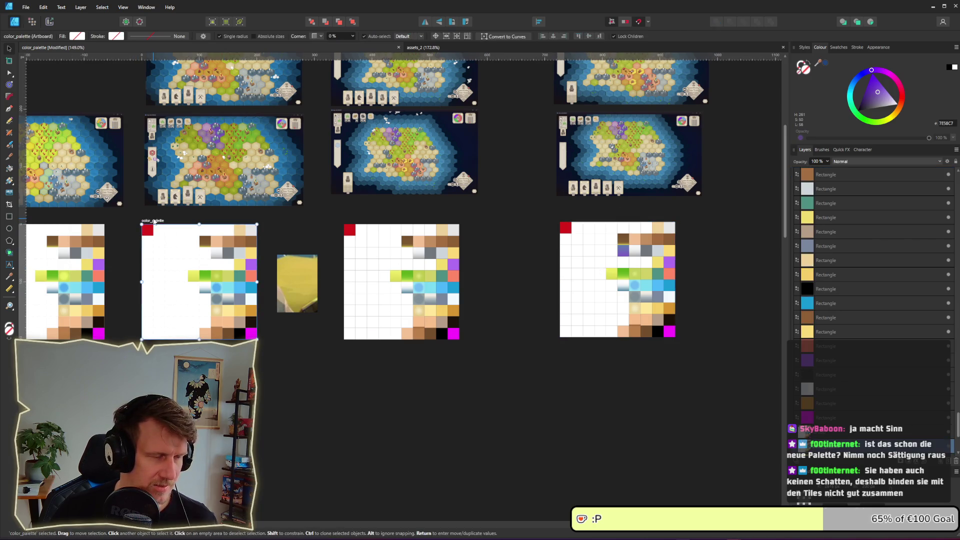
double_click(157, 222)
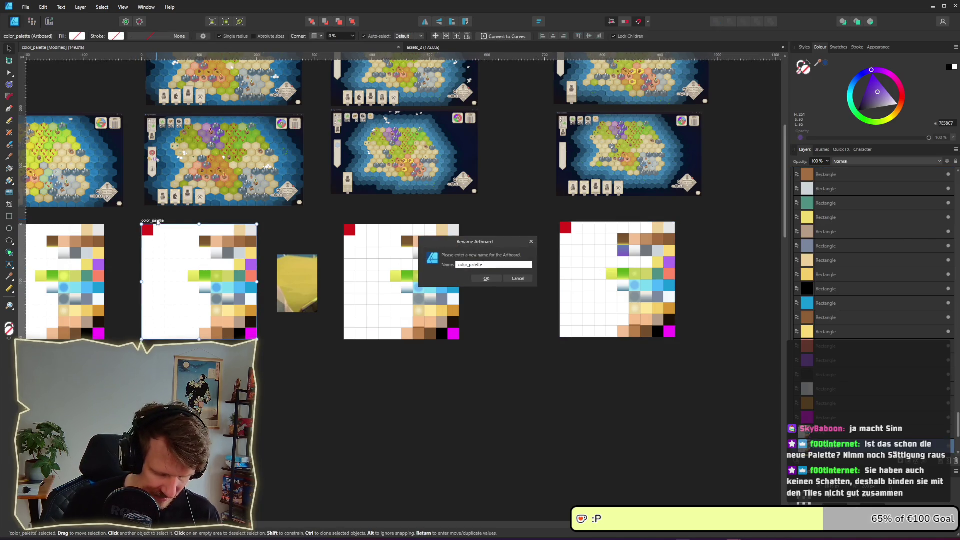
key("Return")
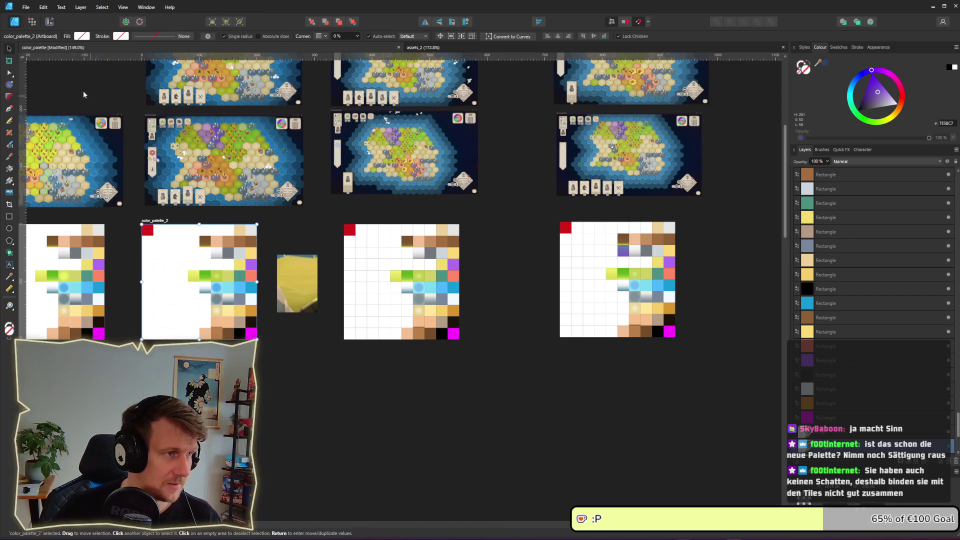
Step: Draw a new artboard over the palette grid and name it color_palette
left_click_drag(530, 270, 312, 258)
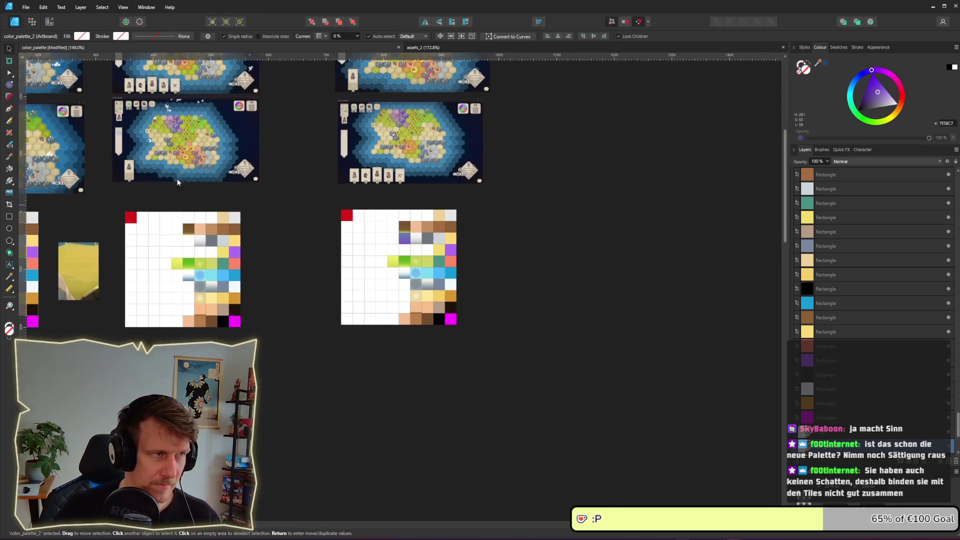
left_click(51, 22)
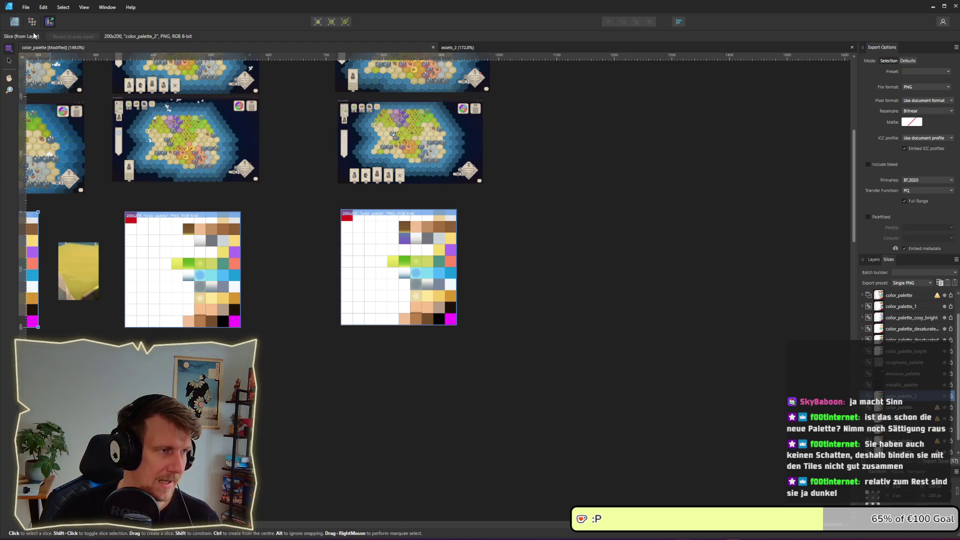
left_click(14, 21)
key("ctrl+alt+0")
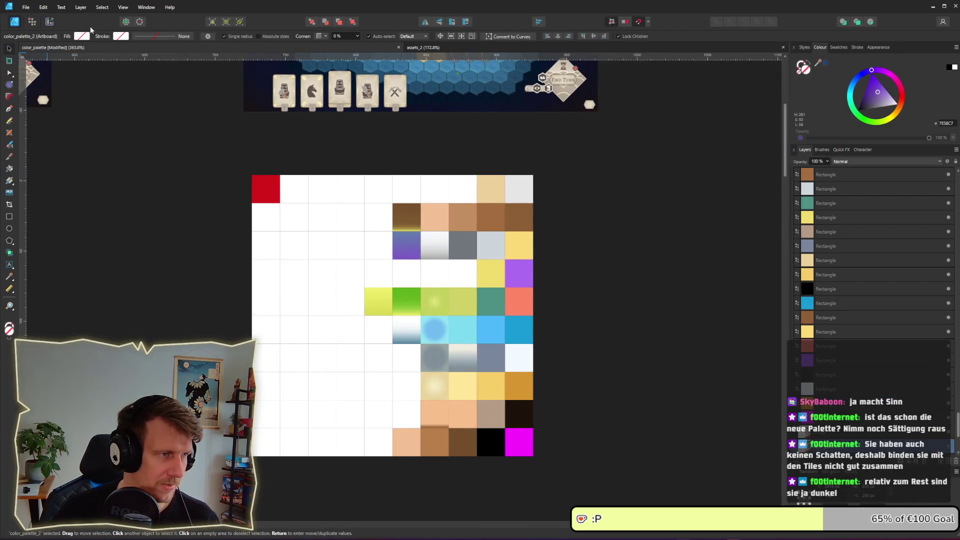
left_click(8, 61)
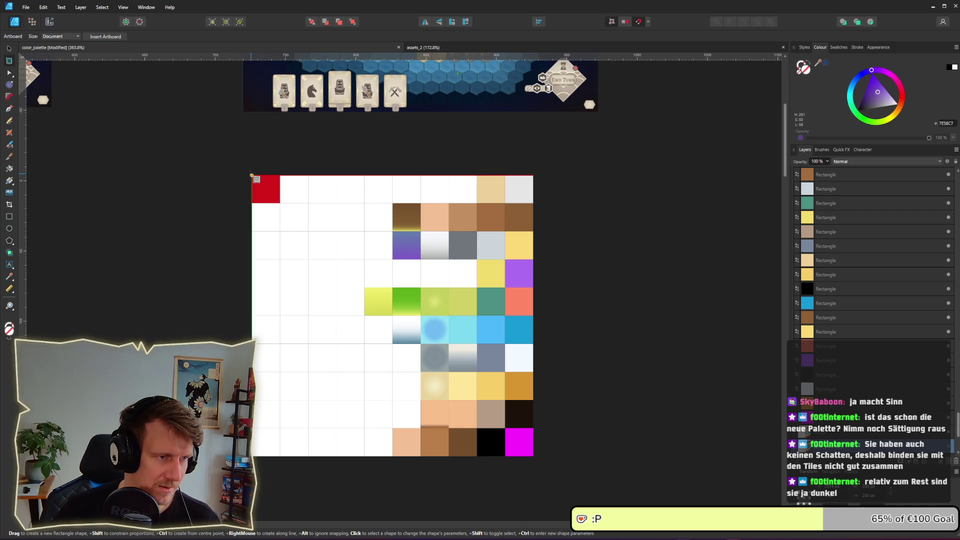
left_click_drag(252, 175, 533, 456)
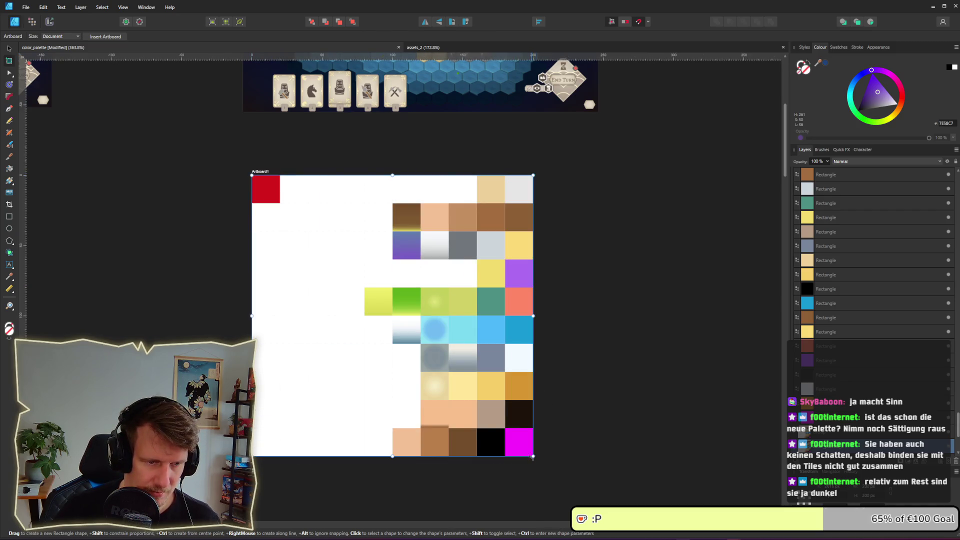
left_click(9, 49)
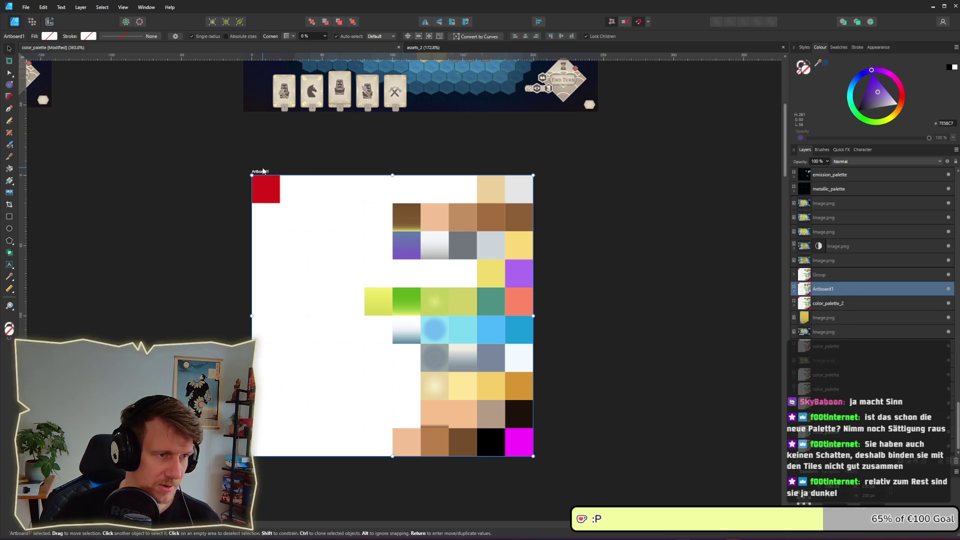
double_click(263, 171)
type("color_palette")
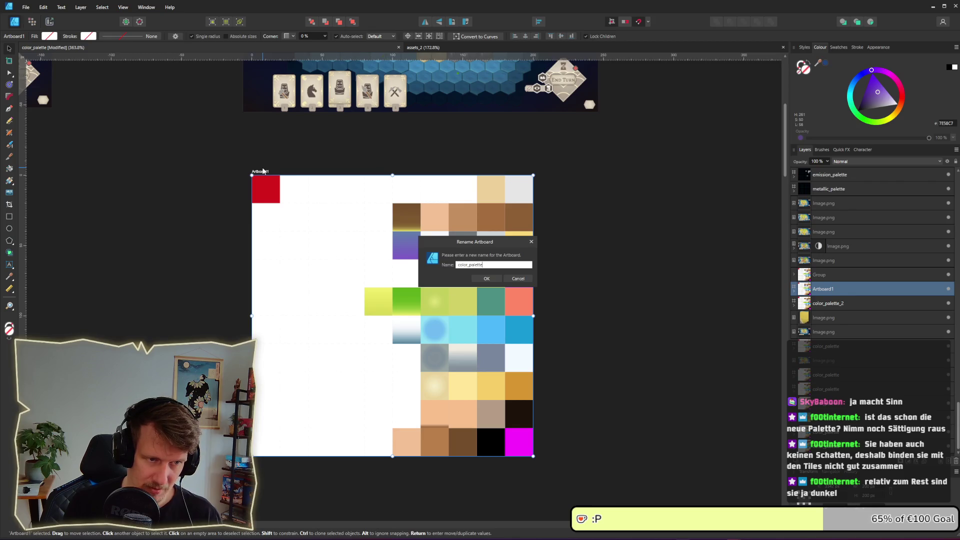
key("Return")
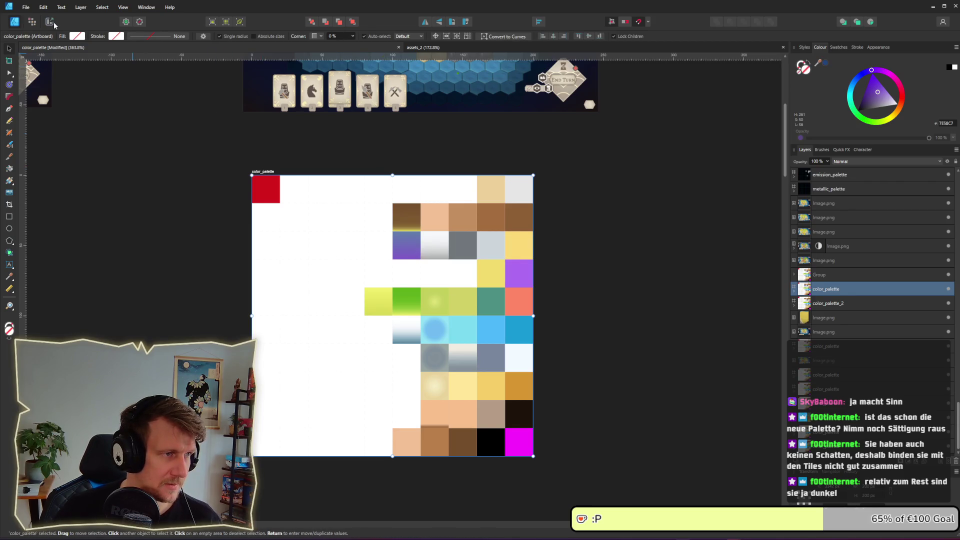
left_click(53, 22)
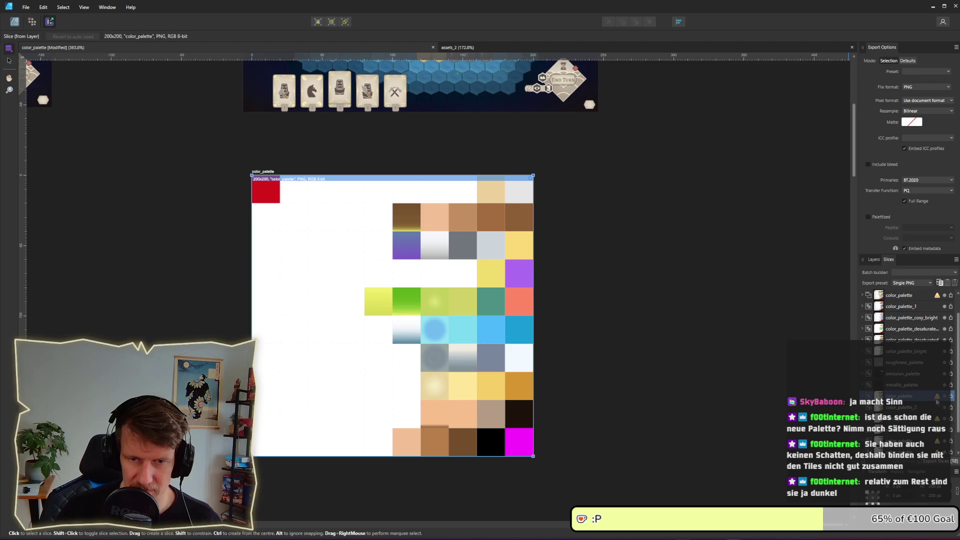
Step: Select the color_palette_2 and color_palette slices to review their PNG export settings
left_click(917, 407)
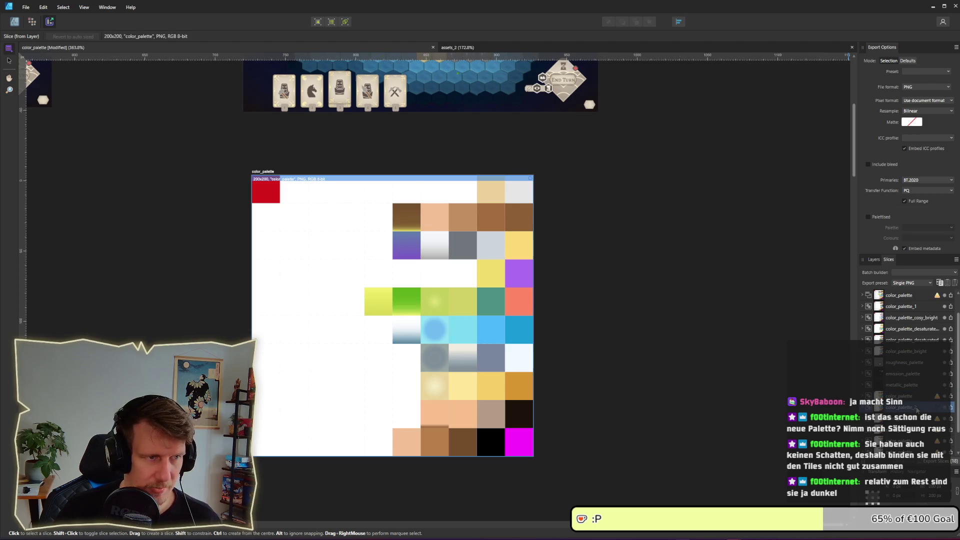
left_click(9, 62)
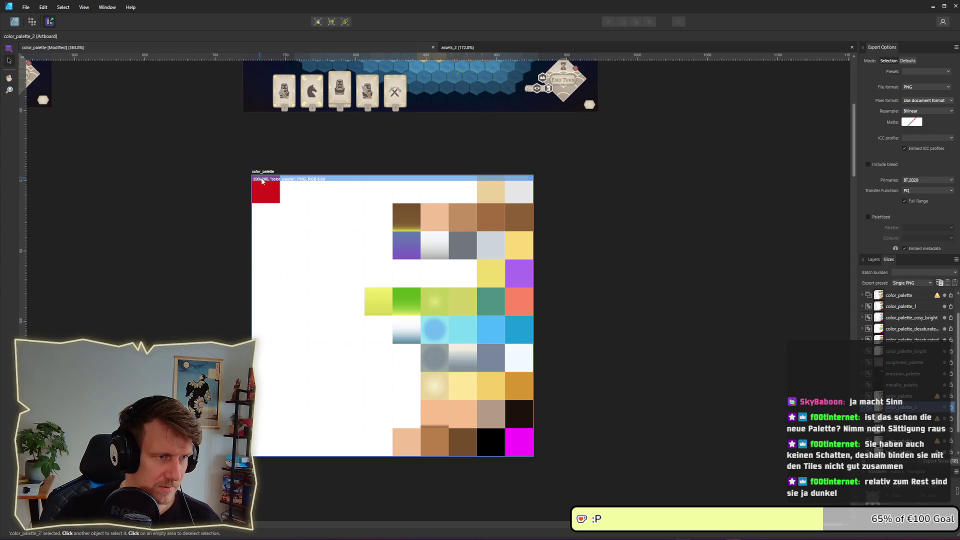
left_click(272, 175)
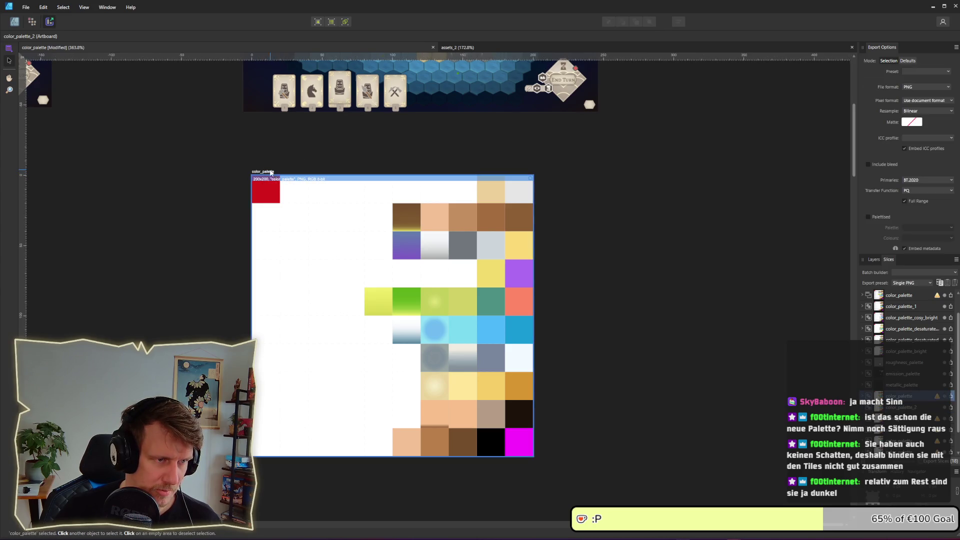
key("Escape")
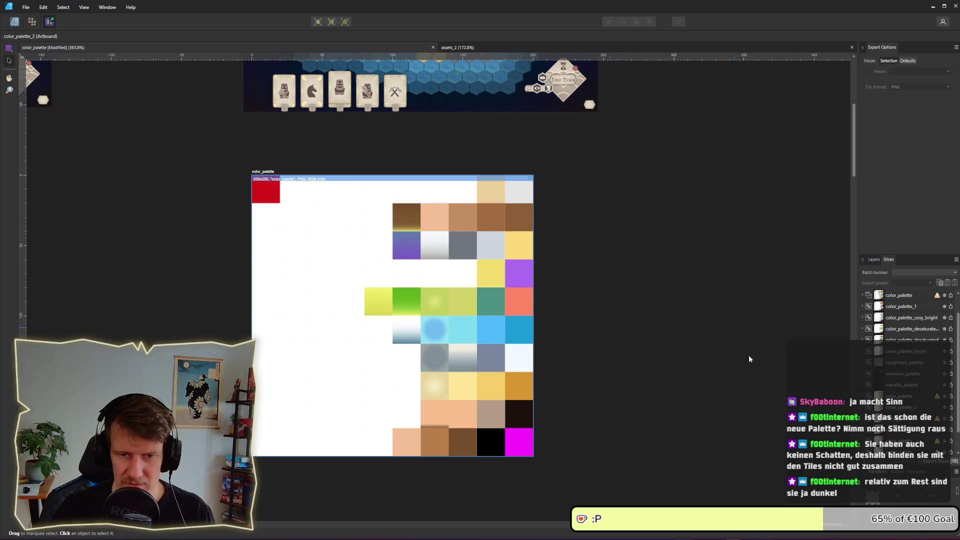
left_click(270, 174)
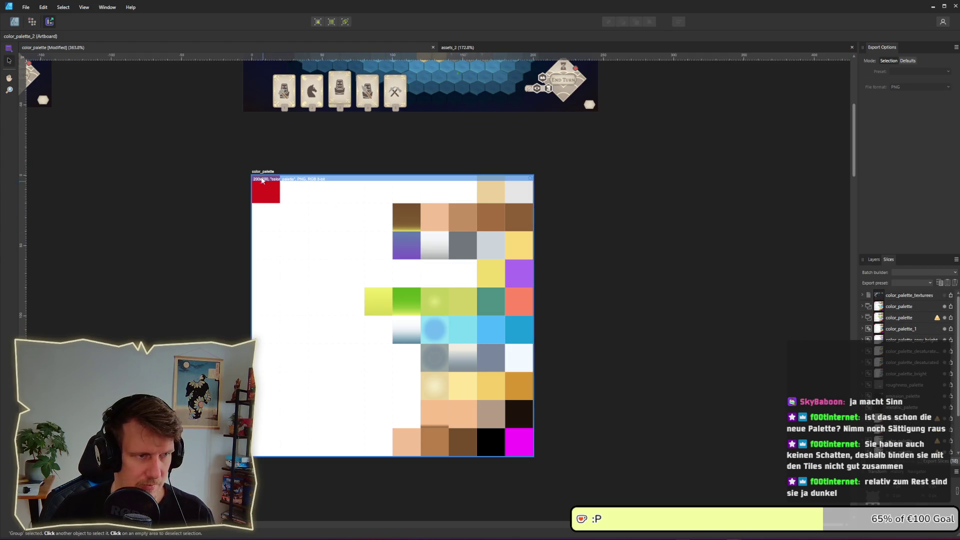
left_click(262, 174)
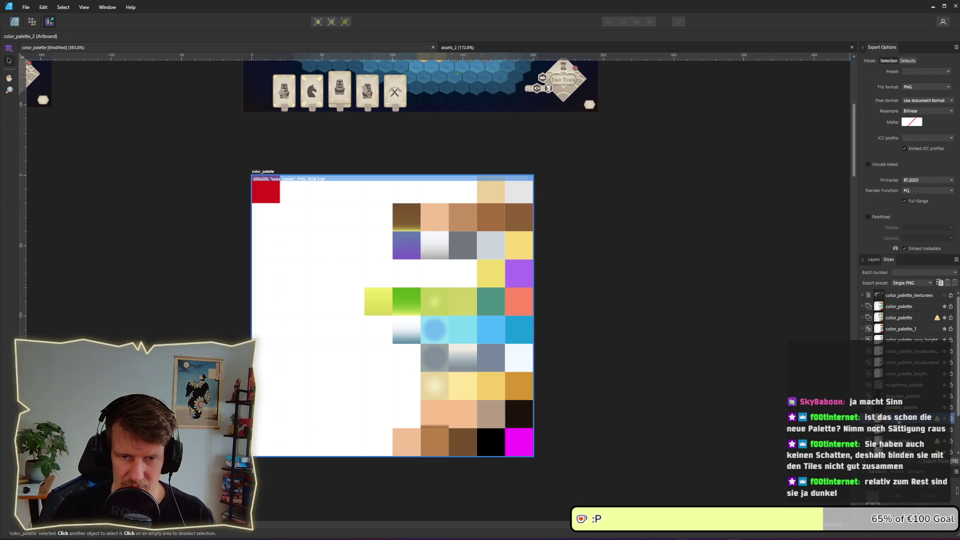
Step: Toggle the color_palette slice's export checkbox off and back on in the slices list
left_click(15, 22)
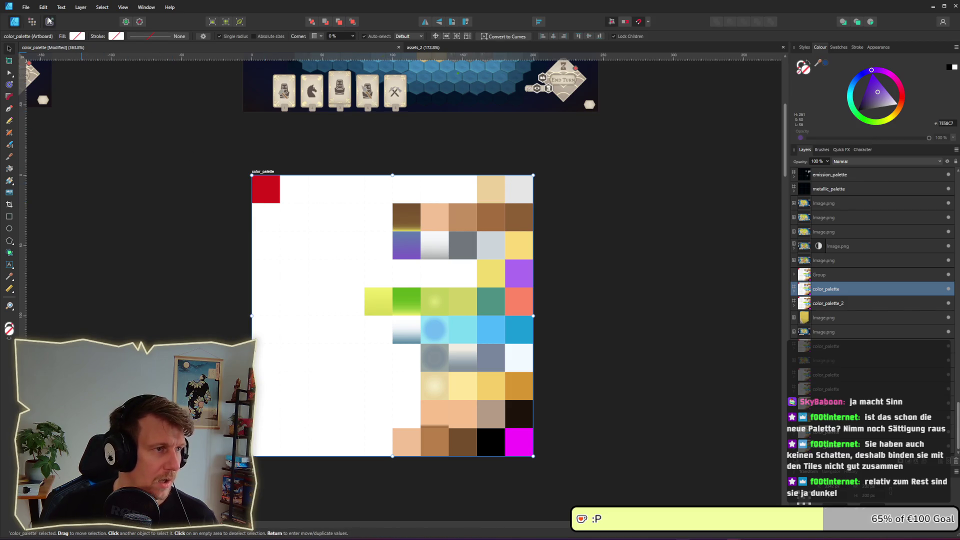
left_click(49, 21)
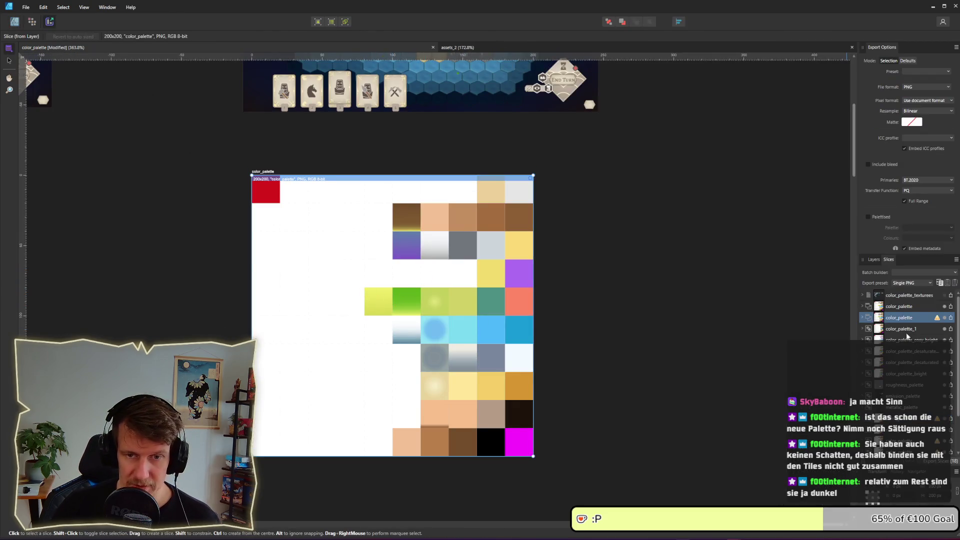
left_click(908, 439)
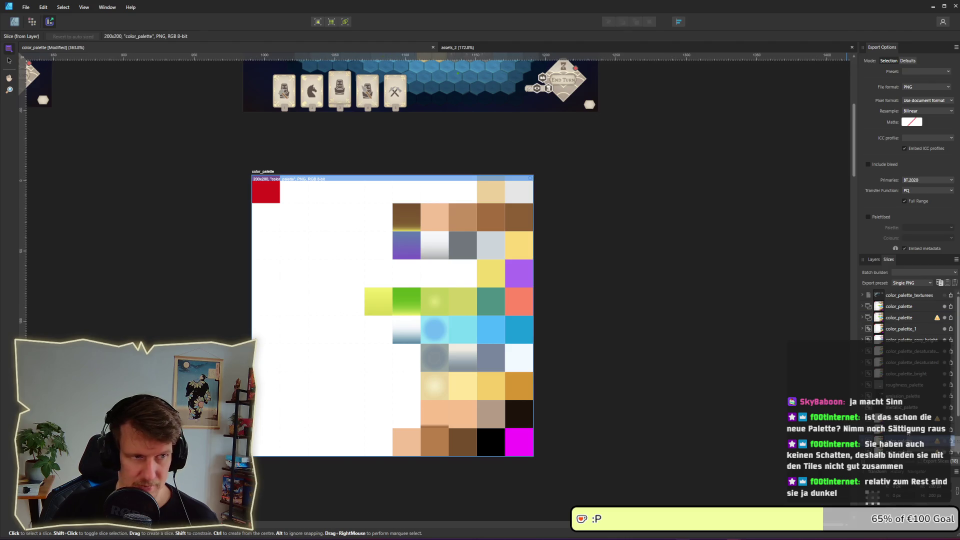
left_click(906, 419)
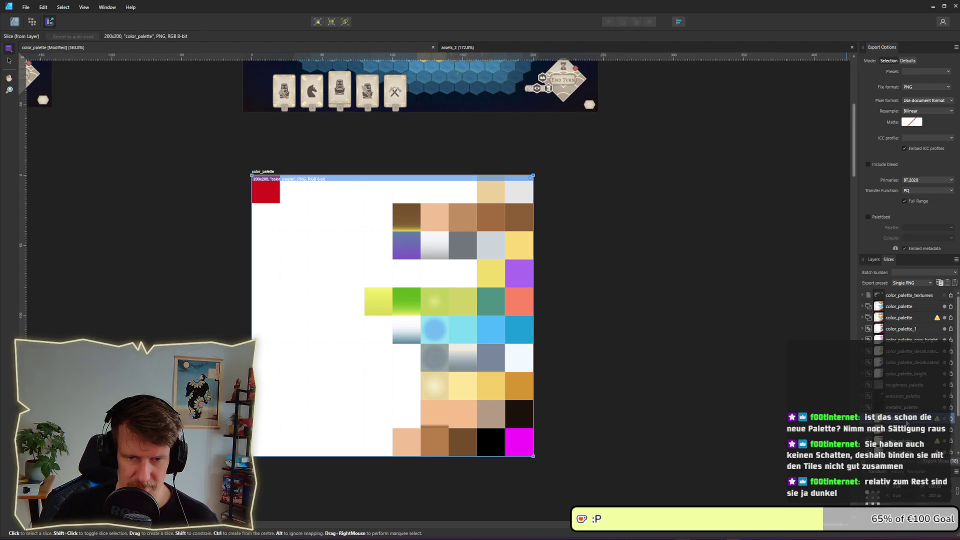
left_click(950, 419)
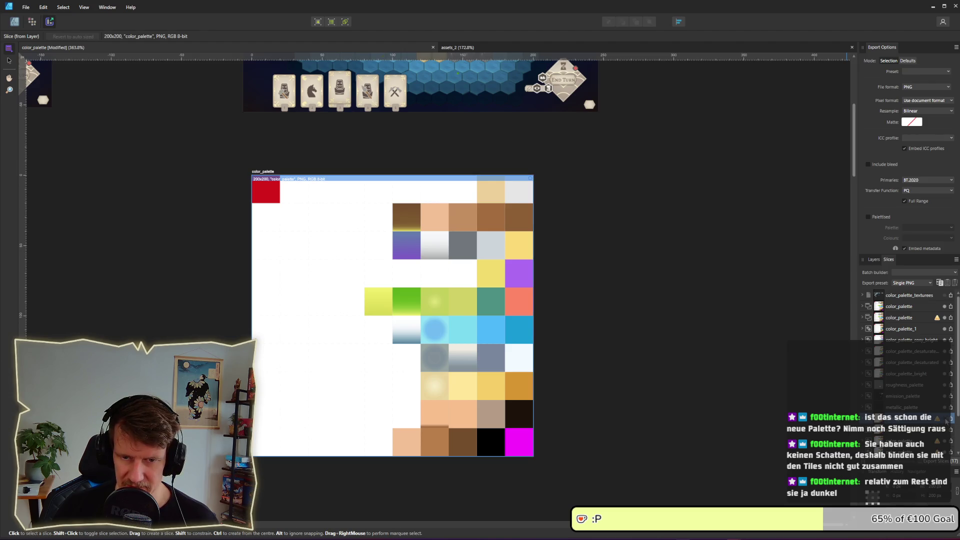
left_click(949, 419)
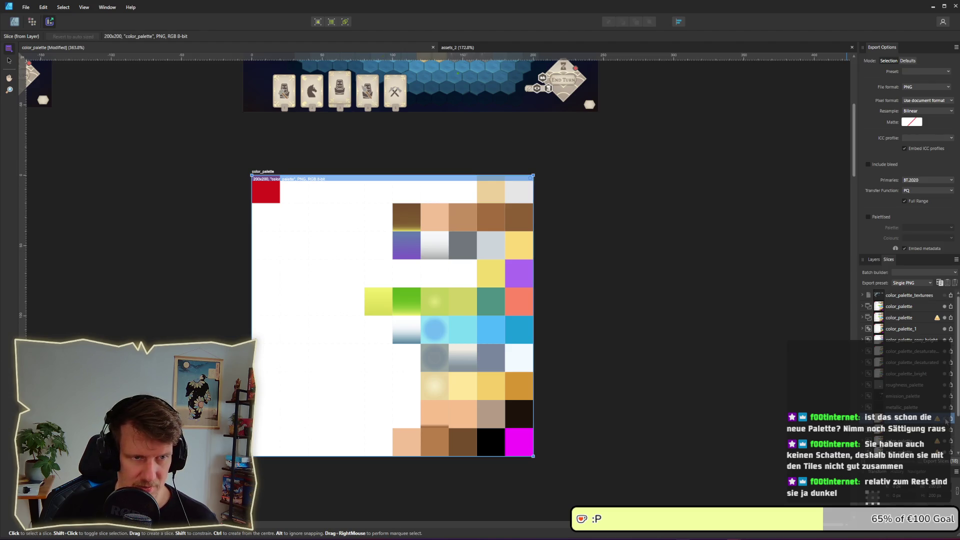
Step: Delete the stray slice1, then select the palette group back in the Designer persona
left_click(252, 179)
key("Delete")
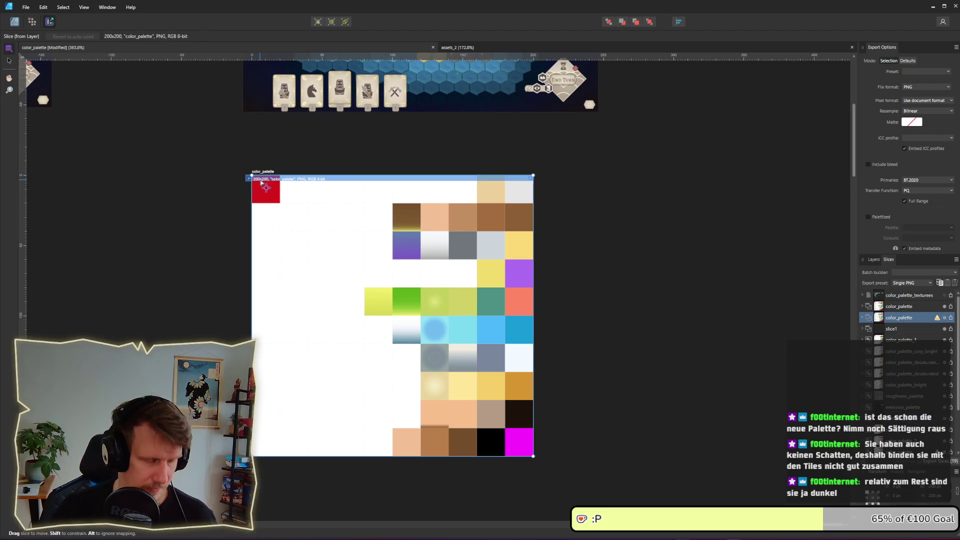
left_click(9, 61)
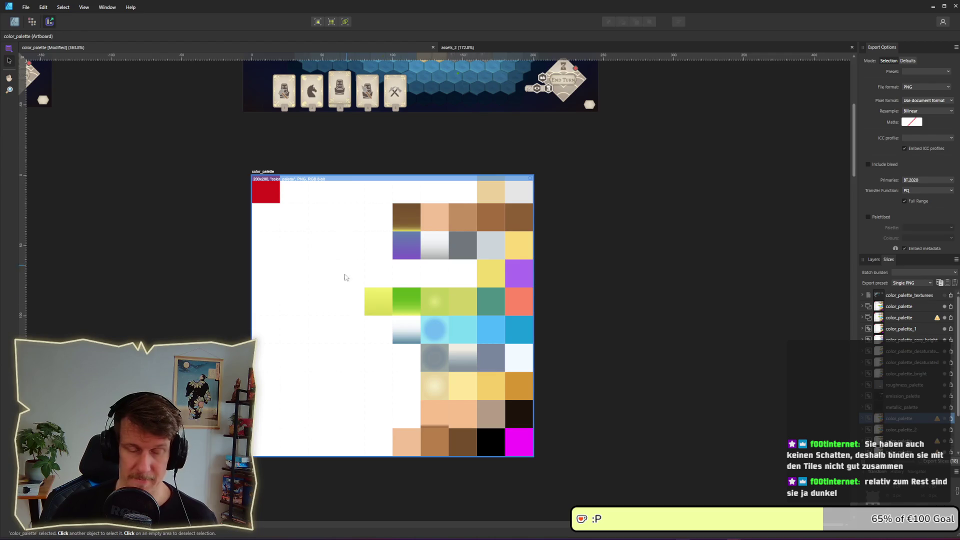
left_click(267, 179)
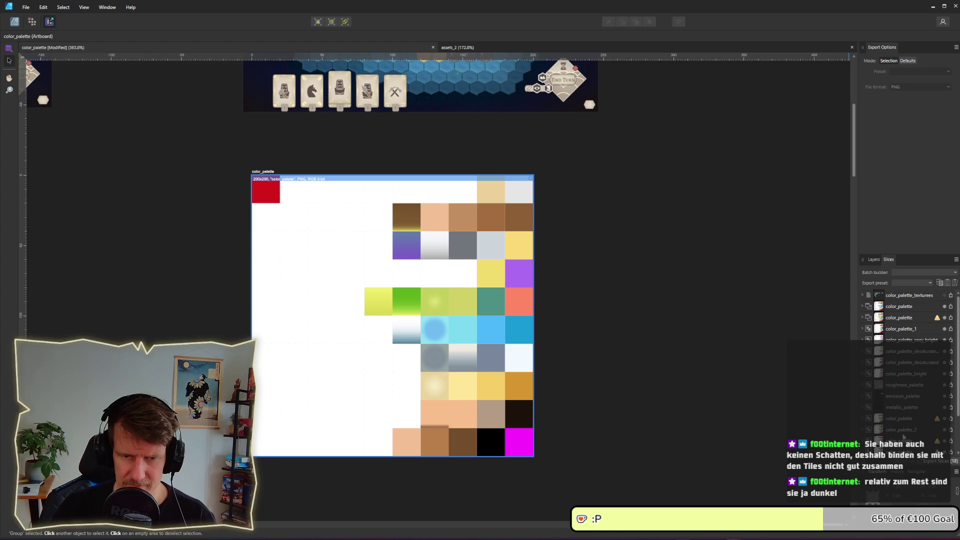
left_click(16, 25)
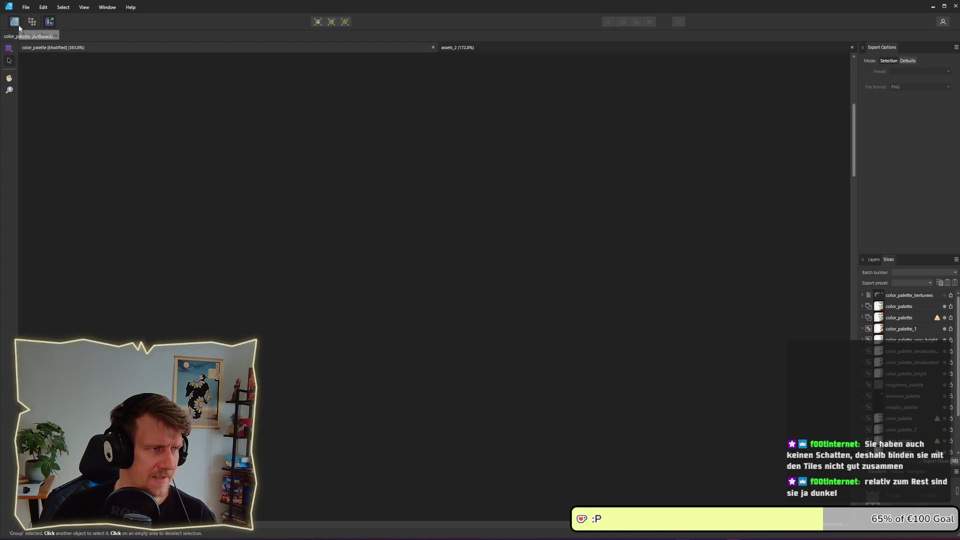
Step: Select the color_palette artboard layer in the Layers panel
left_click(847, 436)
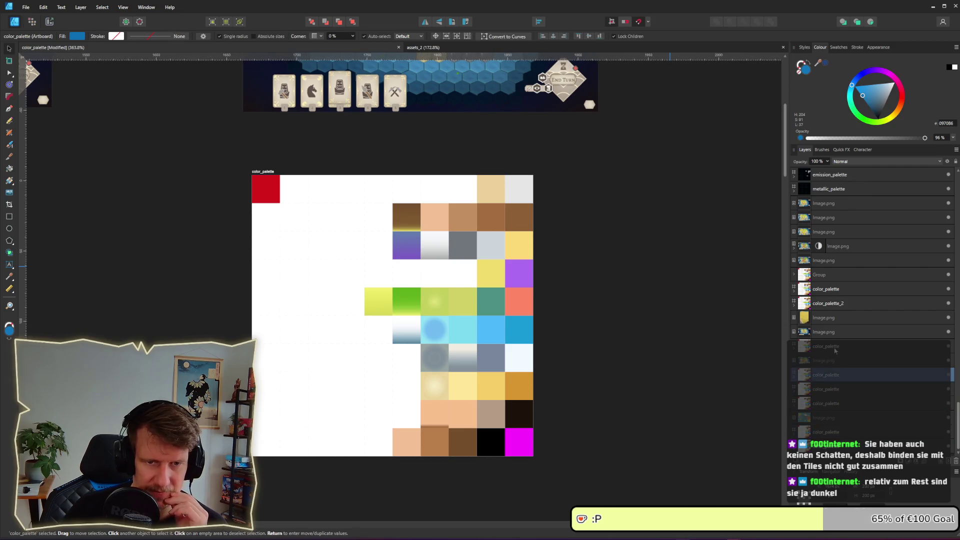
left_click(835, 346)
left_click(832, 306)
left_click(831, 293)
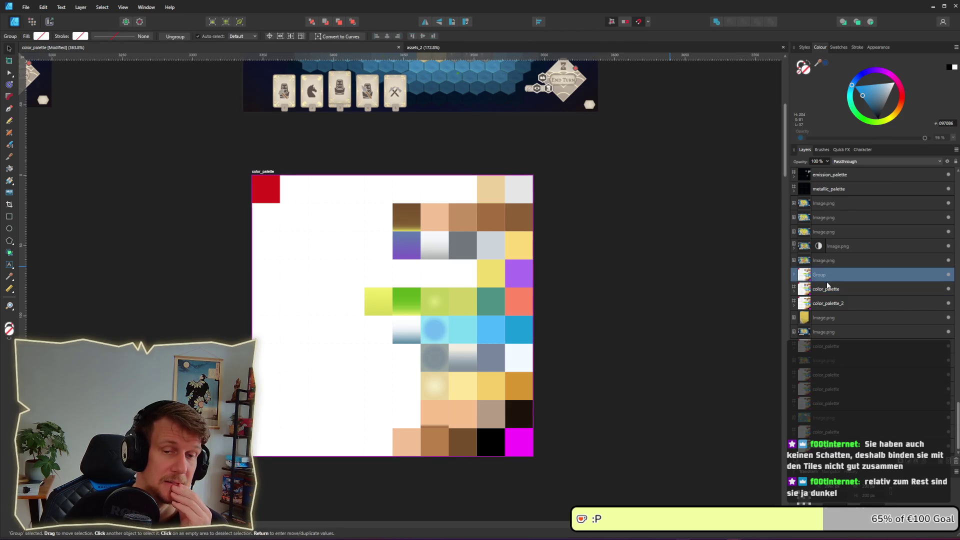
Step: In the Export persona, select the lower color_palette slice and start exporting it
left_click(50, 22)
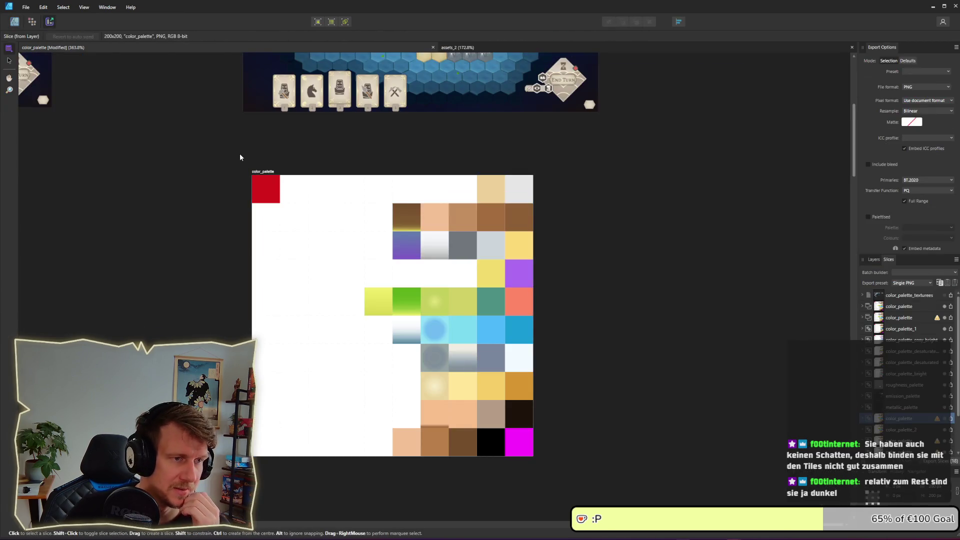
left_click(262, 176)
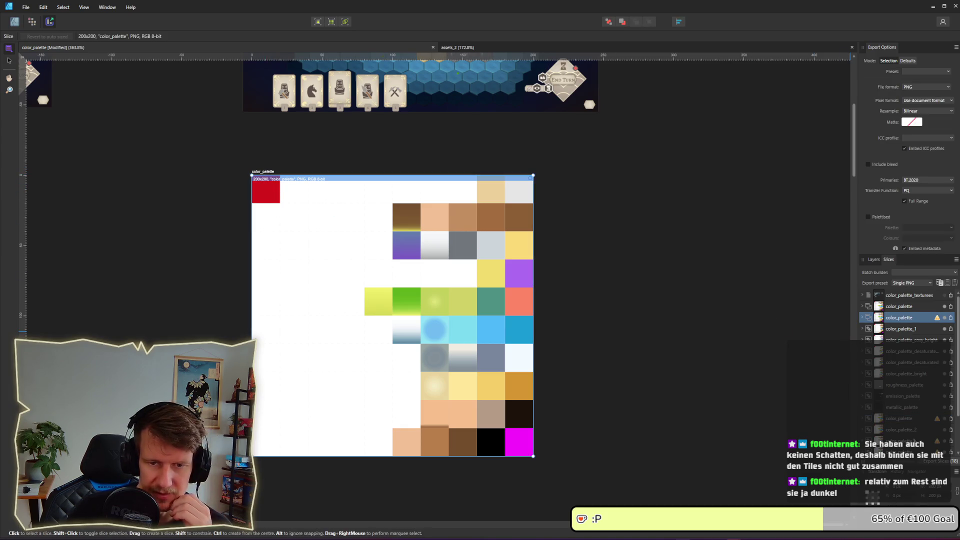
left_click(907, 441)
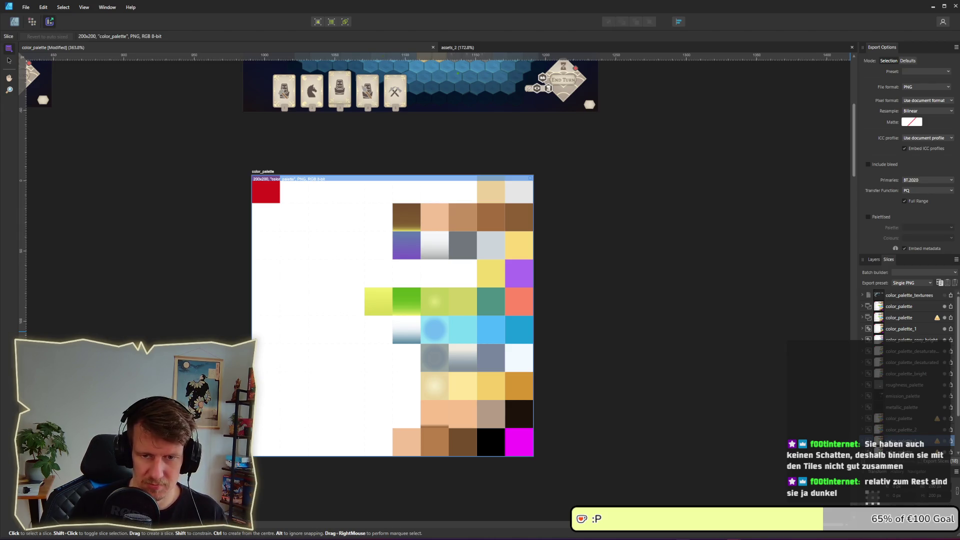
left_click(901, 307)
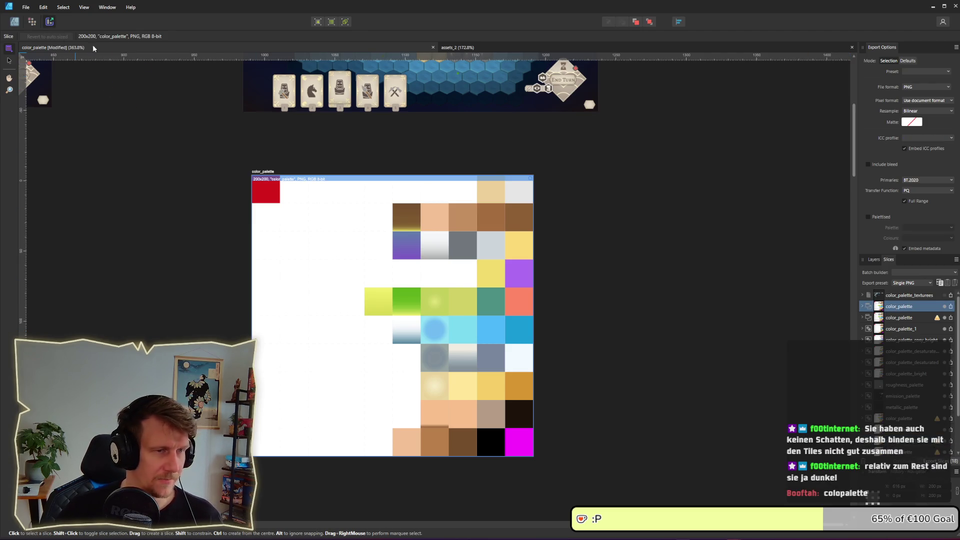
left_click(336, 259)
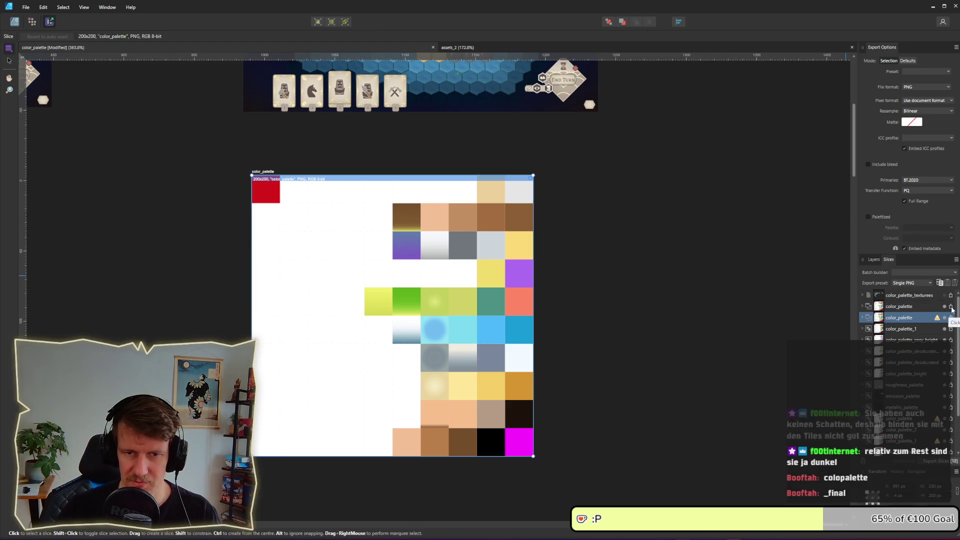
left_click(359, 135)
left_click(382, 223)
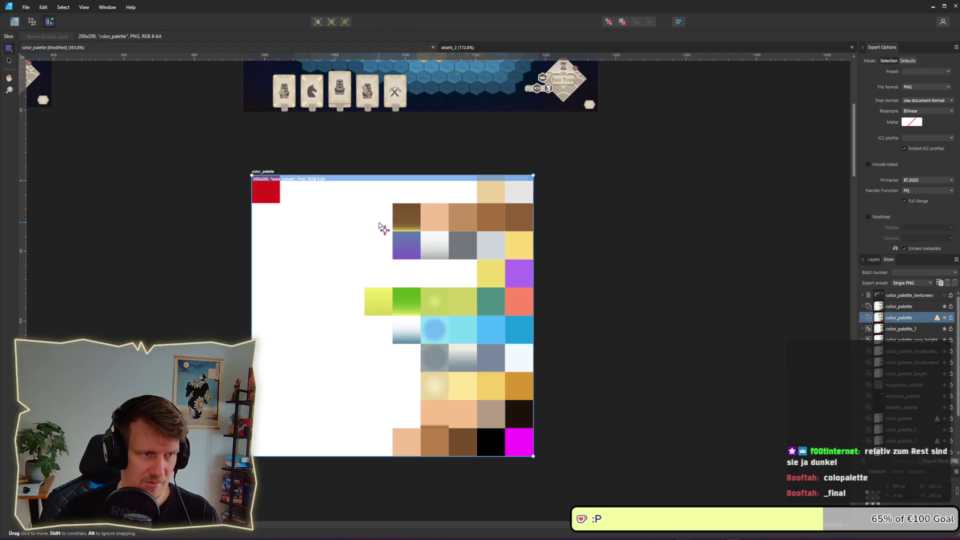
left_click(952, 319)
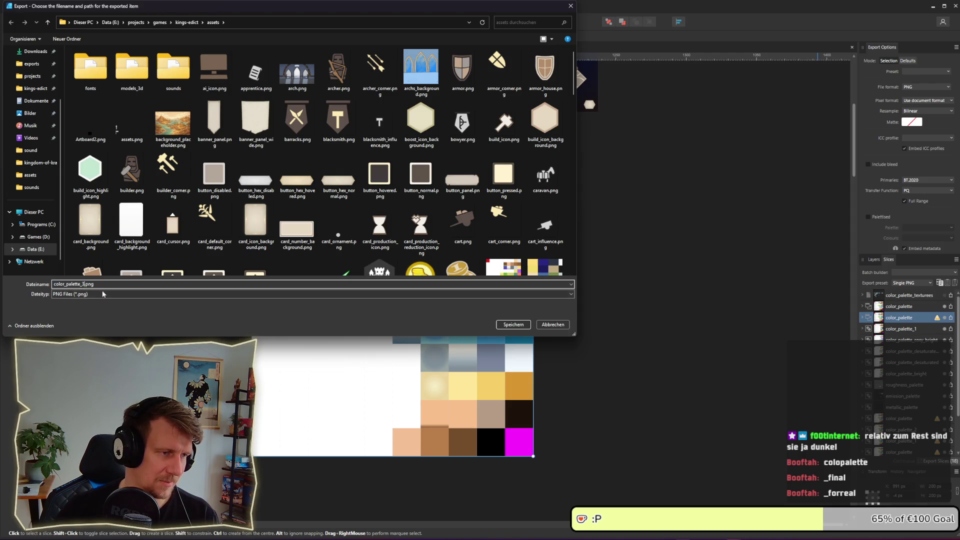
Step: Save the color_palette slice as PNG in the assets folder, overwriting the existing palette image
key("BackSpace")
key("BackSpace")
key("Return")
left_click(682, 302)
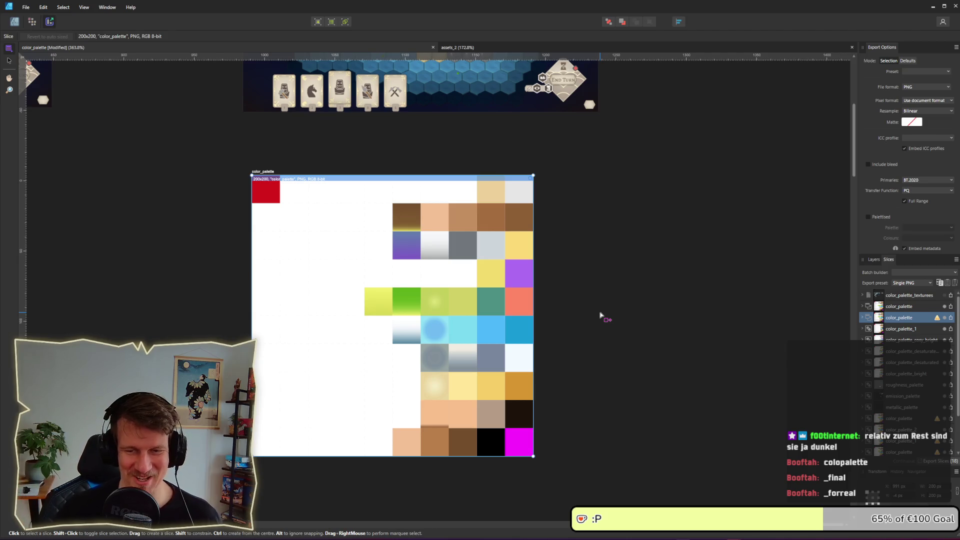
key("alt+Tab")
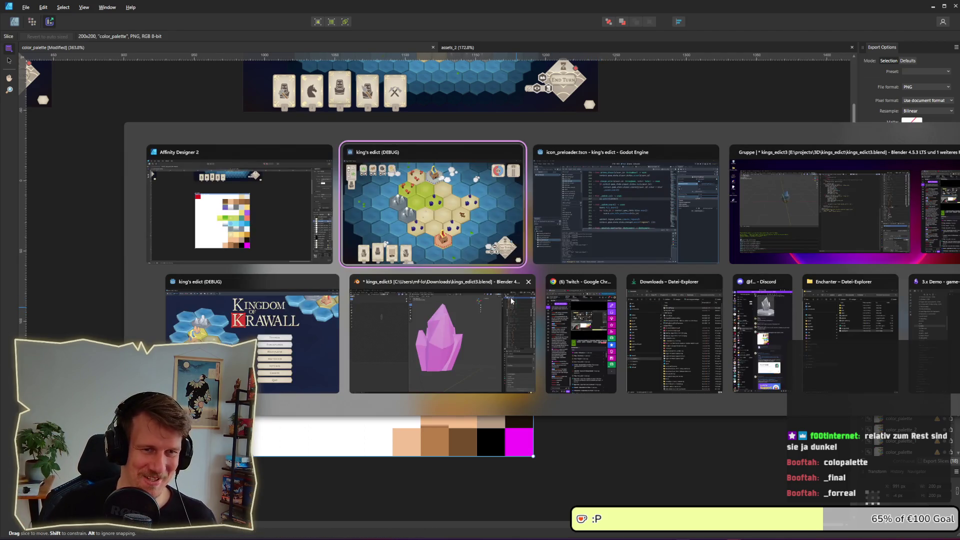
Step: Bring the running King's Edict debug game forward and zoom the island map in and out
key("alt+Tab")
key("alt+Tab")
mouse_move(437, 213)
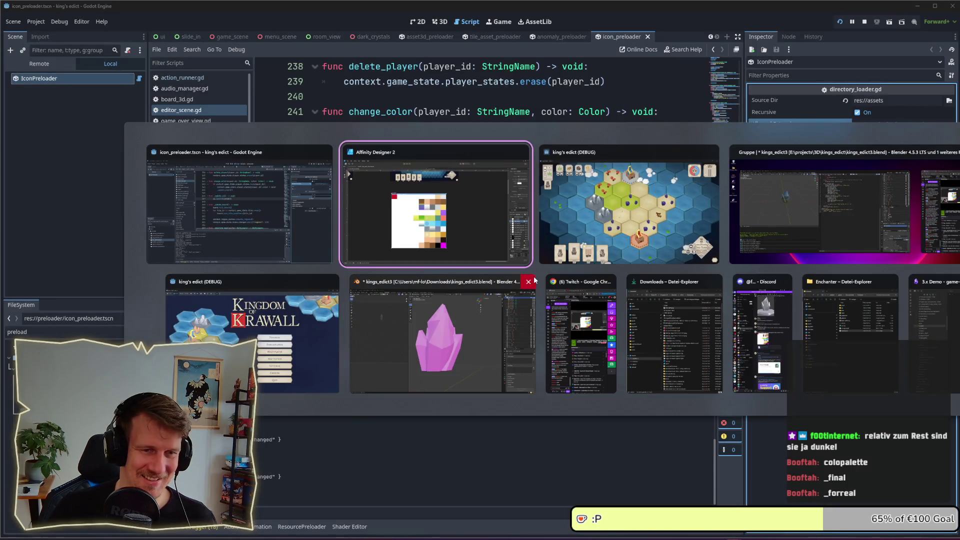
left_click(446, 235)
key("alt+Tab")
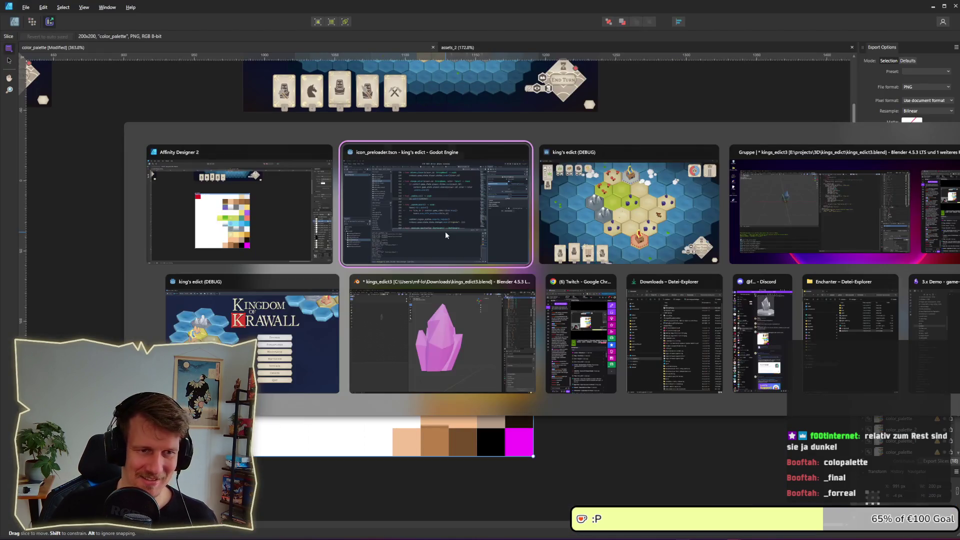
key("Tab")
scroll(447, 237, "down", 2)
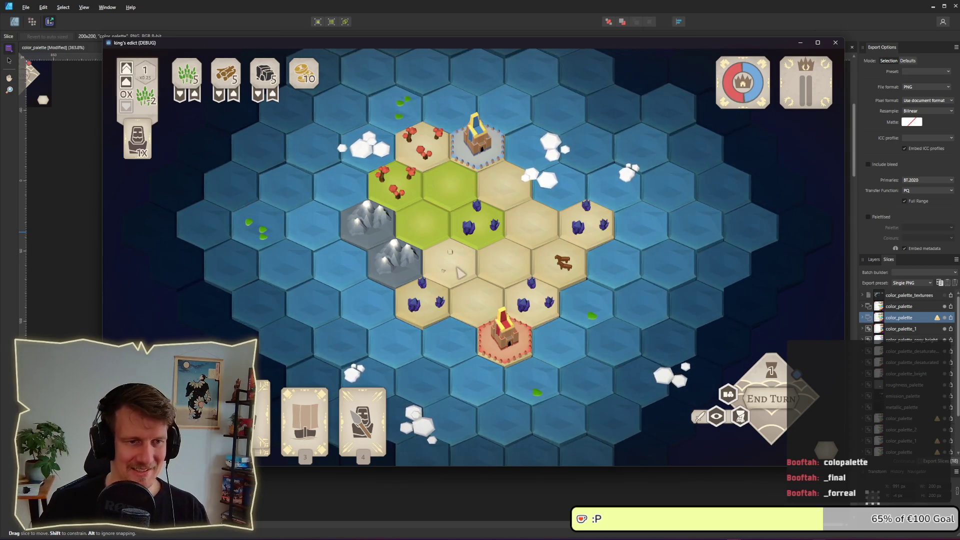
scroll(466, 252, "up", 2)
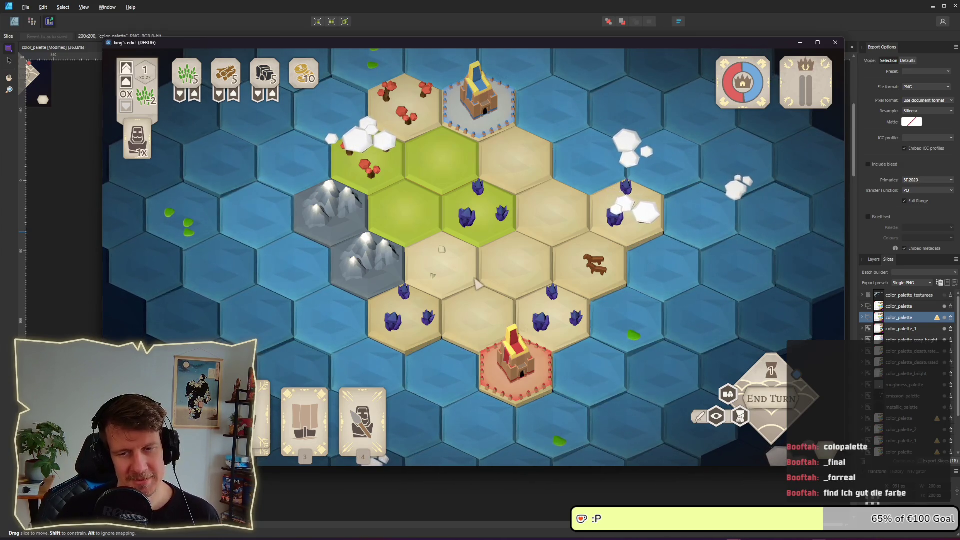
scroll(478, 284, "down", 2)
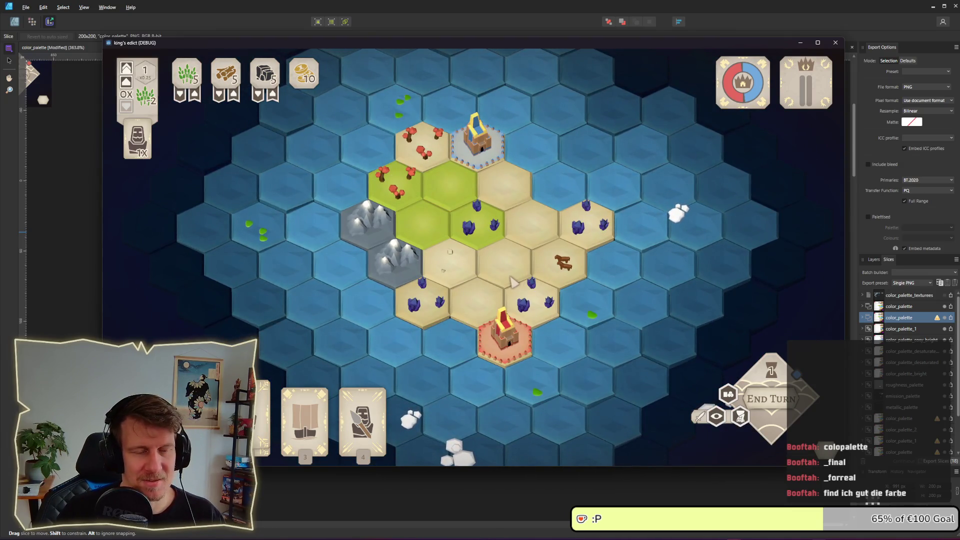
scroll(495, 259, "up", 3)
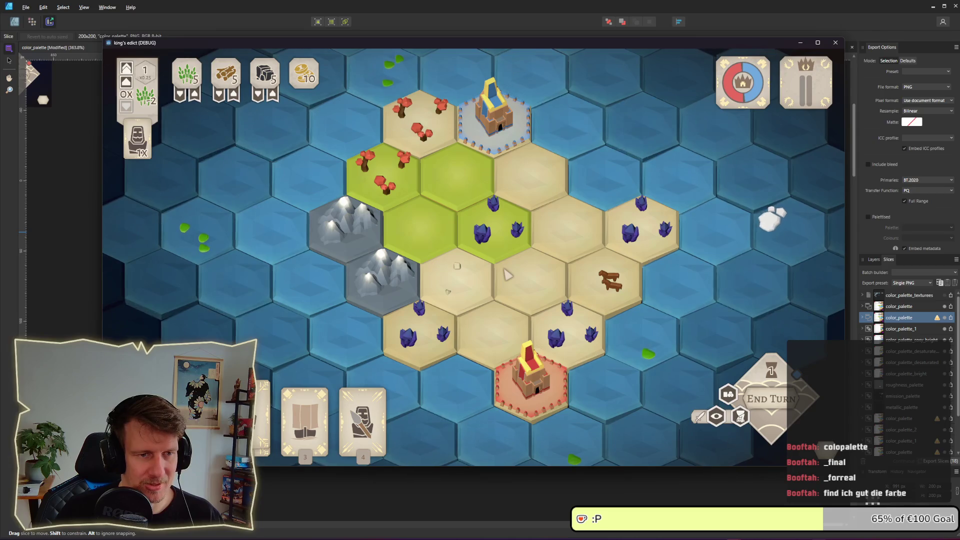
scroll(508, 274, "down", 2)
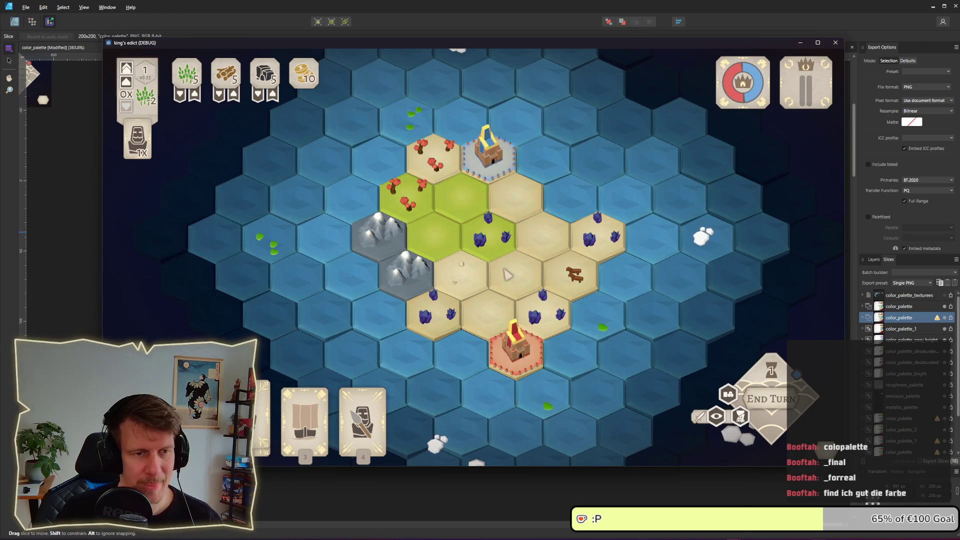
scroll(508, 274, "up", 1)
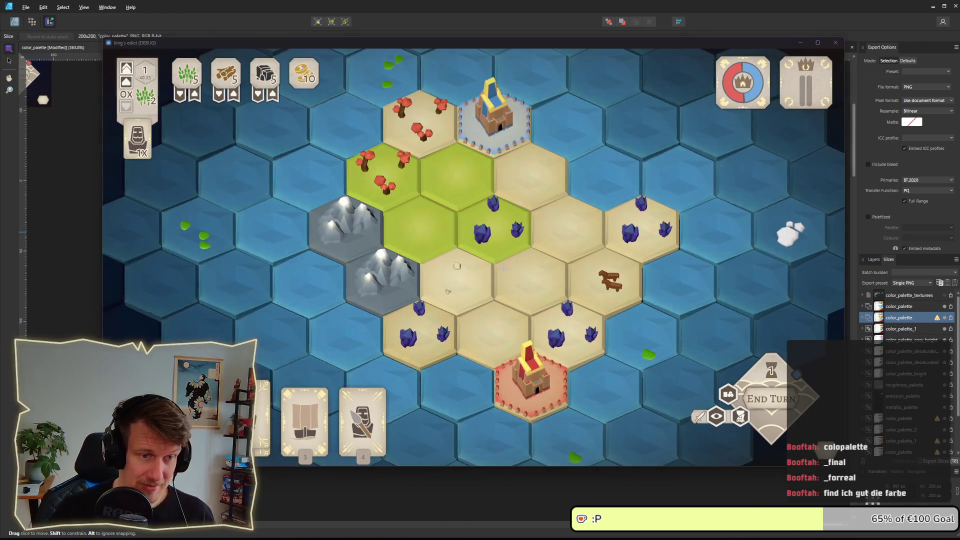
Step: Cancel a screen capture and cycle between windows, ending on File Explorer
key("super+shift+s")
key("Escape")
key("alt+Tab")
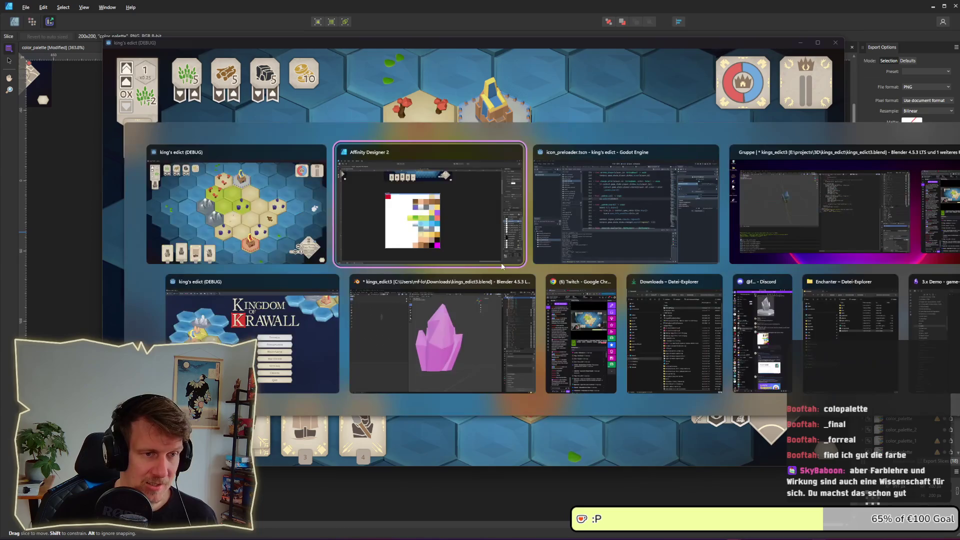
key("alt+shift+Tab")
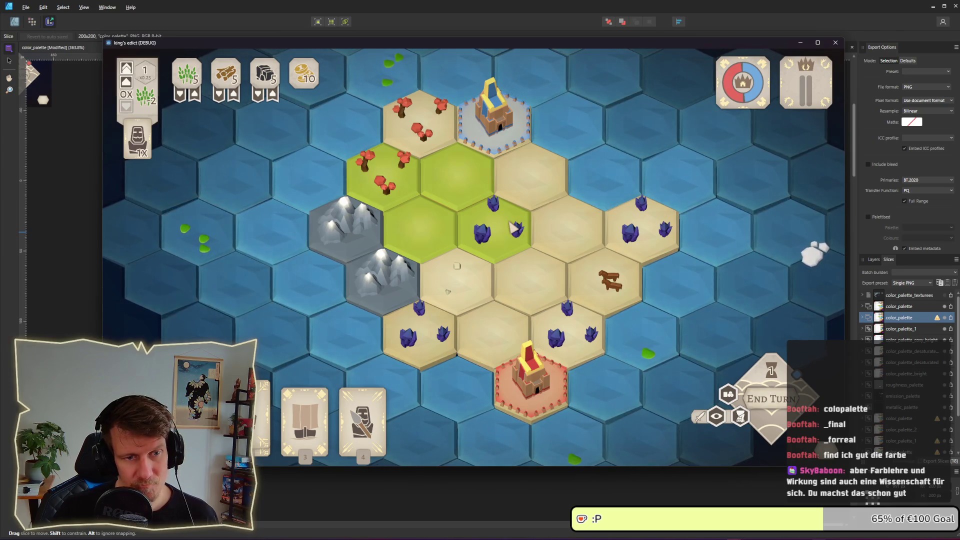
key("alt+Tab")
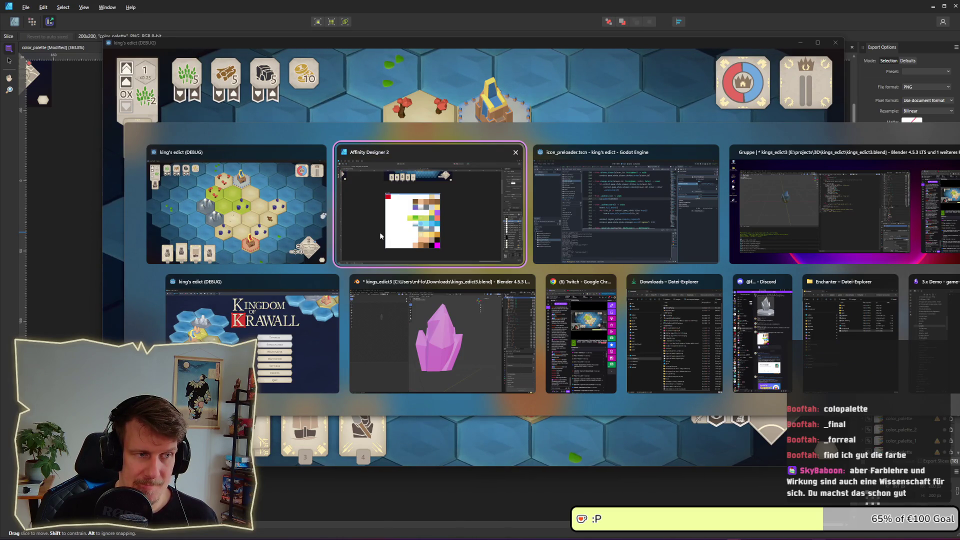
left_click(299, 227)
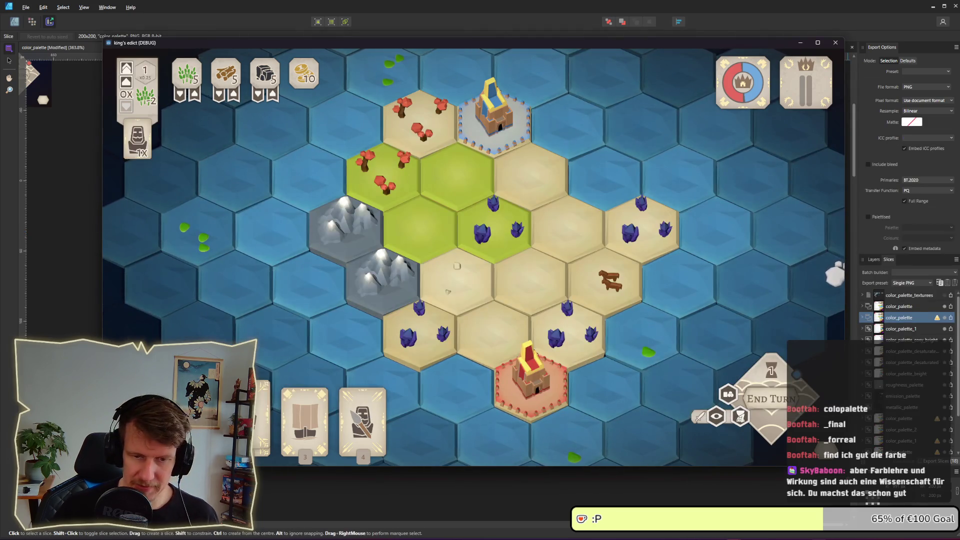
key("alt+Tab")
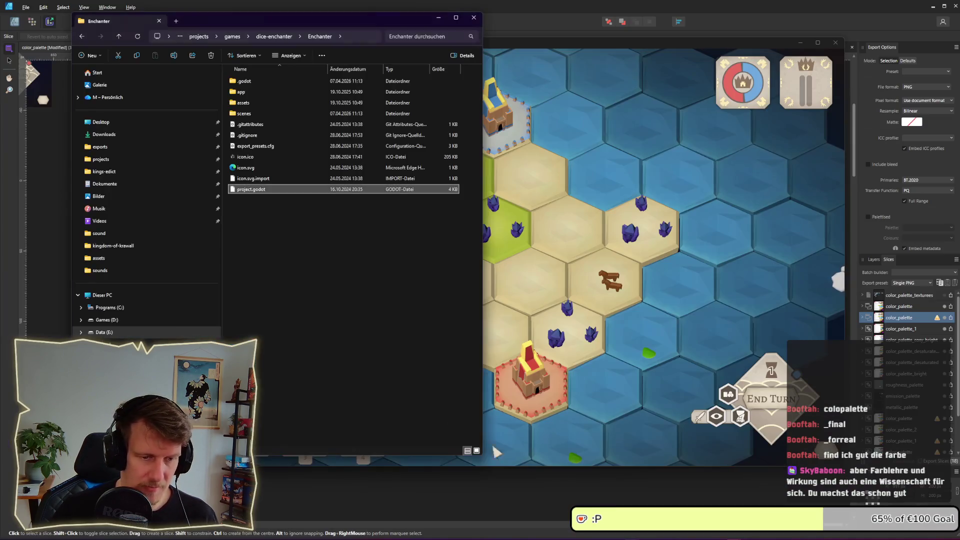
Step: Open the 122223 screenshot from the Bilder > Bildschirmfotos folder
left_click(120, 196)
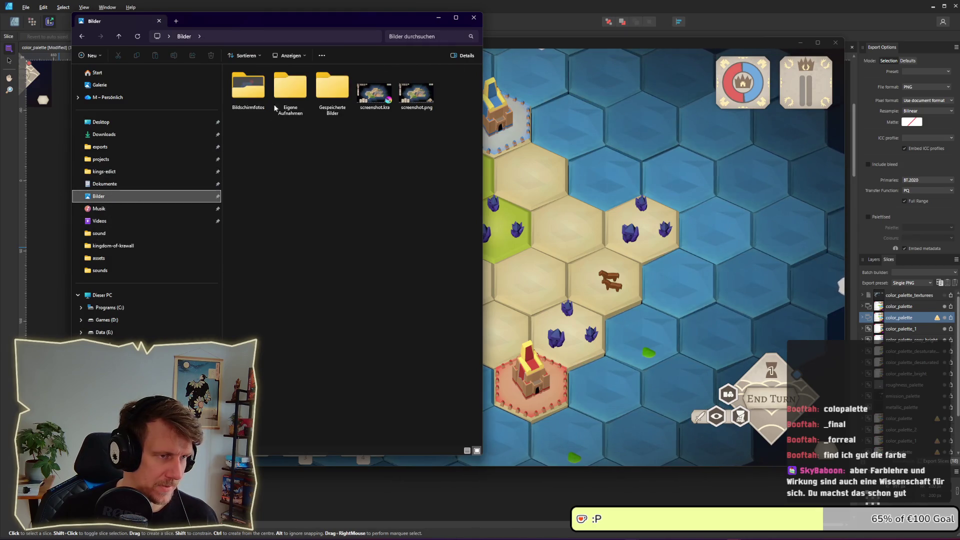
double_click(248, 90)
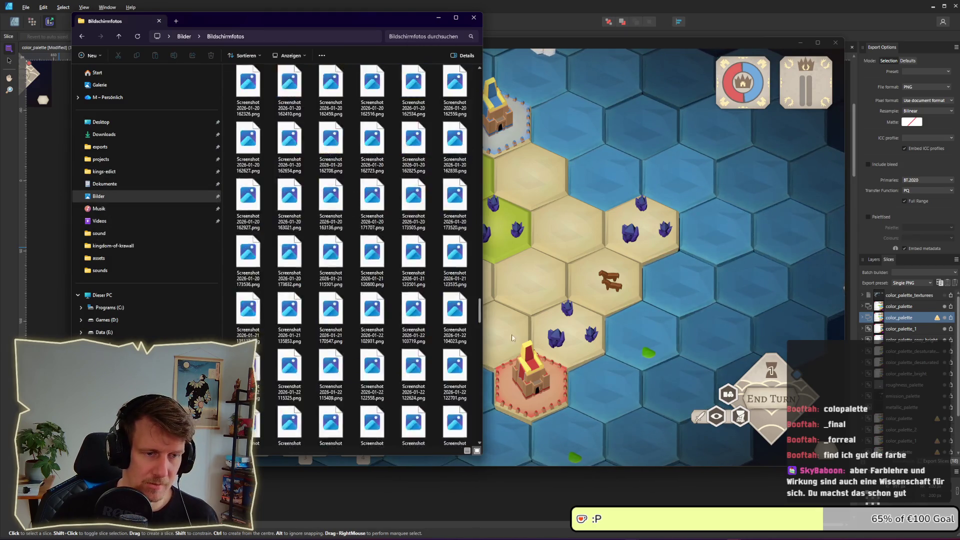
scroll(350, 299, "down", 15)
left_click(248, 360)
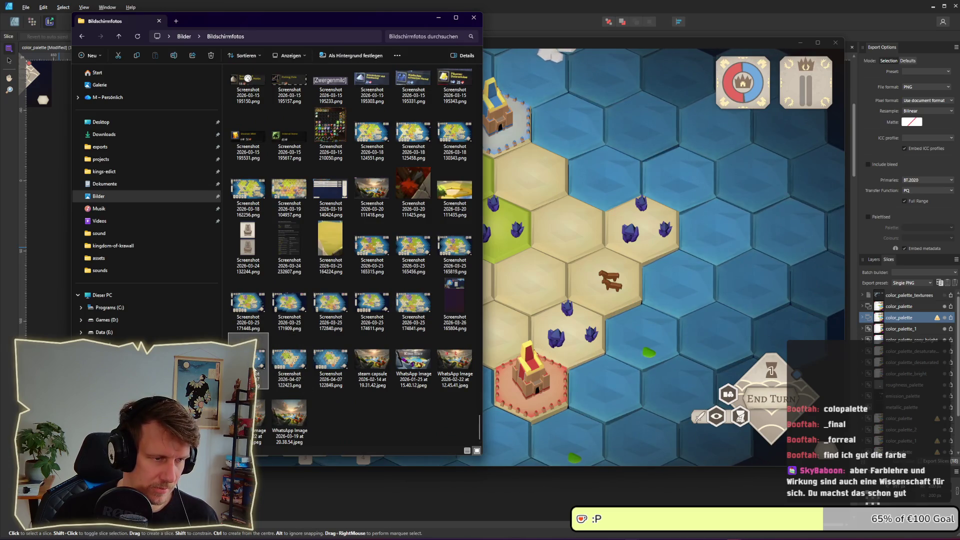
double_click(248, 360)
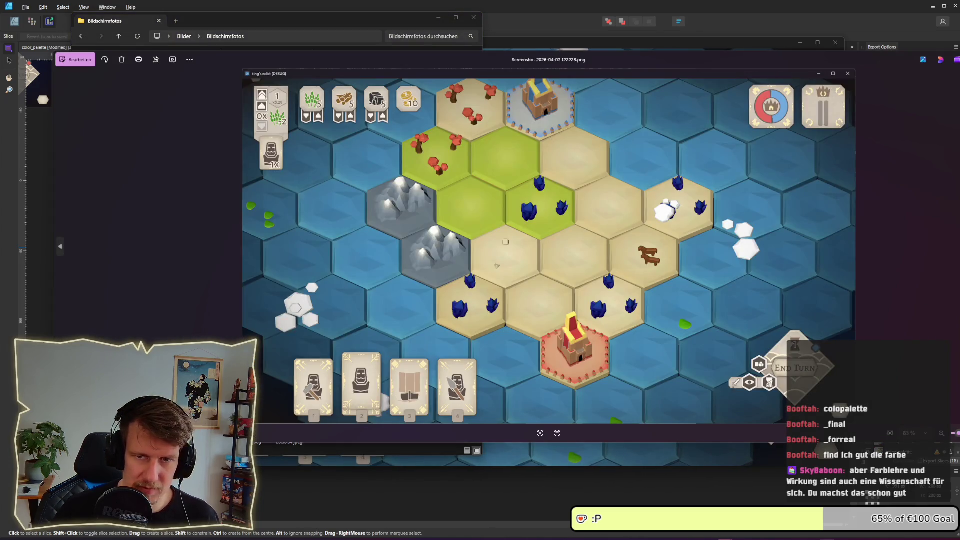
Step: View the 122423 and 122849 screenshots, close Photos, and return to the game window
left_click_drag(959, 284, 753, 286)
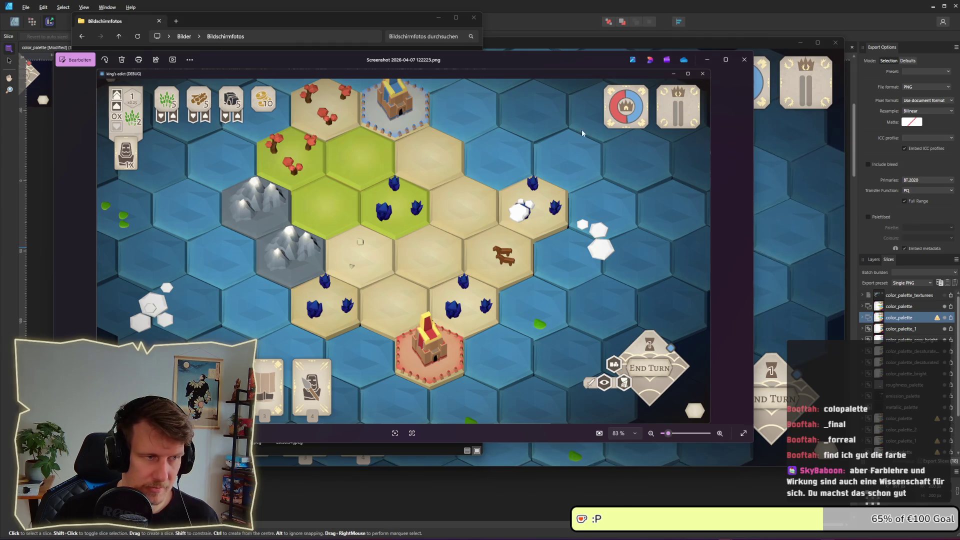
left_click(744, 59)
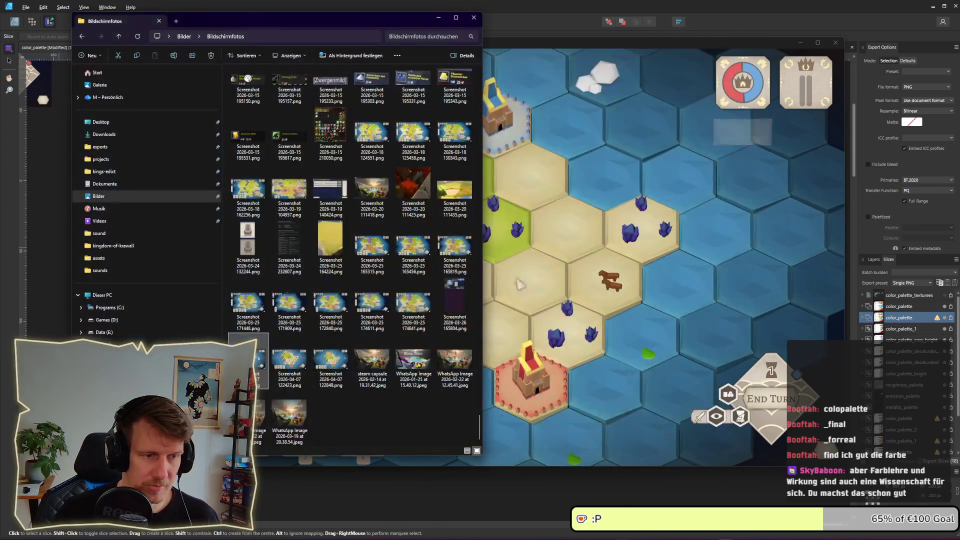
double_click(311, 368)
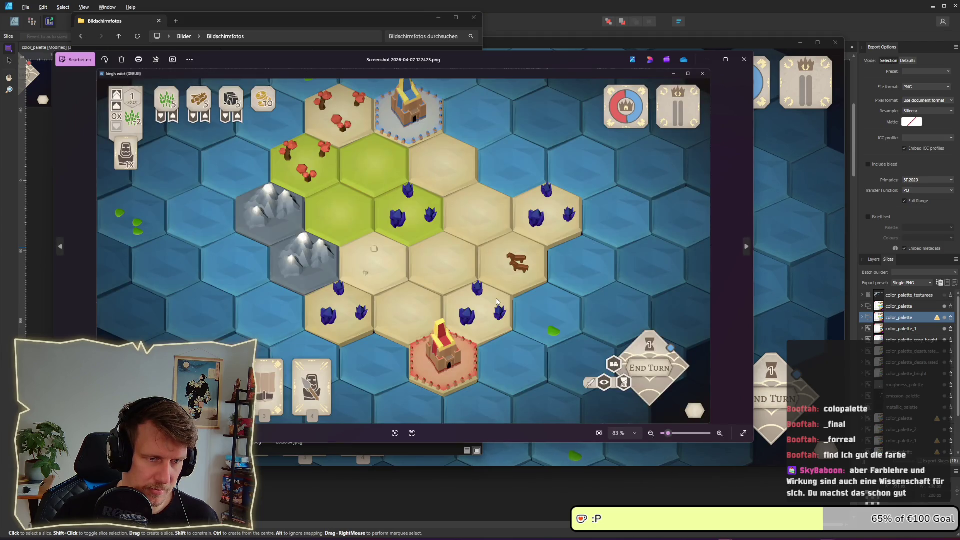
left_click(744, 59)
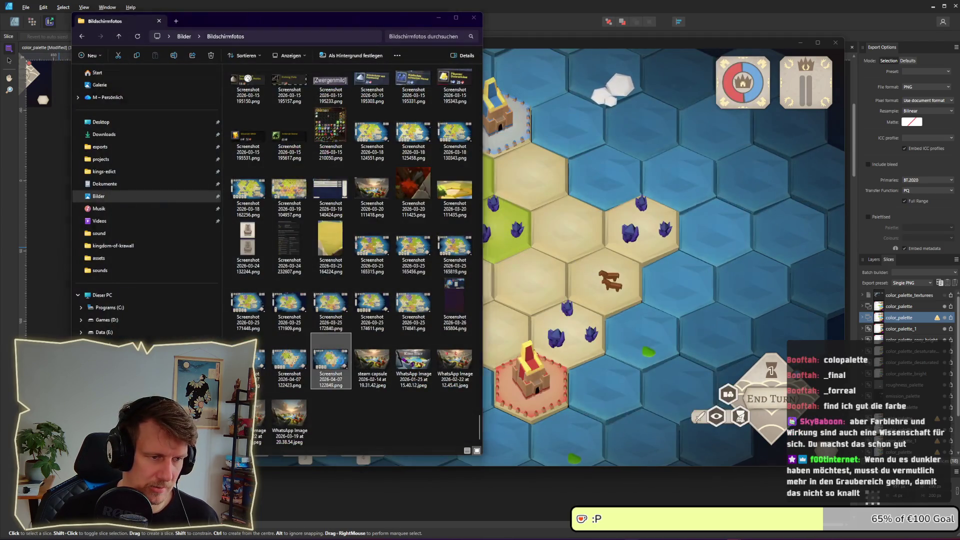
double_click(333, 369)
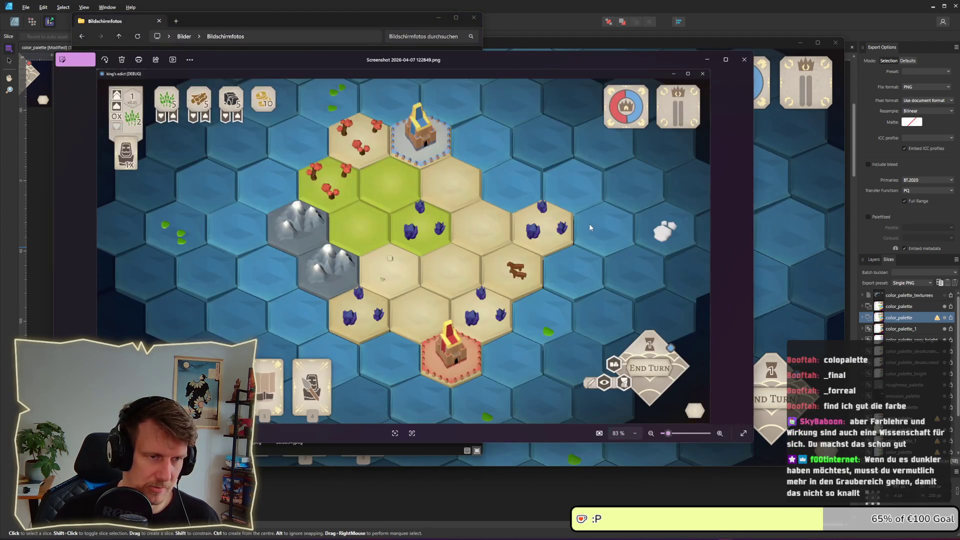
left_click(744, 60)
left_click(571, 149)
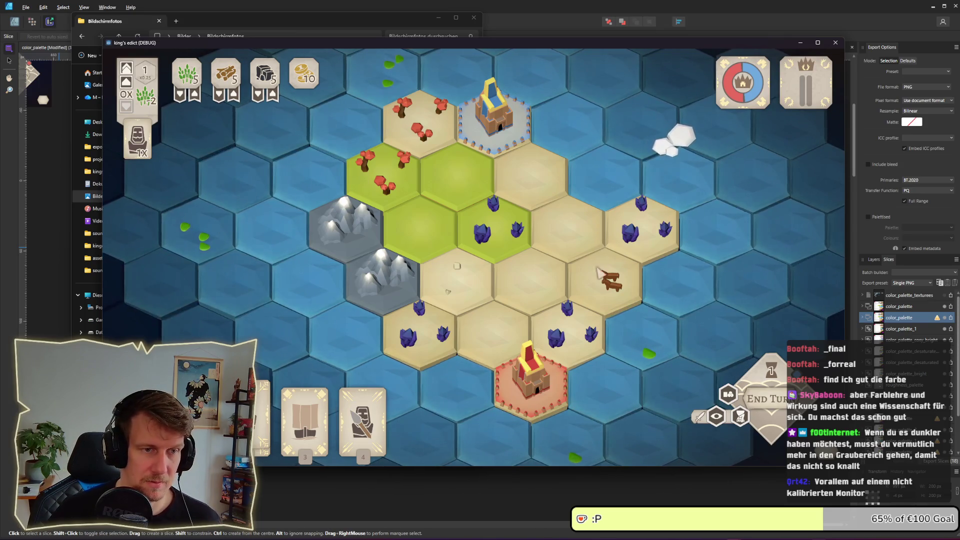
Step: Pan the game map with the S key, then switch back to the color_palette document
key("s")
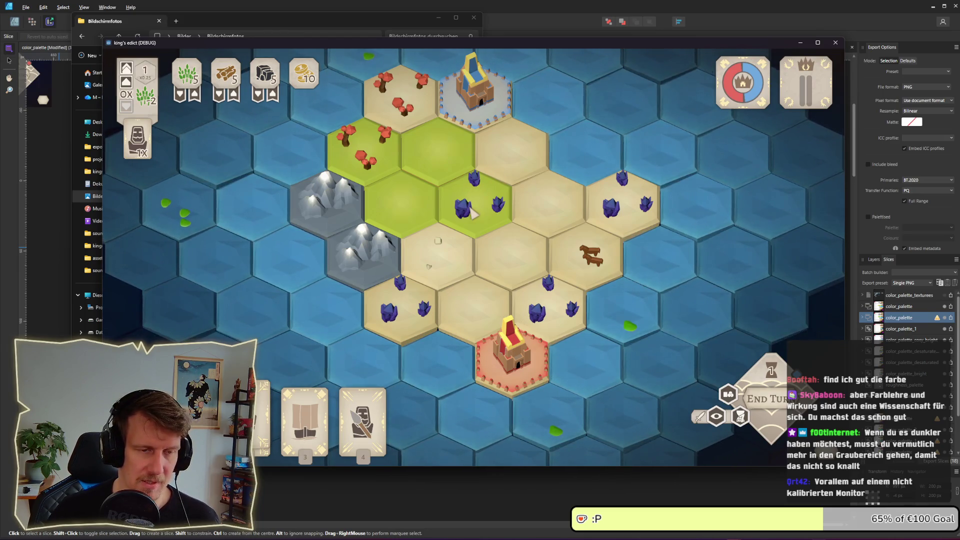
key("alt+Tab")
left_click(506, 223)
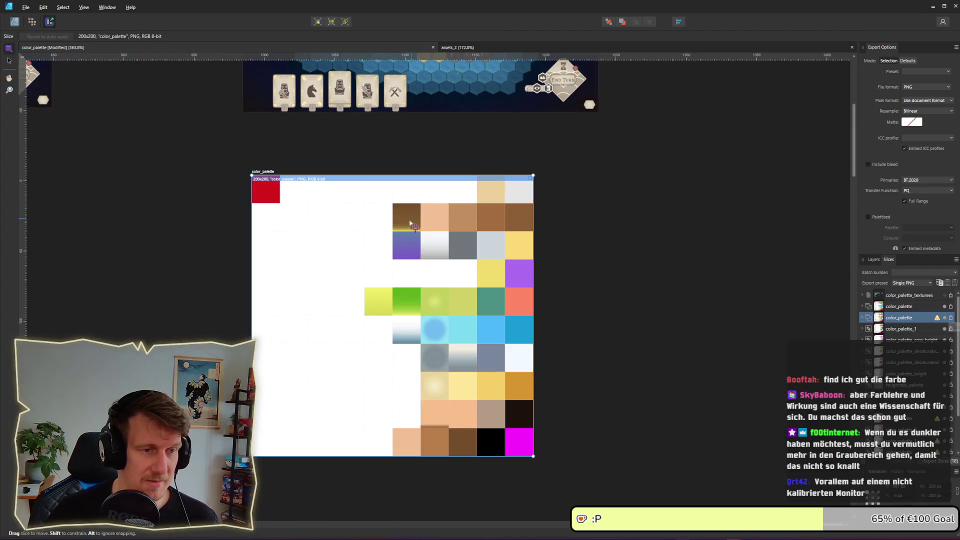
Step: In Designer persona, paste the purple square's gradient onto a white square, then undo it
left_click(14, 22)
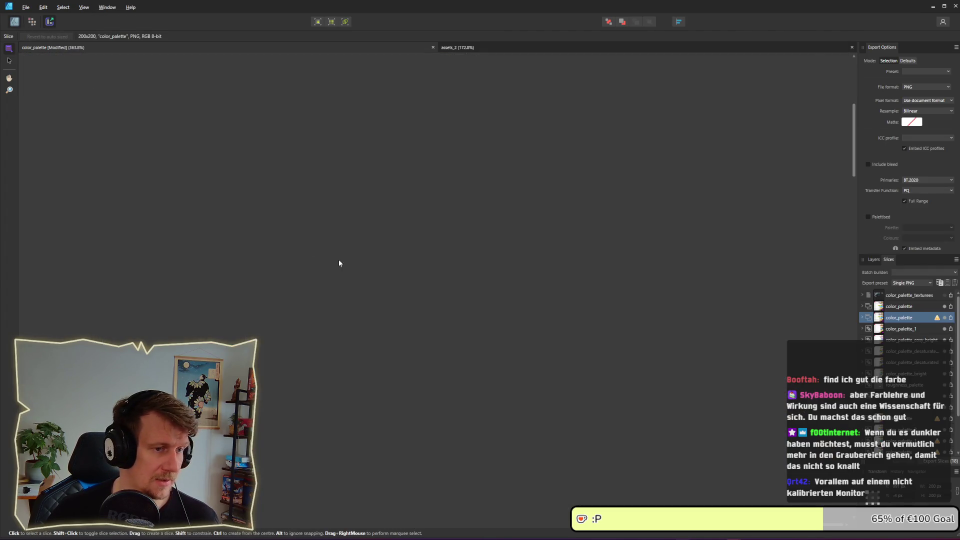
left_click(420, 229)
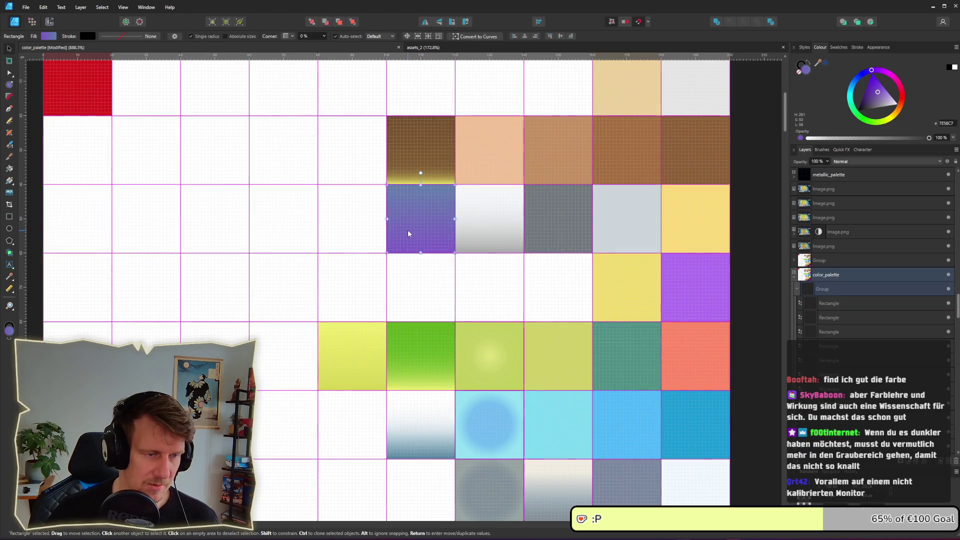
double_click(358, 237)
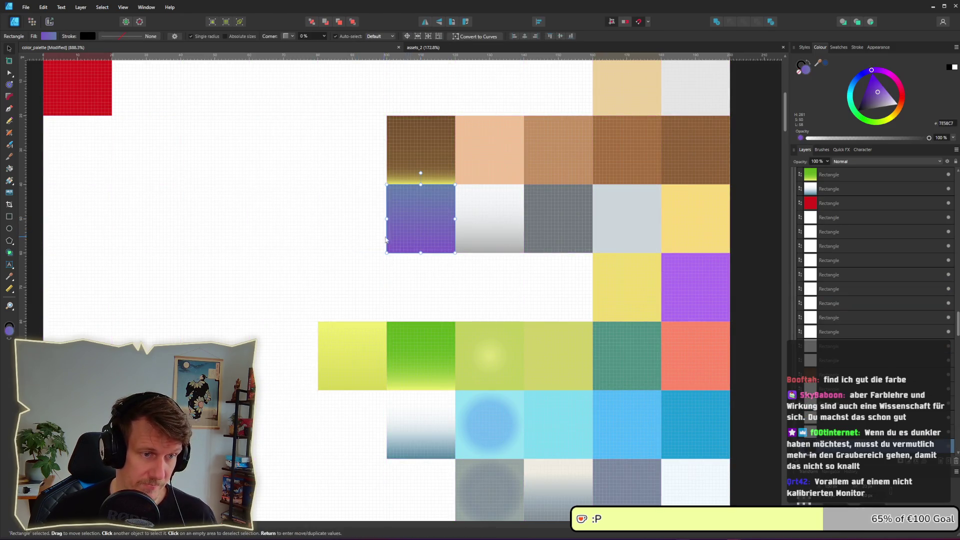
key("ctrl+shift+v")
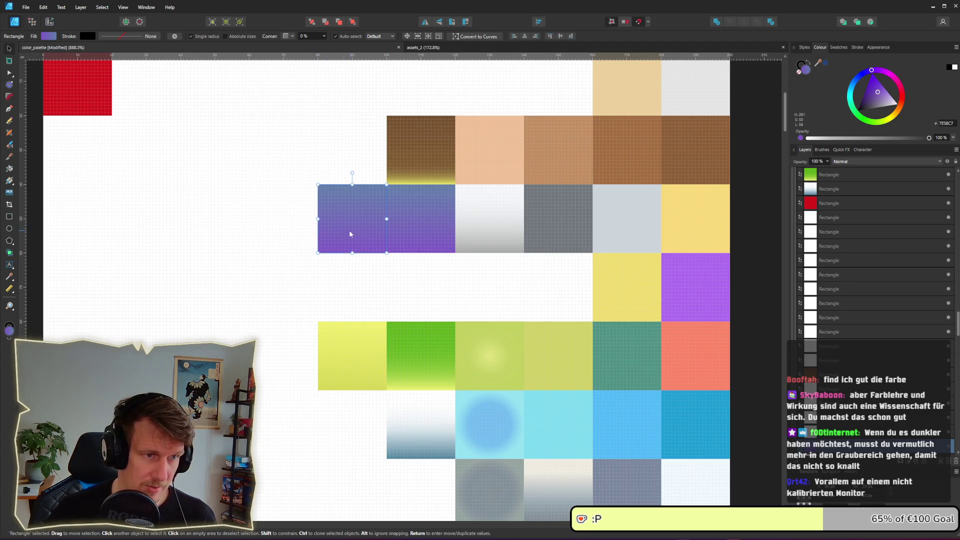
left_click_drag(333, 239, 88, 232)
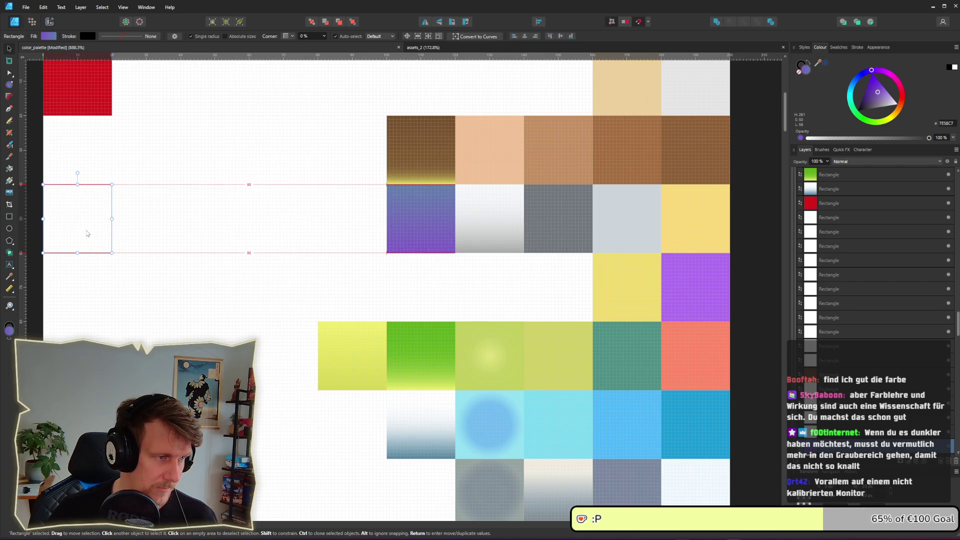
key("ctrl+z")
key("ctrl+z")
Step: Paste the blue-to-purple gradient style onto the blank square below the red square
left_click(86, 231)
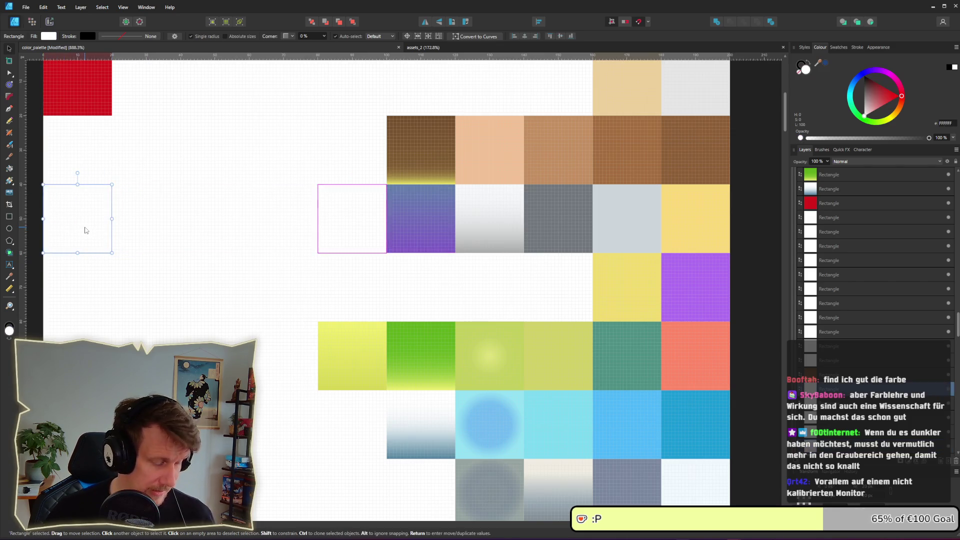
key("ctrl+shift+v")
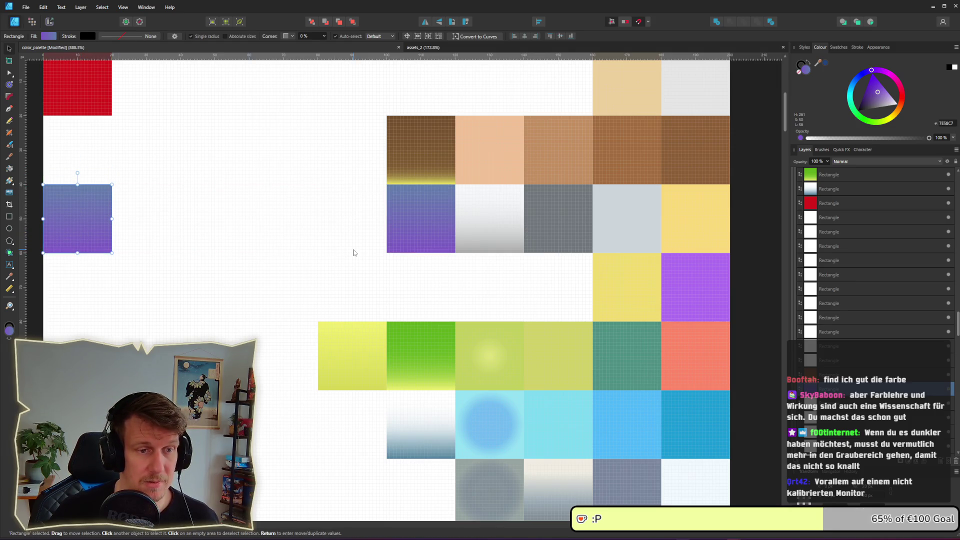
scroll(261, 311, "down", 3)
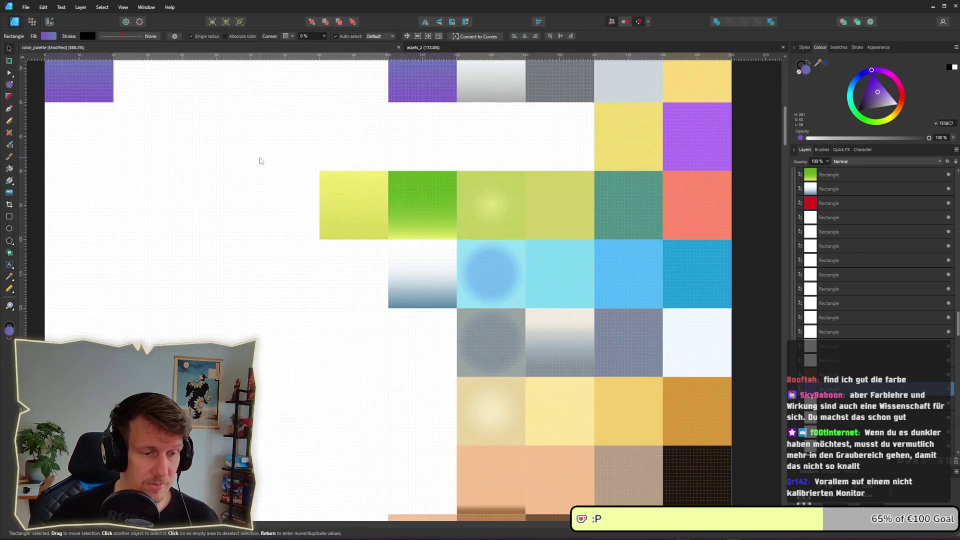
scroll(257, 161, "up", 3)
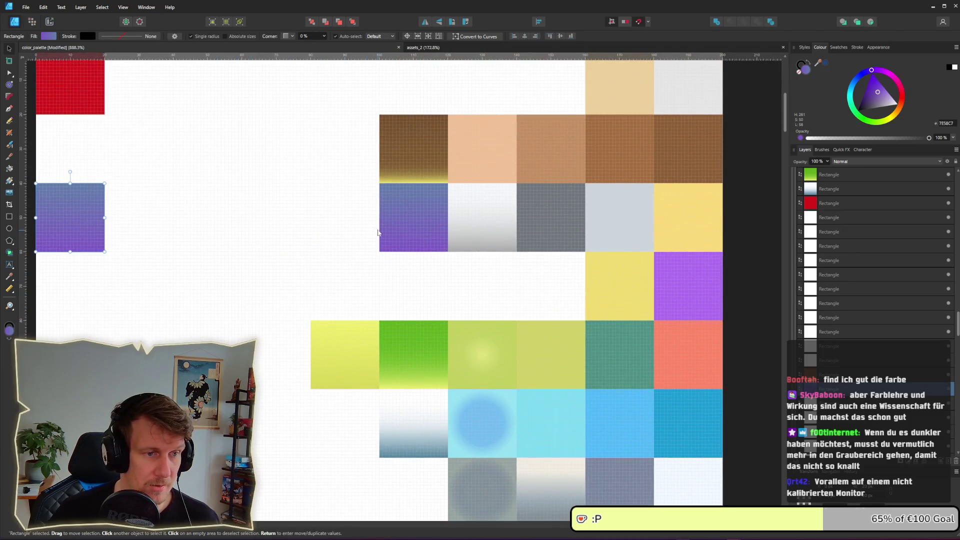
left_click(396, 230)
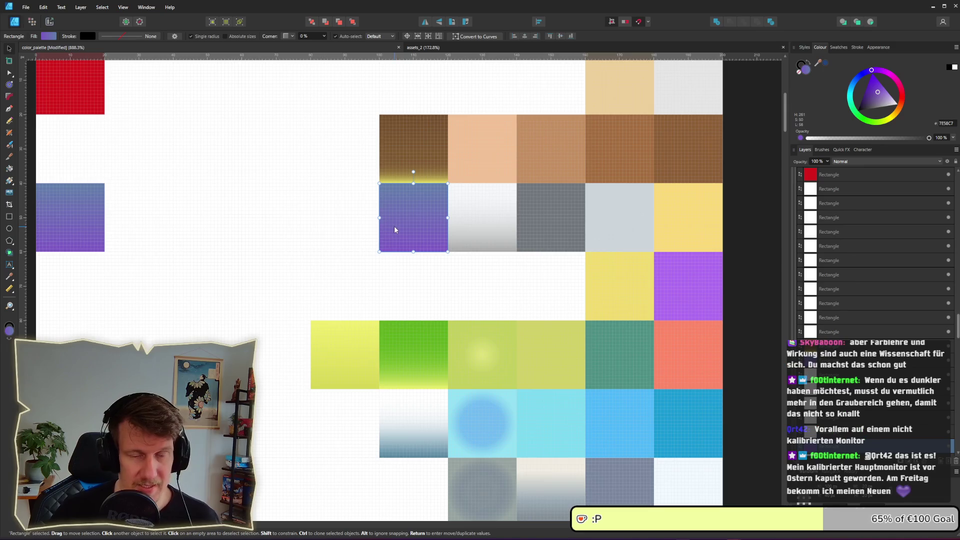
left_click(103, 223)
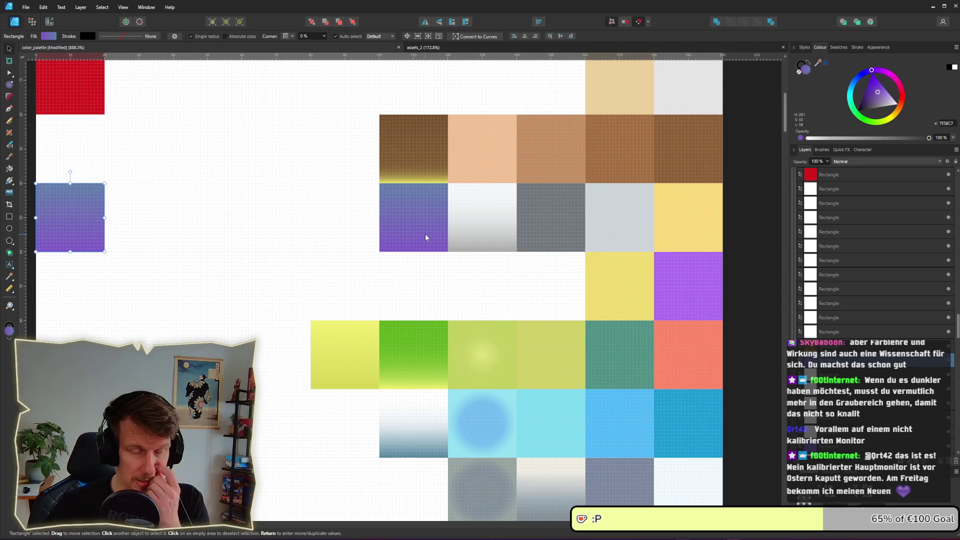
Step: Check the new gradient tile in the running game, then return to Affinity
key("alt+Tab")
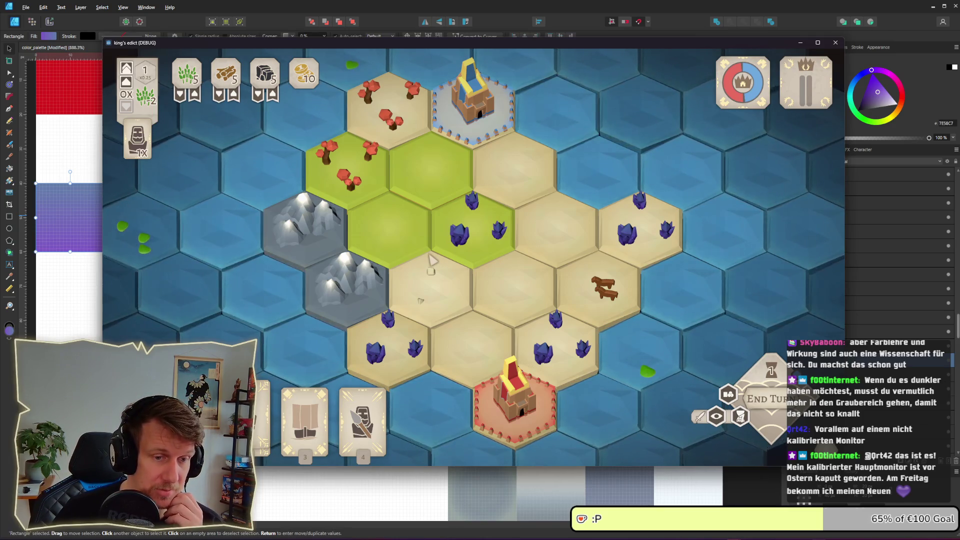
scroll(431, 258, "down", 1)
scroll(430, 258, "up", 1)
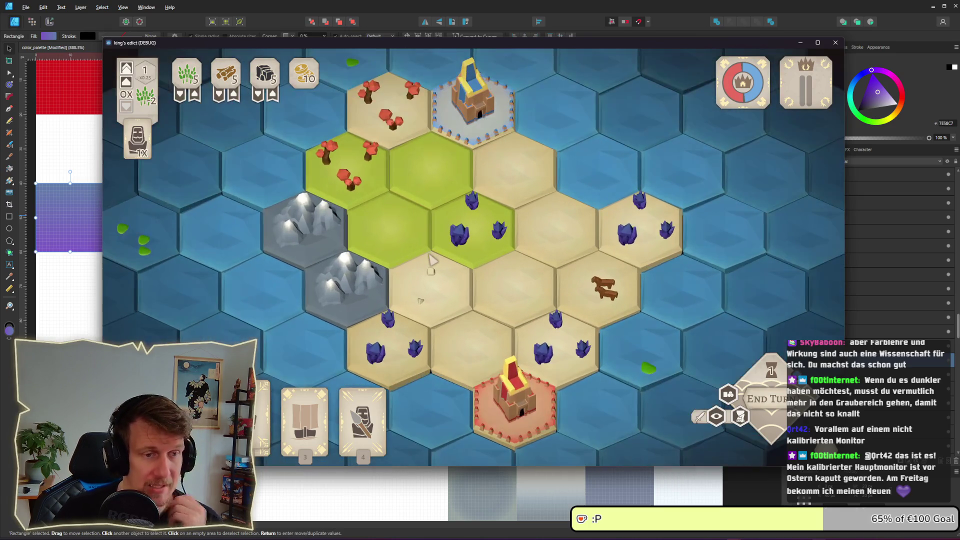
key("alt+Tab")
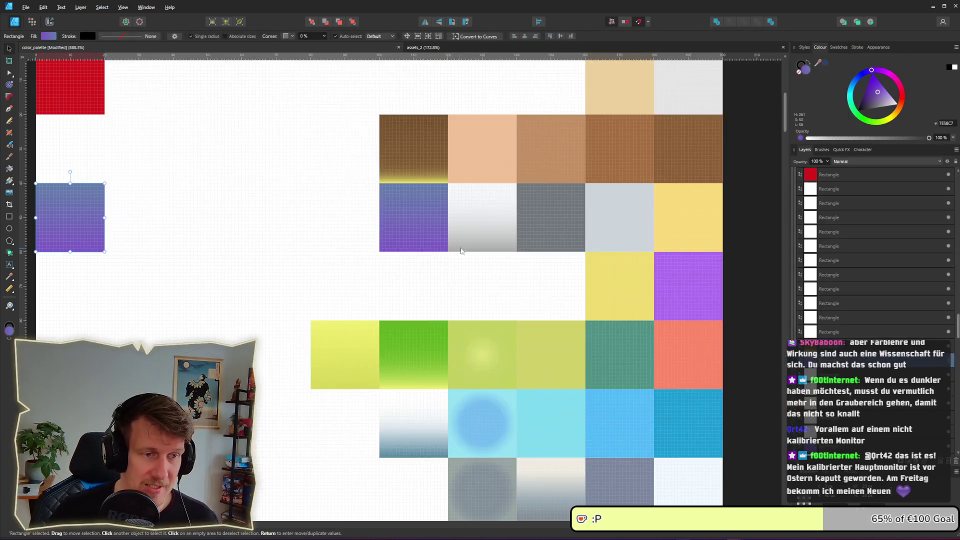
Step: Set the gradient's blue stop to pale cream using the colour picker and sliders
left_click(51, 38)
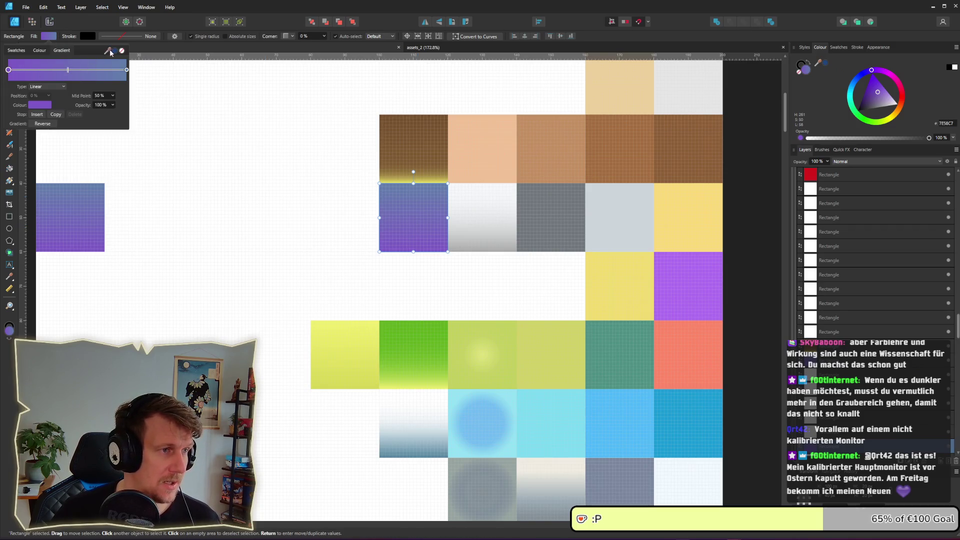
left_click_drag(111, 52, 690, 220)
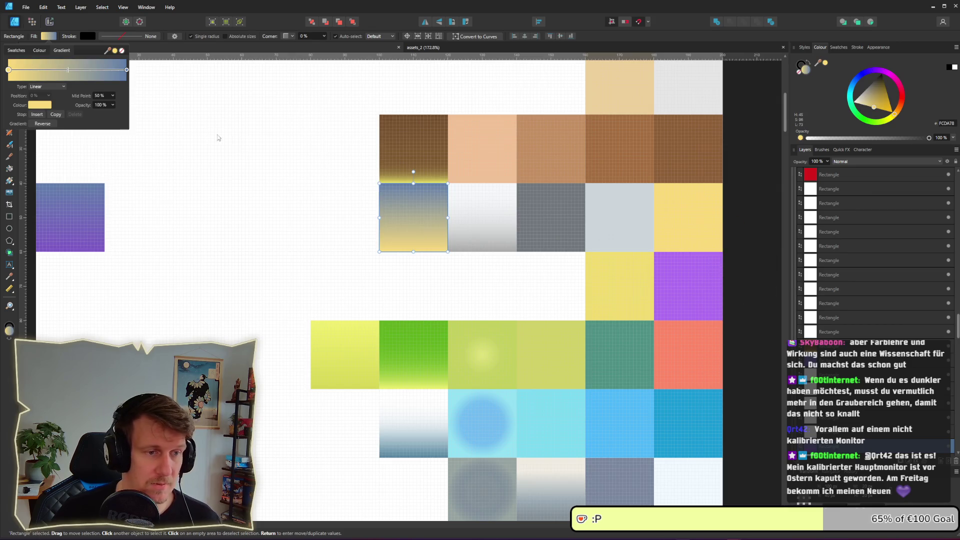
left_click(354, 190)
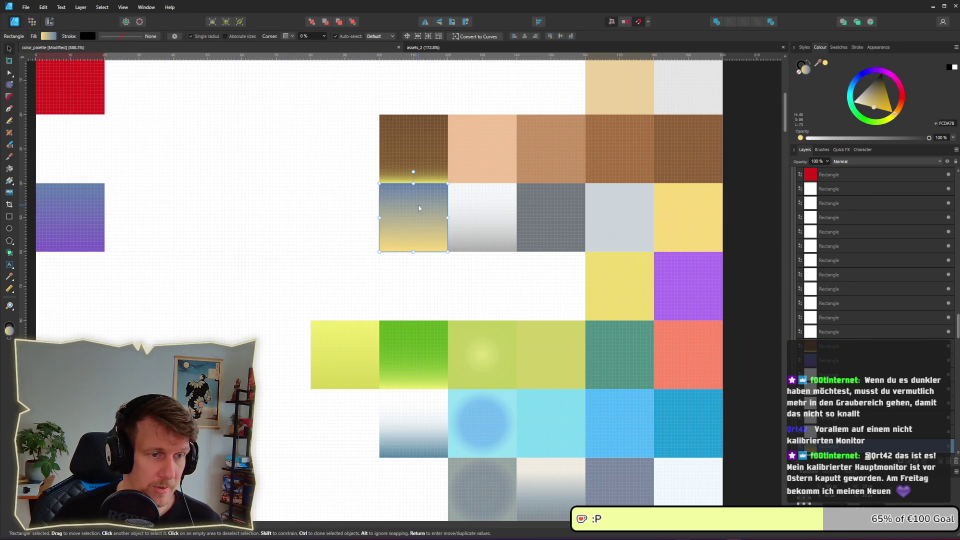
left_click(51, 37)
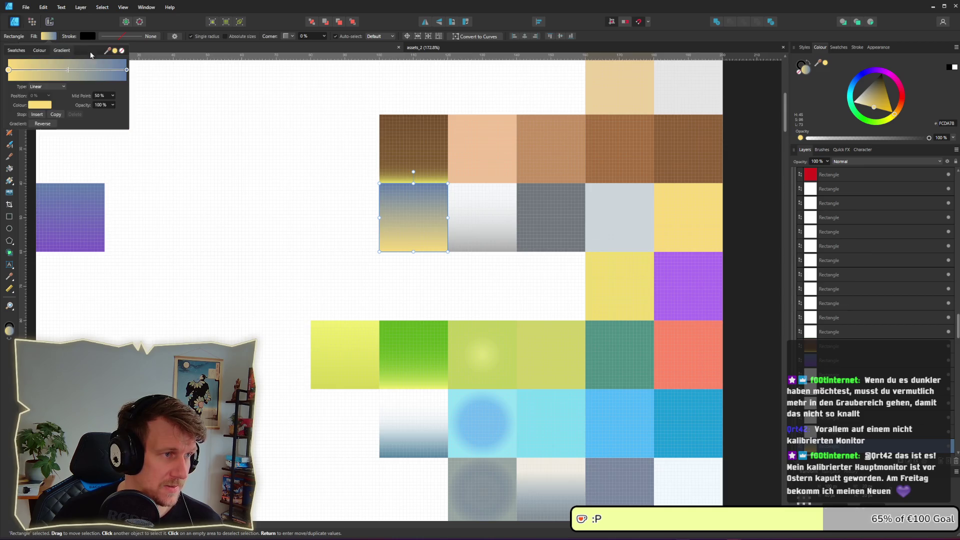
left_click(127, 71)
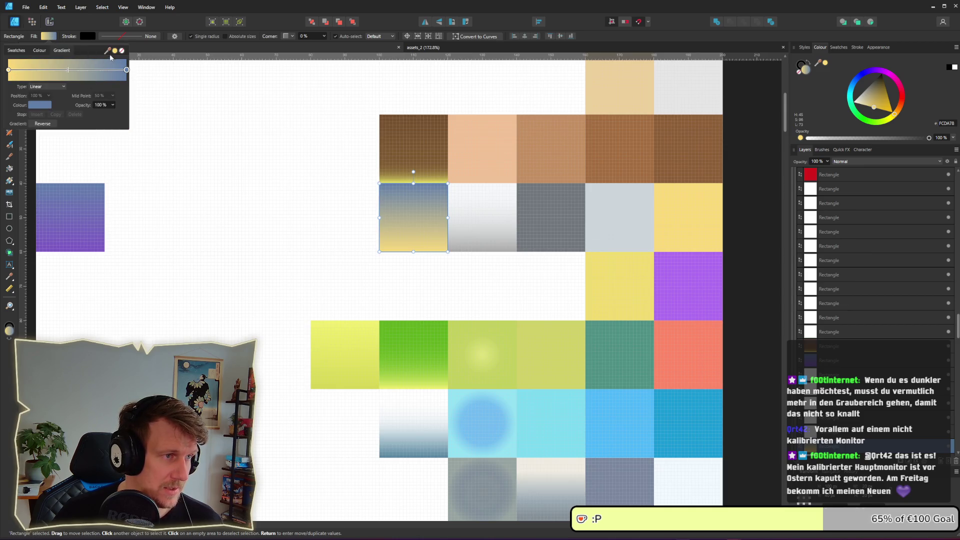
left_click_drag(106, 50, 670, 218)
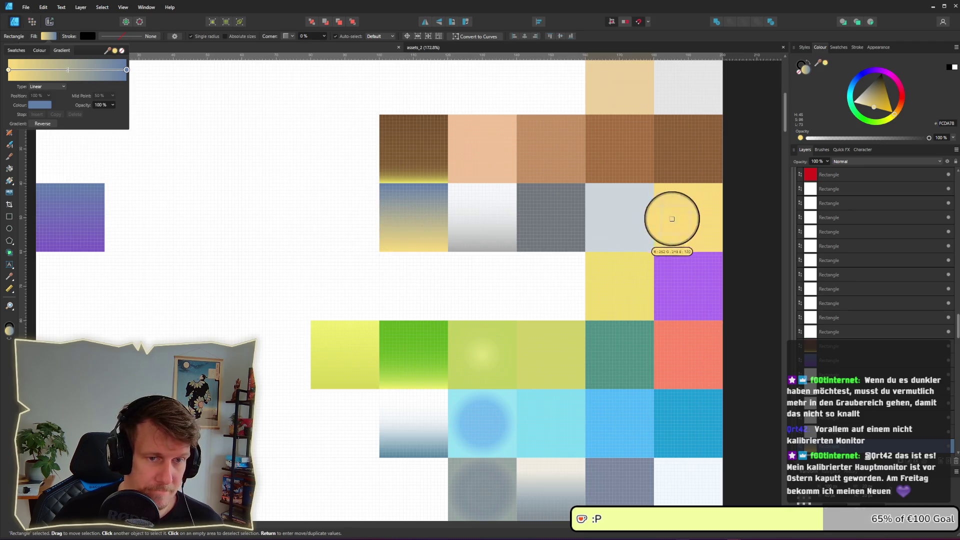
left_click(40, 105)
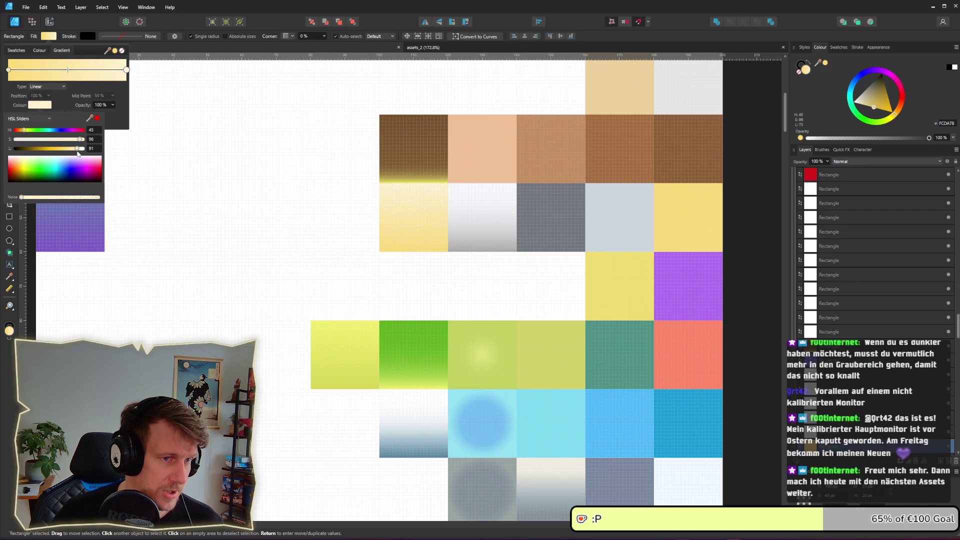
scroll(473, 291, "down", 5)
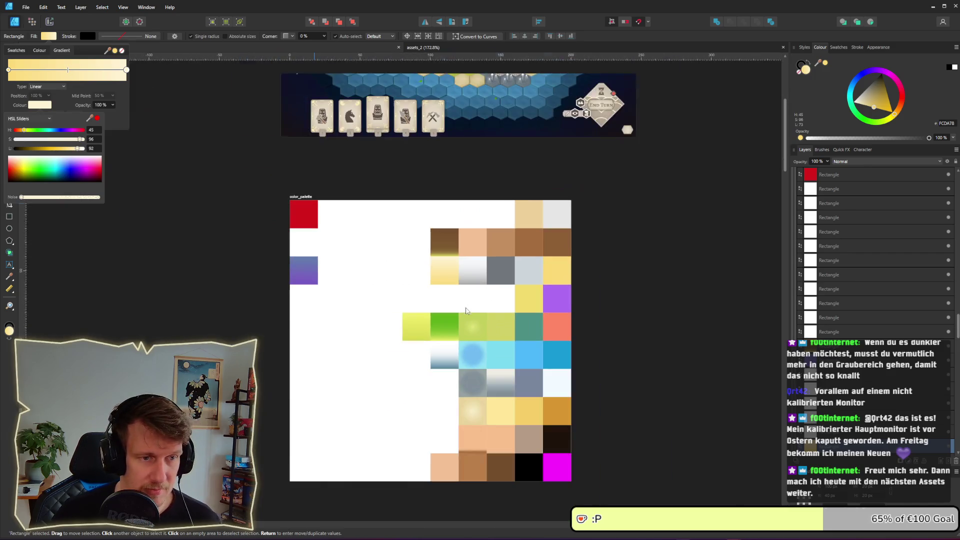
Step: With the Move tool, select the palette group and then its yellow rectangle
key("v")
left_click(451, 286)
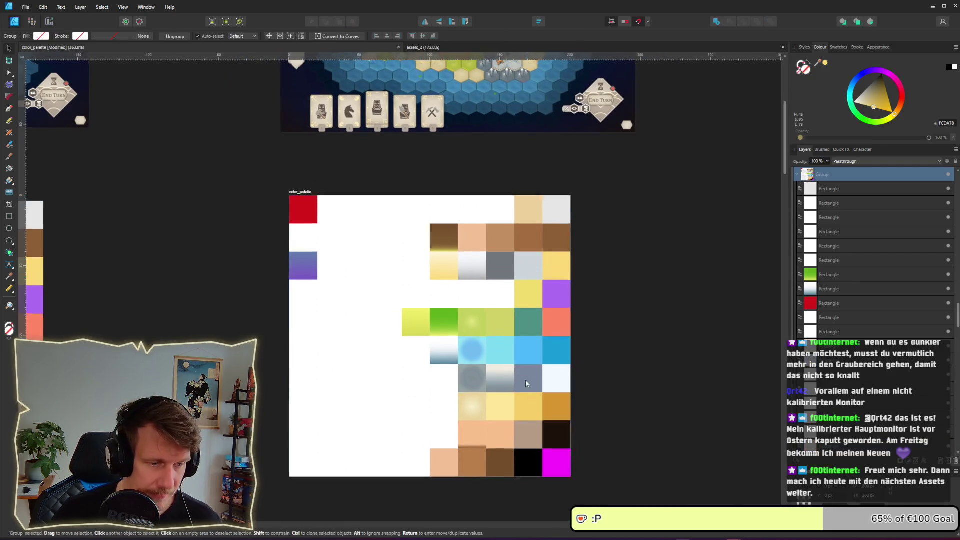
scroll(469, 232, "down", 4)
scroll(438, 171, "up", 1)
scroll(439, 172, "up", 1)
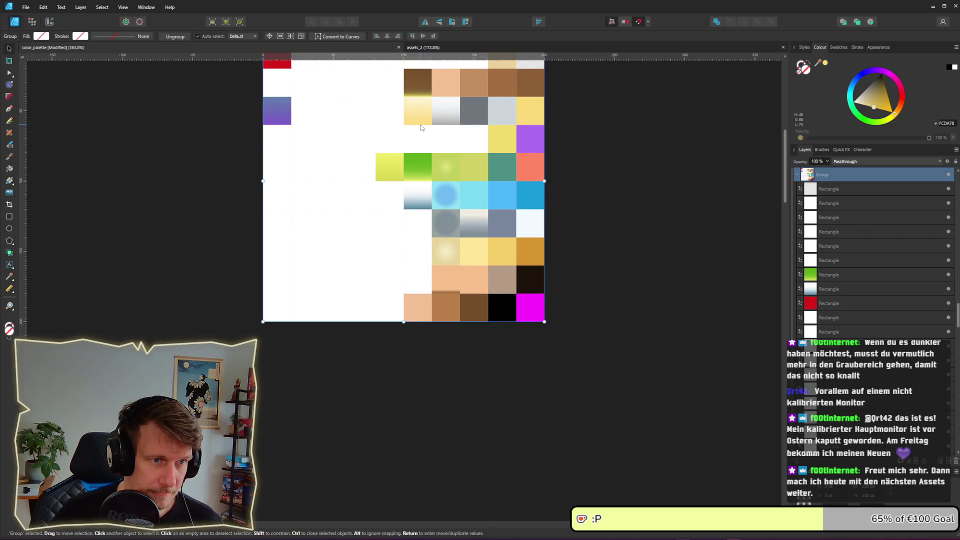
double_click(421, 118)
scroll(421, 119, "down", 8)
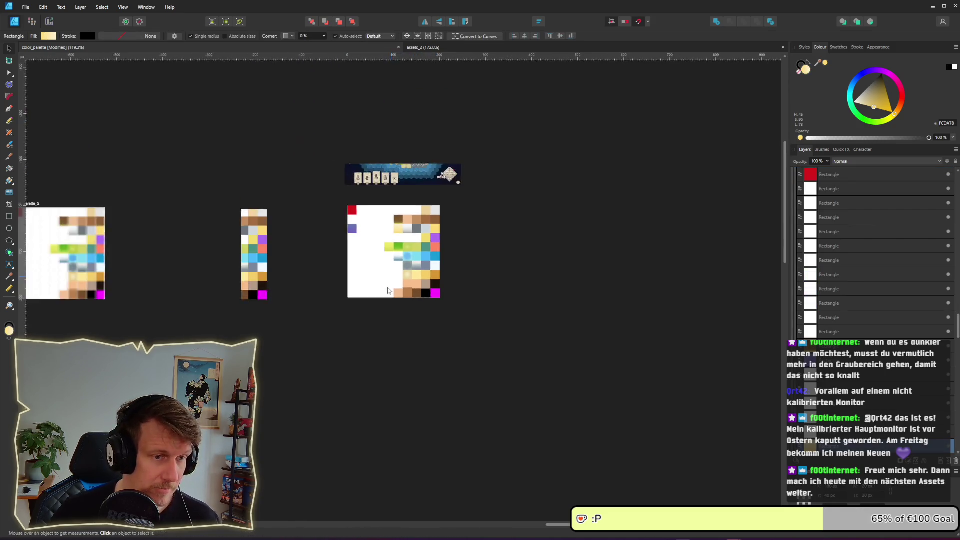
scroll(342, 385, "up", 3)
scroll(447, 281, "down", 1)
scroll(485, 290, "left", 3)
scroll(407, 318, "down", 1)
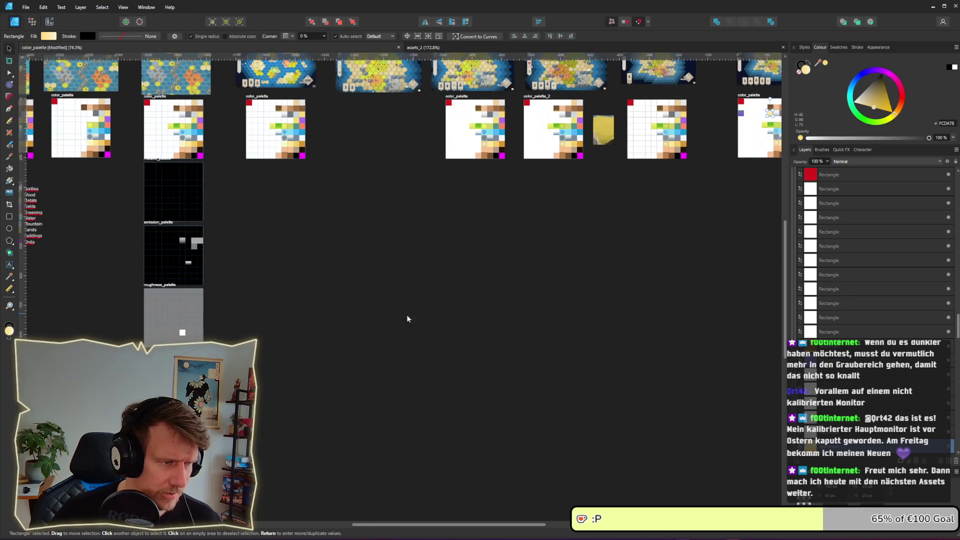
scroll(563, 270, "right", 3)
scroll(562, 270, "up", 2)
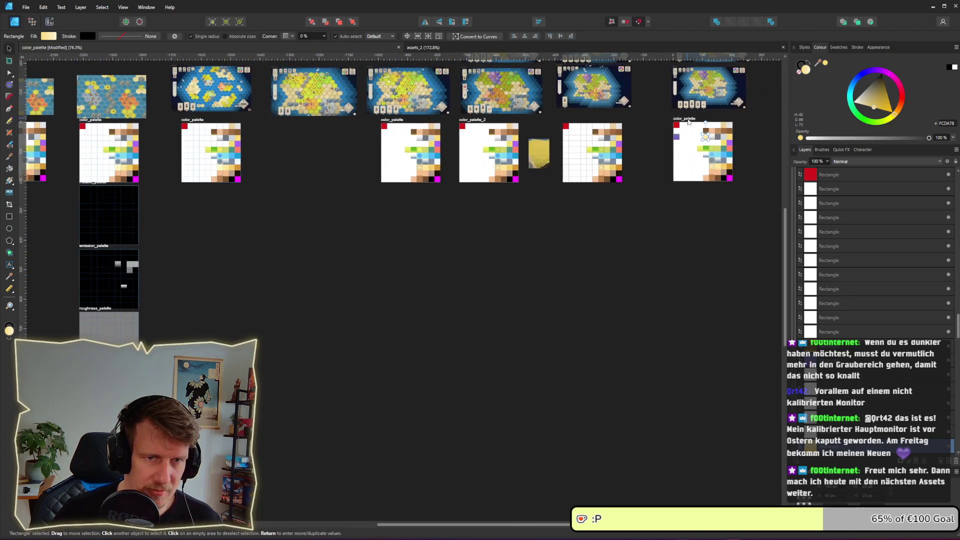
Step: Select the rightmost color_palette artboard, zoom in on it, and start a screen capture
left_click(687, 120)
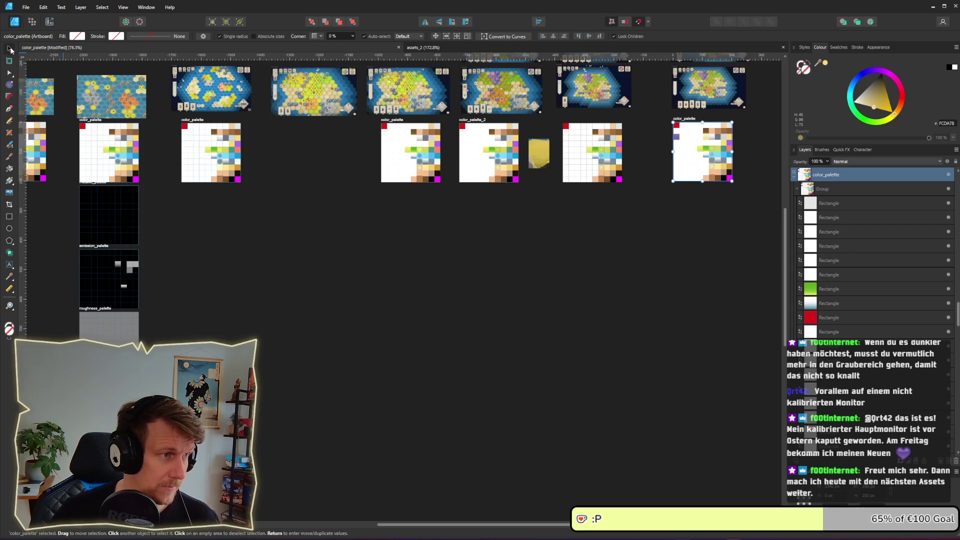
scroll(463, 306, "up", 2)
scroll(463, 306, "up", 3)
scroll(463, 306, "up", 2)
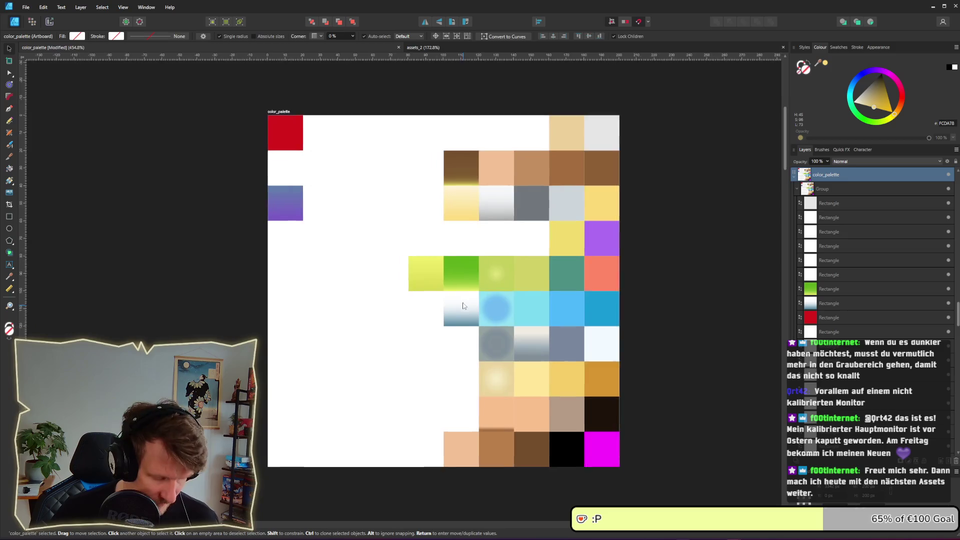
left_click_drag(463, 303, 460, 295)
key("super+shift+s")
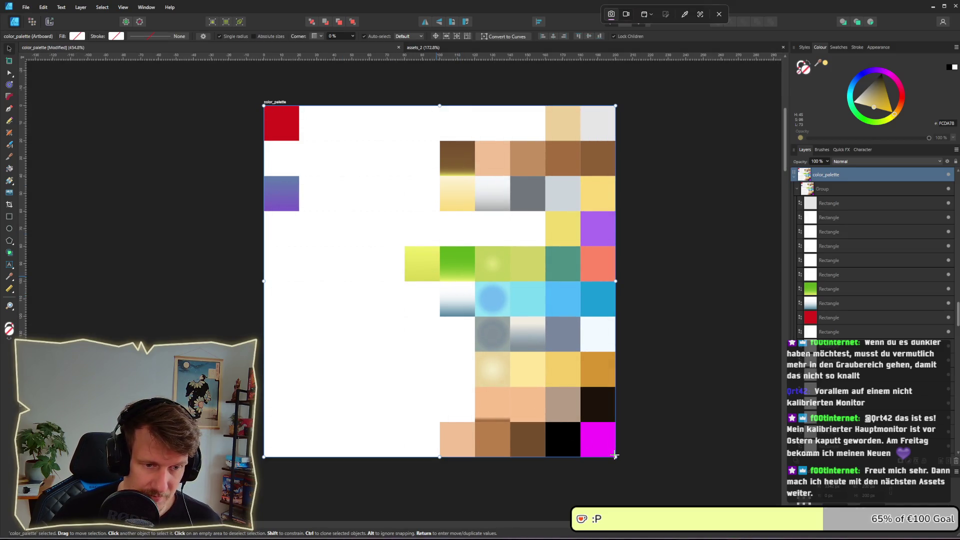
left_click_drag(614, 455, 616, 456)
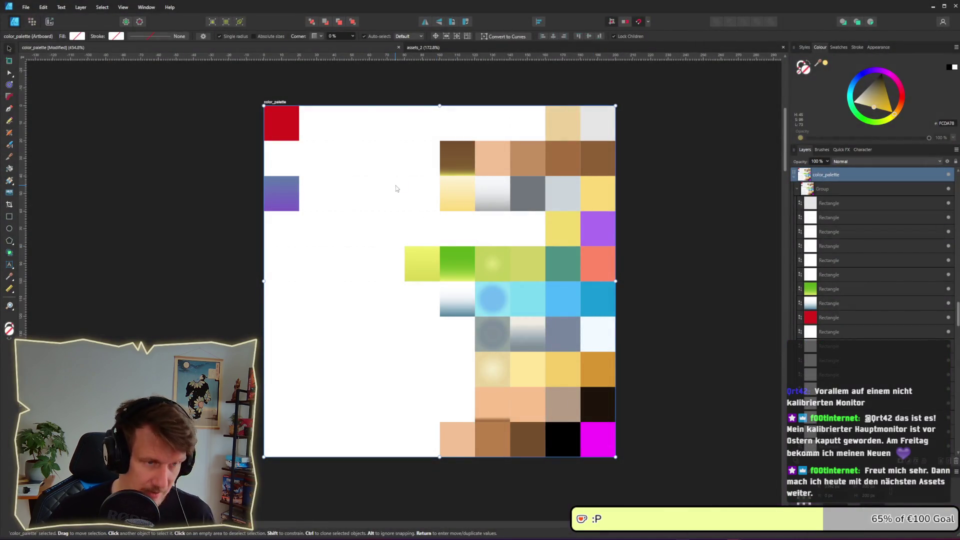
key("super+shift+s")
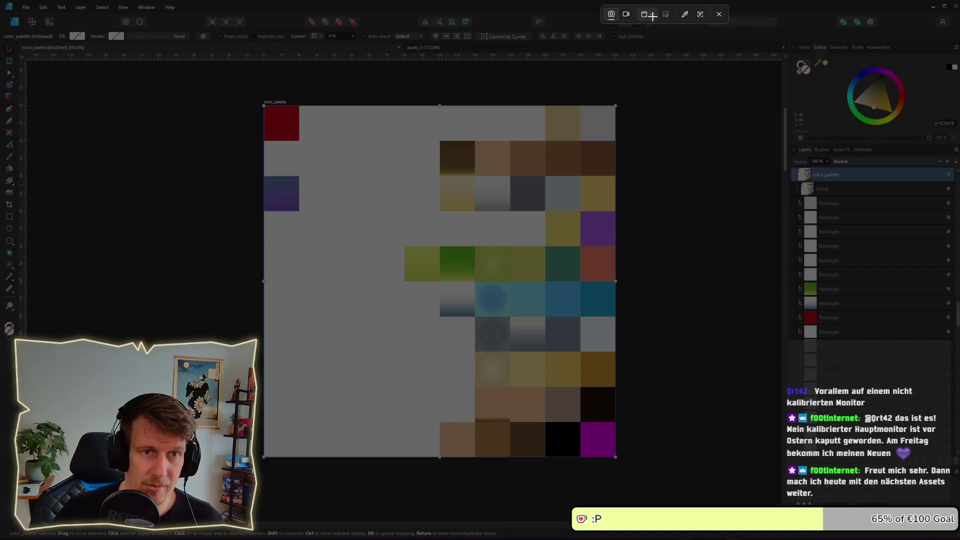
Step: Capture the whole color_palette artboard as a rectangular (Rechteck) snip
left_click(651, 15)
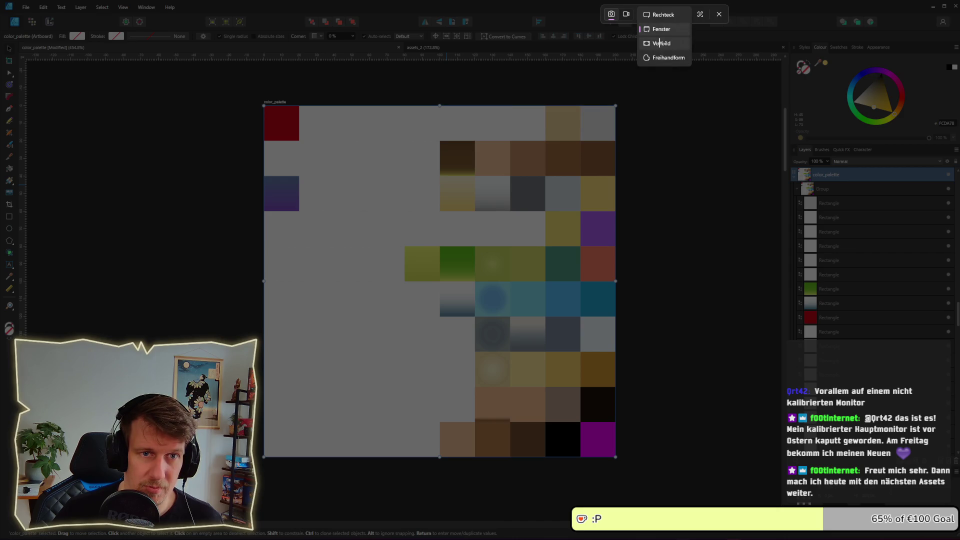
left_click(656, 15)
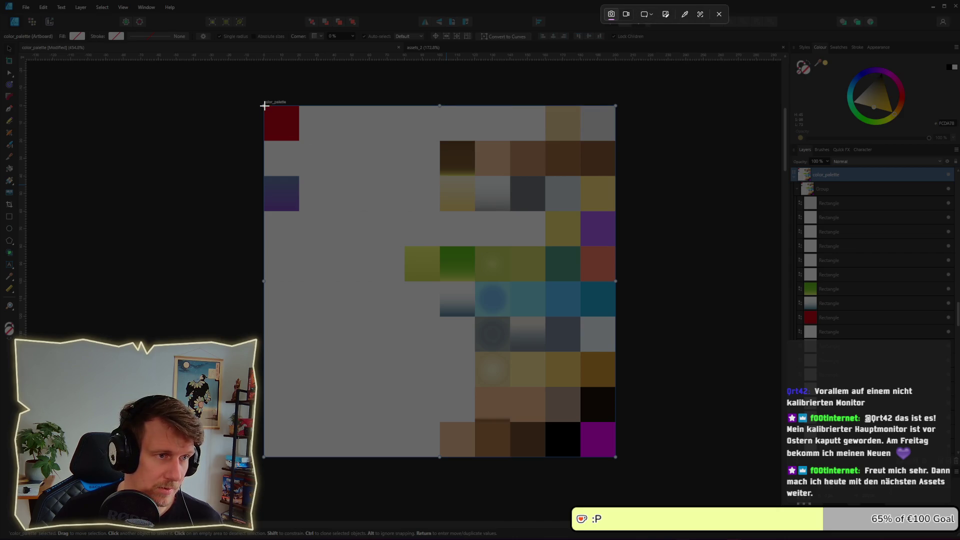
left_click_drag(264, 106, 617, 456)
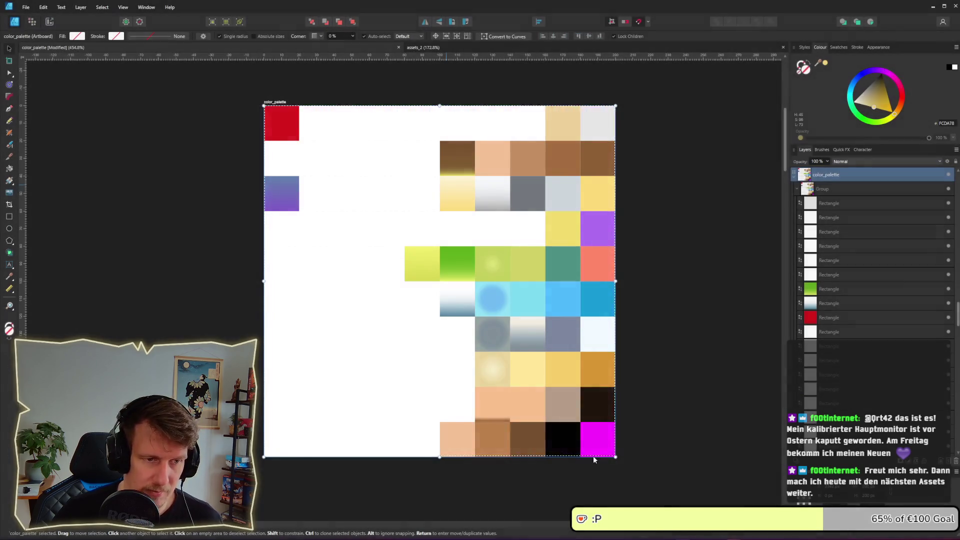
Step: Navigate to the emission_palette artboard and paste the capture
scroll(550, 440, "down", 5)
scroll(482, 421, "down", 5)
scroll(388, 328, "up", 5)
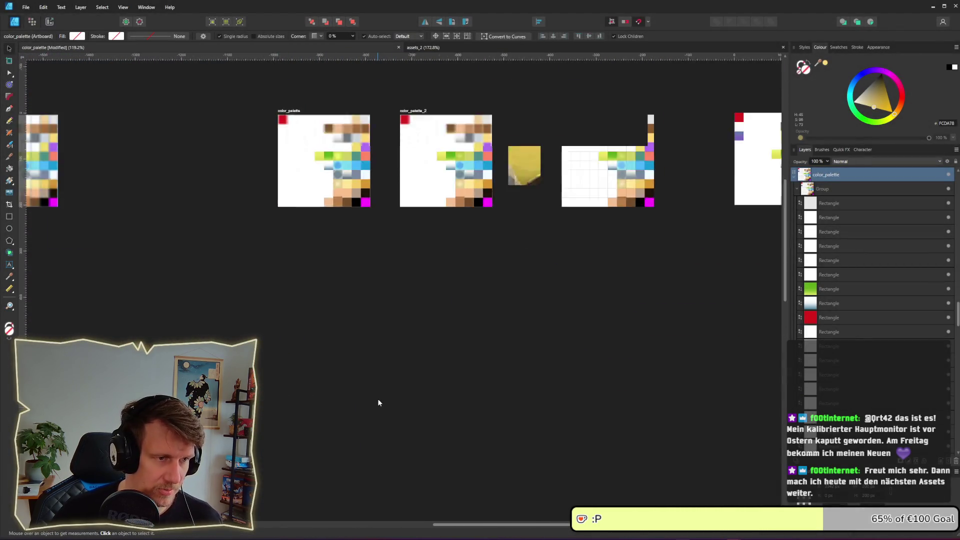
scroll(350, 360, "down", 2)
scroll(286, 299, "up", 2)
scroll(294, 281, "left", 3)
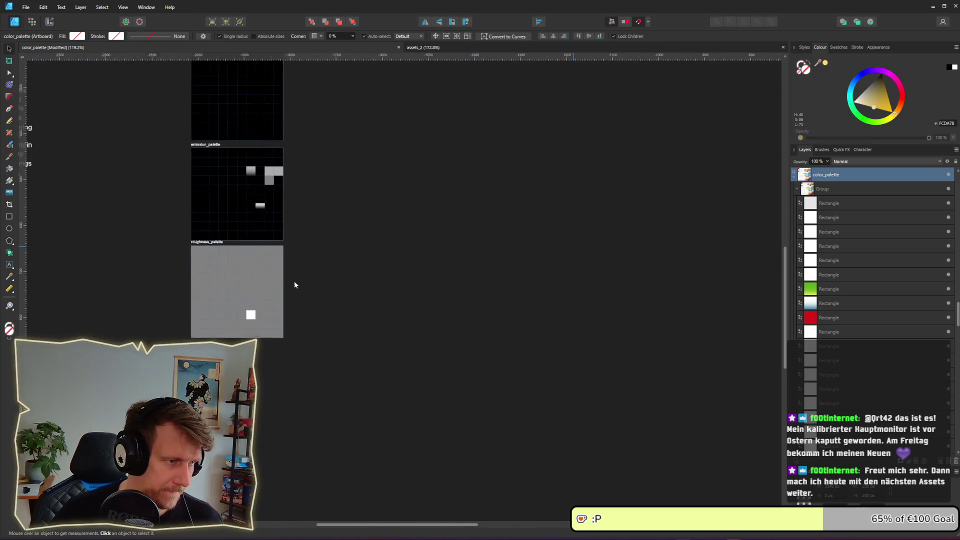
scroll(294, 280, "left", 2)
scroll(265, 283, "up", 2)
scroll(289, 264, "up", 3)
scroll(289, 264, "up", 1)
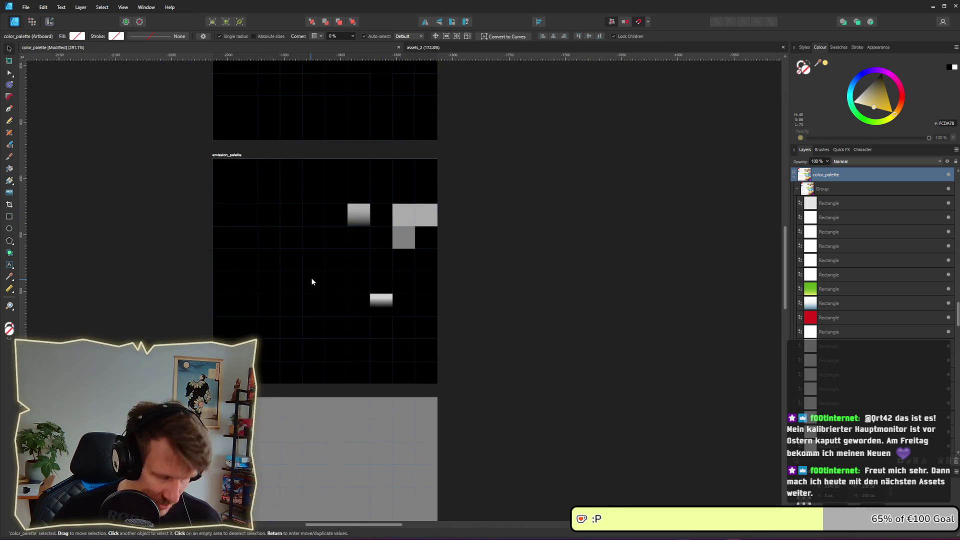
key("ctrl+v")
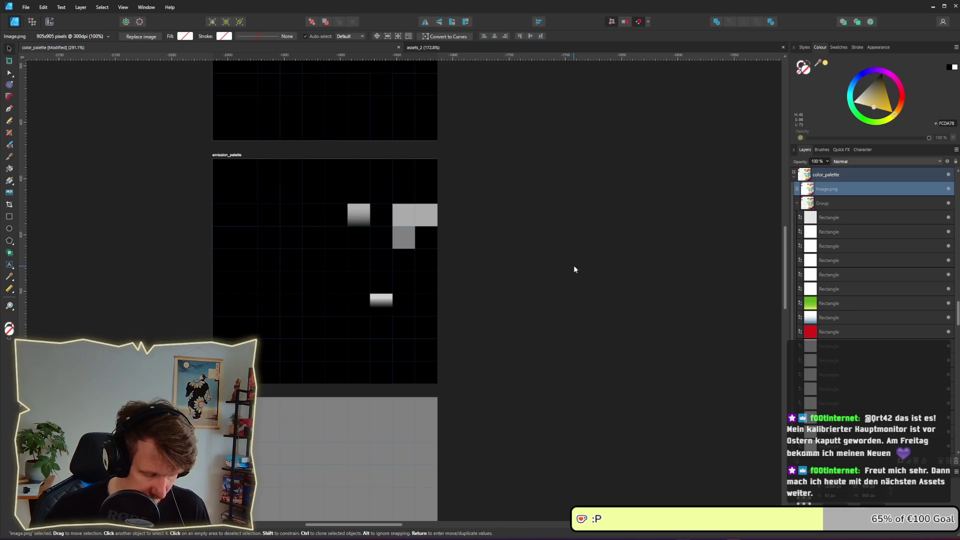
Step: Paste the palette screenshot over the emission_palette artboard and resize it to match the artboard
left_click(368, 271)
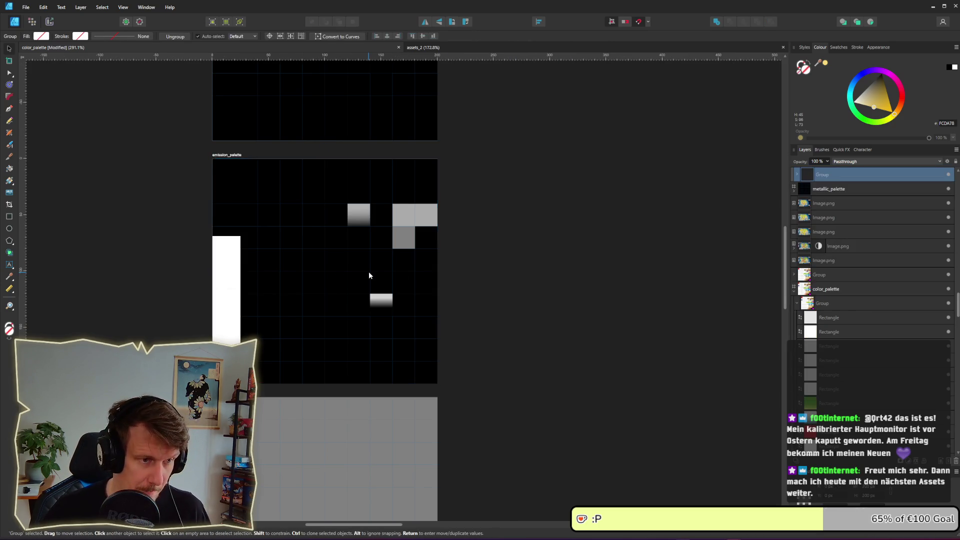
key("ctrl+v")
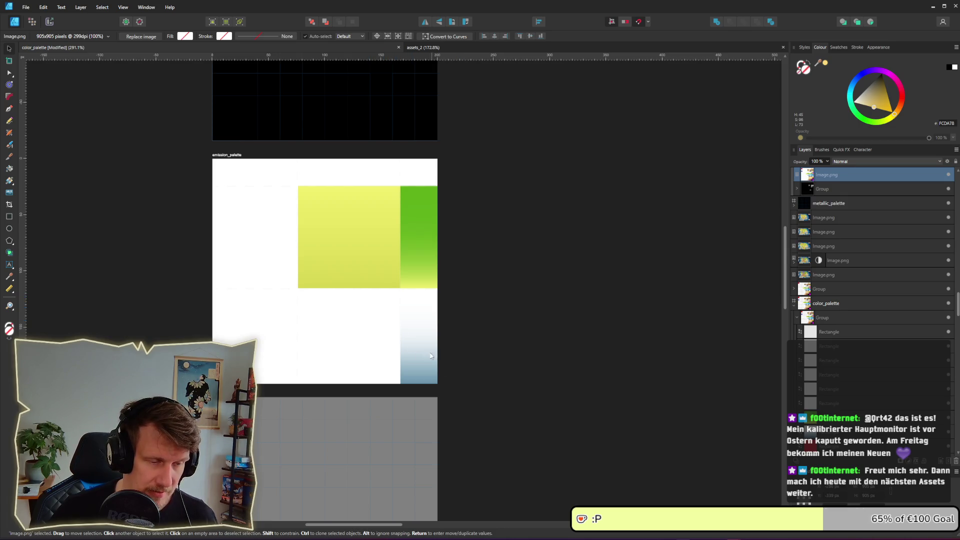
scroll(431, 356, "down", 3)
scroll(430, 356, "down", 2)
left_click_drag(430, 356, 451, 360)
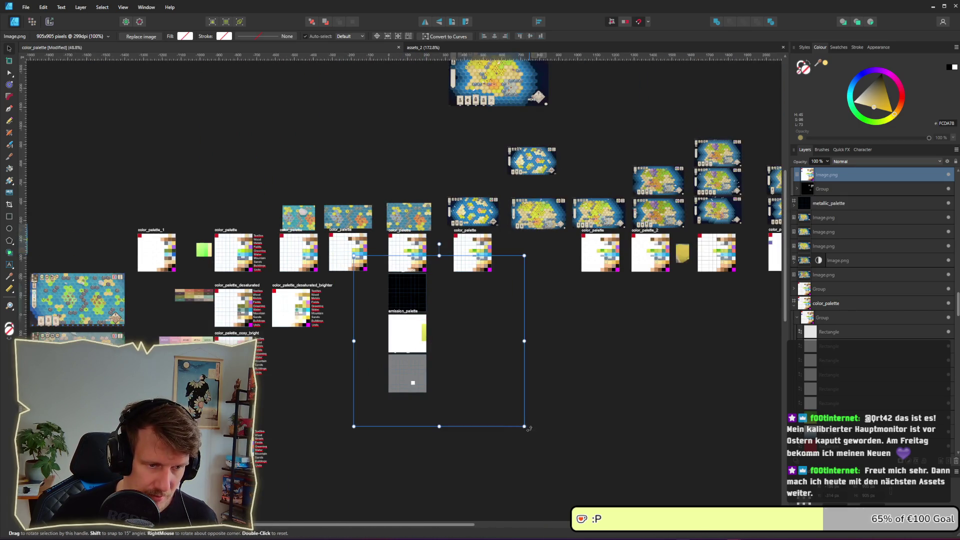
left_click_drag(524, 426, 414, 346)
scroll(414, 346, "up", 5)
scroll(418, 349, "up", 4)
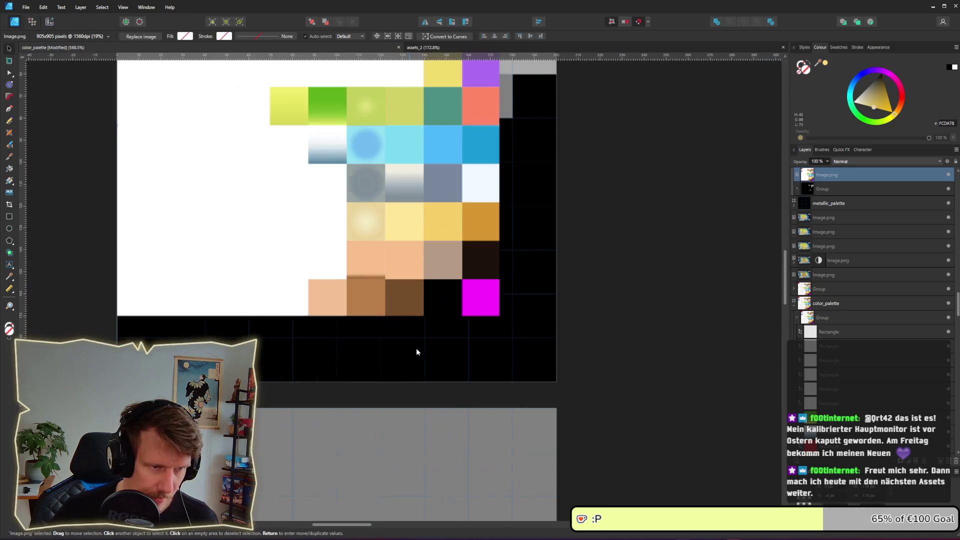
left_click_drag(501, 318, 559, 372)
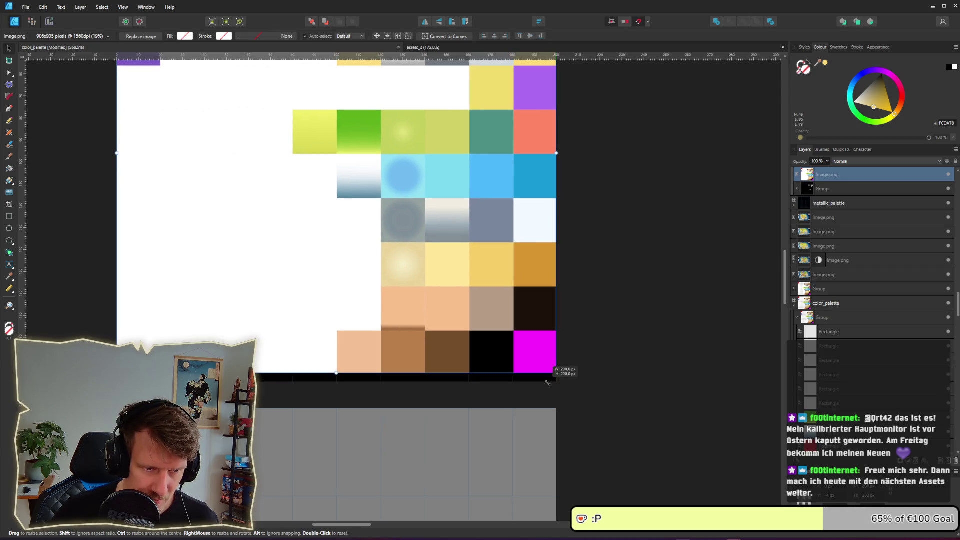
left_click_drag(515, 344, 516, 351)
scroll(481, 222, "up", 4)
scroll(481, 222, "left", 1)
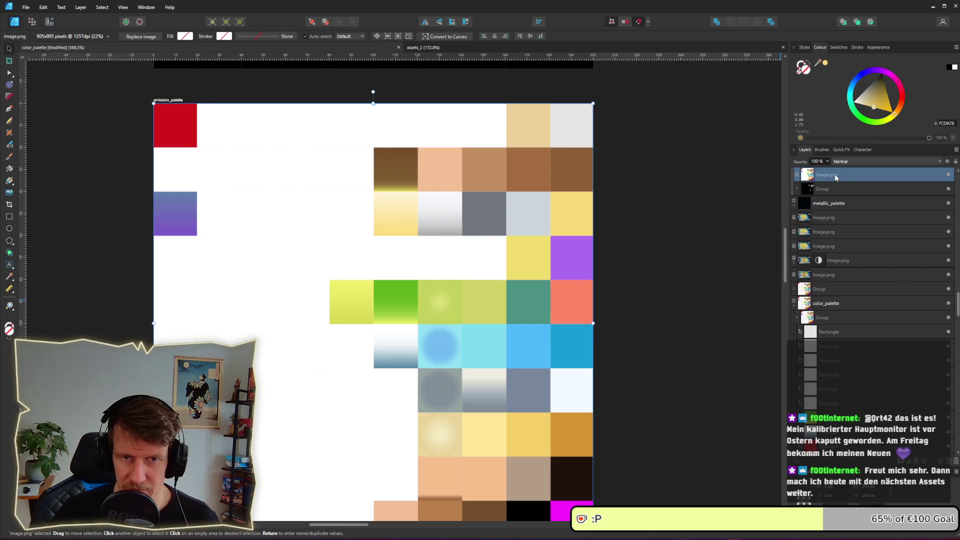
Step: Fade the screenshot to 10% opacity, move it past the artboard's right edge, and select the gradient cell
left_click_drag(822, 169, 778, 171)
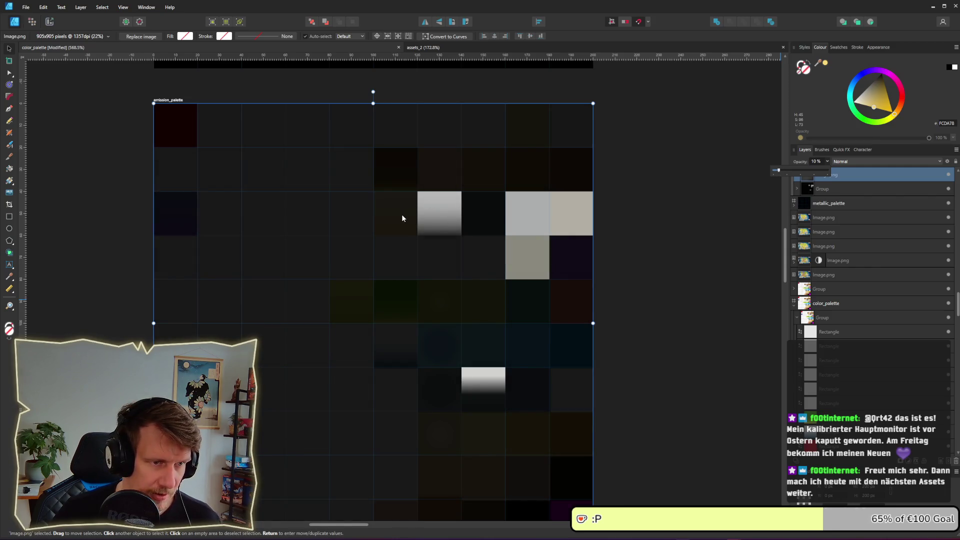
left_click_drag(402, 218, 395, 223)
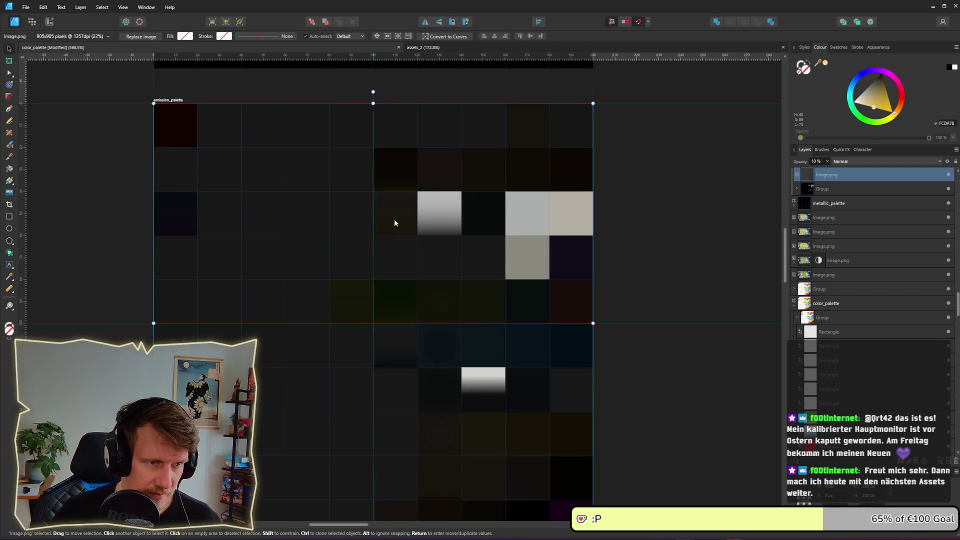
mouse_move(394, 223)
left_mouse_down()
mouse_move(458, 241)
mouse_move(758, 245)
mouse_move(686, 240)
left_mouse_up()
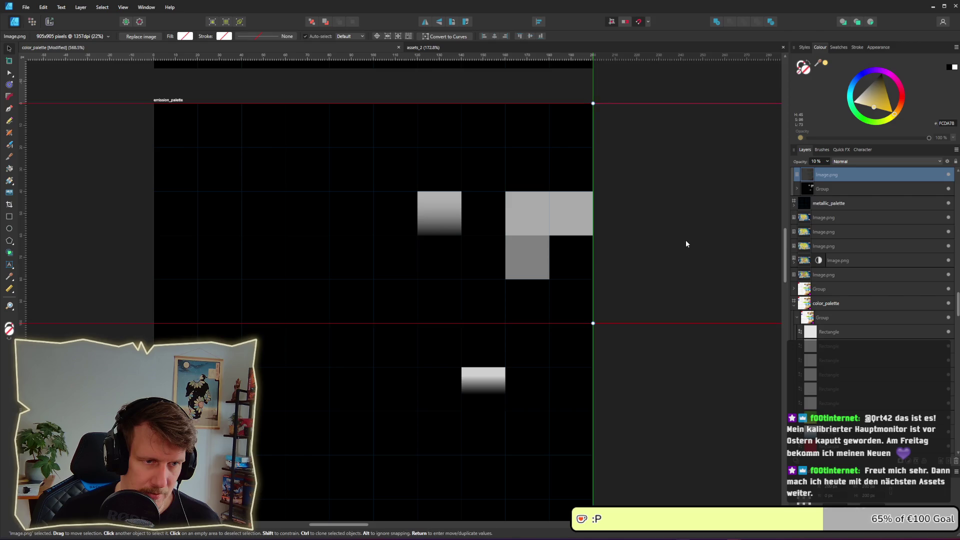
left_click(441, 223)
left_click(441, 222)
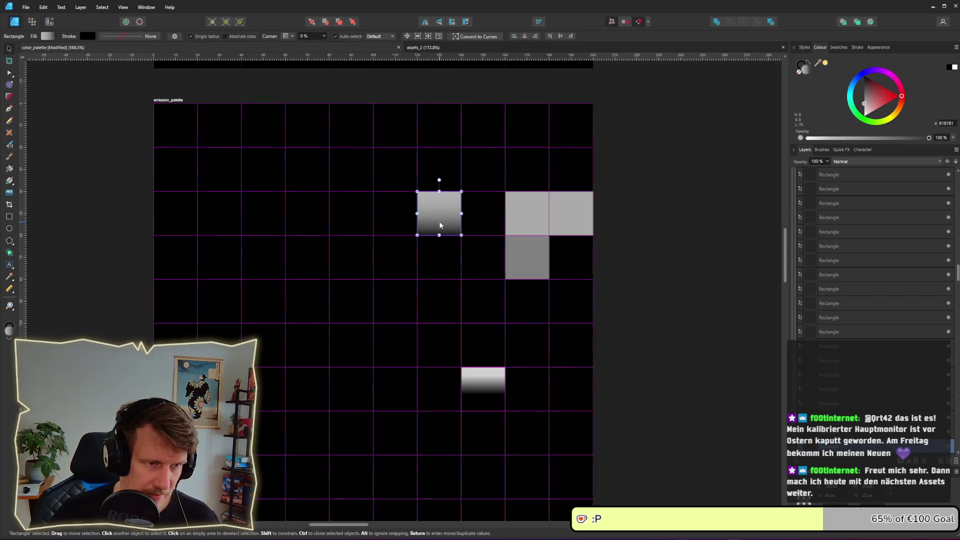
left_click(396, 217)
left_click(433, 232)
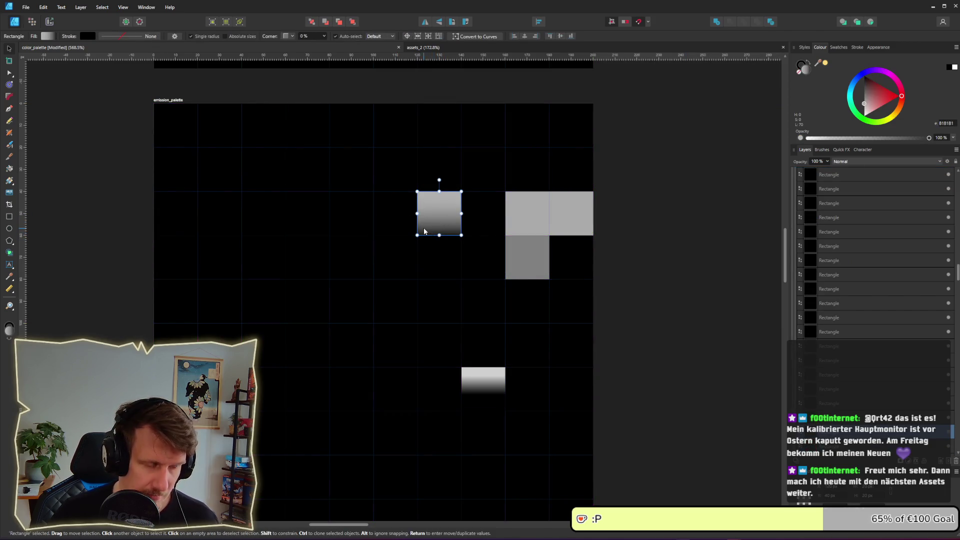
Step: Alt-drag a copy of the gradient rectangle onto the black cell at its left
left_click(406, 228)
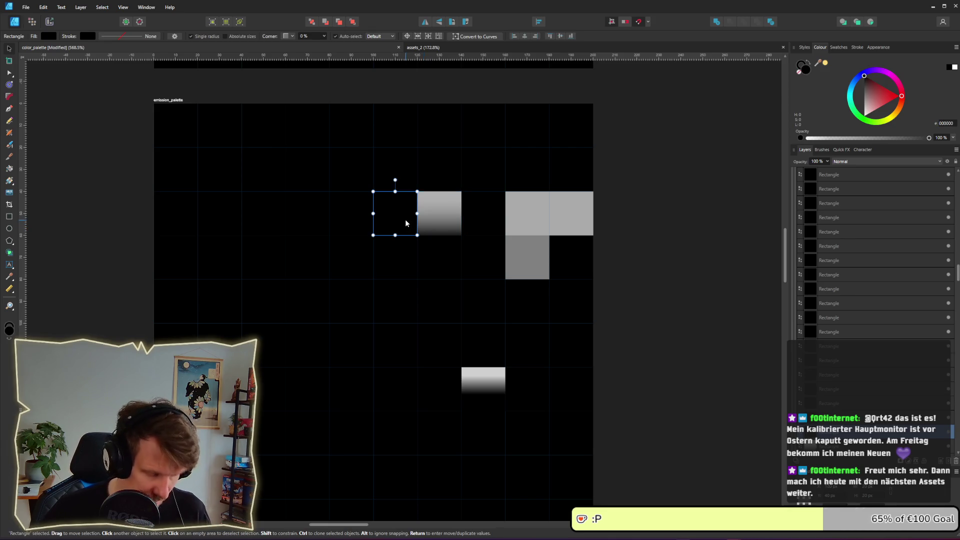
left_click(434, 220)
left_click_drag(442, 224, 395, 223)
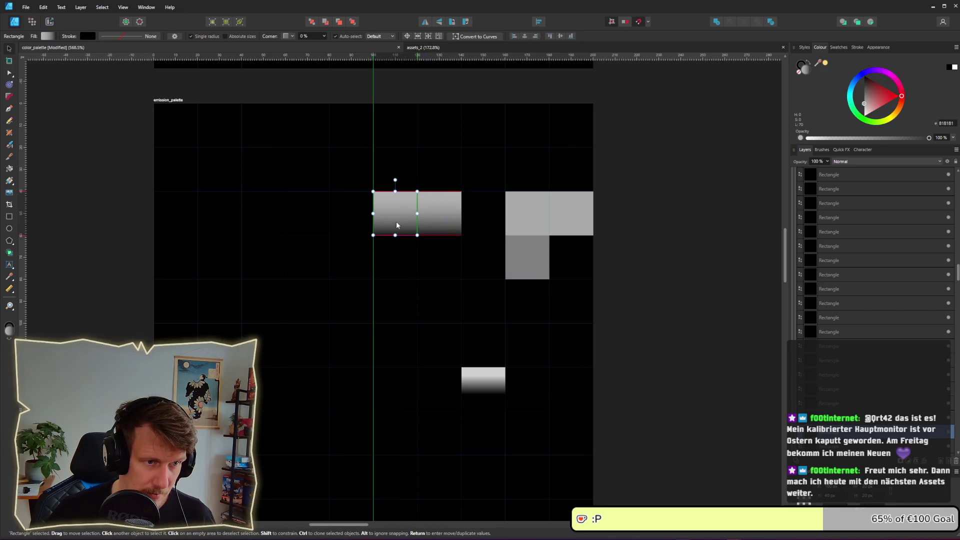
left_click(677, 257)
Step: Check the new left gradient cell in emission_palette, then switch to the Export persona
left_click(401, 223)
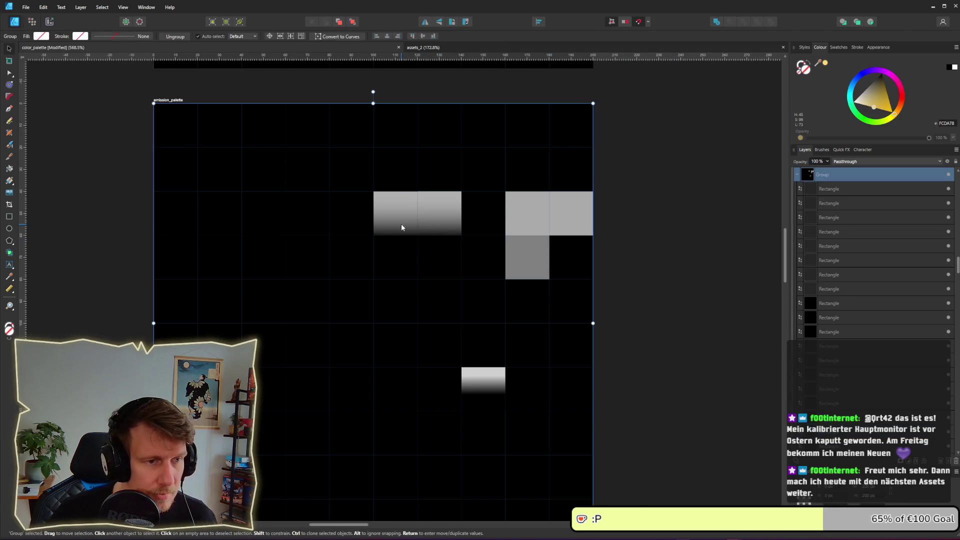
scroll(401, 223, "up", 2)
left_click(401, 223)
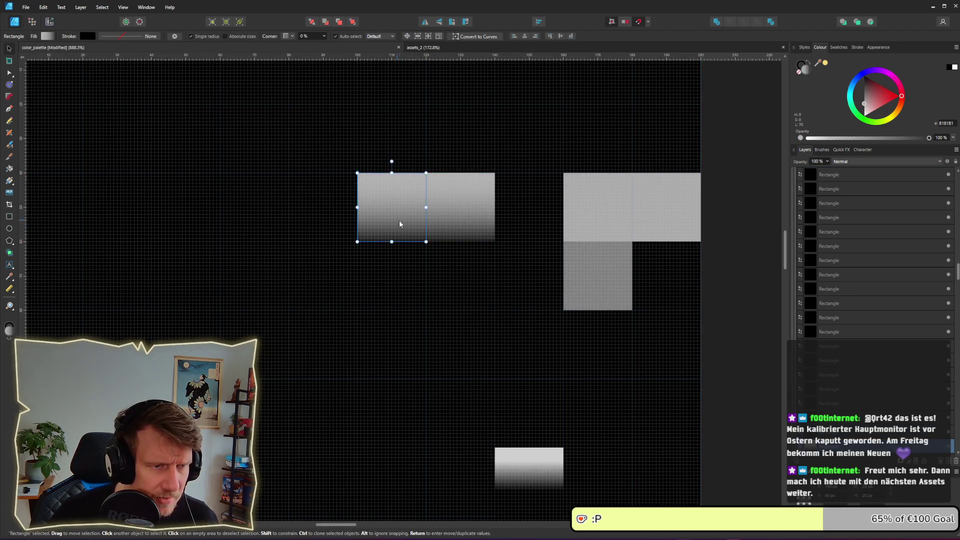
scroll(399, 220, "down", 3)
scroll(466, 236, "down", 2)
left_click(544, 270)
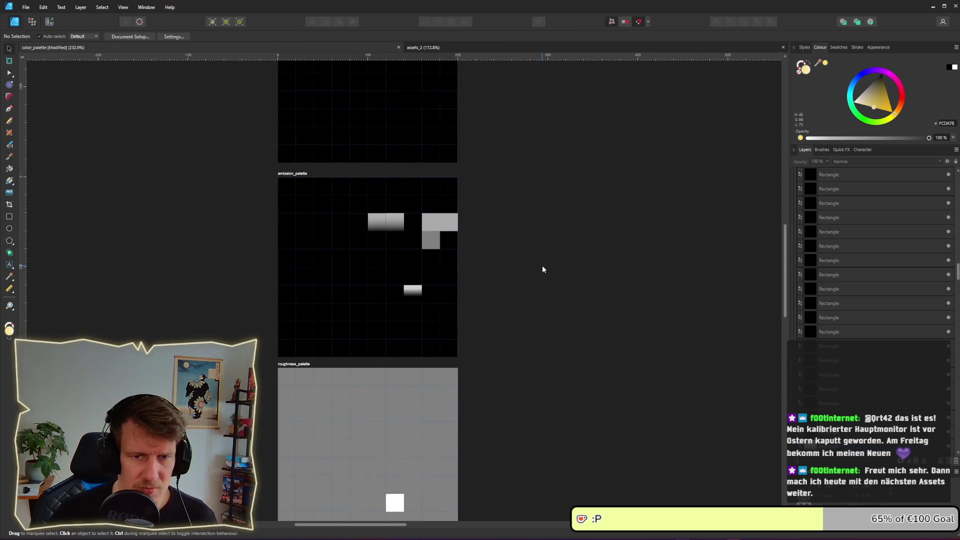
scroll(543, 269, "down", 2)
left_click(459, 265)
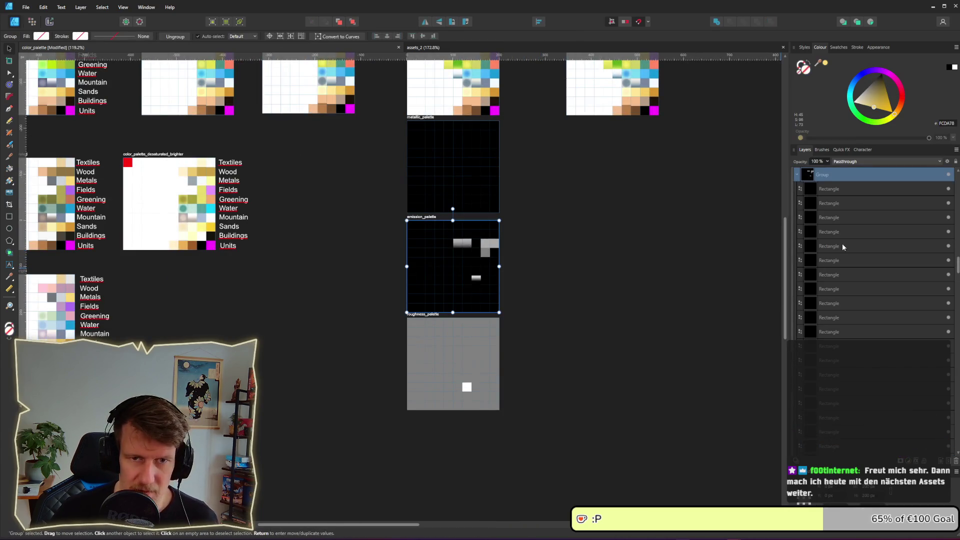
scroll(845, 210, "down", 2)
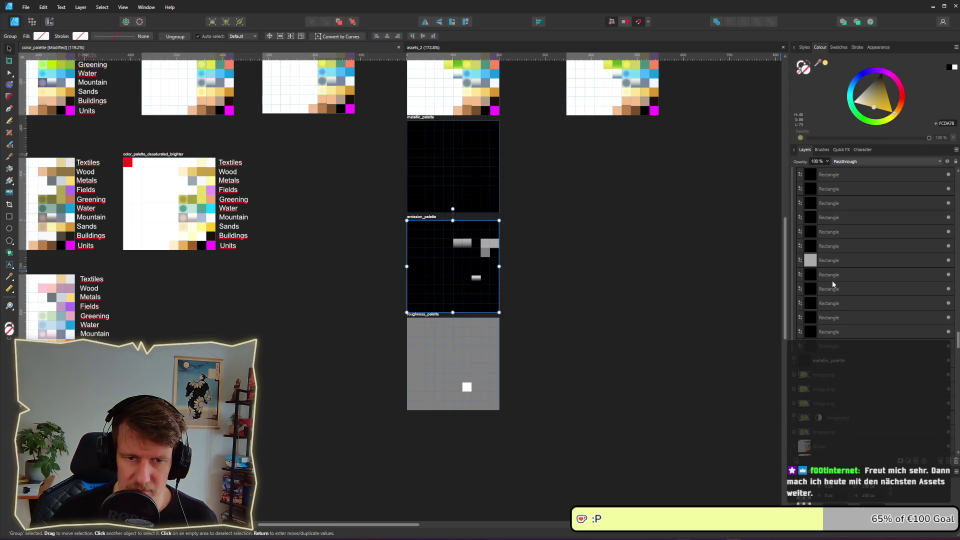
left_click(508, 269)
left_click(50, 22)
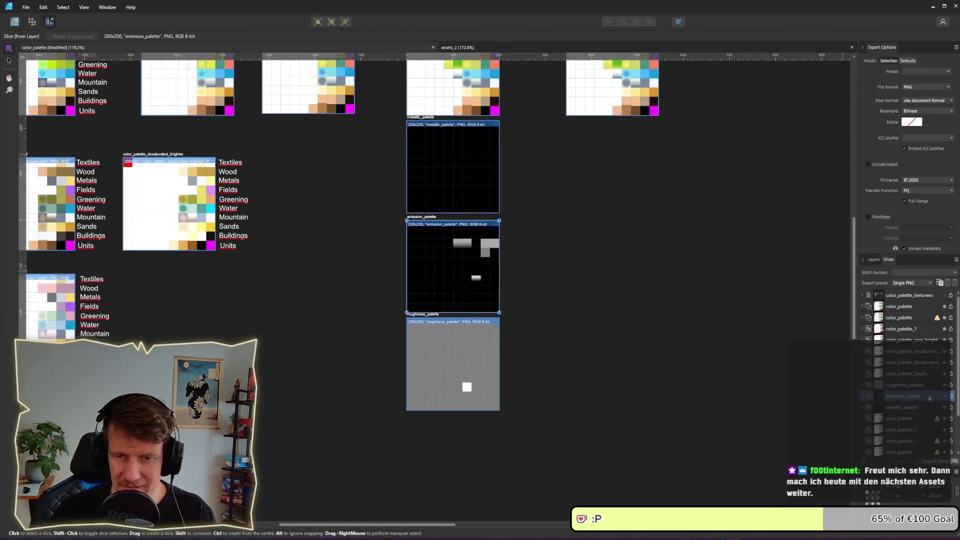
Step: Export the emission_palette slice as emission_palette.png, overwriting the old file
left_click(951, 396)
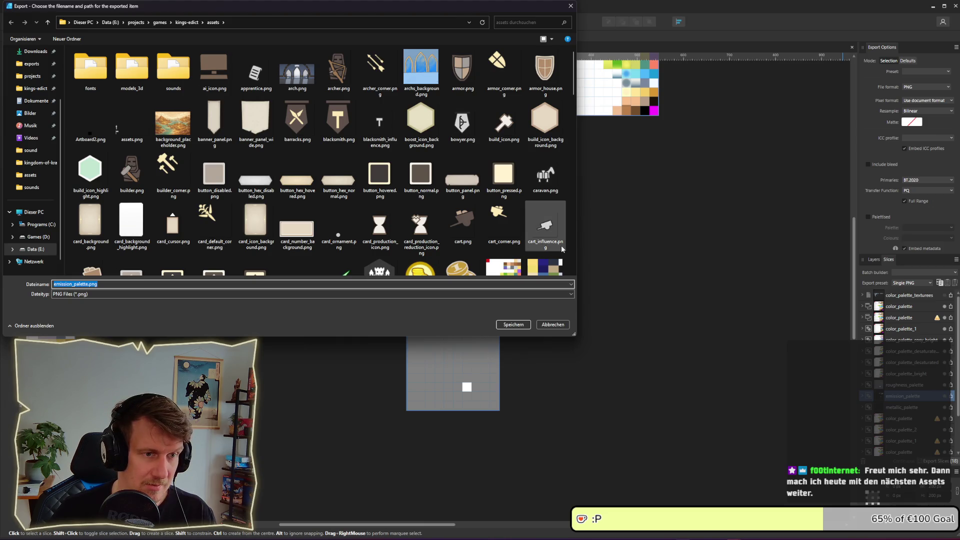
key("Return")
left_click(690, 298)
Step: Export the rightmost color_palette slice as a PNG, replacing the existing file
scroll(296, 377, "up", 5)
scroll(307, 304, "up", 1)
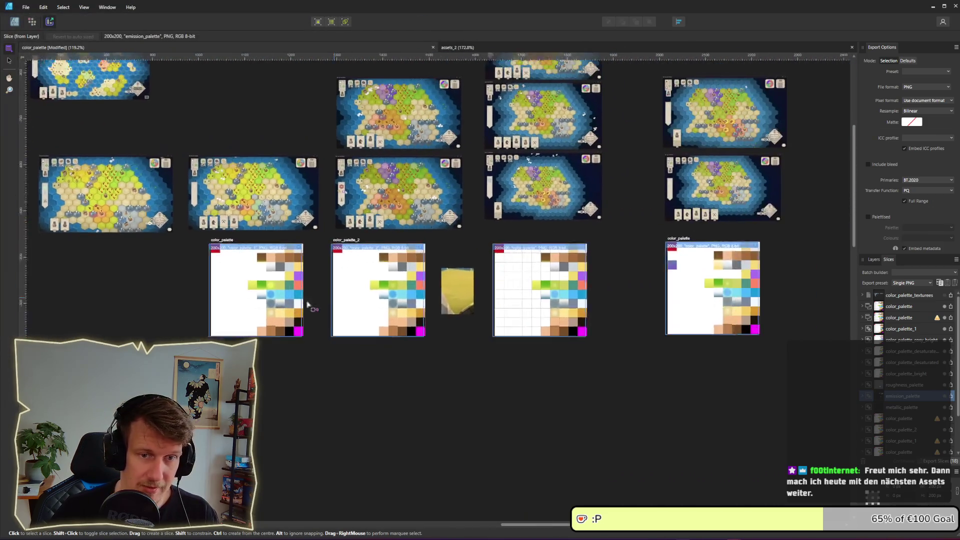
scroll(570, 315, "right", 1)
scroll(550, 300, "right", 3)
scroll(550, 300, "down", 1)
left_click(537, 270)
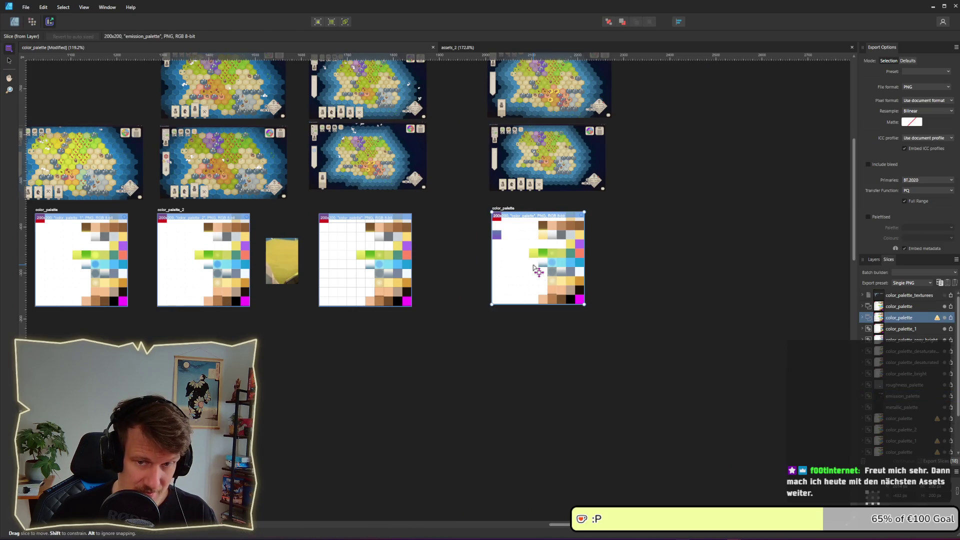
left_click(951, 319)
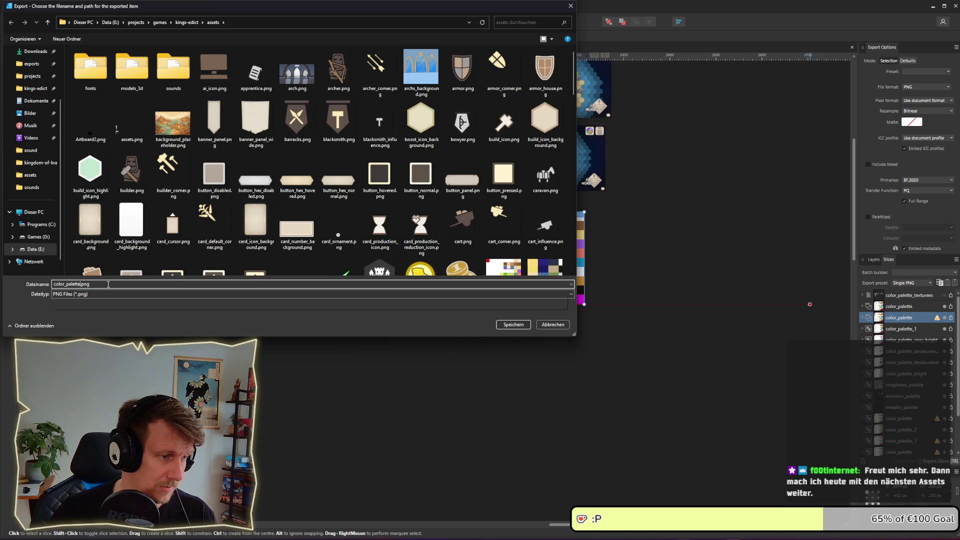
key("Return")
key("alt+j")
key("alt+Tab")
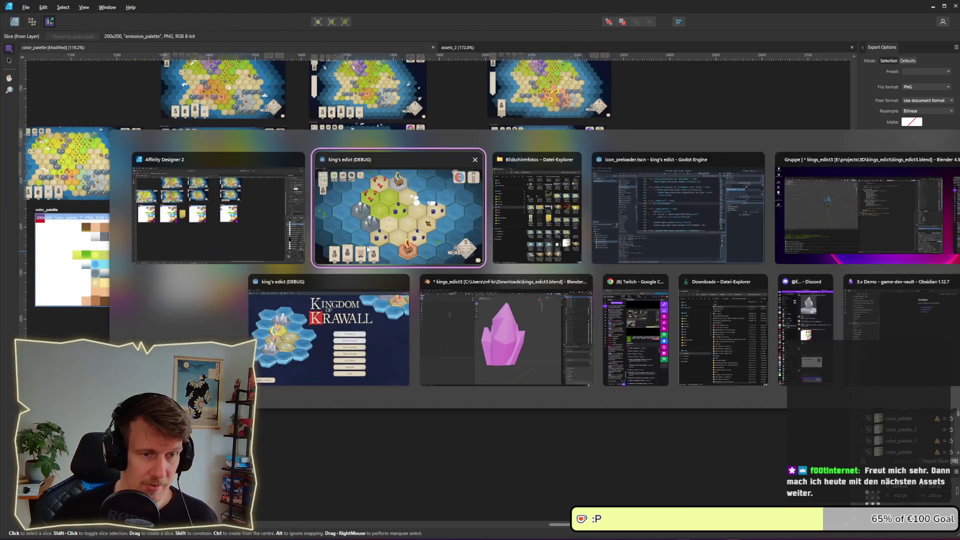
Step: Bring the King's Edict debug game forward, then zoom and pan the hex map to inspect the crystals
key("alt+Tab")
key("alt+Tab")
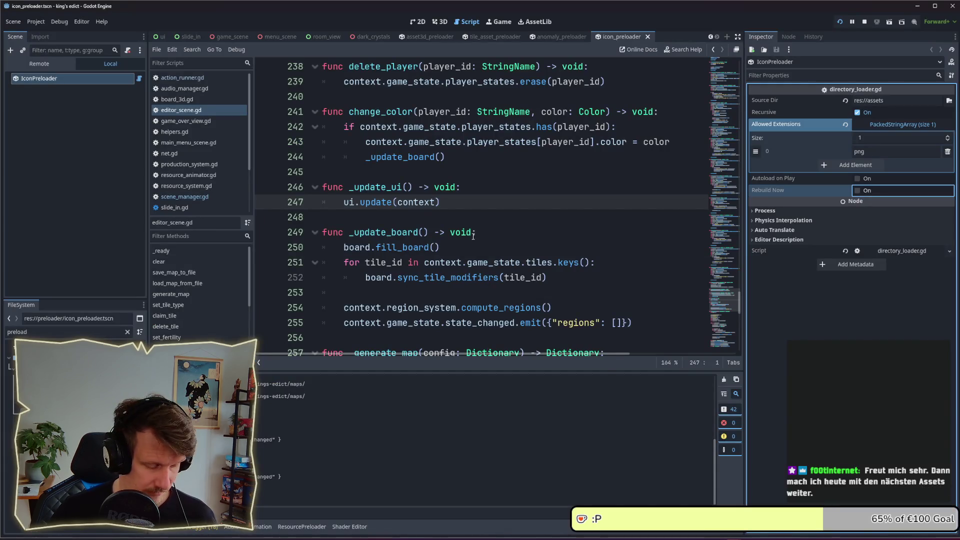
key("alt+Tab")
key("alt+Tab")
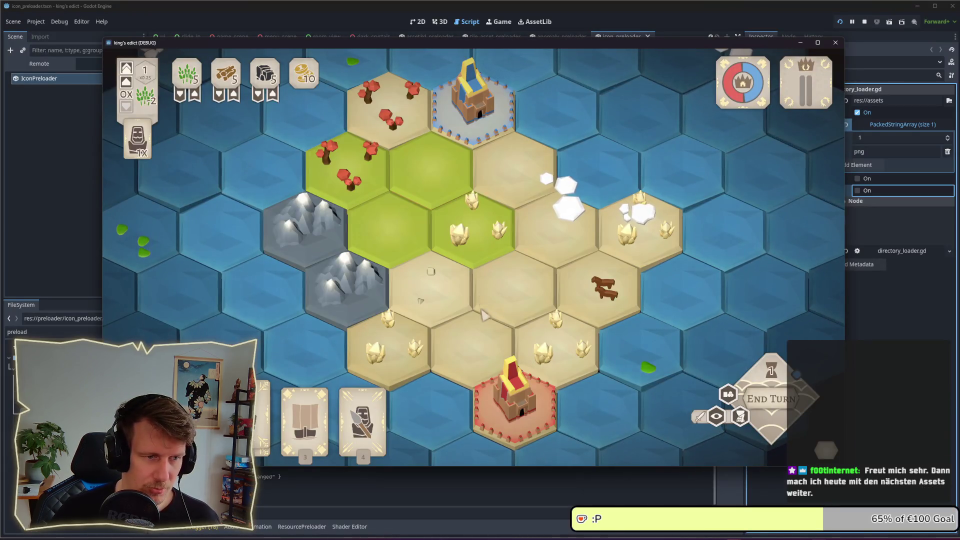
scroll(484, 314, "down", 2)
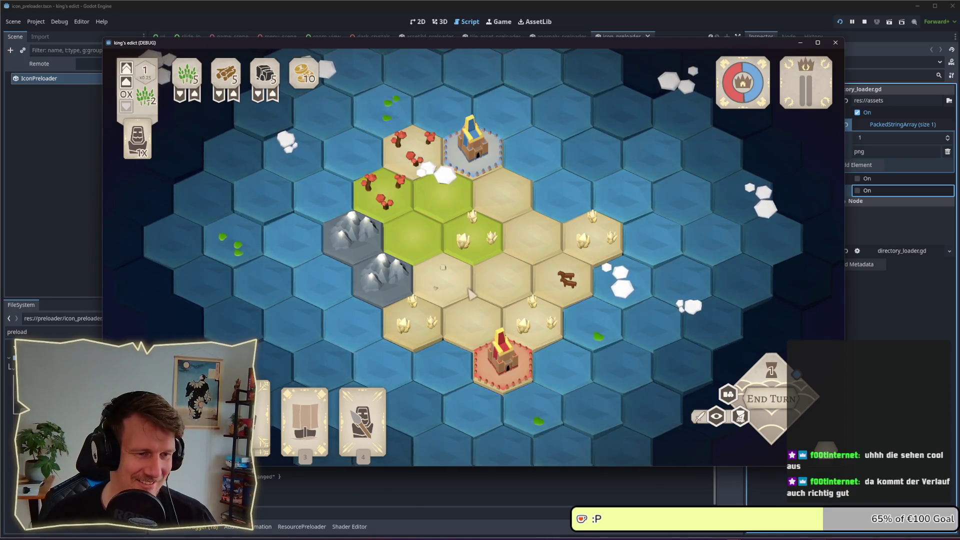
scroll(472, 295, "up", 2)
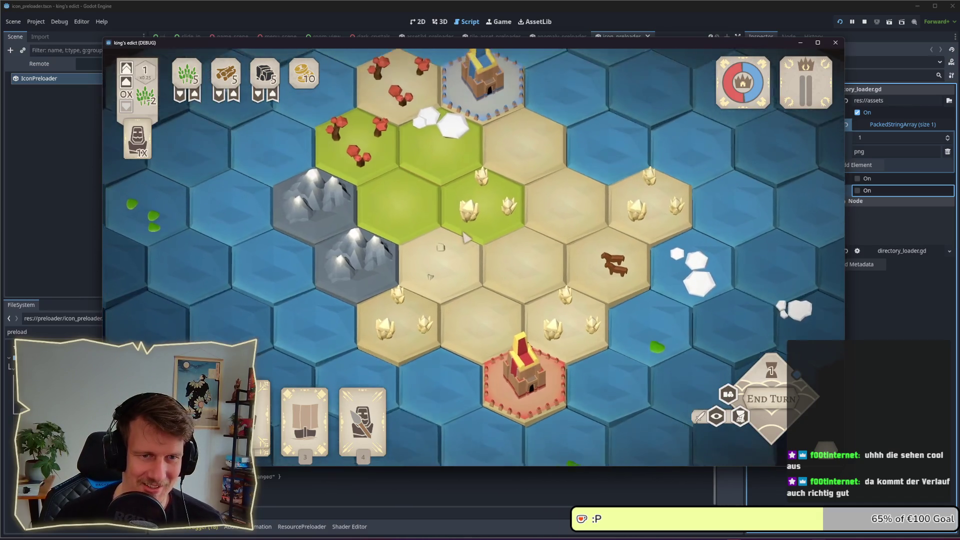
scroll(466, 243, "down", 3)
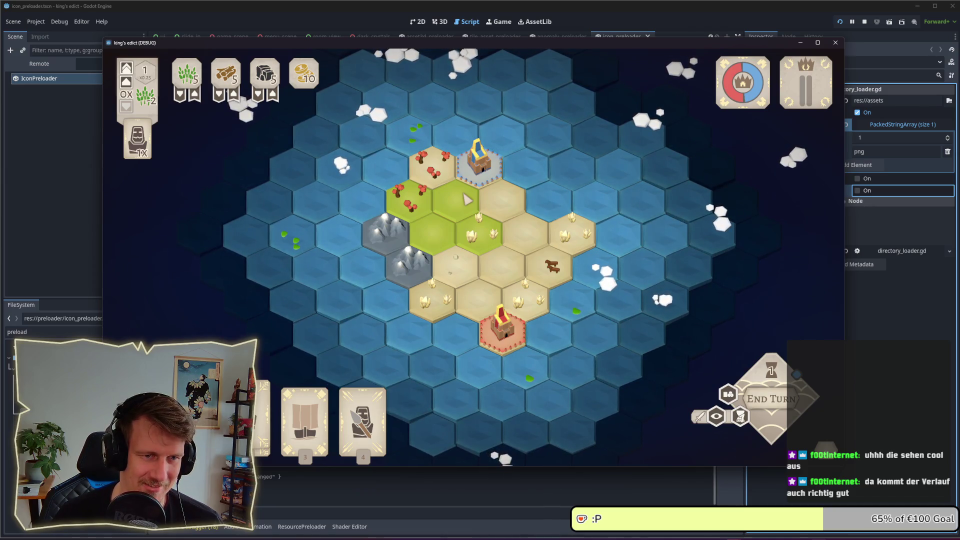
left_click_drag(477, 218, 469, 208)
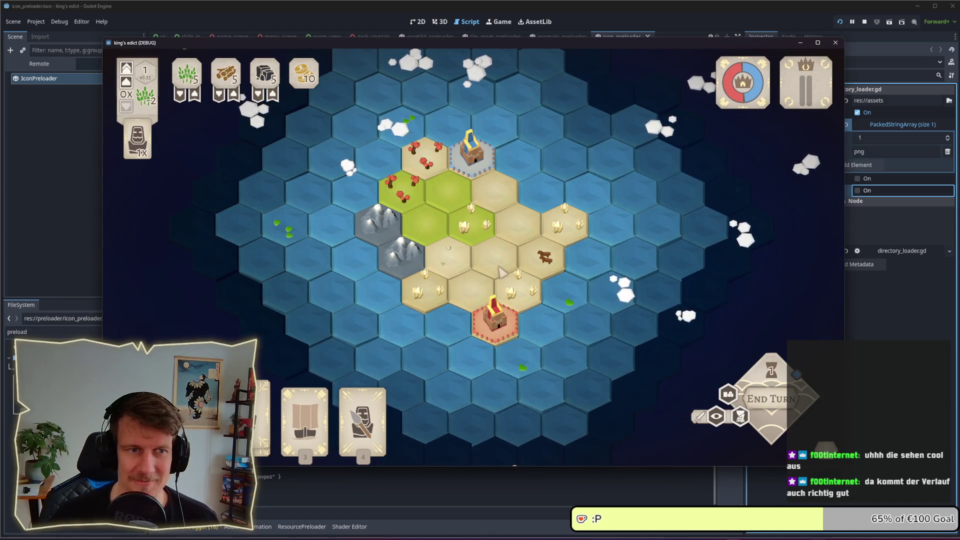
scroll(506, 273, "up", 3)
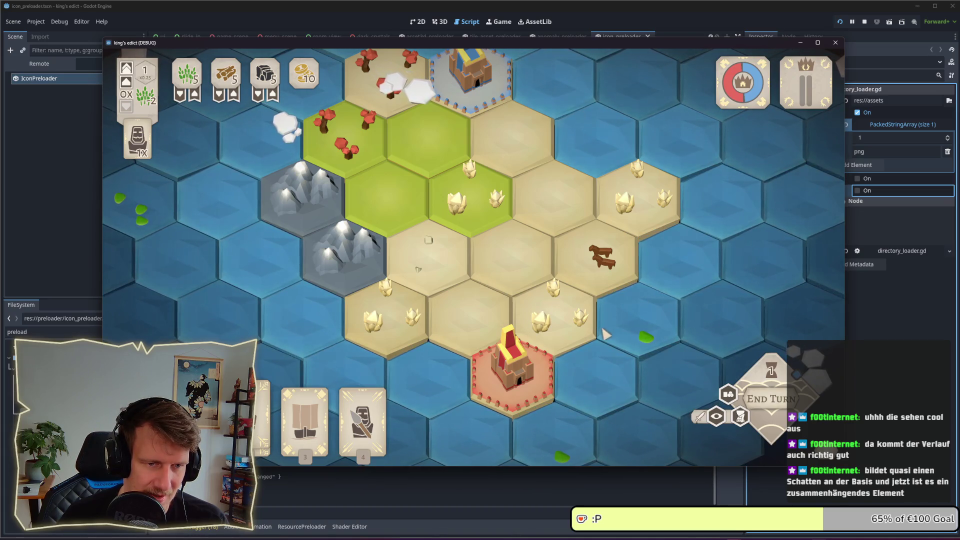
left_click_drag(606, 332, 526, 301)
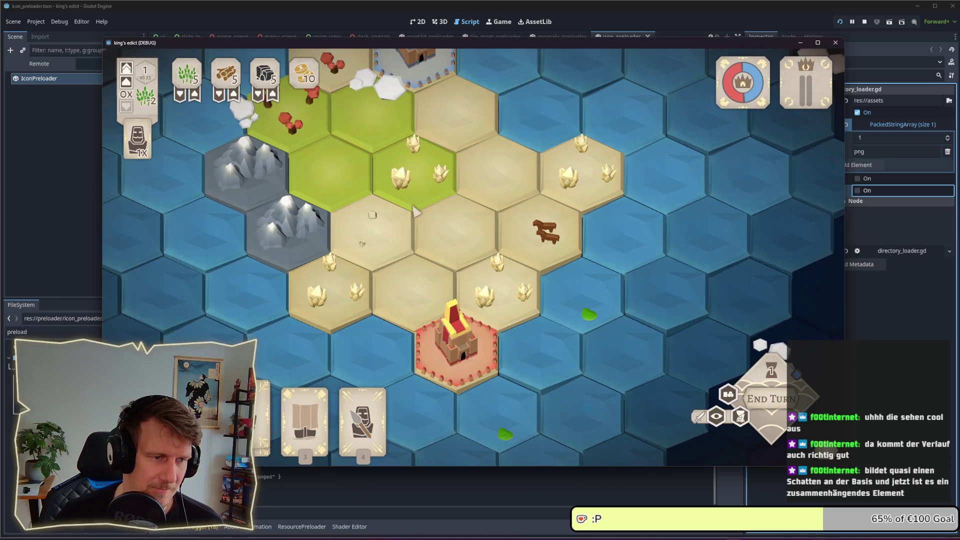
left_click_drag(415, 212, 438, 244)
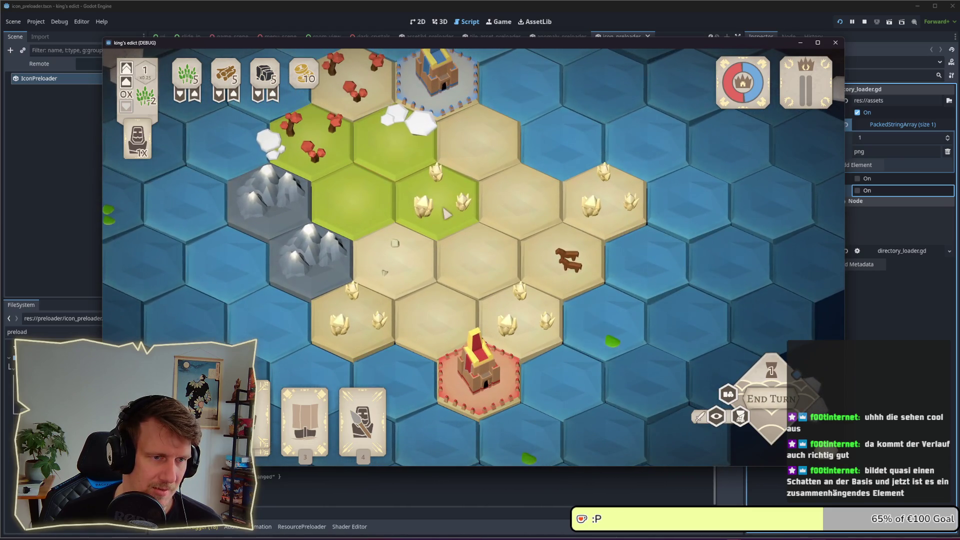
Step: Inspect the green crystal hex's tile info, zoom and pan the map, then switch away
left_click(436, 222)
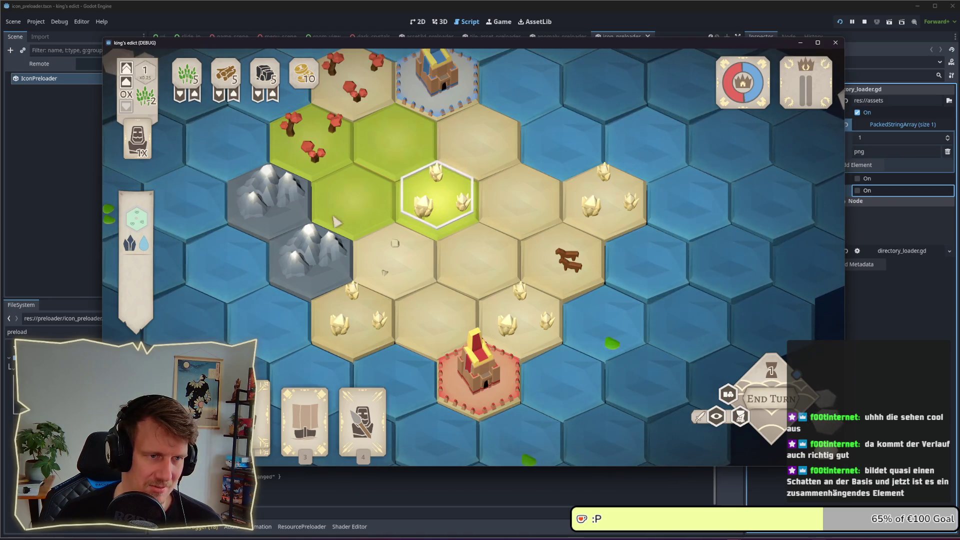
left_click(645, 263)
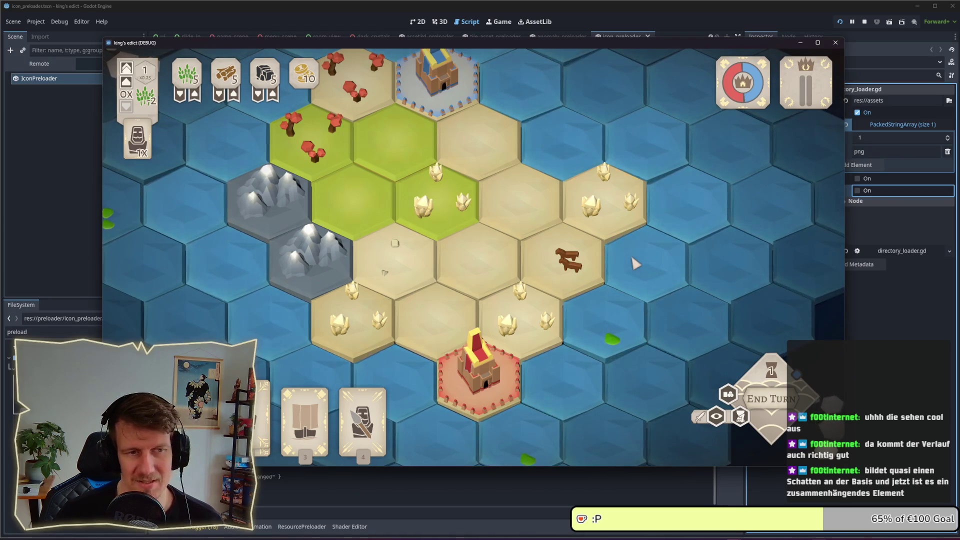
scroll(635, 261, "down", 2)
scroll(575, 258, "down", 2)
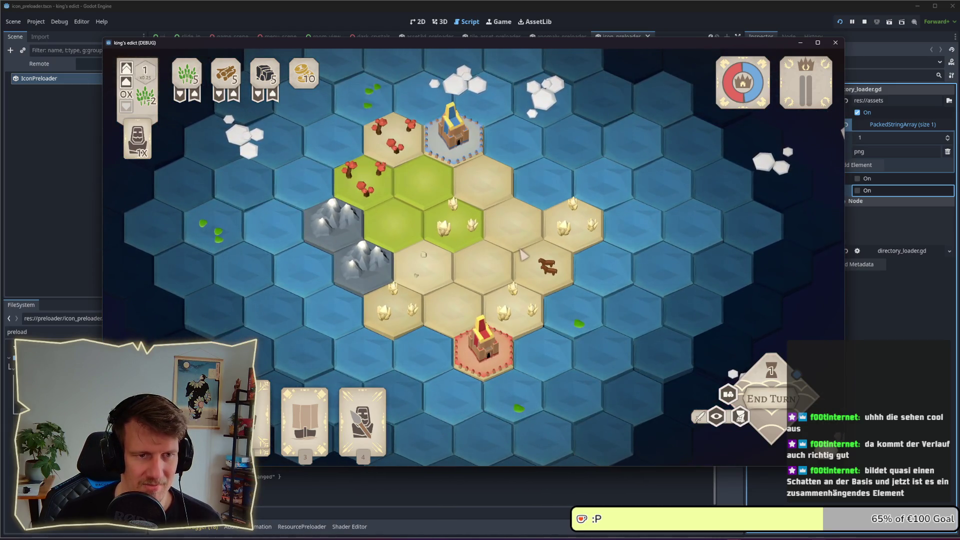
scroll(522, 255, "up", 2)
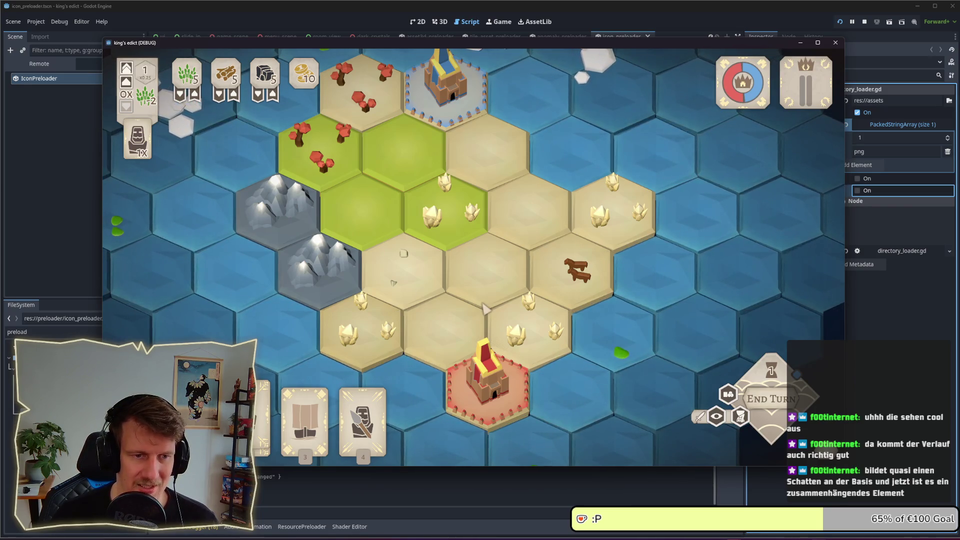
scroll(485, 308, "down", 3)
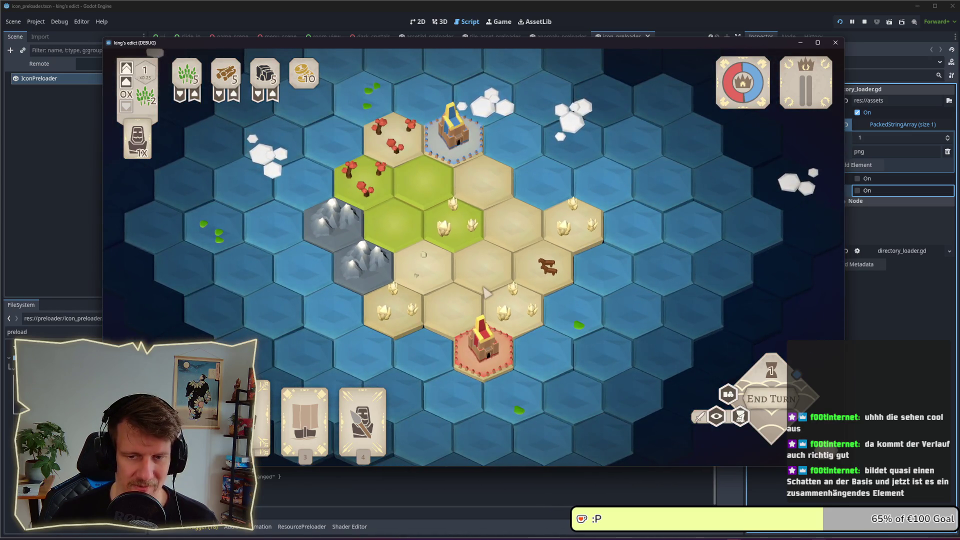
scroll(487, 291, "up", 3)
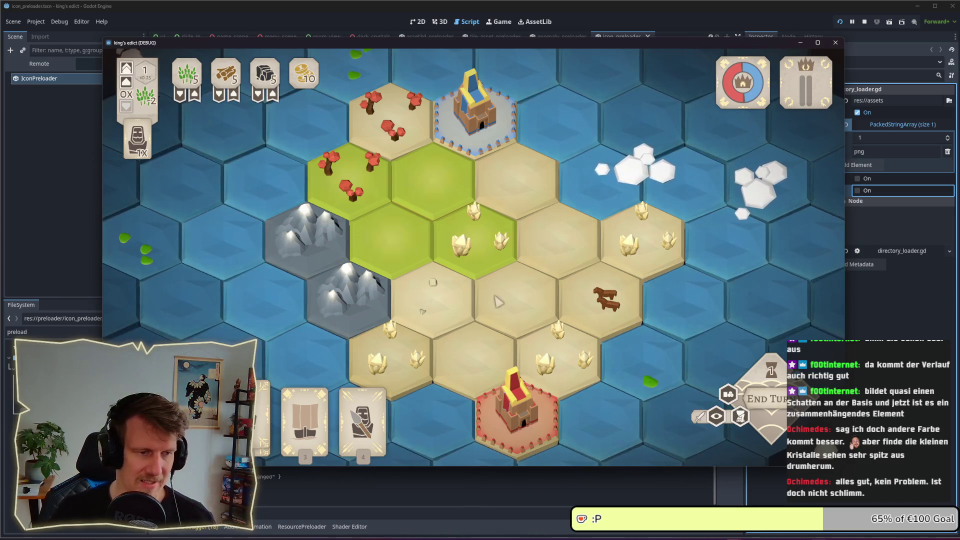
scroll(465, 256, "down", 1)
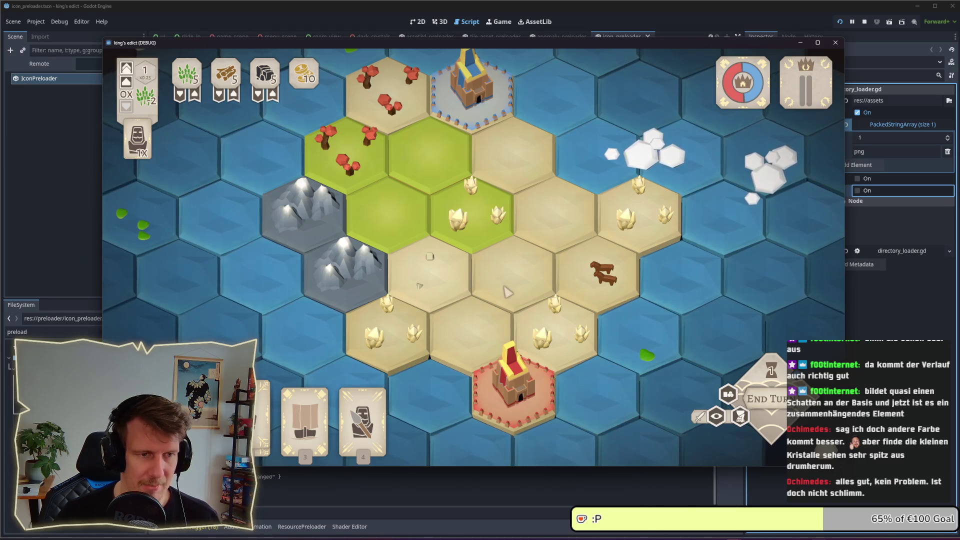
key("Left")
key("Up")
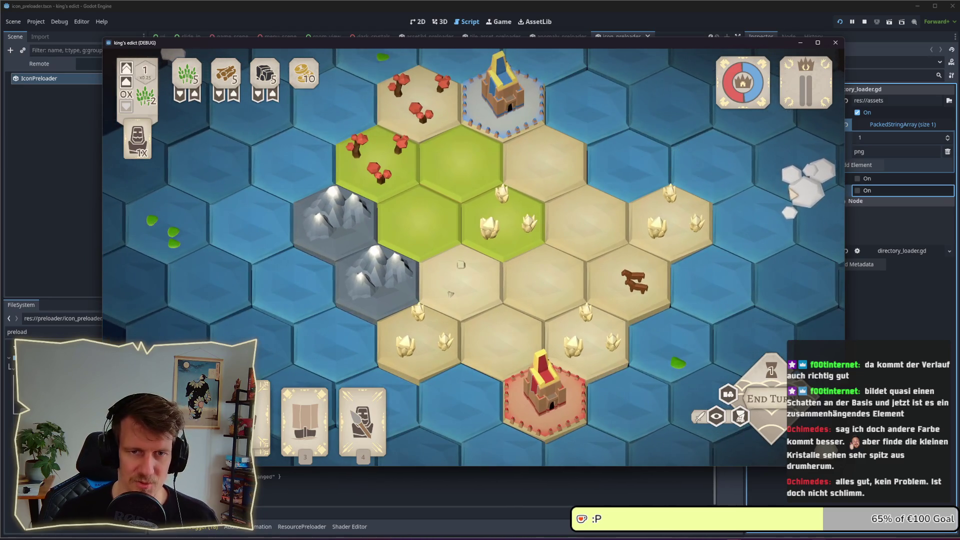
key("alt+Tab")
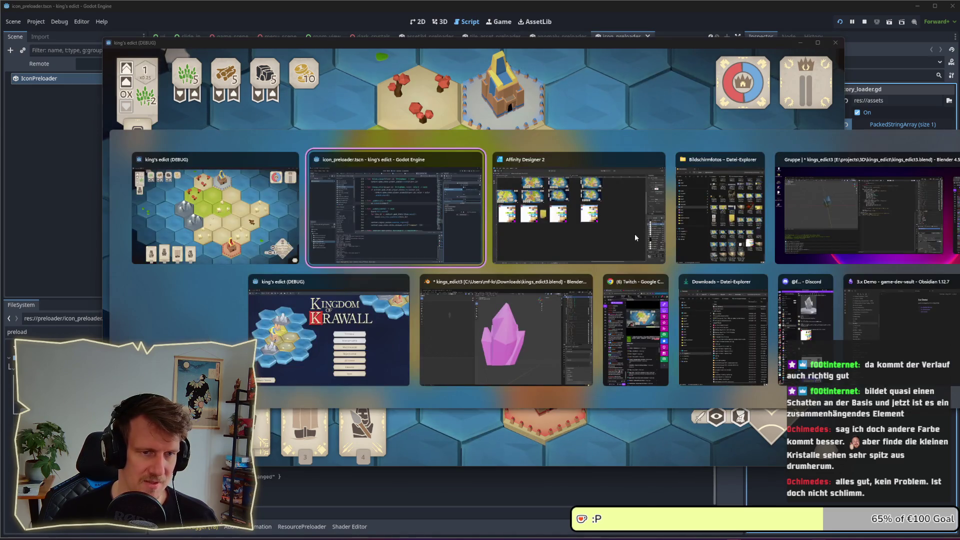
Step: Return to Affinity, zoom into color_palette and switch to the Designer persona
key("alt+Tab")
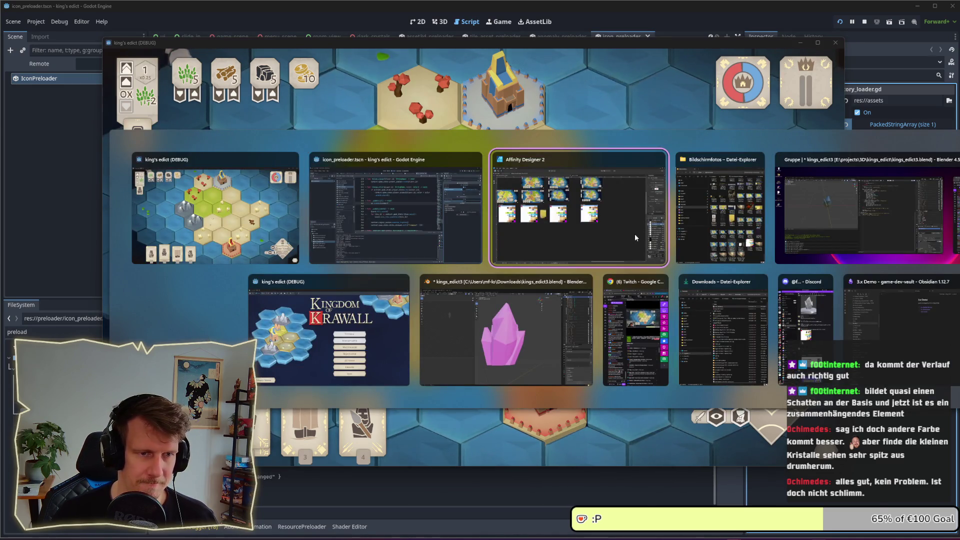
scroll(557, 206, "down", 3)
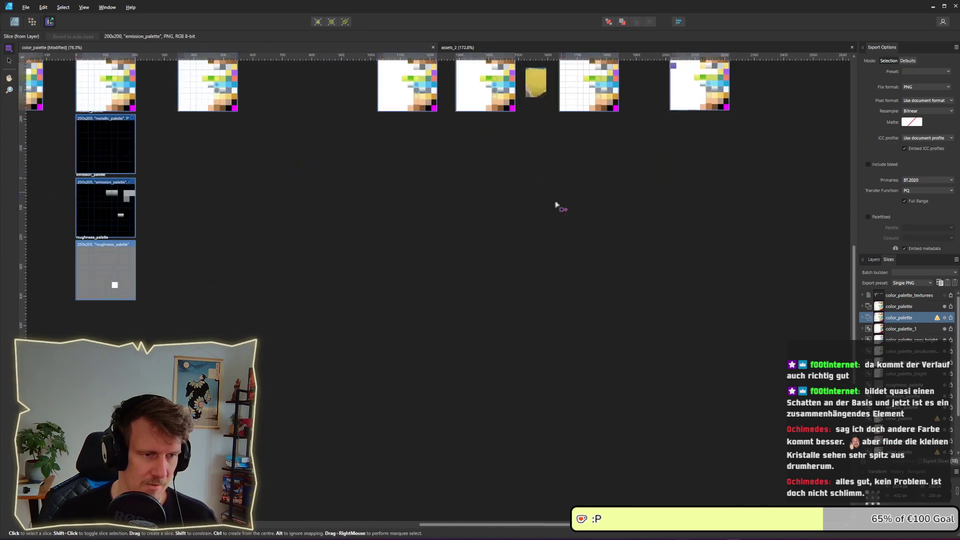
scroll(607, 186, "up", 1)
scroll(554, 225, "up", 3)
scroll(554, 225, "up", 4)
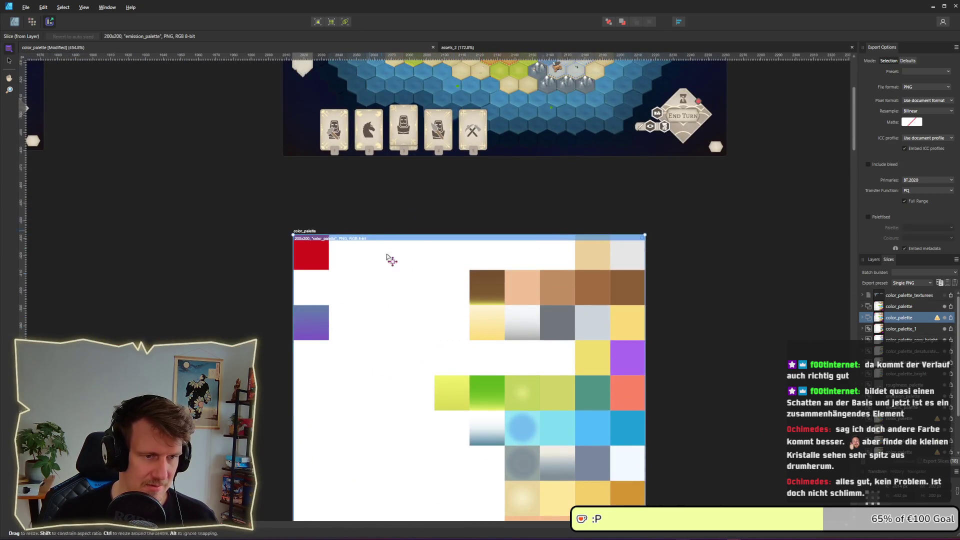
scroll(500, 247, "up", 2)
key("ctrl+1")
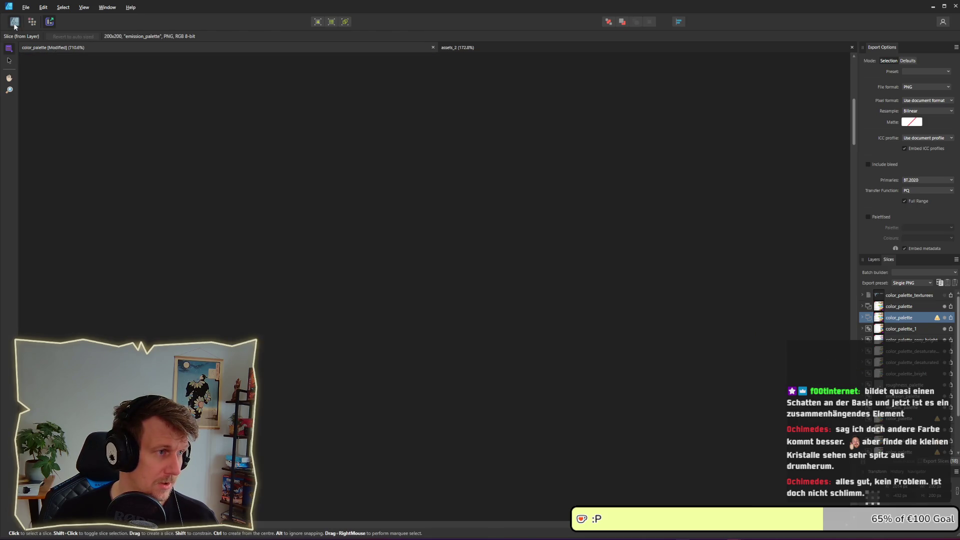
Step: Copy the pale yellow gradient swatch into the cell beside the blue-purple swatch
left_click(497, 201)
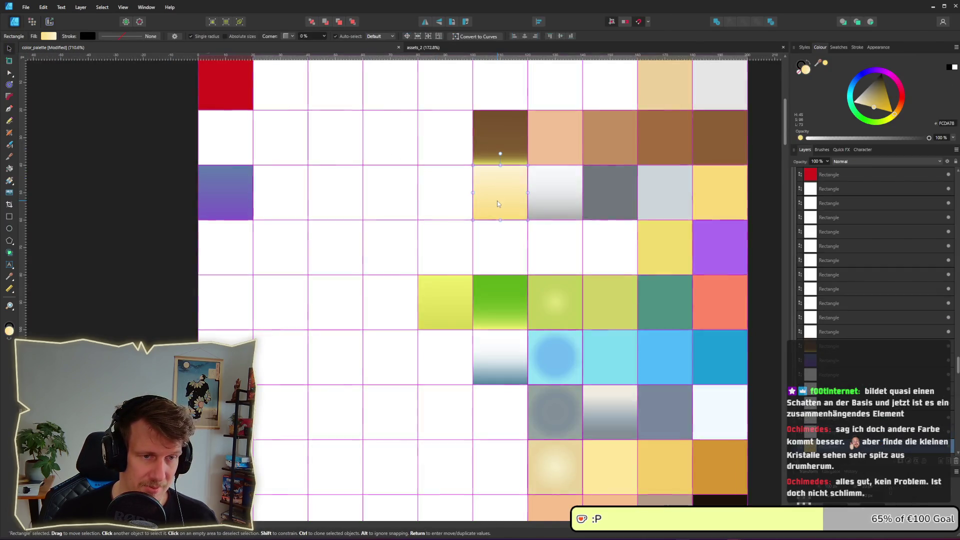
left_click(280, 200)
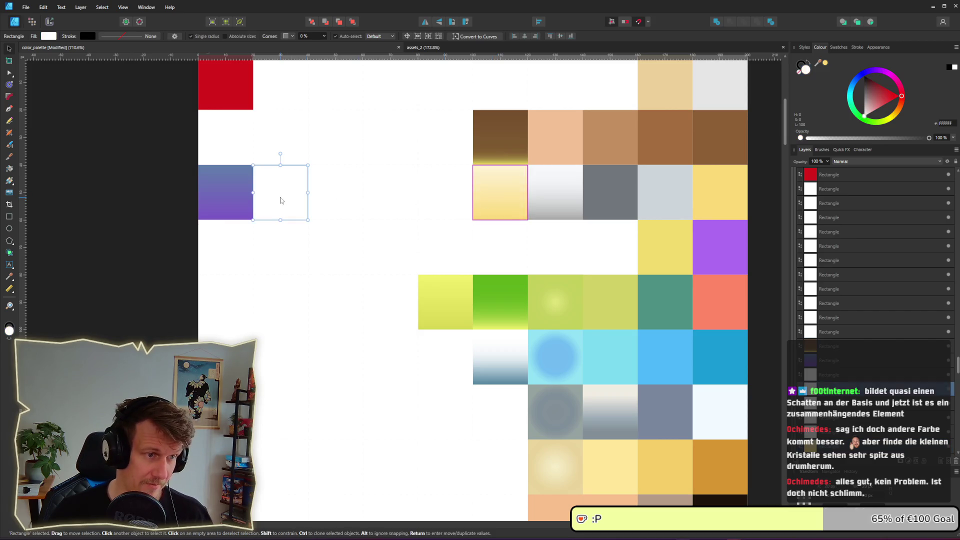
key("ctrl+z")
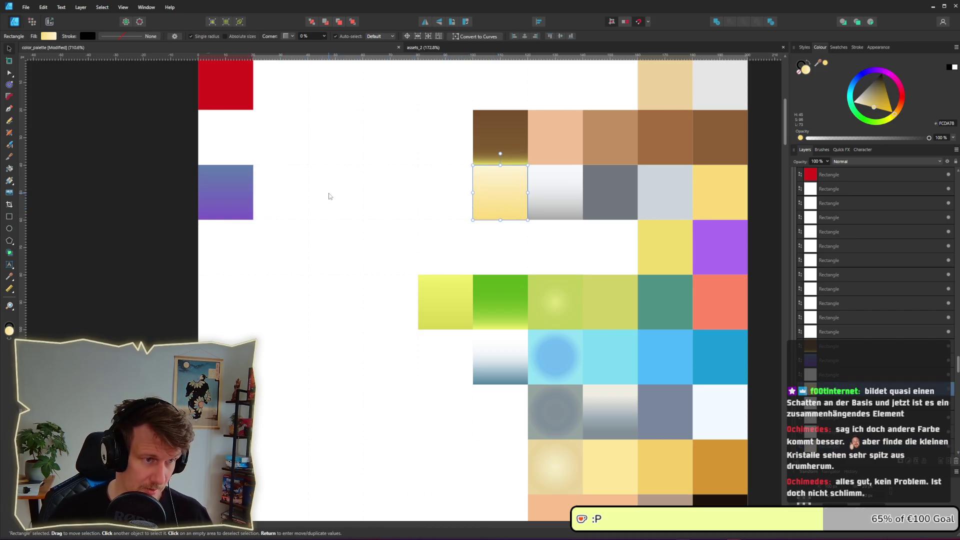
left_click_drag(499, 206, 279, 206)
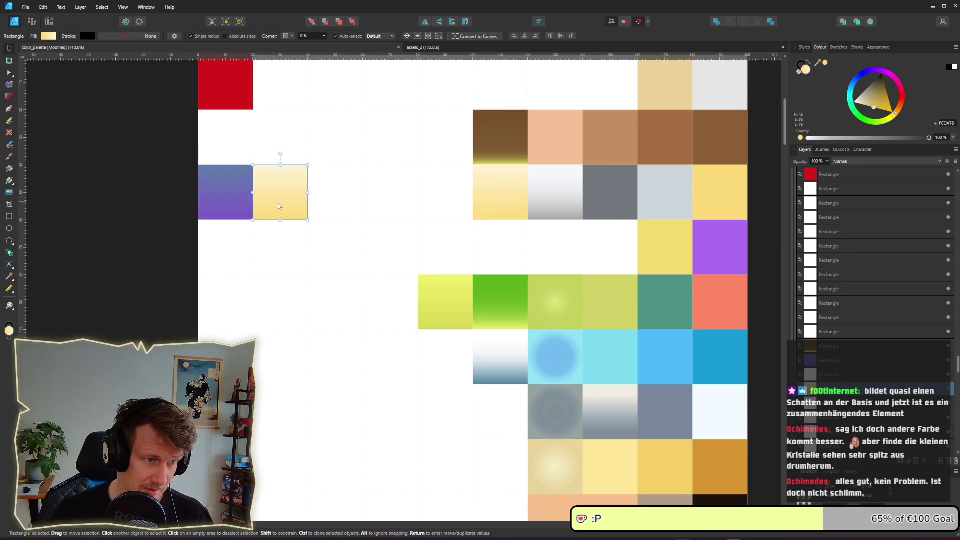
scroll(375, 239, "down", 5)
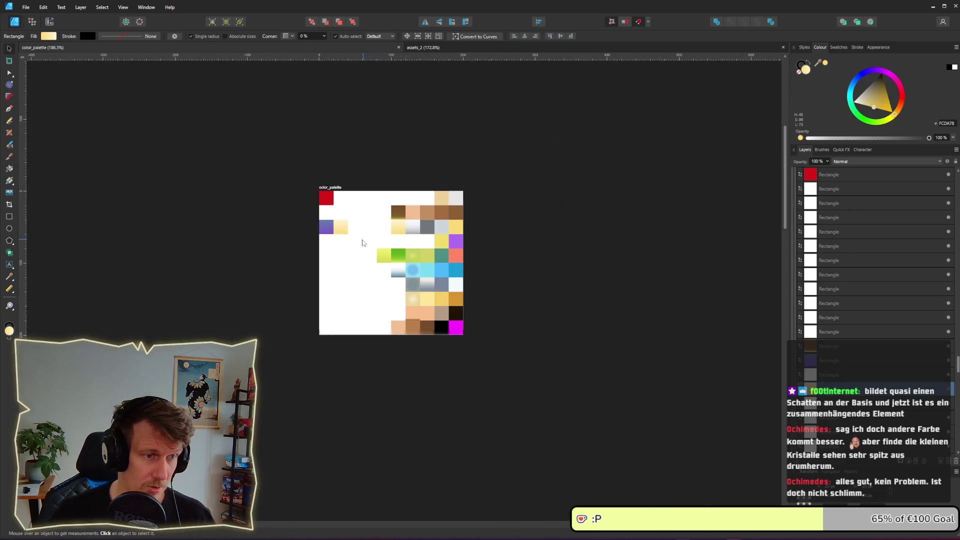
Step: Zoom to emission_palette and try moving the grey gradient cell left, undoing the misplaced move
scroll(506, 234, "down", 3)
scroll(294, 305, "down", 1)
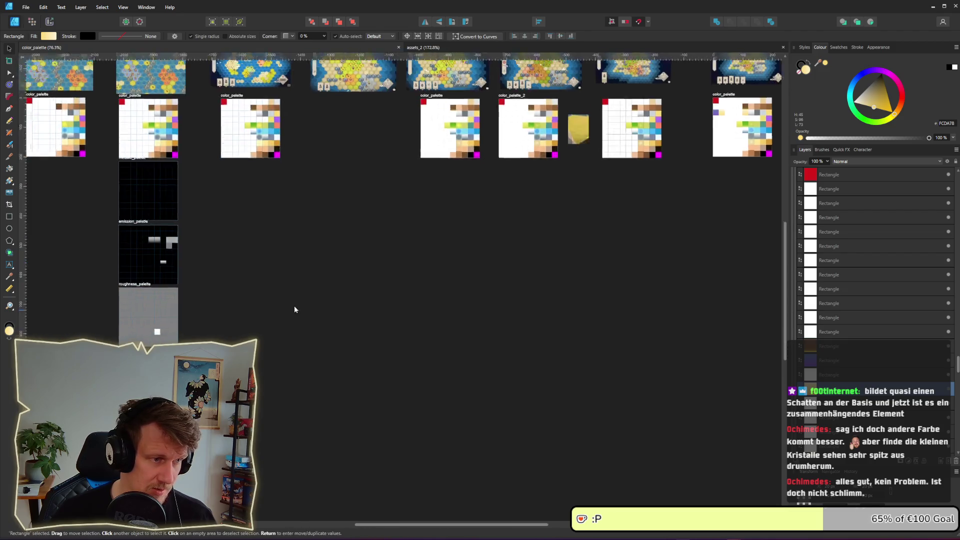
scroll(371, 209, "up", 3)
scroll(456, 246, "up", 2)
scroll(464, 224, "up", 1)
scroll(464, 228, "up", 2)
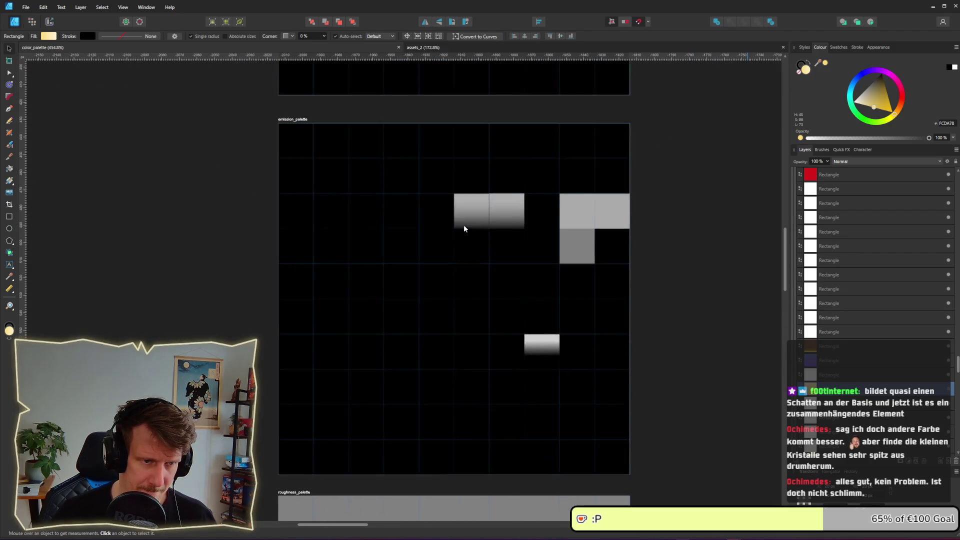
left_click(468, 217)
left_click_drag(446, 216, 333, 219)
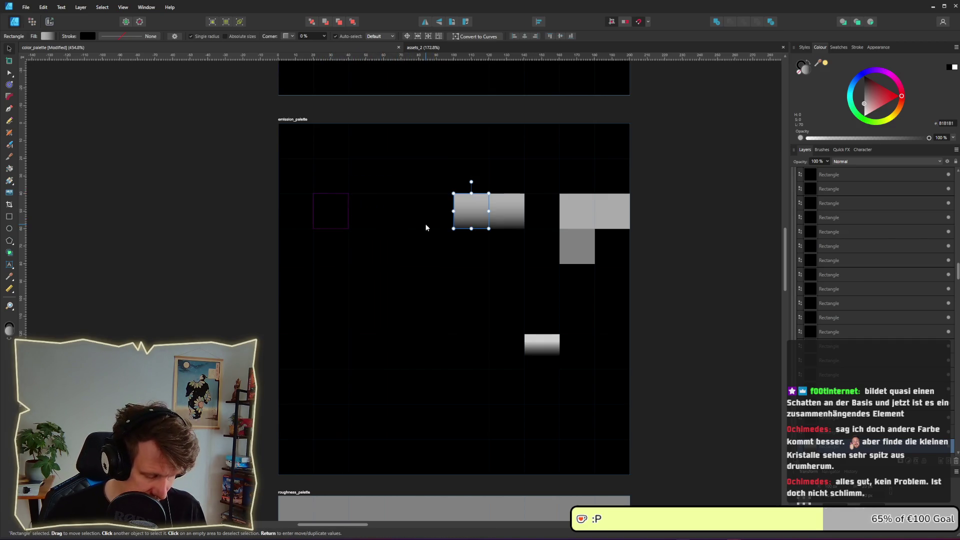
left_click(345, 213)
key("ctrl+z")
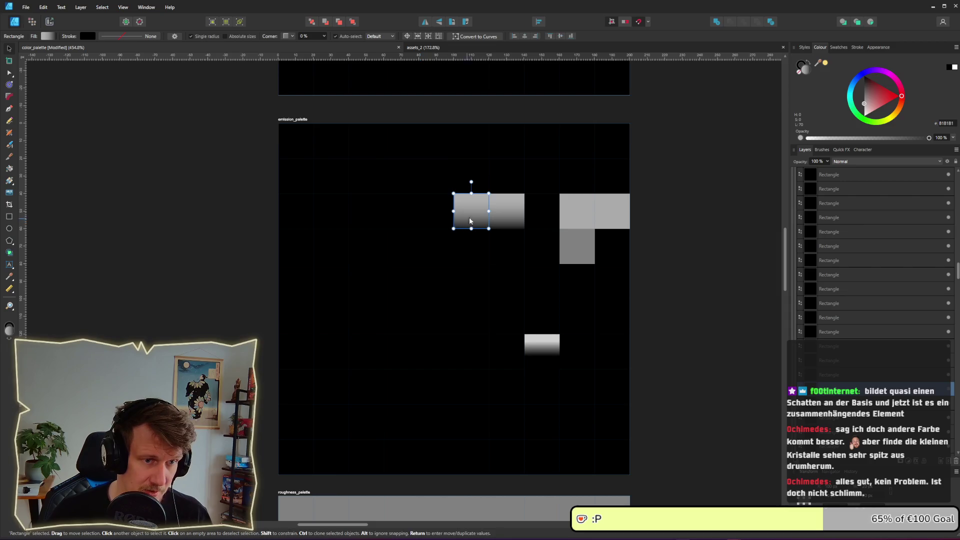
Step: Alt-drag a copy of the grey cell into the second column, third row
left_click_drag(470, 221, 333, 215)
scroll(333, 215, "up", 3)
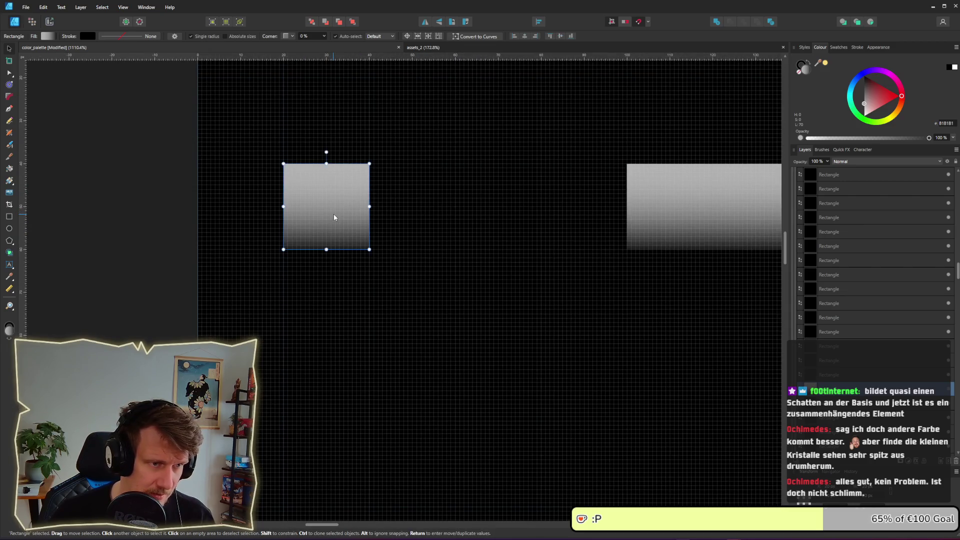
scroll(334, 215, "down", 3)
scroll(334, 215, "down", 1)
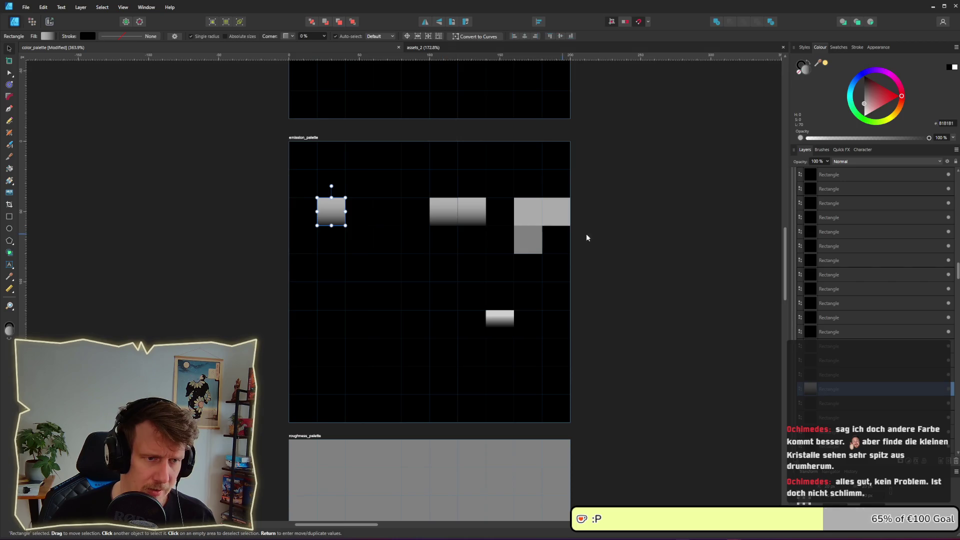
left_click(311, 207)
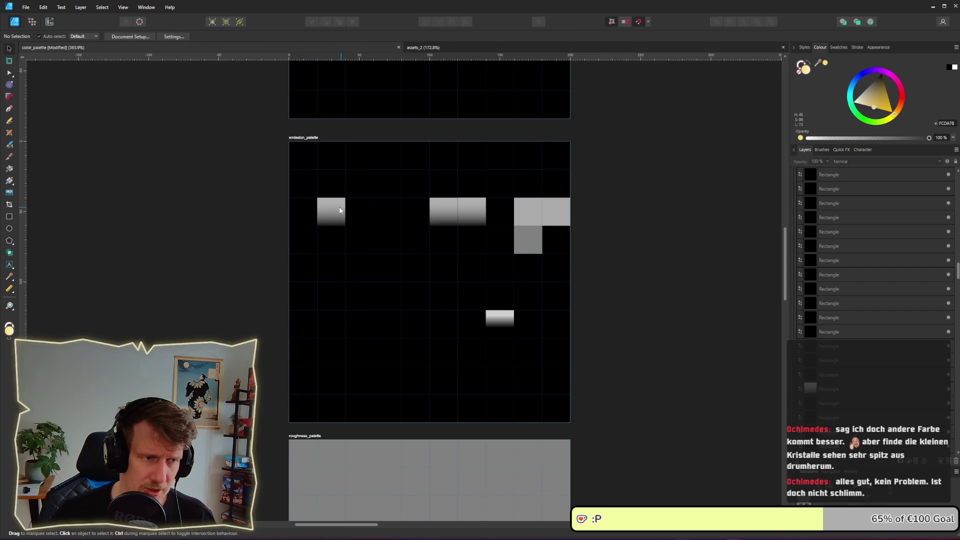
key("alt+Tab")
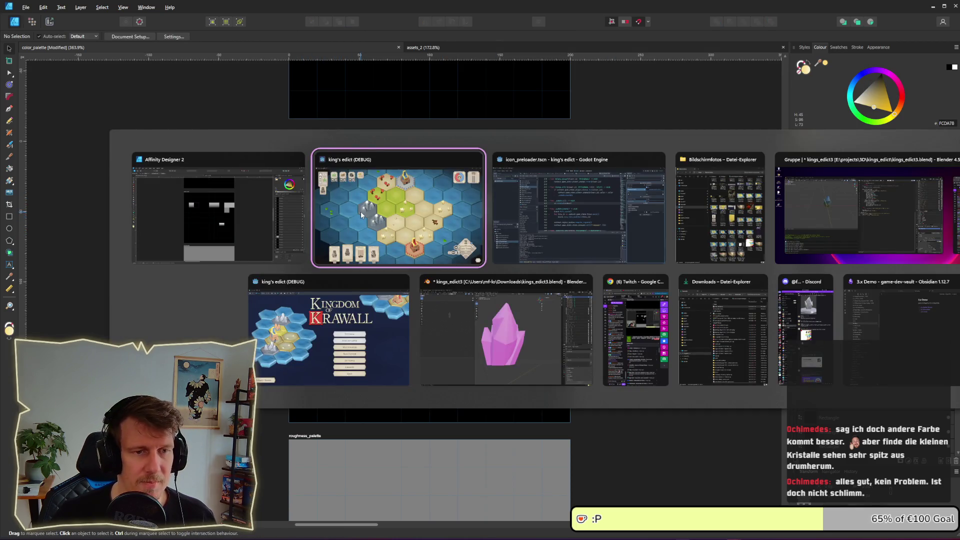
mouse_move(398, 208)
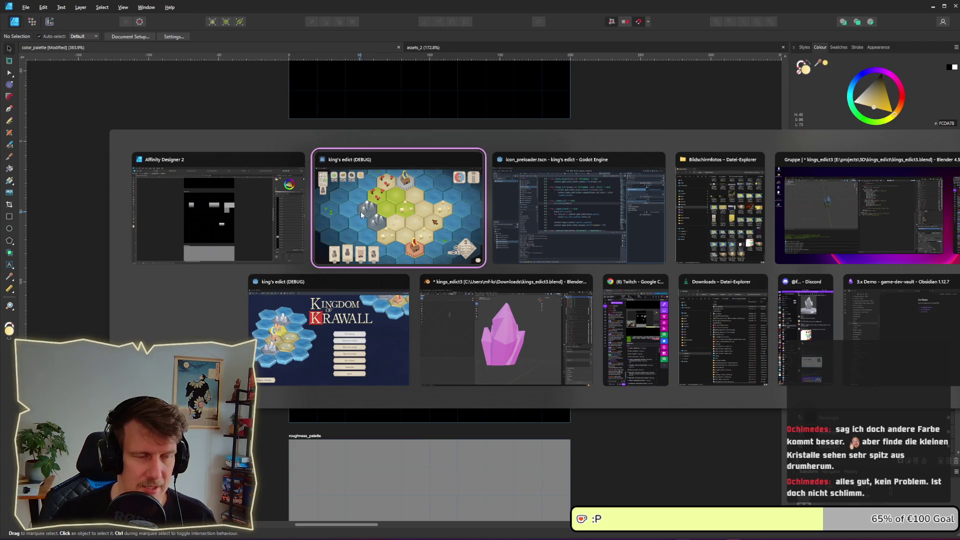
Step: Capture a Window-mode screenshot of the King's Edict game, then return to Affinity Designer
left_click(383, 213)
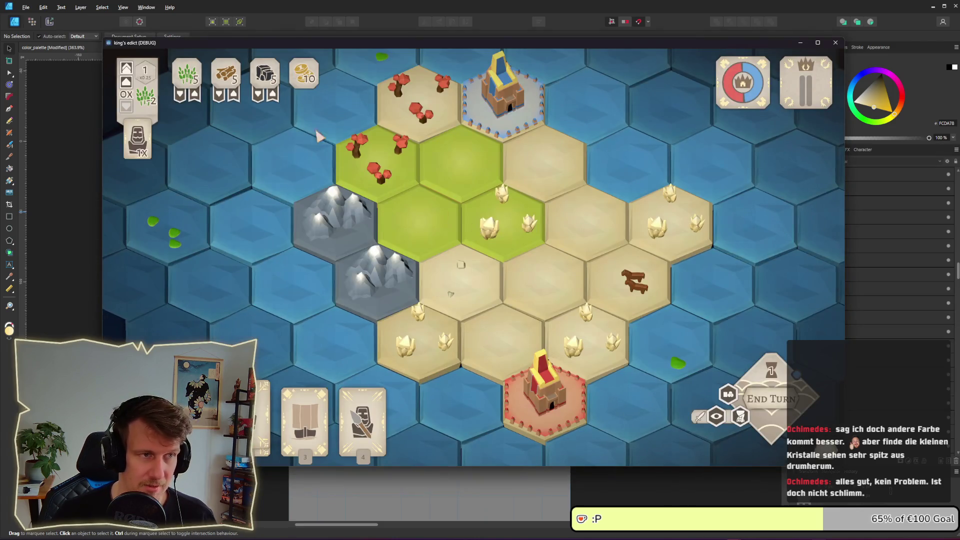
key("super+shift+s")
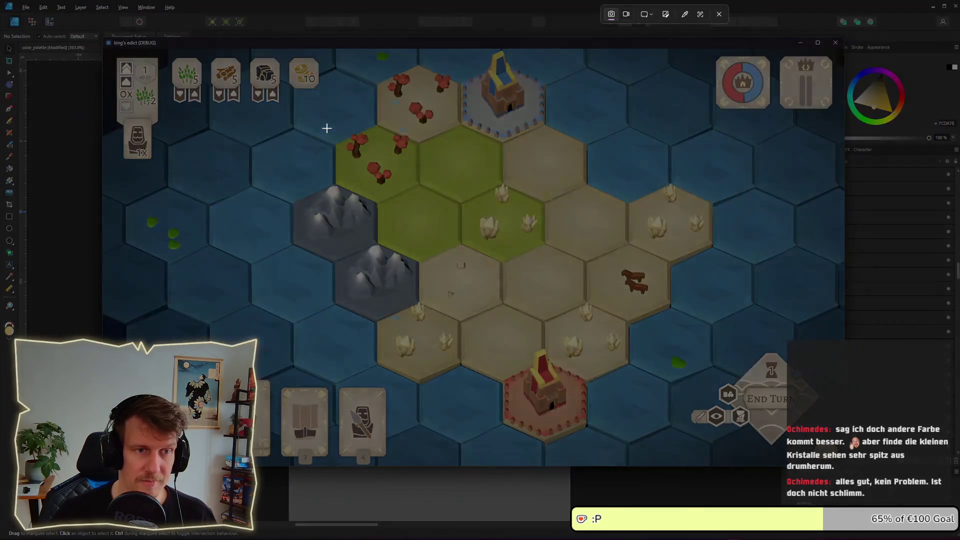
left_click(651, 15)
left_click(649, 30)
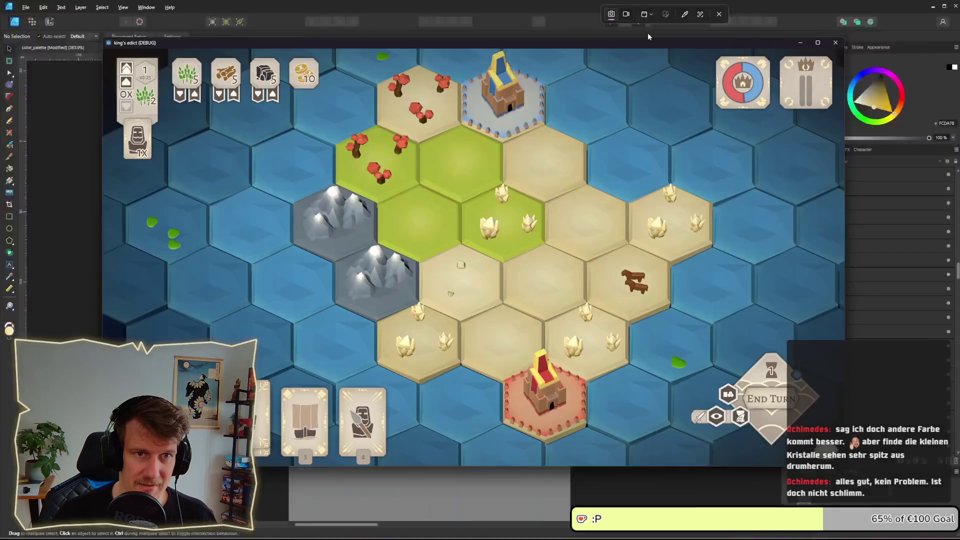
left_click(525, 209)
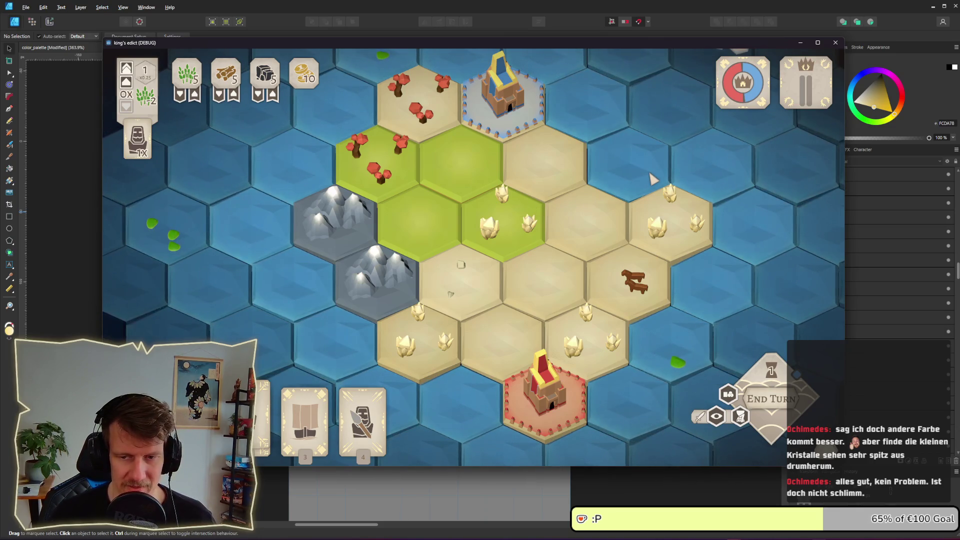
key("alt+Tab")
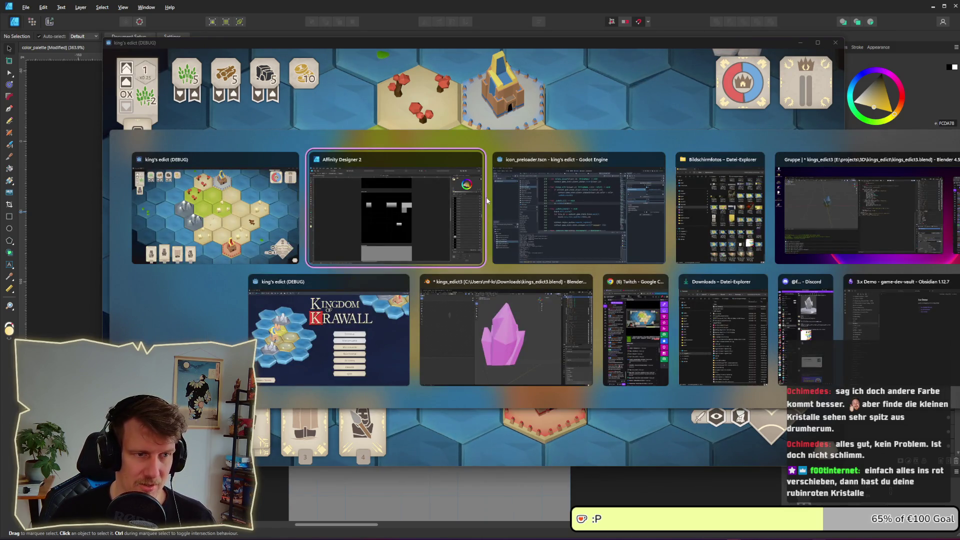
left_click(415, 209)
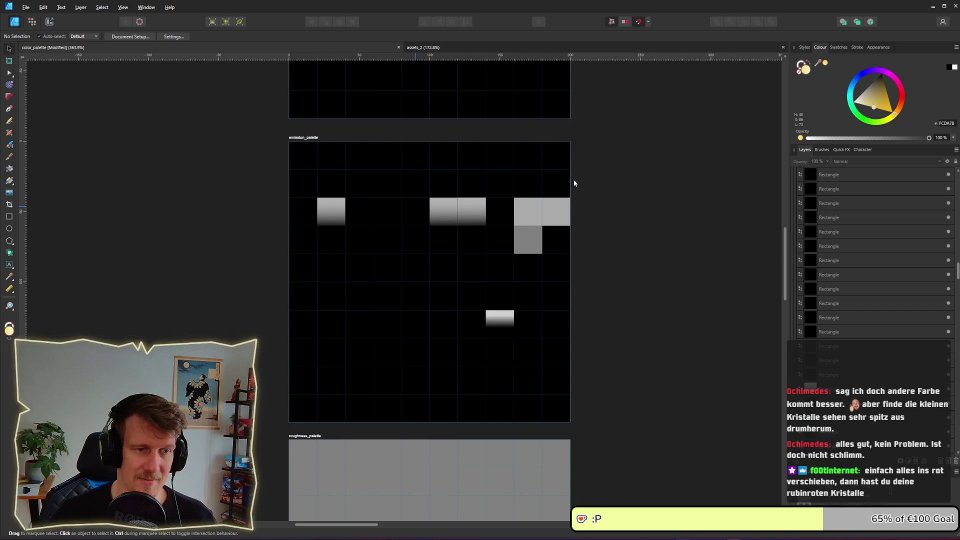
Step: Pan and zoom from emission_palette over to the colour palette artboards
left_click(376, 217)
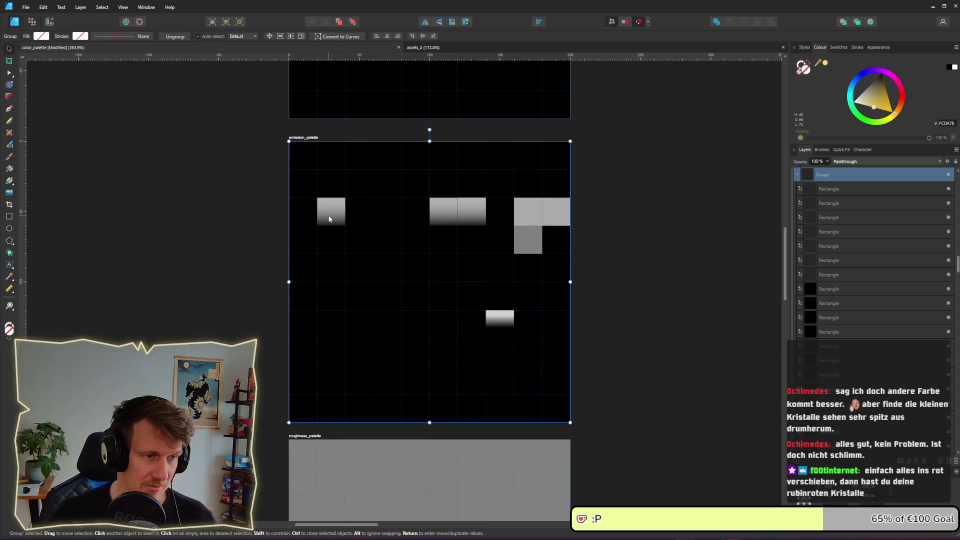
left_click(668, 182)
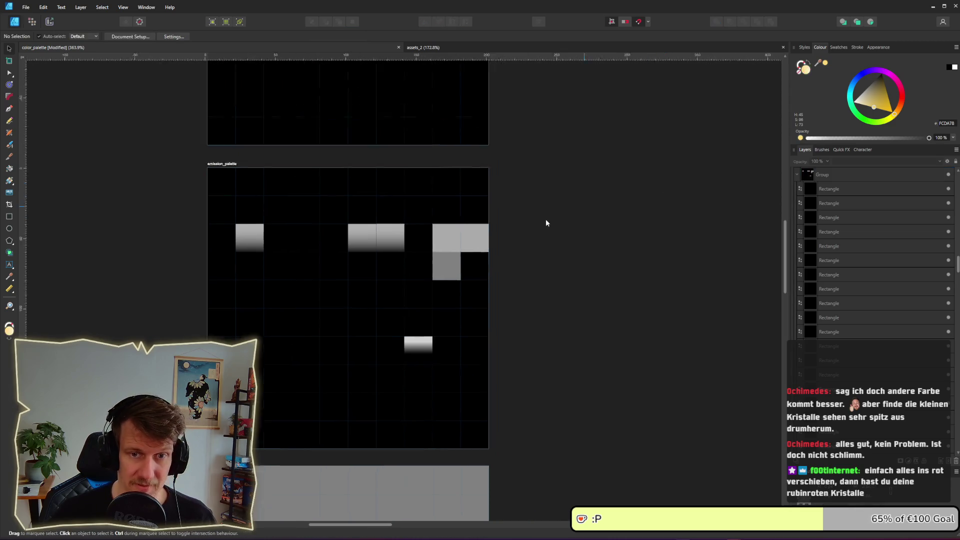
scroll(547, 221, "down", 2)
scroll(529, 210, "down", 2)
scroll(499, 238, "down", 2)
left_click_drag(656, 211, 409, 246)
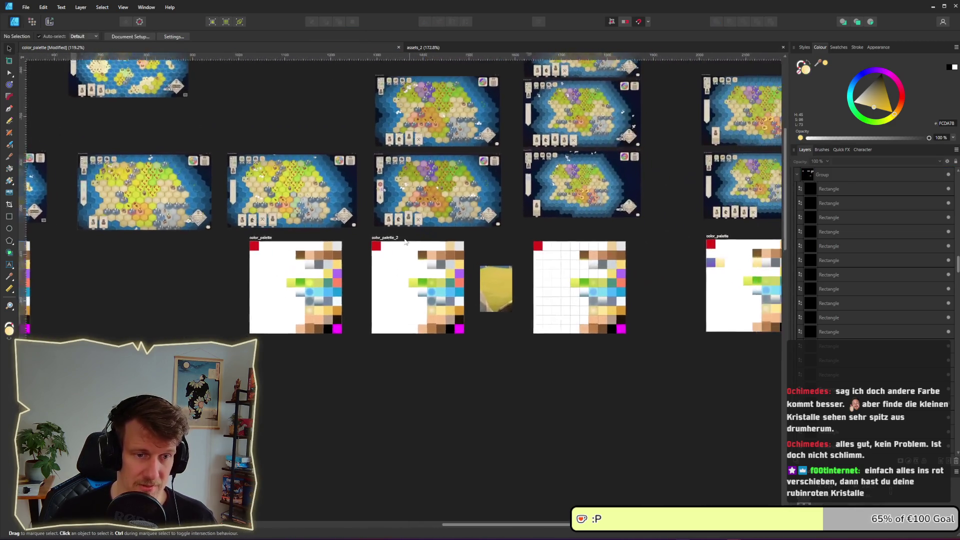
left_click_drag(601, 245, 424, 233)
scroll(576, 253, "up", 1)
scroll(576, 253, "up", 7)
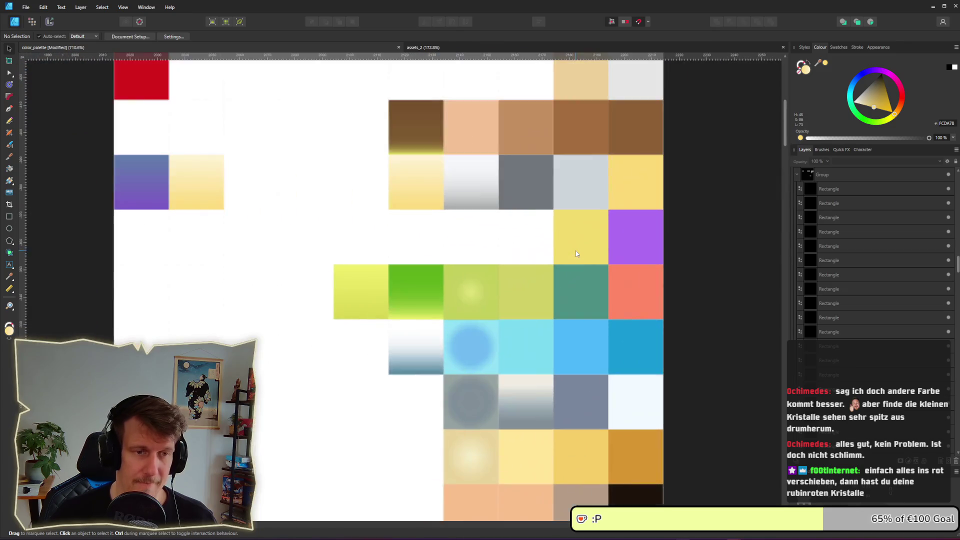
scroll(444, 257, "up", 2)
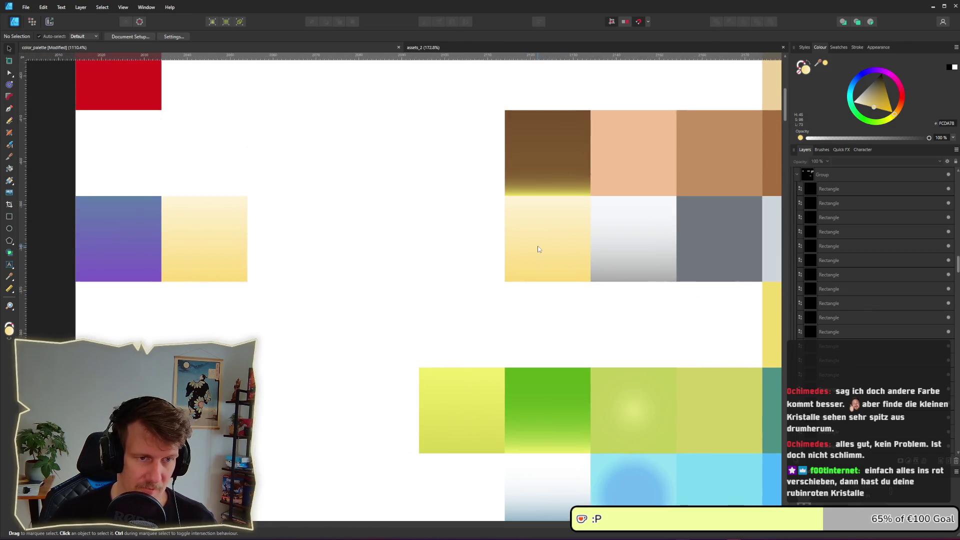
Step: Shift the cream swatch's first gradient stop hue from yellow to red
left_click(535, 249)
left_click(48, 37)
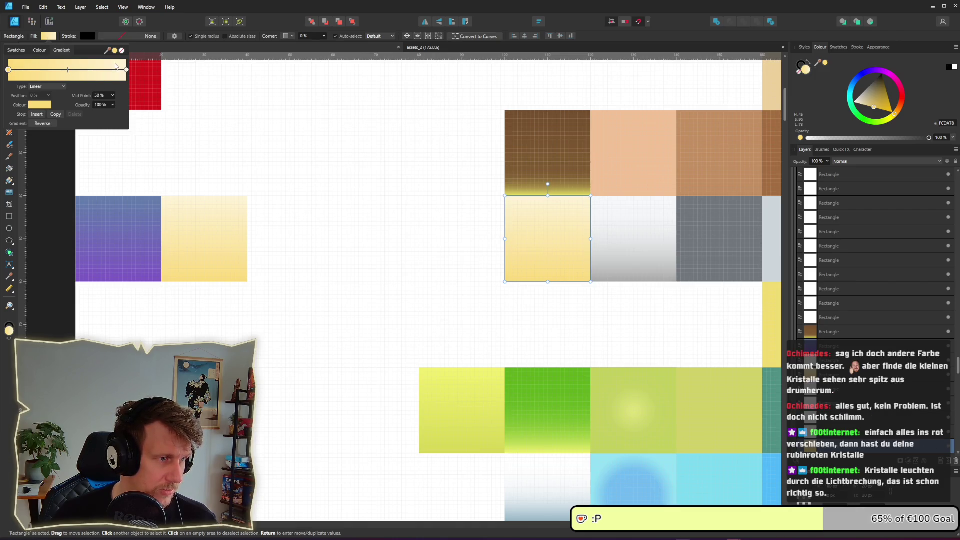
left_click(40, 104)
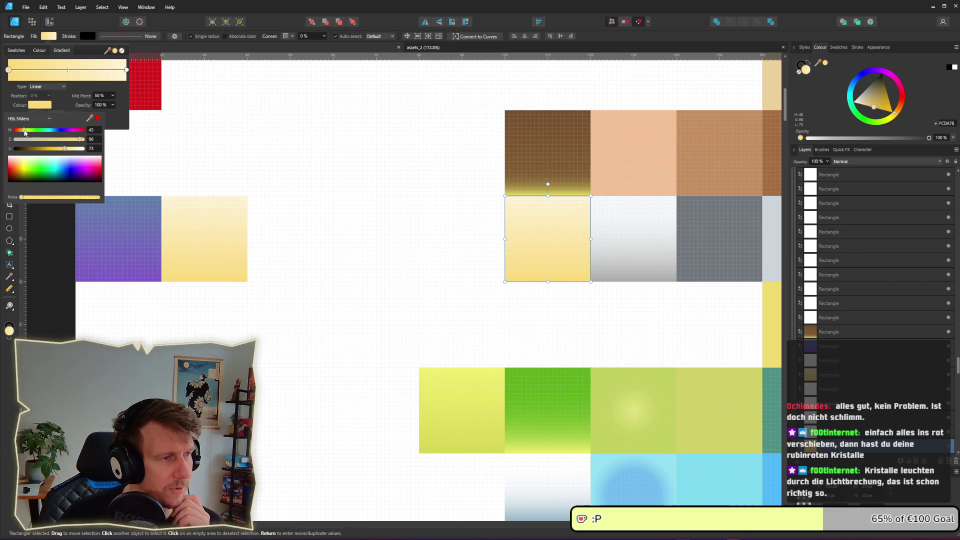
left_click_drag(24, 132, 17, 134)
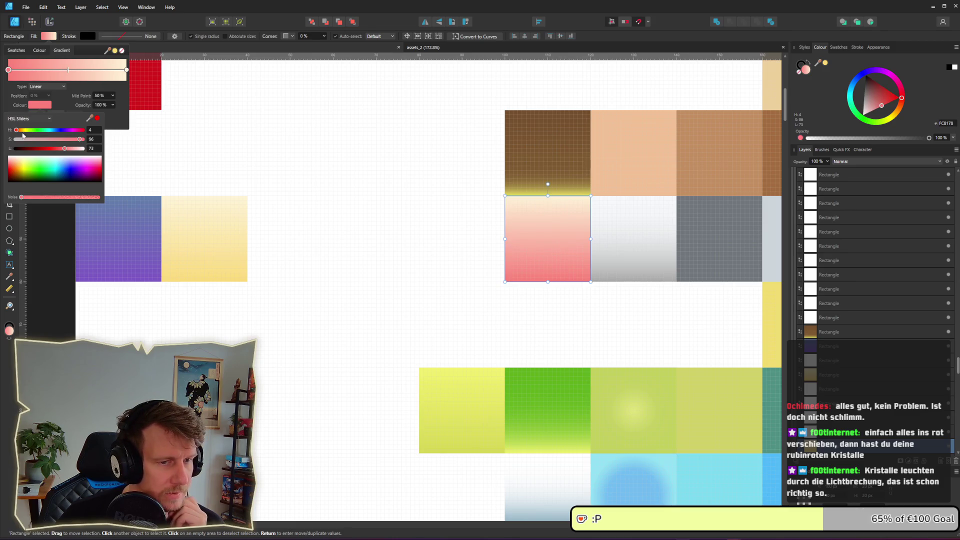
left_click(532, 211)
key("a")
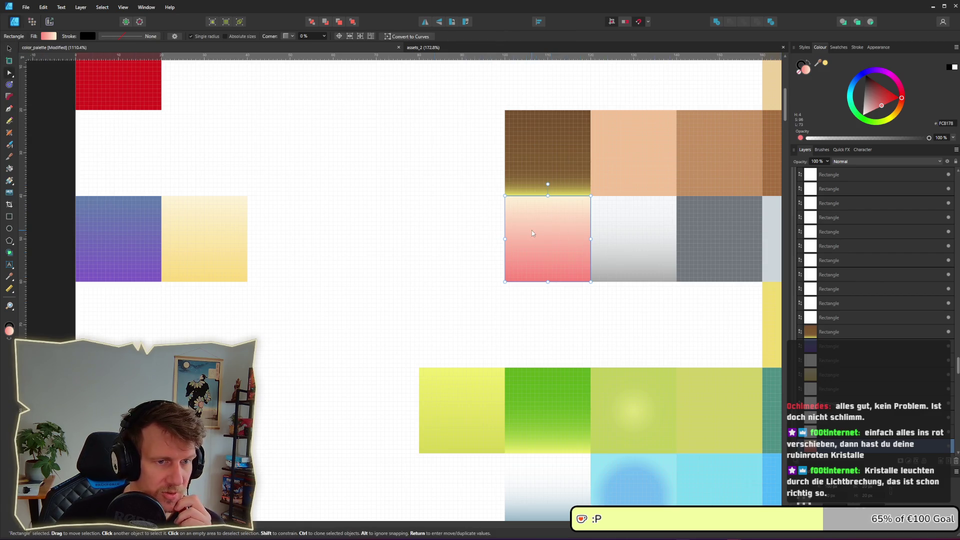
key("v")
Step: Shift the gradient's end stop hue toward pink
left_click(49, 36)
left_click(126, 70)
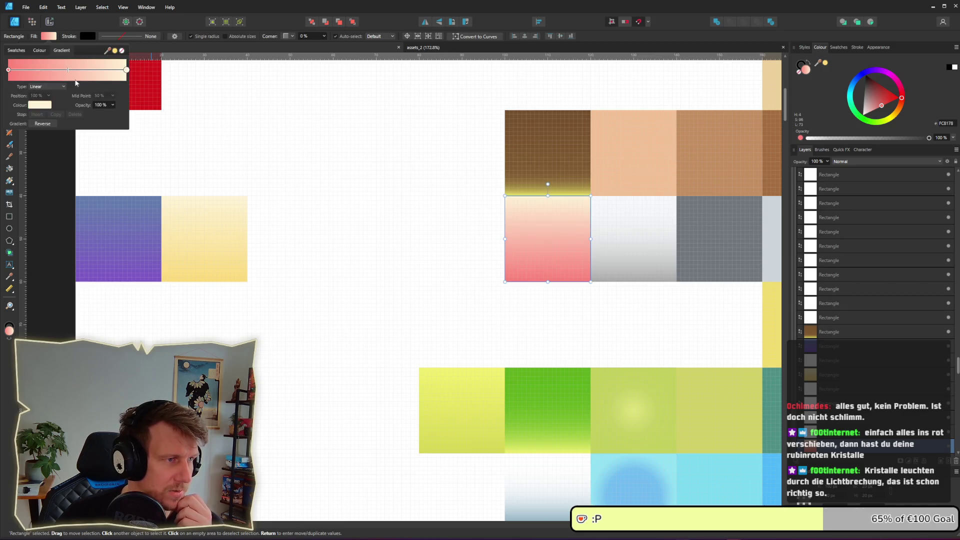
left_click(40, 105)
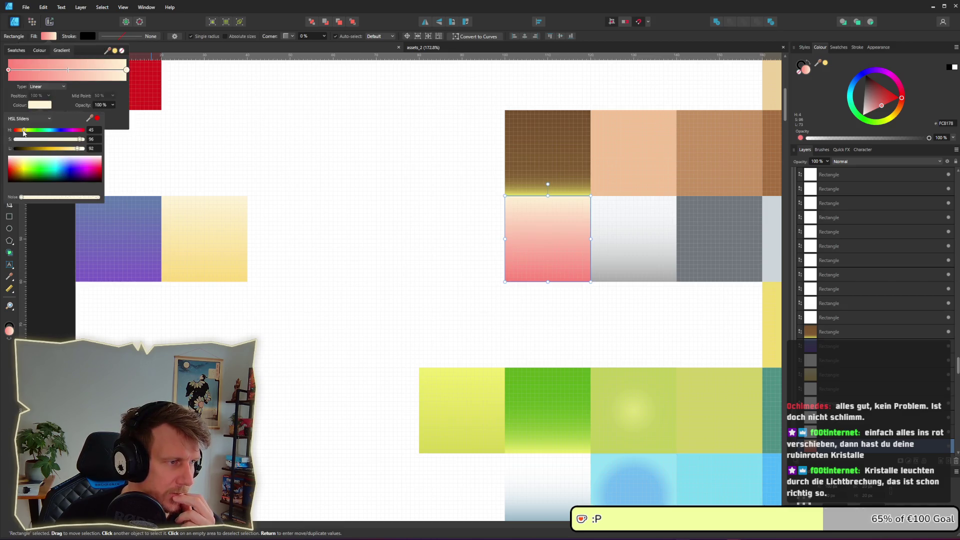
left_click_drag(23, 131, 15, 132)
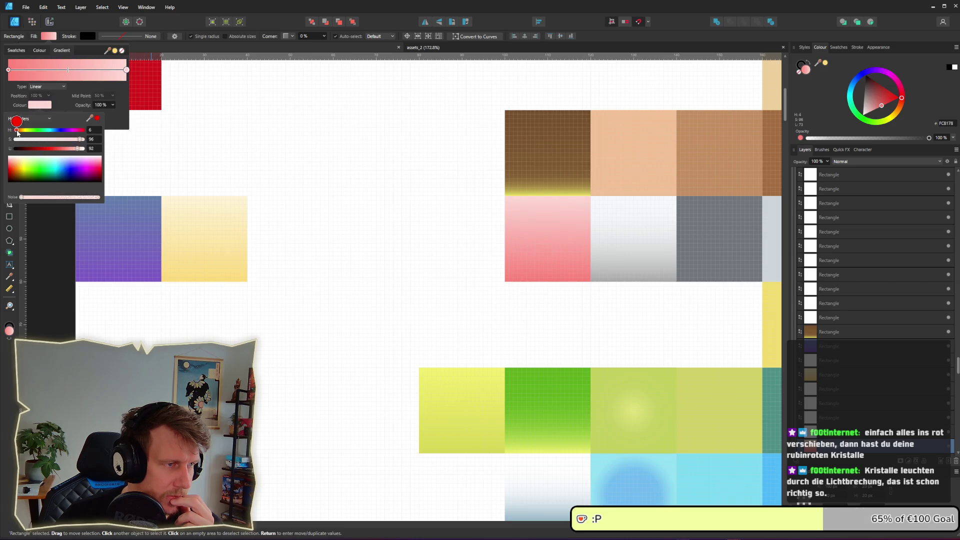
left_click(386, 185)
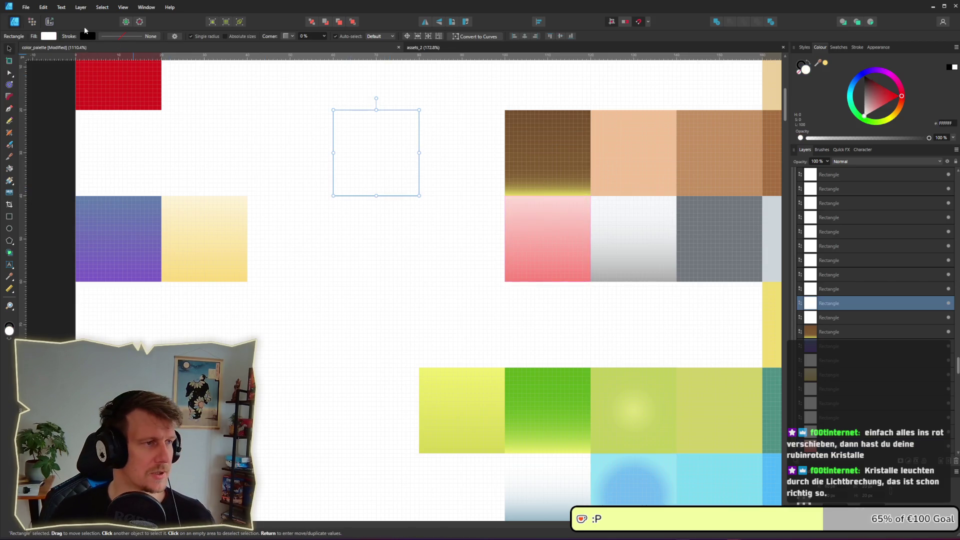
left_click(49, 21)
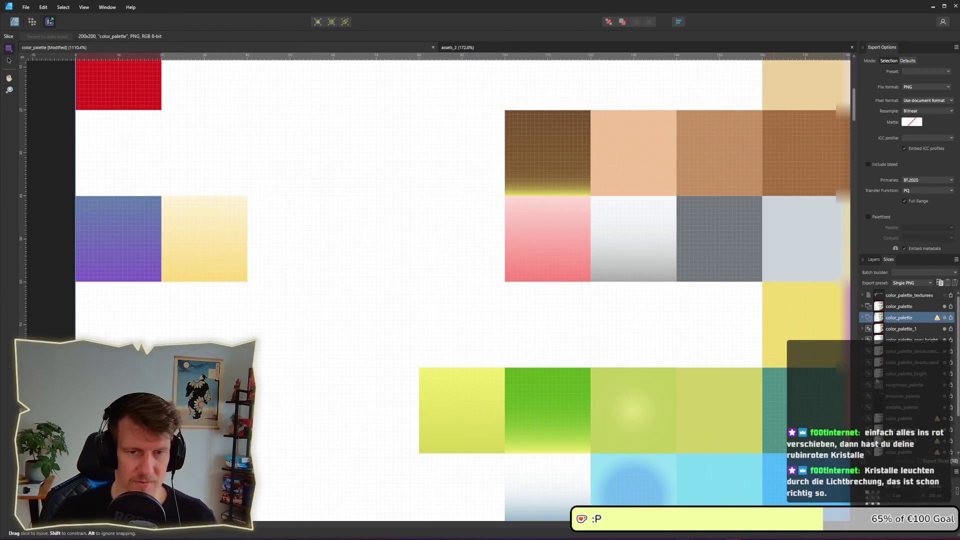
Step: Re-export color_palette.png over the existing file in the kings-edict assets folder
left_click(951, 317)
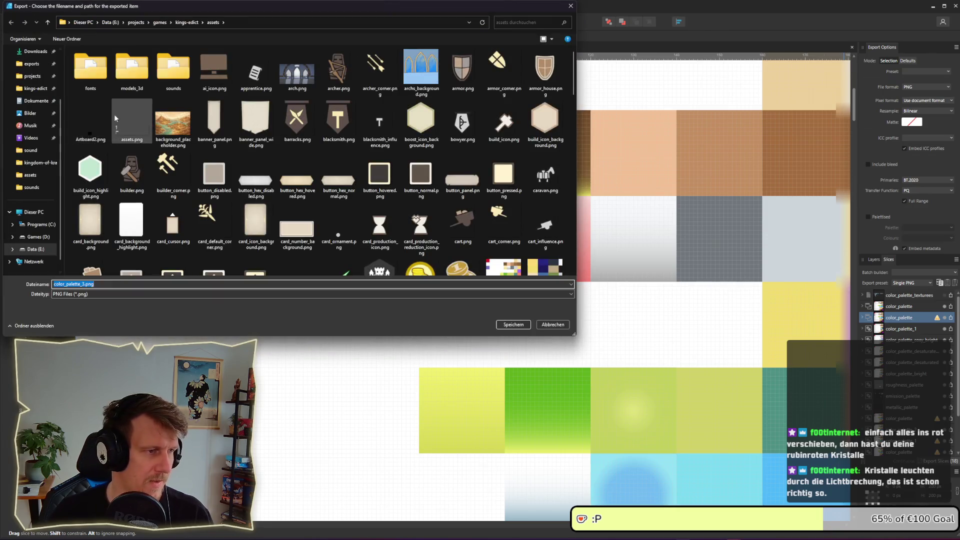
key("Return")
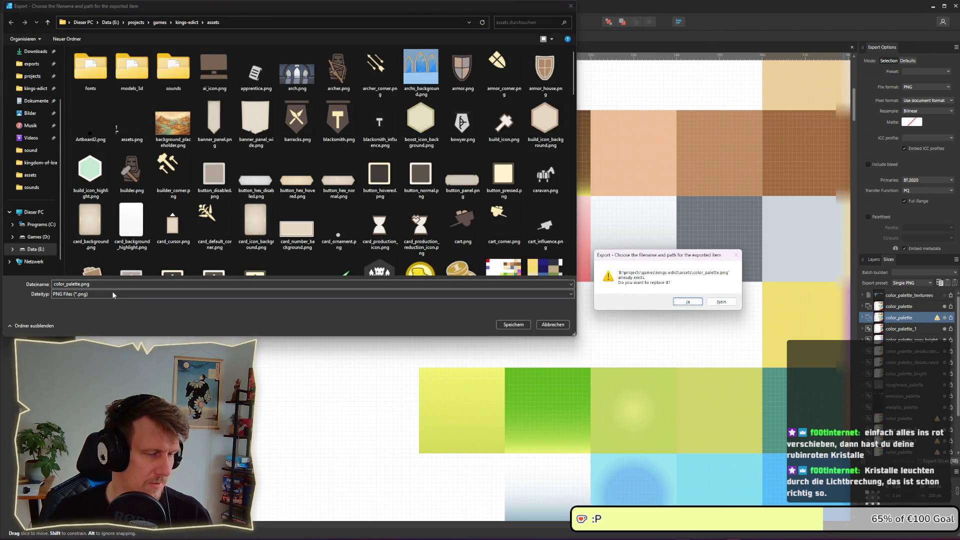
key("Return")
key("alt+Tab")
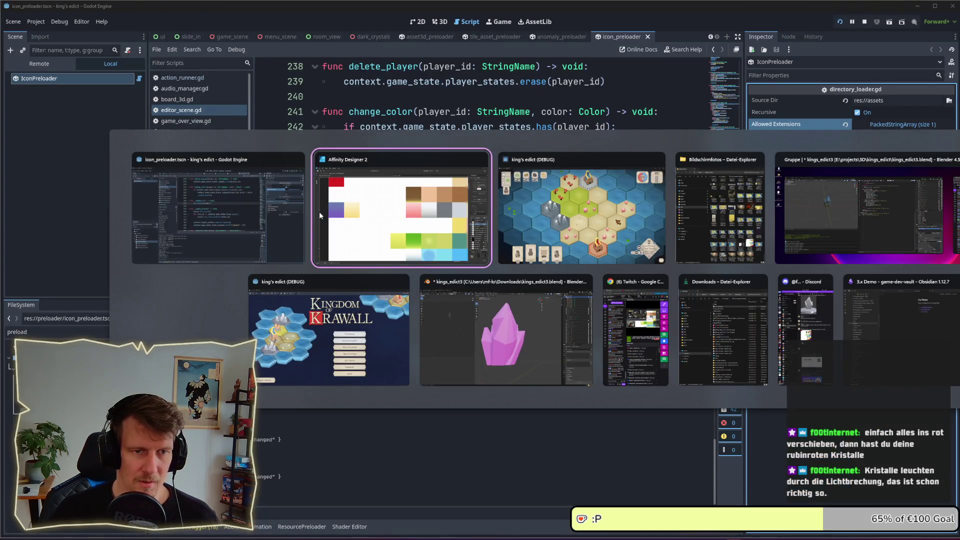
Step: Zoom in and out on the pink crystal tiles in King's Edict, then return to Affinity
key("alt+Tab")
scroll(356, 224, "down", 1)
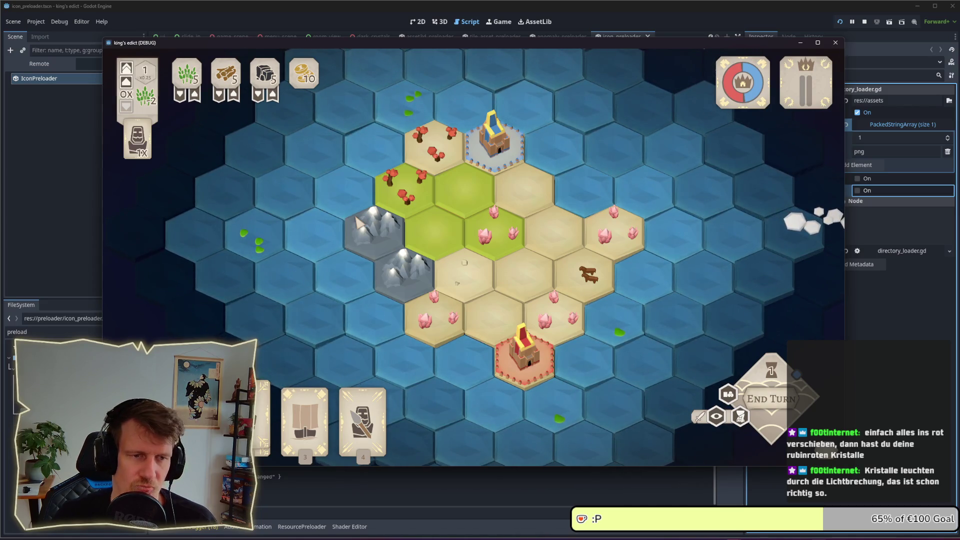
scroll(498, 229, "down", 2)
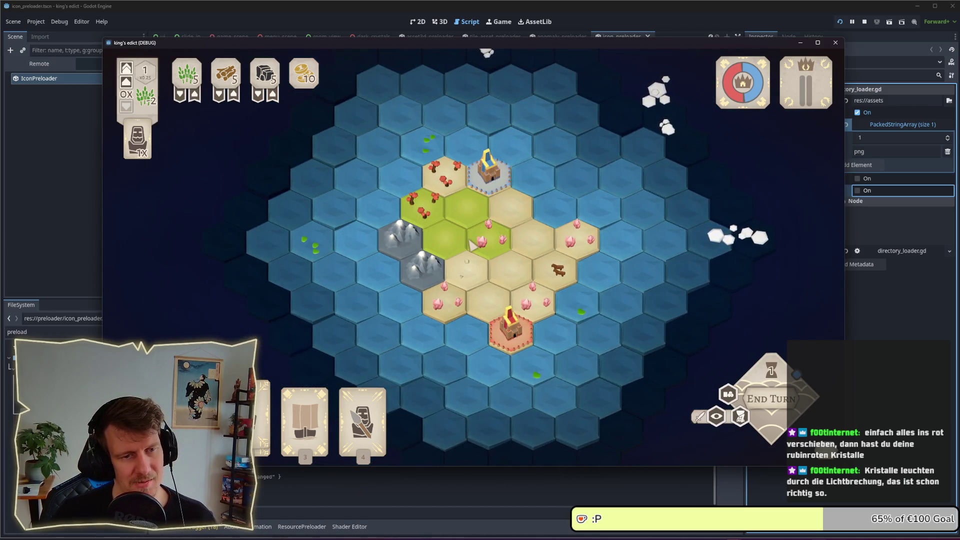
scroll(472, 243, "up", 2)
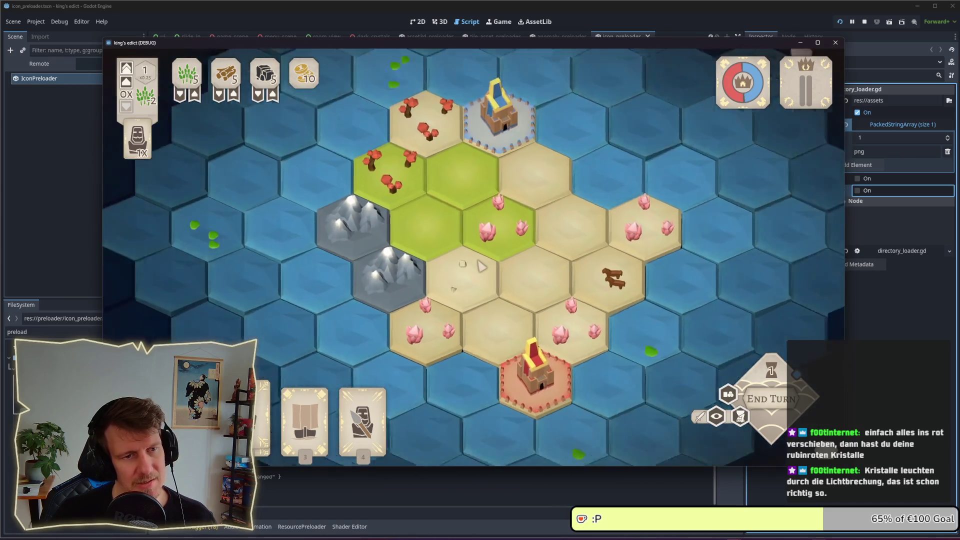
scroll(481, 266, "down", 1)
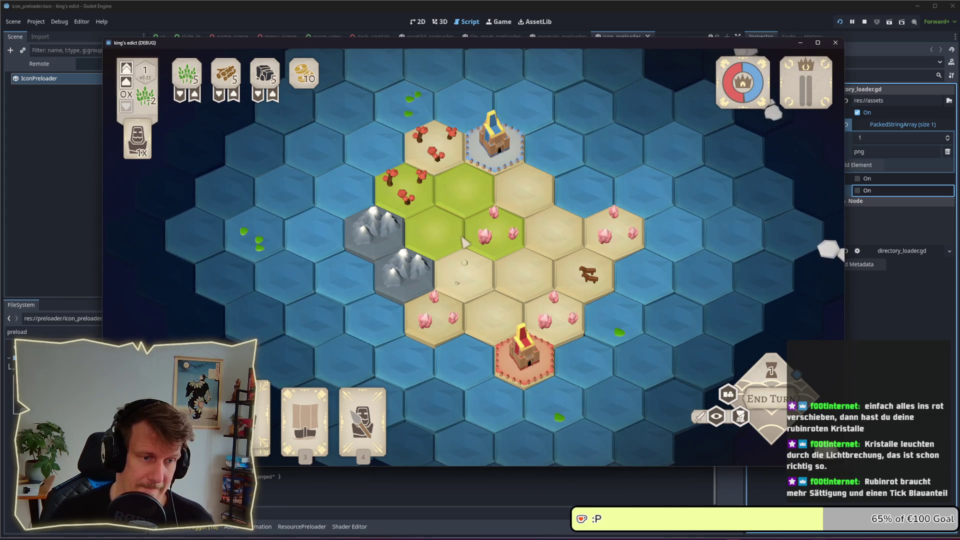
scroll(465, 243, "up", 3)
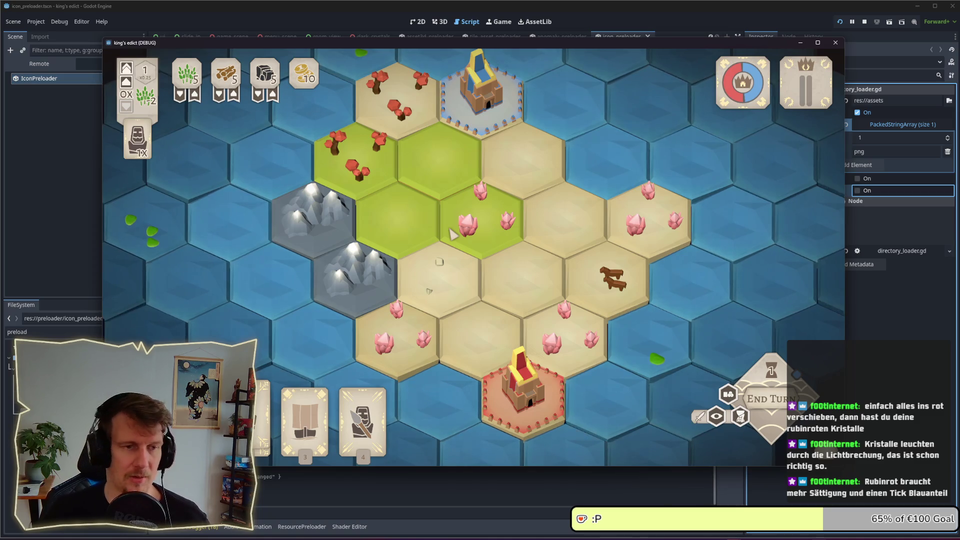
key("alt+Tab")
key("alt+Tab")
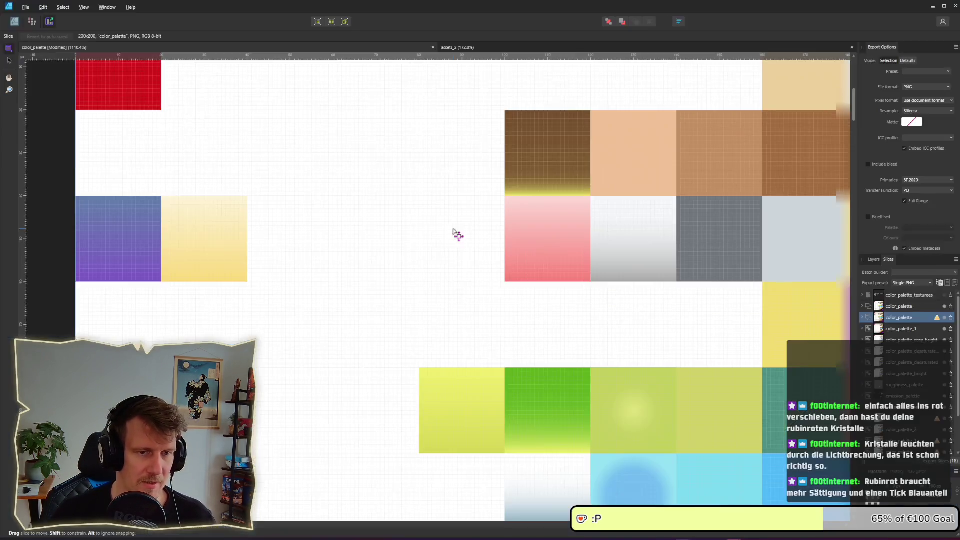
Step: Lower the lightness of the pink-red crystal gradient's red start stop for a deeper red
left_click(15, 22)
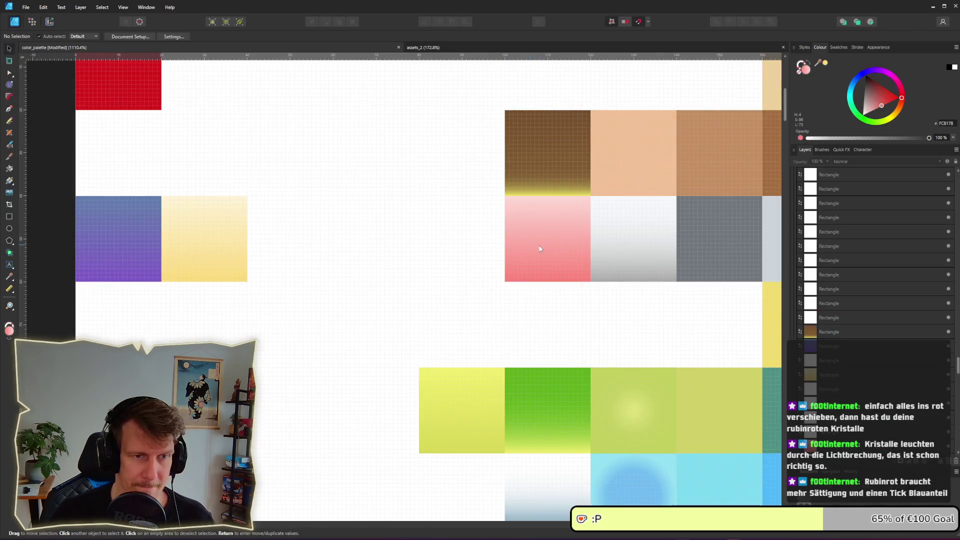
left_click(539, 247)
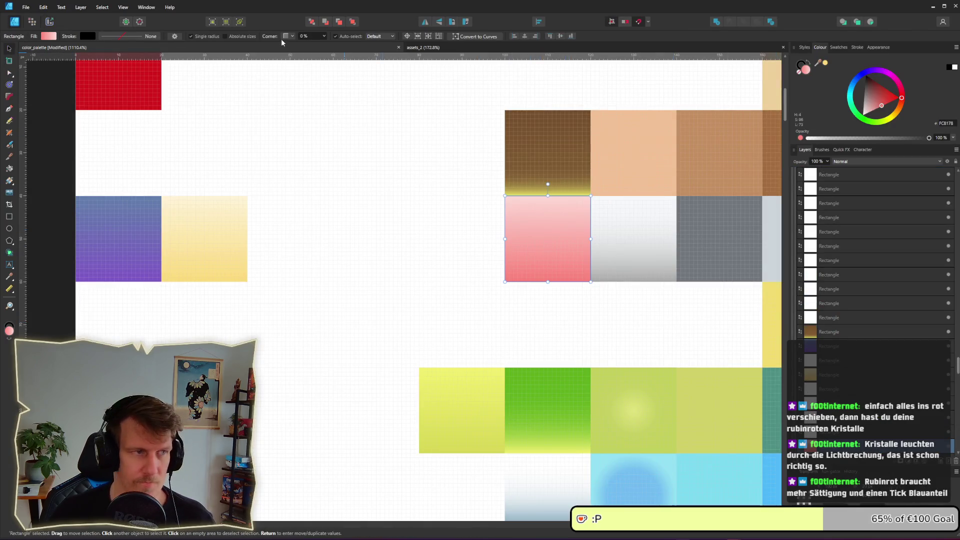
left_click(48, 36)
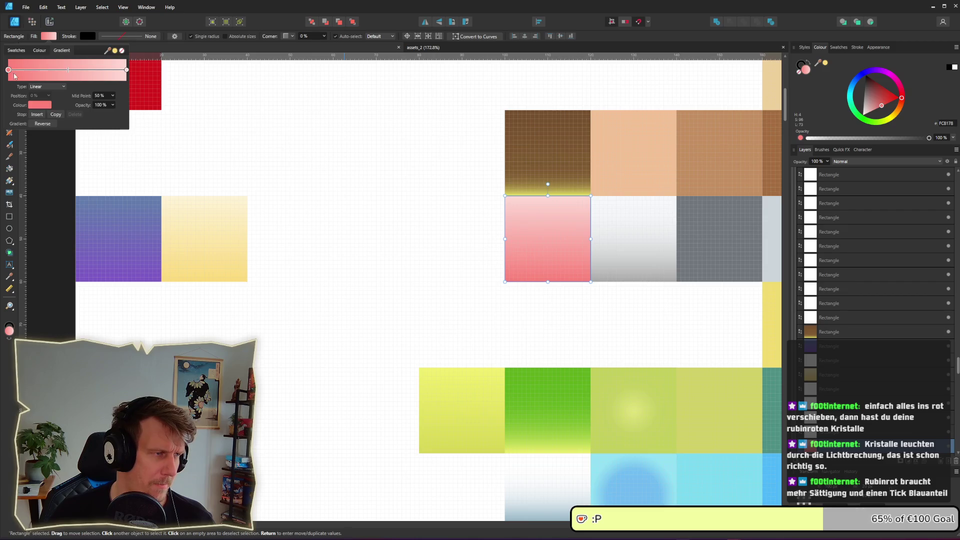
left_click(39, 108)
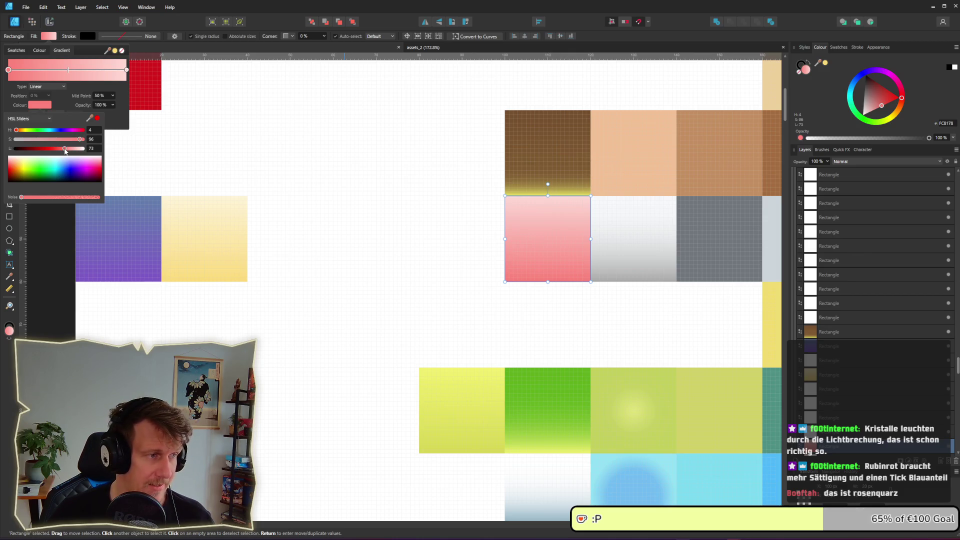
left_click(64, 149)
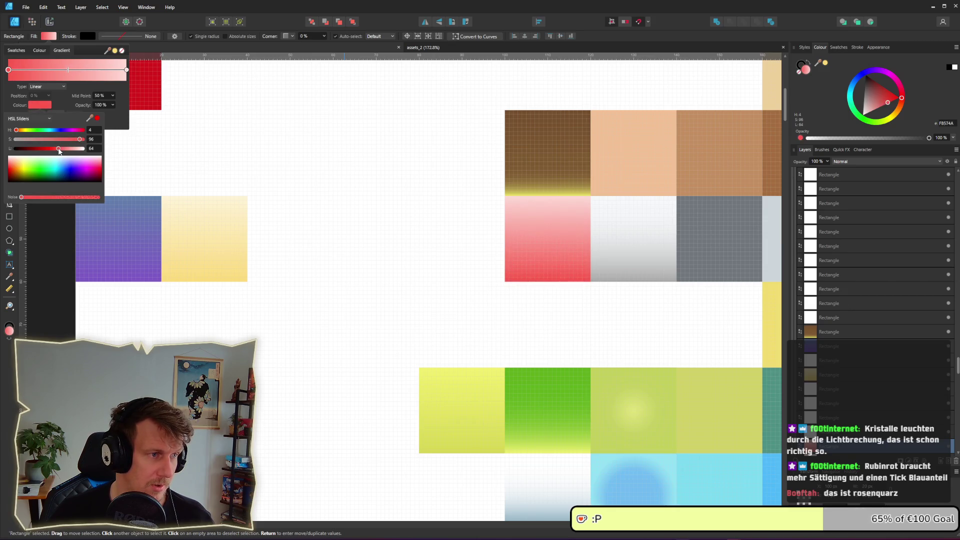
left_click_drag(58, 151, 56, 151)
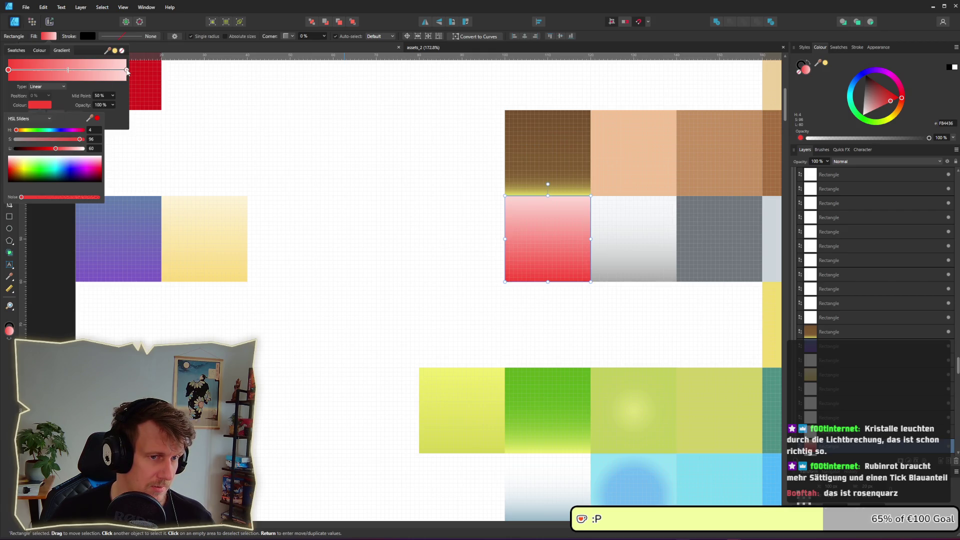
Step: Slightly darken the gradient's pale pink end stop, then return to the Export persona
left_click(127, 70)
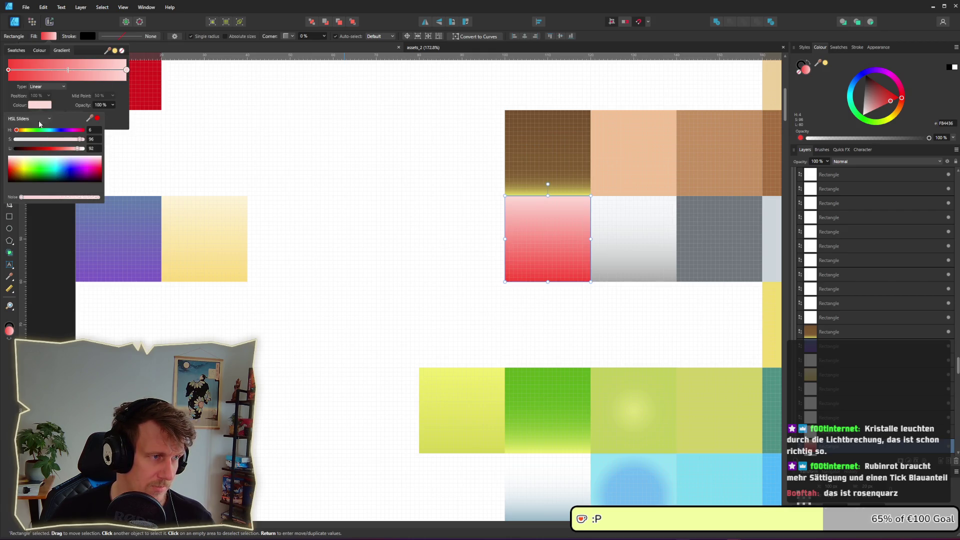
left_click_drag(77, 151, 76, 152)
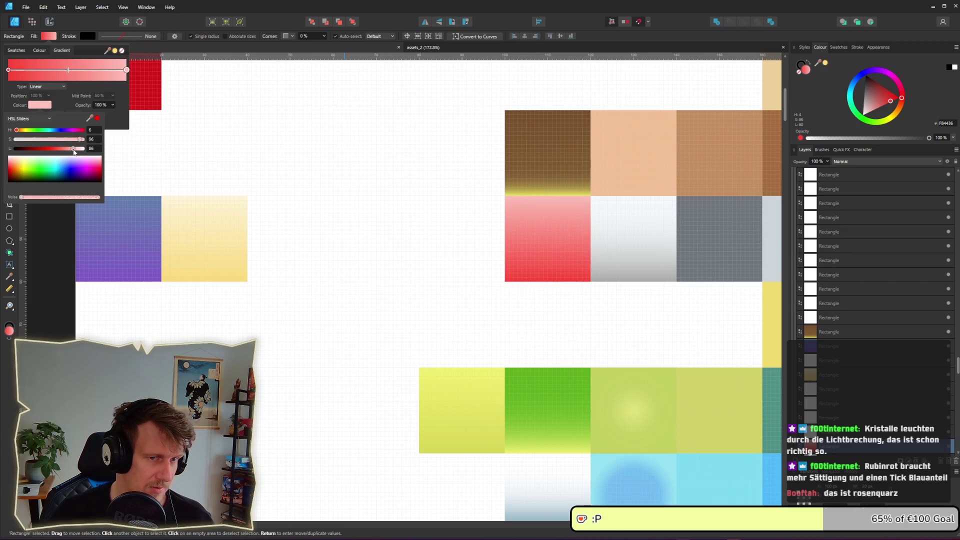
left_click(412, 203)
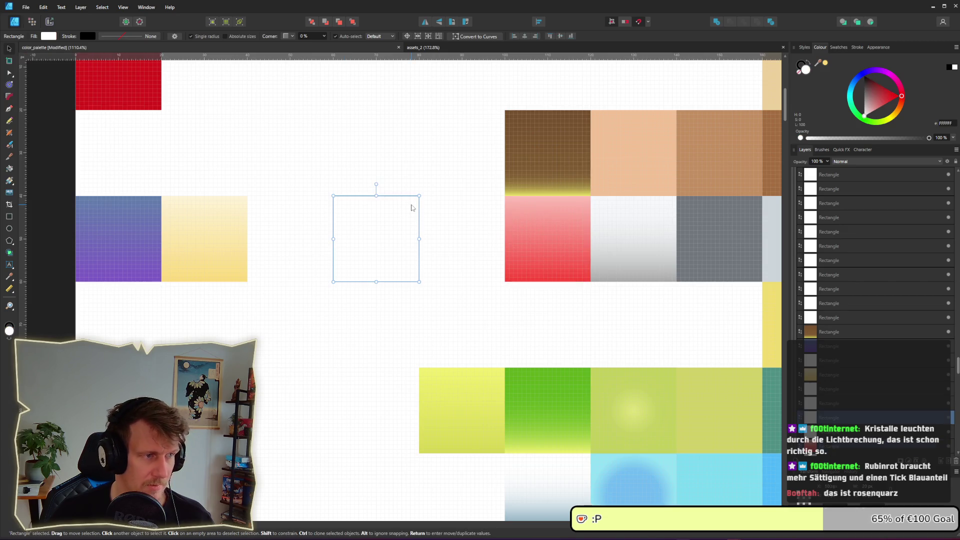
left_click(471, 221)
left_click(49, 21)
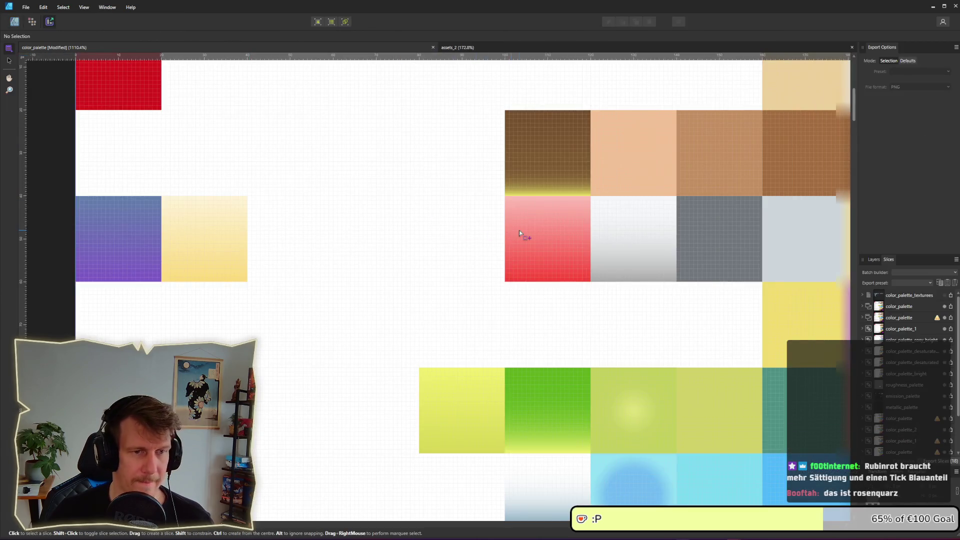